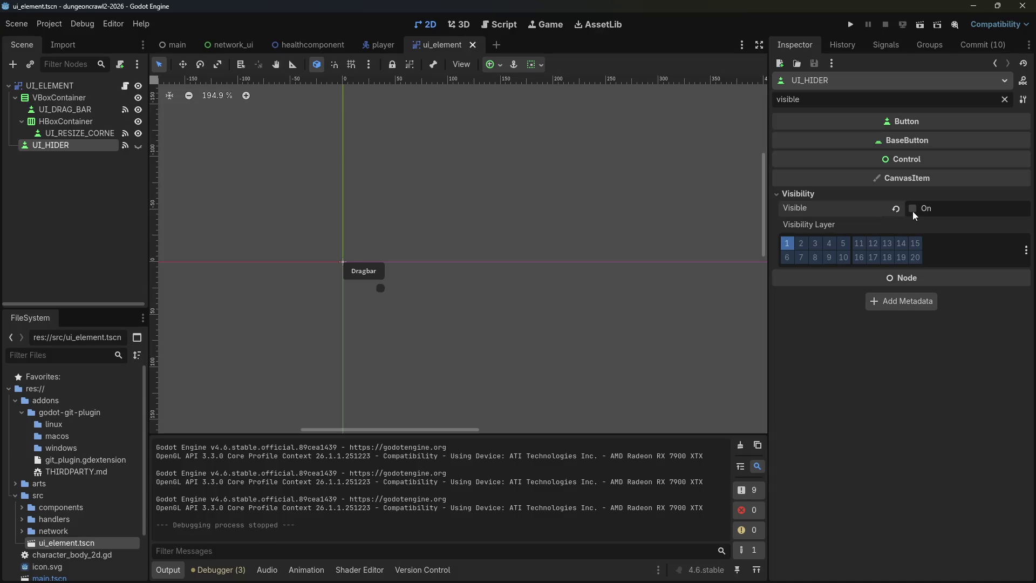
Make UI_HIDER visible, run the game, double-click the drag bar twice, then stop and deselect.
click(912, 209)
click(846, 24)
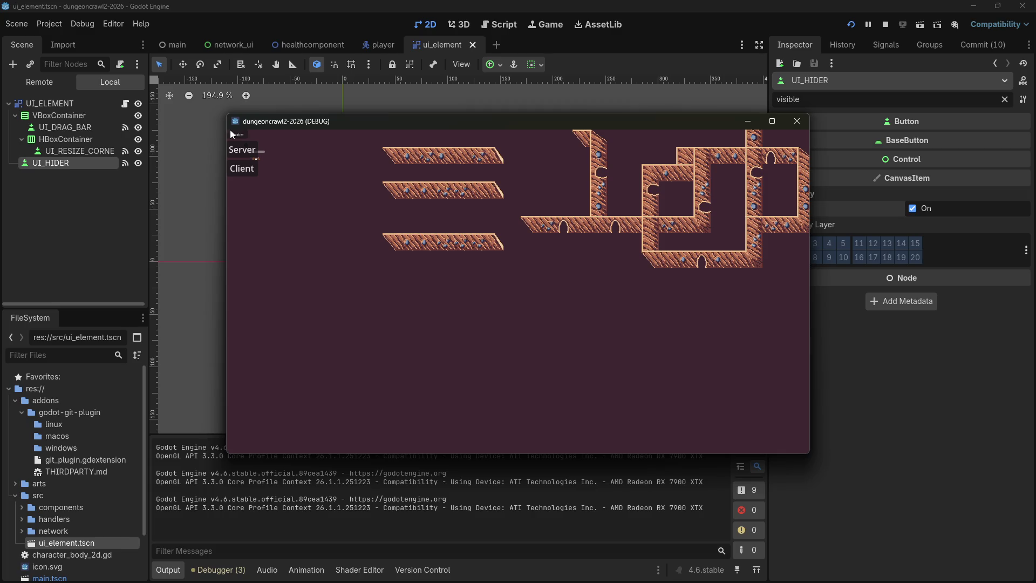
double_click(231, 134)
double_click(231, 134)
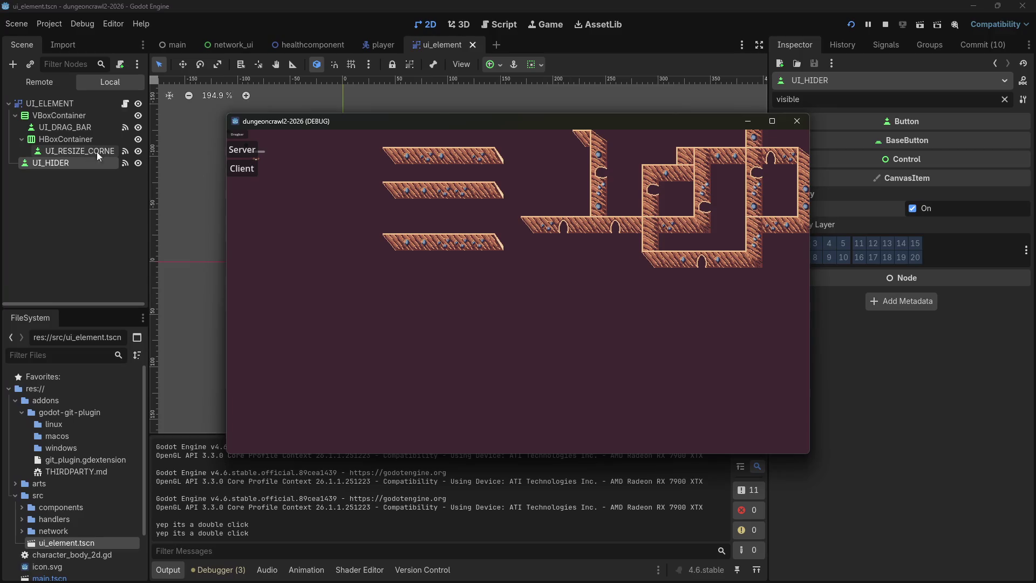
click(798, 122)
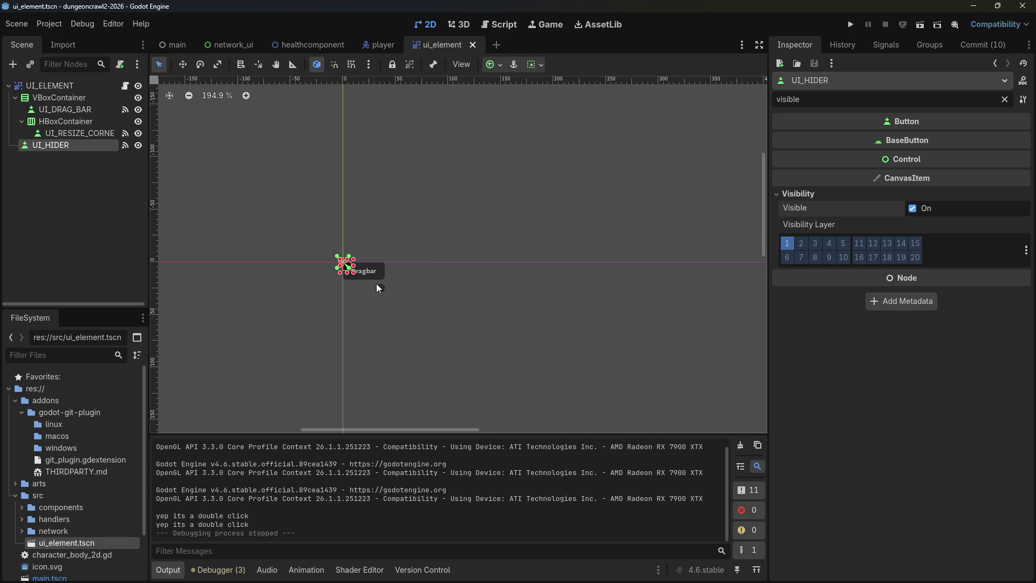
click(370, 174)
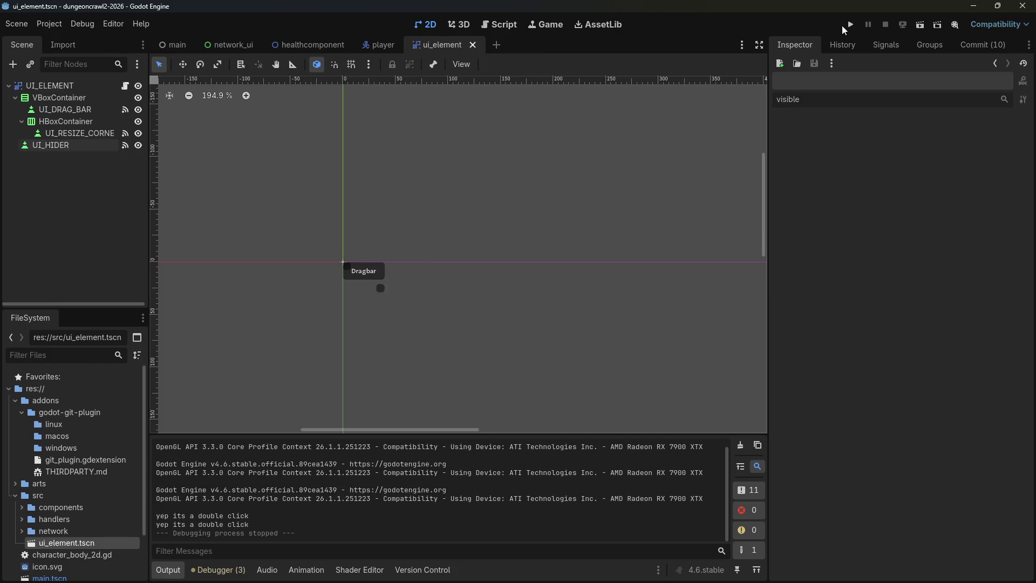
Filter UI_HIDER's Inspector for 'modulate' and drag the Modulate alpha down to make it transparent.
click(346, 267)
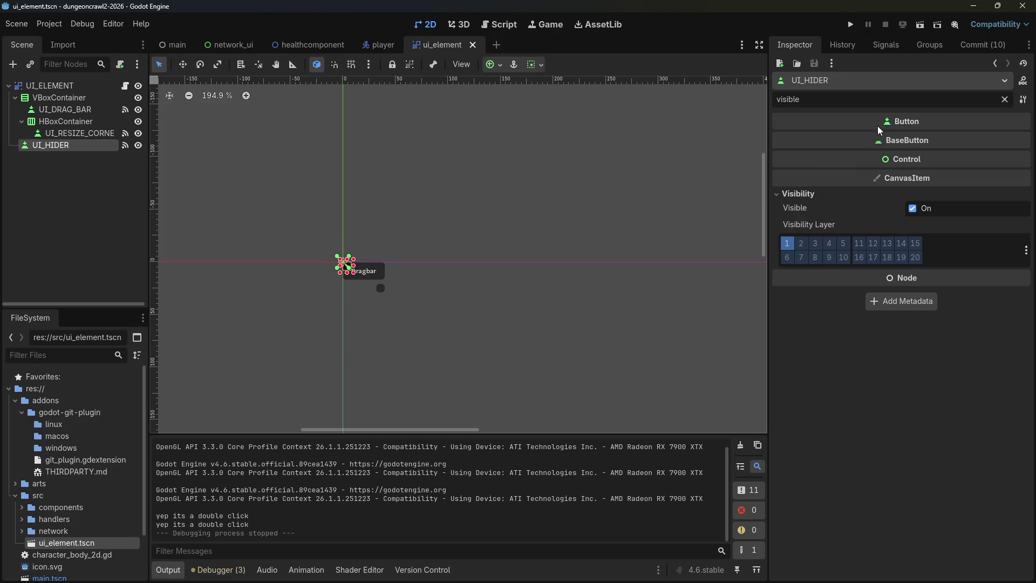
click(1005, 99)
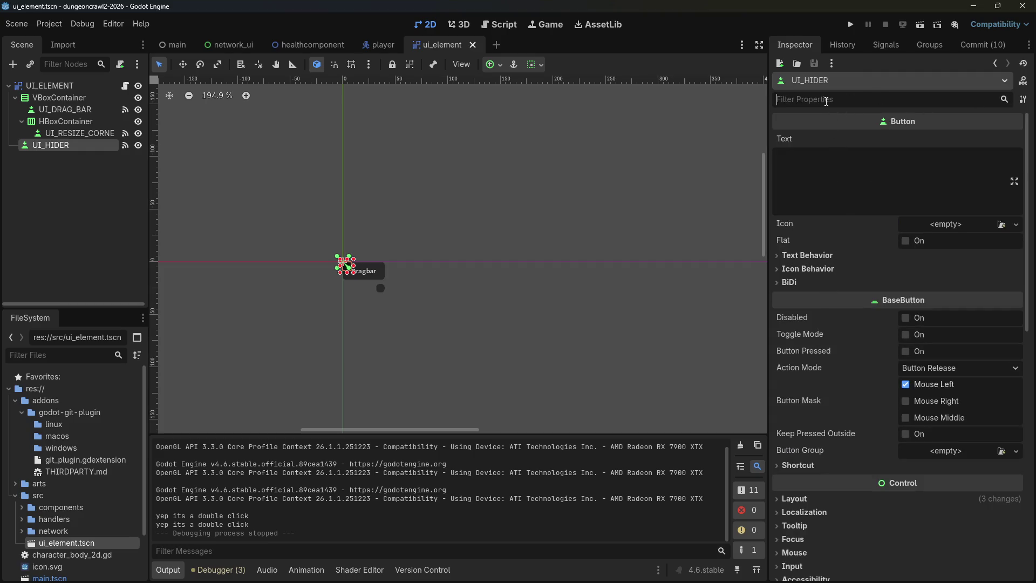
text(mob)
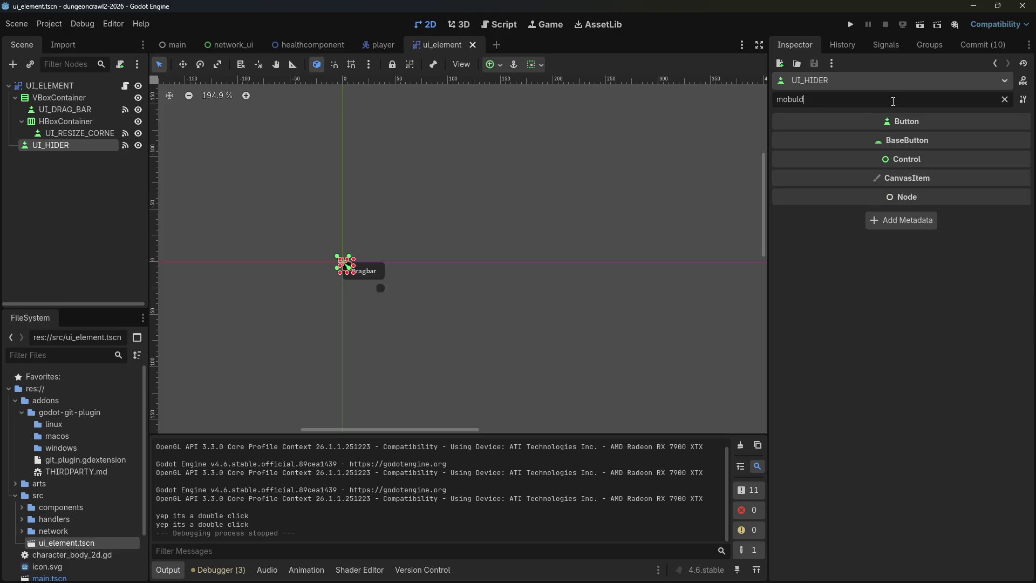
key(BackSpace)
text(dulate)
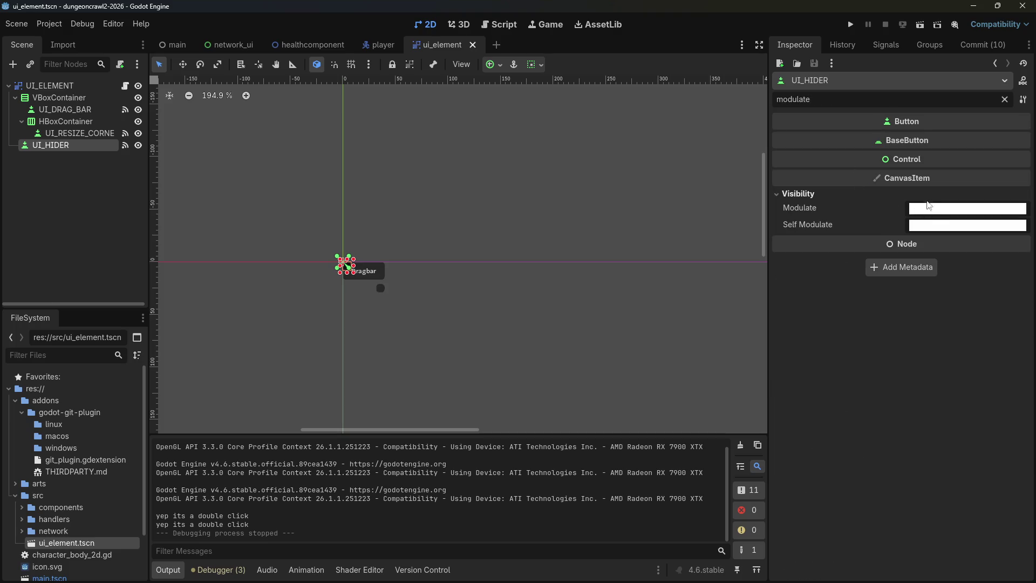
click(933, 213)
drag(962, 478, 749, 464)
click(594, 327)
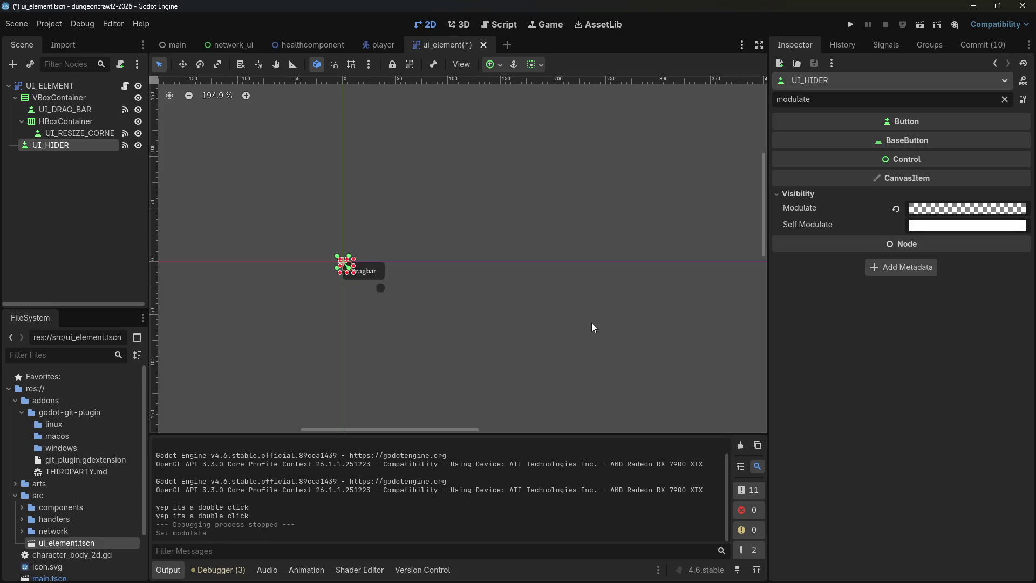
Run the game, double-click the drag bar three times, then close the game.
click(845, 27)
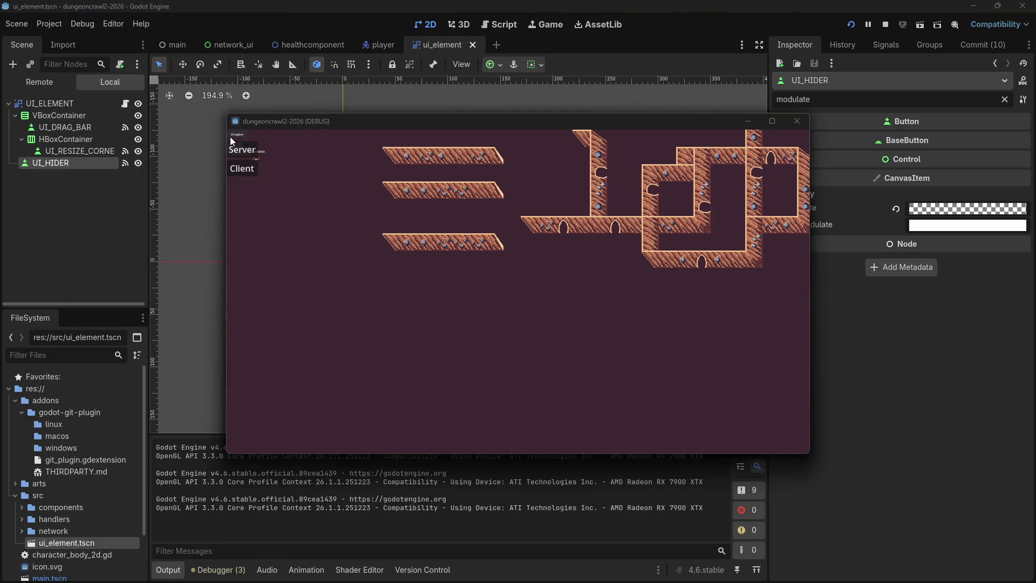
double_click(228, 133)
double_click(229, 132)
double_click(229, 131)
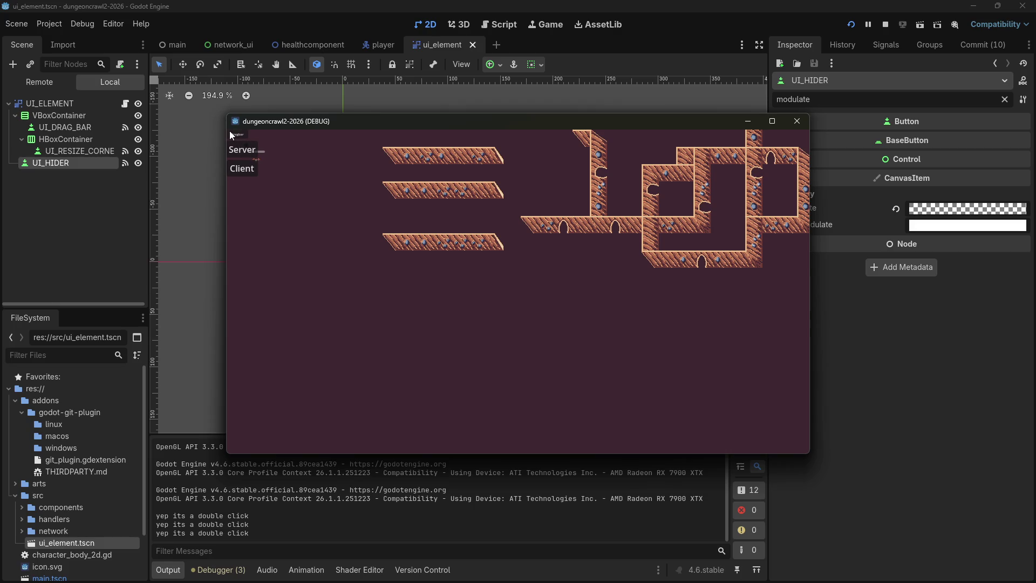
click(798, 121)
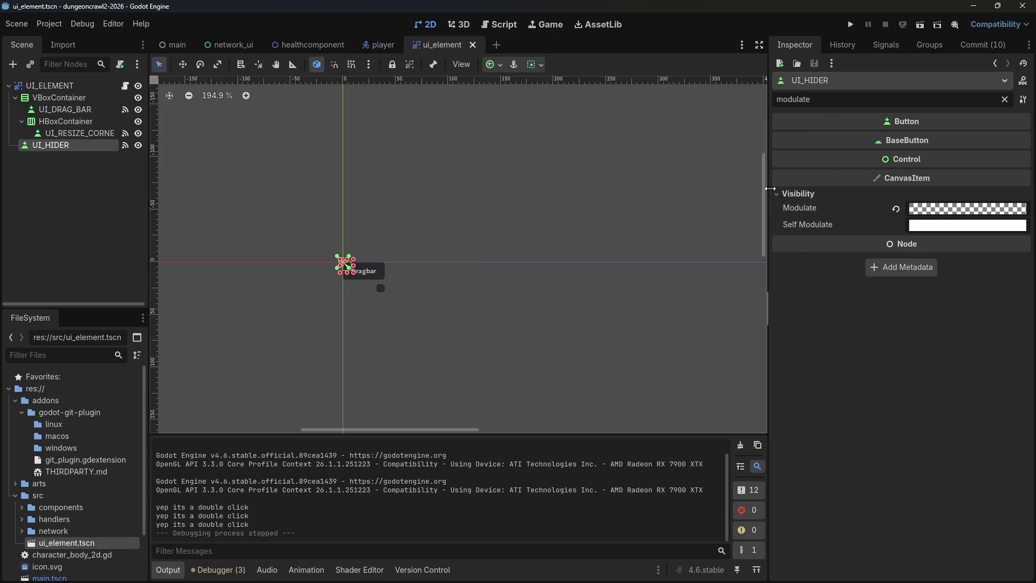
Search the Inspector for 'pass' properties, then clear the filter.
click(778, 194)
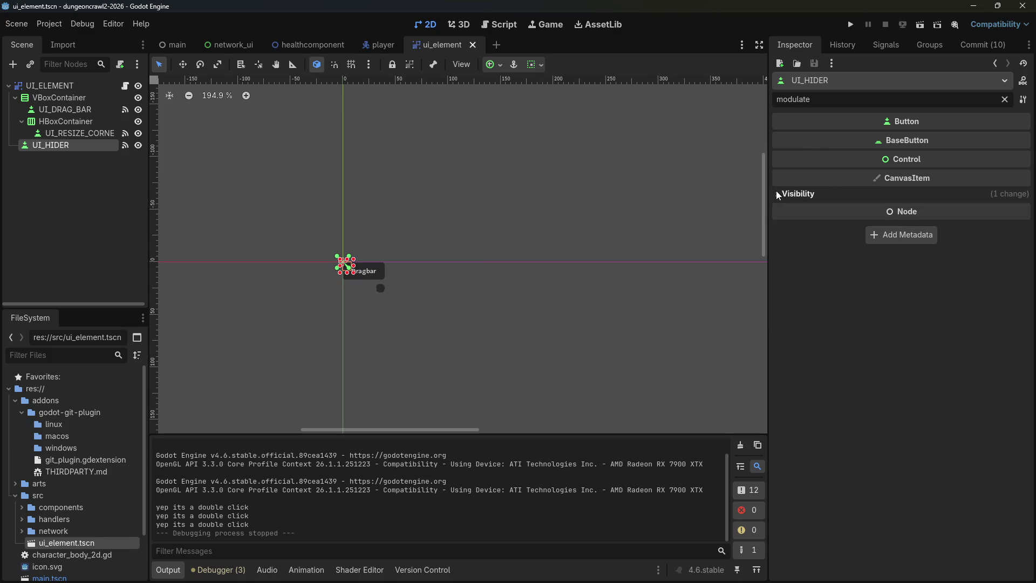
click(1005, 99)
text(pas)
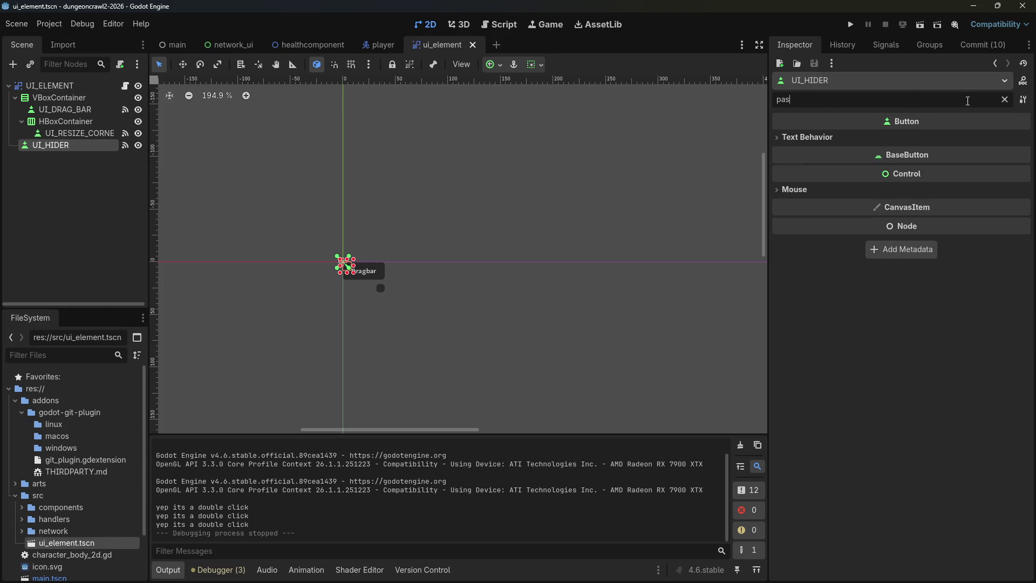
key(BackSpace)
key(BackSpace)
key(BackSpace)
text(pass)
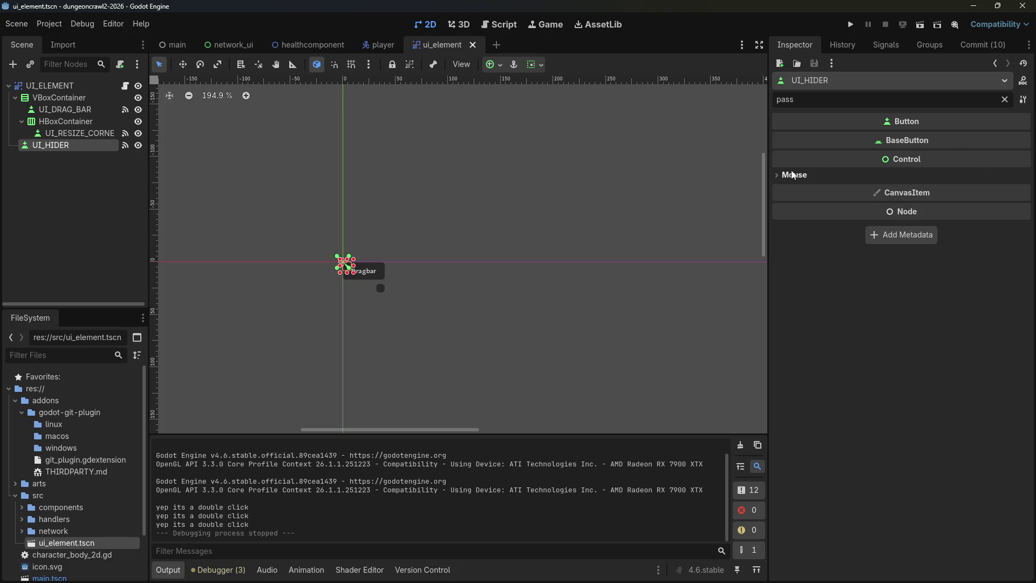
click(794, 175)
click(1004, 100)
scroll(857, 351, down, 5)
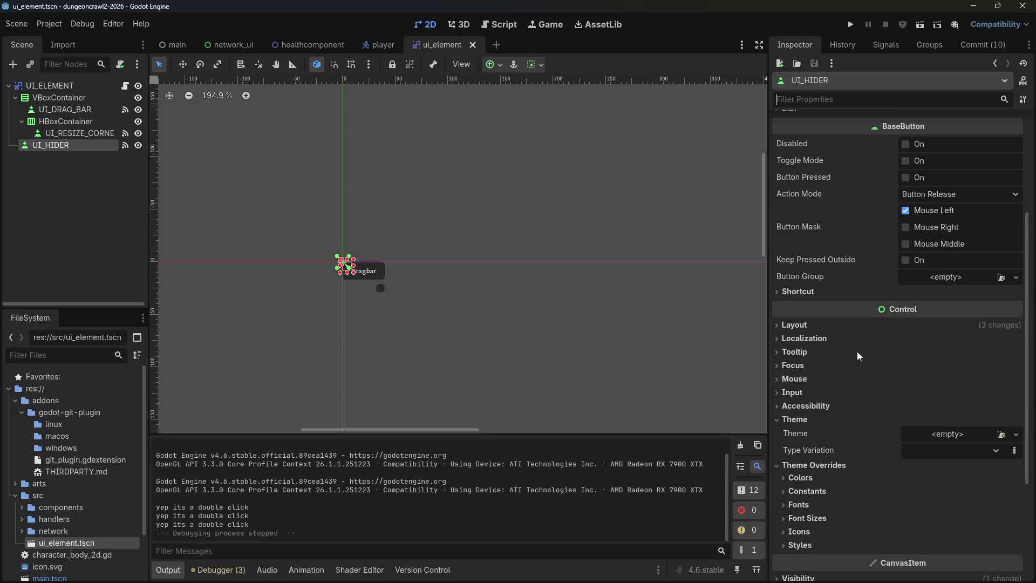
In UI_HIDER's Mouse properties, keep cursor shape Arrow and set Filter to Pass (Propagate Up).
click(788, 384)
scroll(826, 388, down, 2)
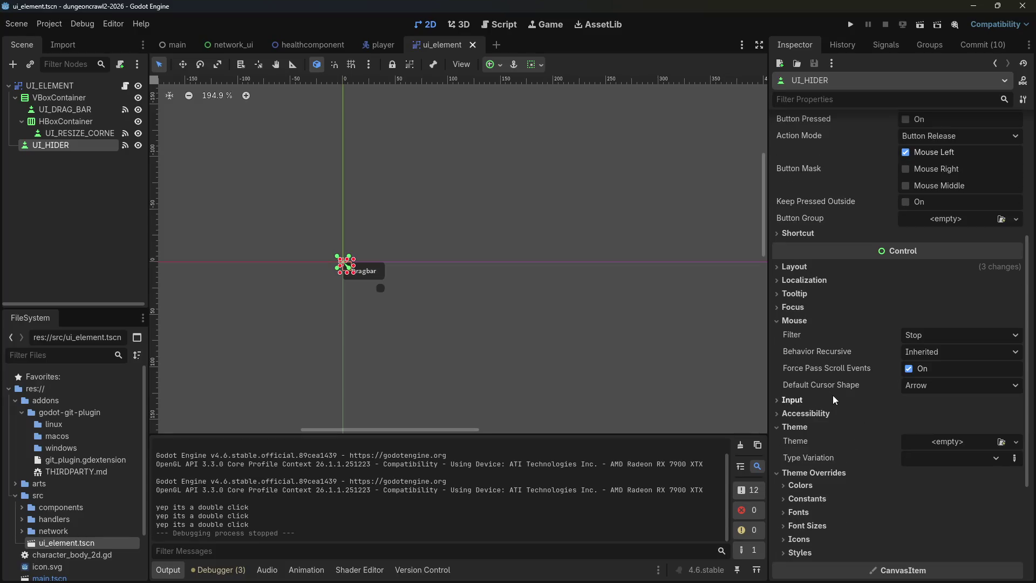
click(912, 382)
click(868, 383)
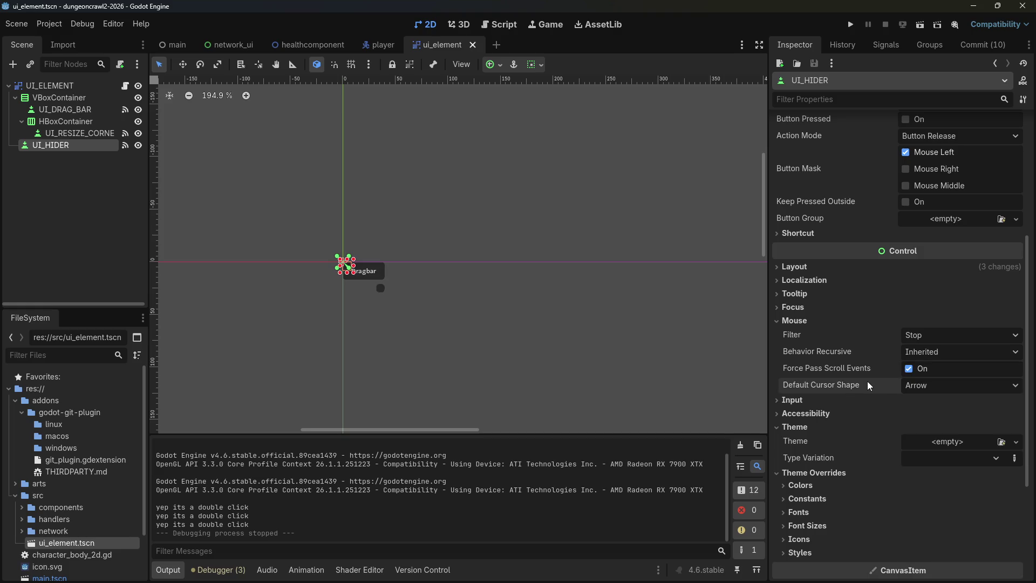
click(914, 335)
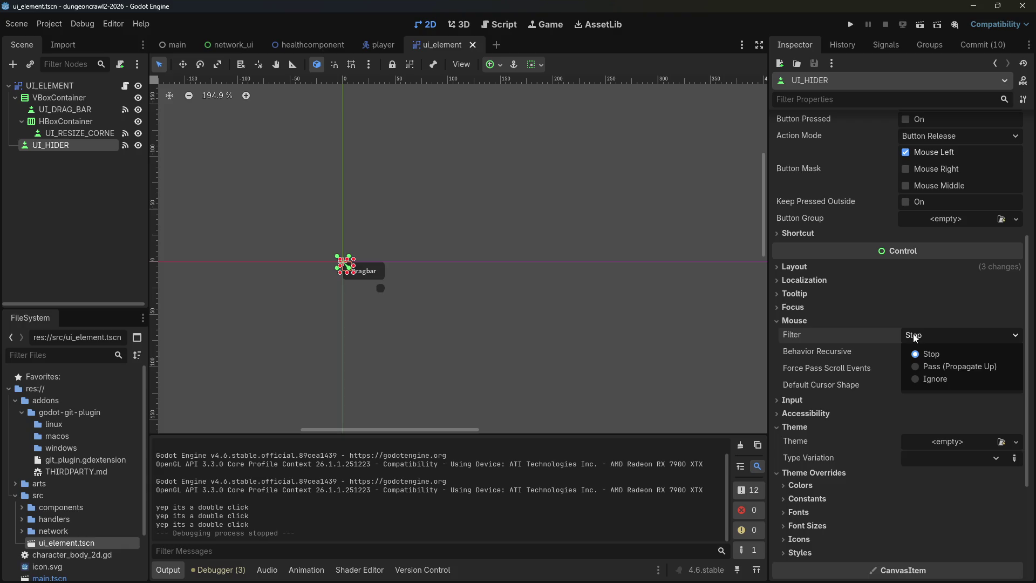
click(918, 365)
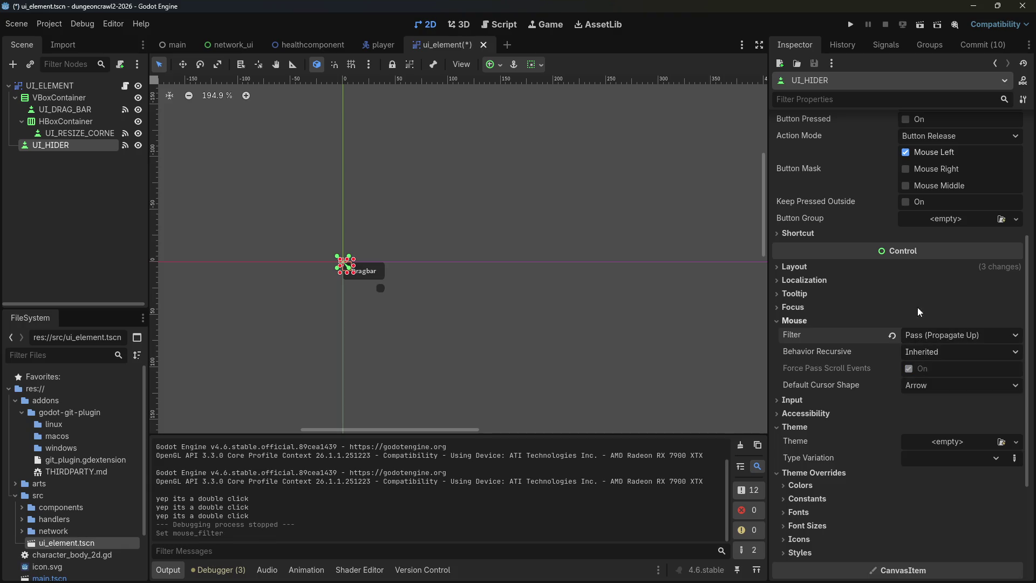
Run the game with F5, double-click the drag bar, then close the game.
key(F5)
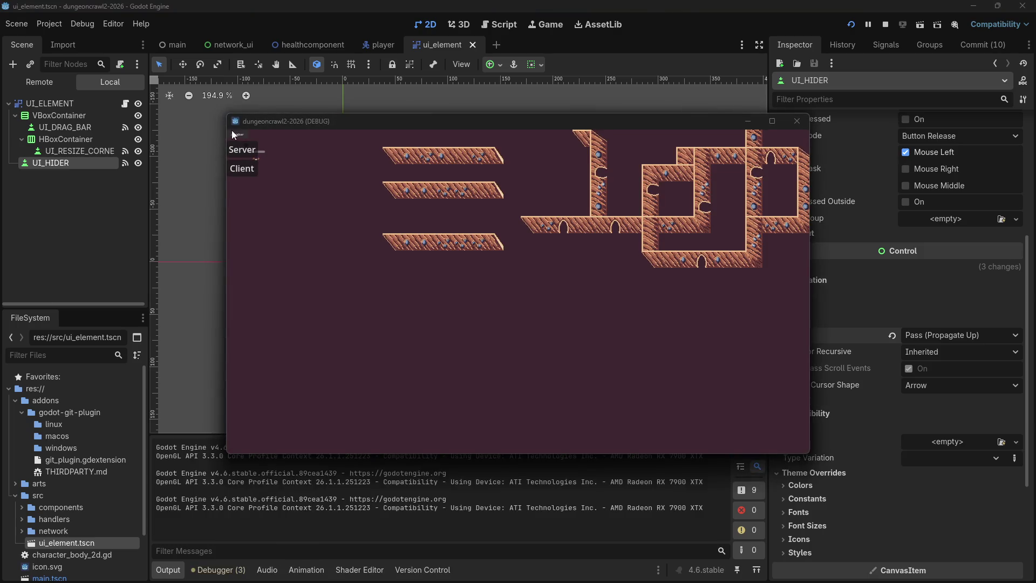
double_click(229, 130)
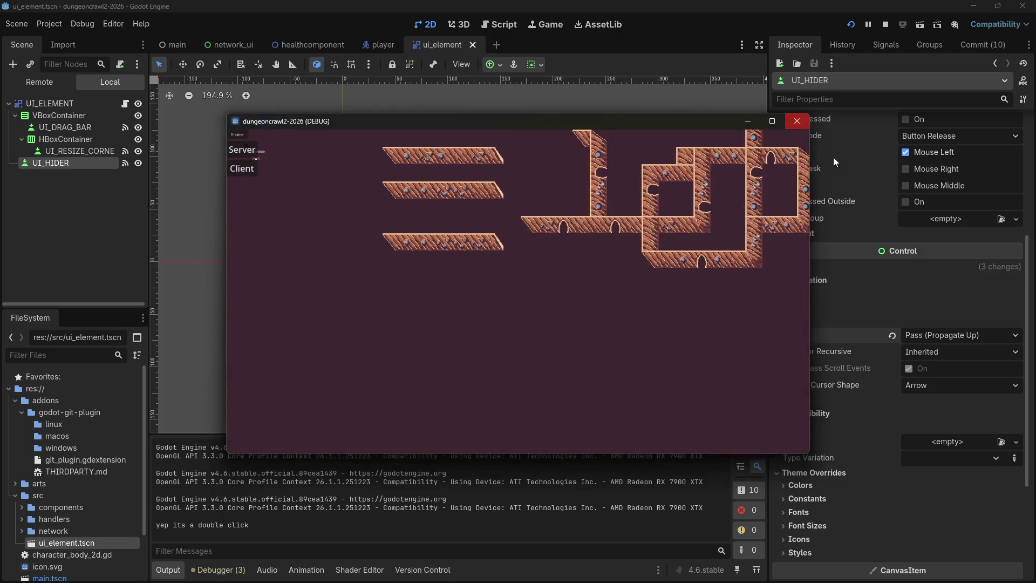
click(797, 122)
click(961, 335)
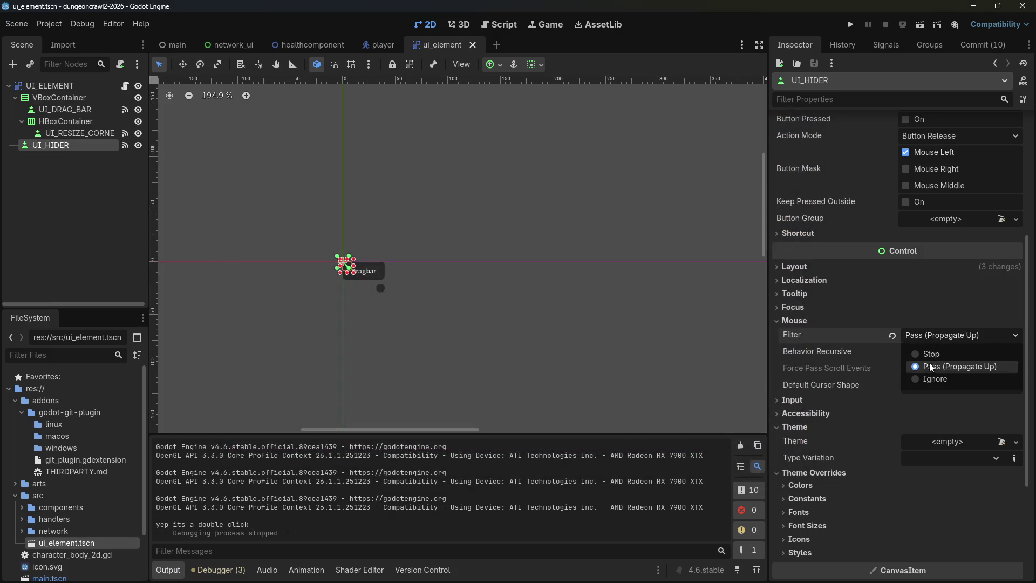
Set UI_HIDER's mouse filter to Ignore, run the game, drag the panel, then close both game windows.
click(920, 380)
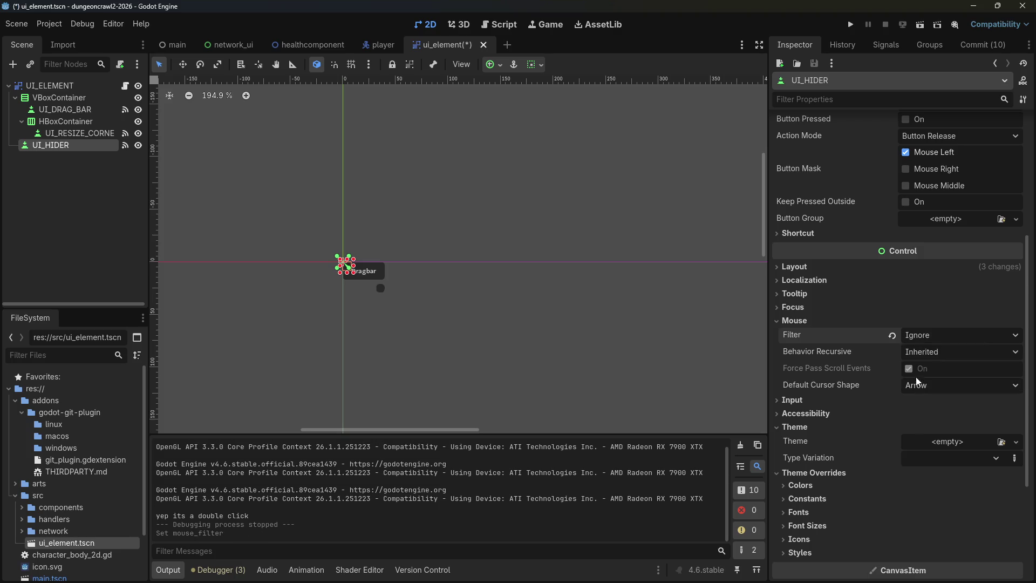
click(851, 25)
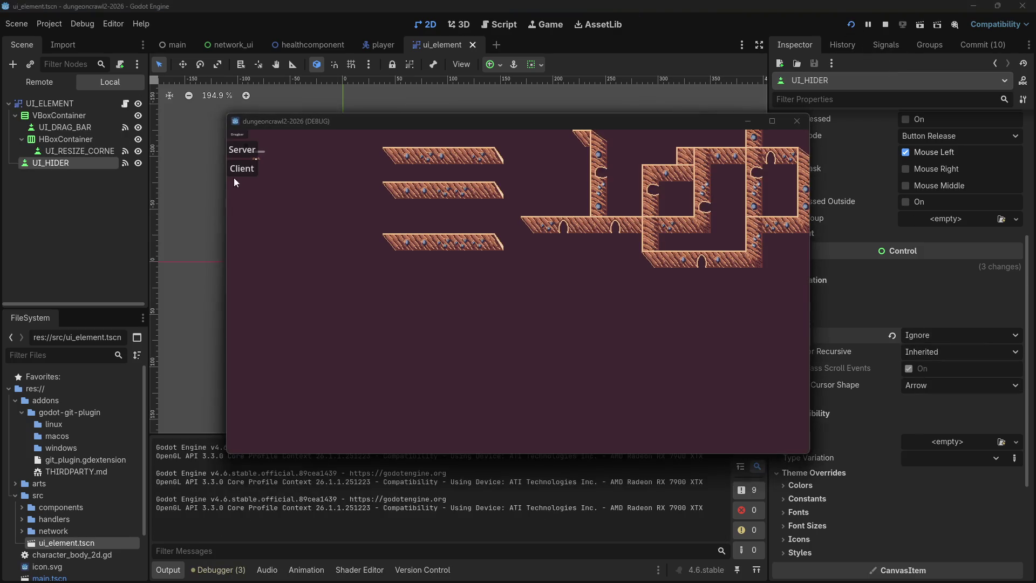
drag(227, 130, 310, 185)
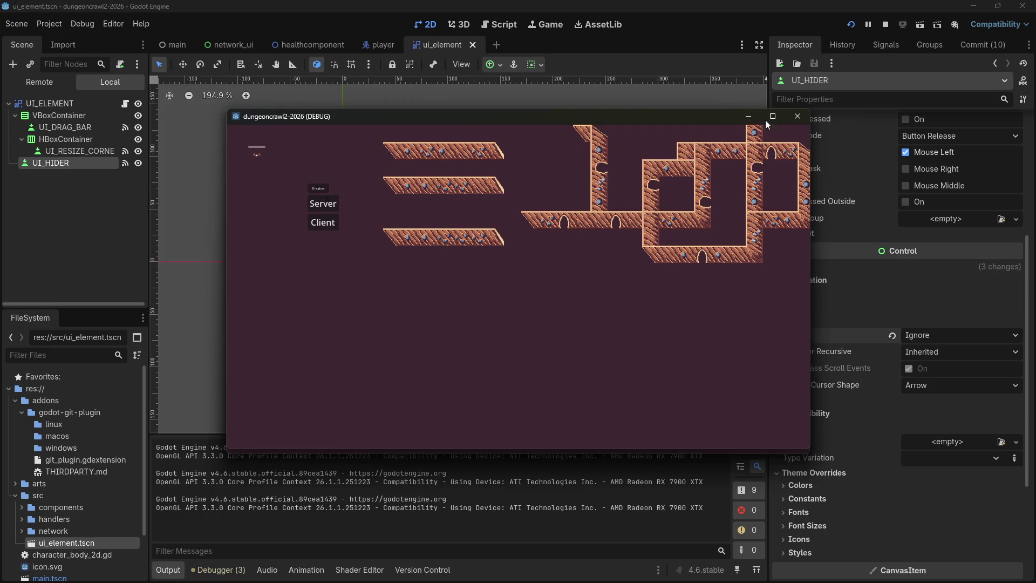
click(799, 118)
click(798, 121)
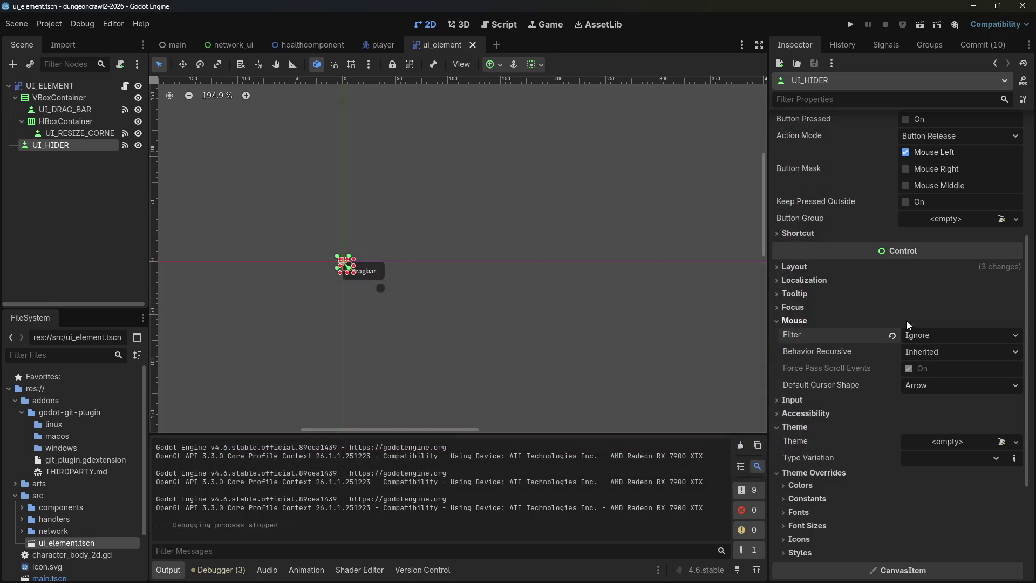
Switch the filter back to Pass (Propagate Up), run, drag the panel, double-click it back, and stop.
click(925, 334)
click(920, 365)
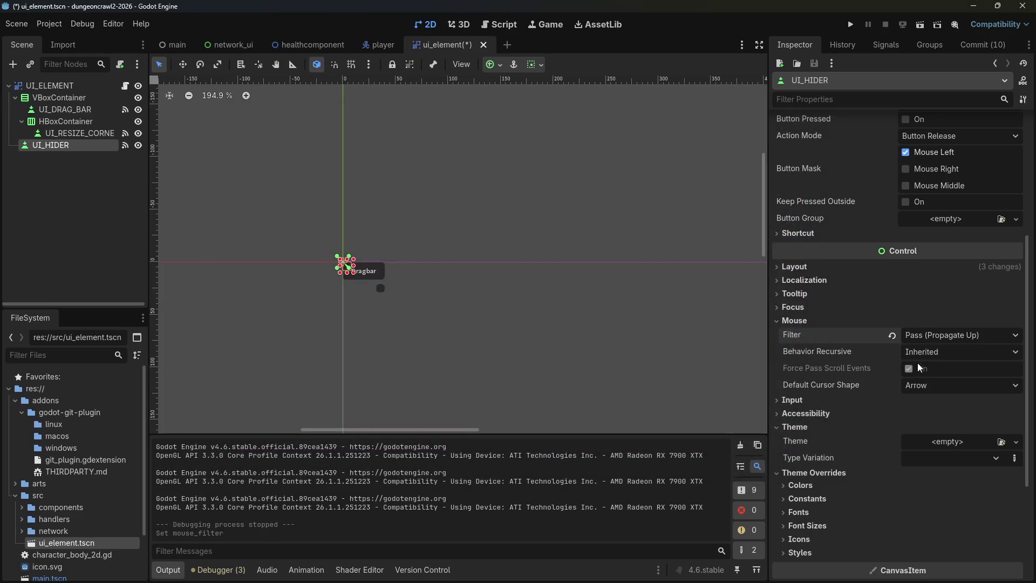
click(915, 352)
click(915, 352)
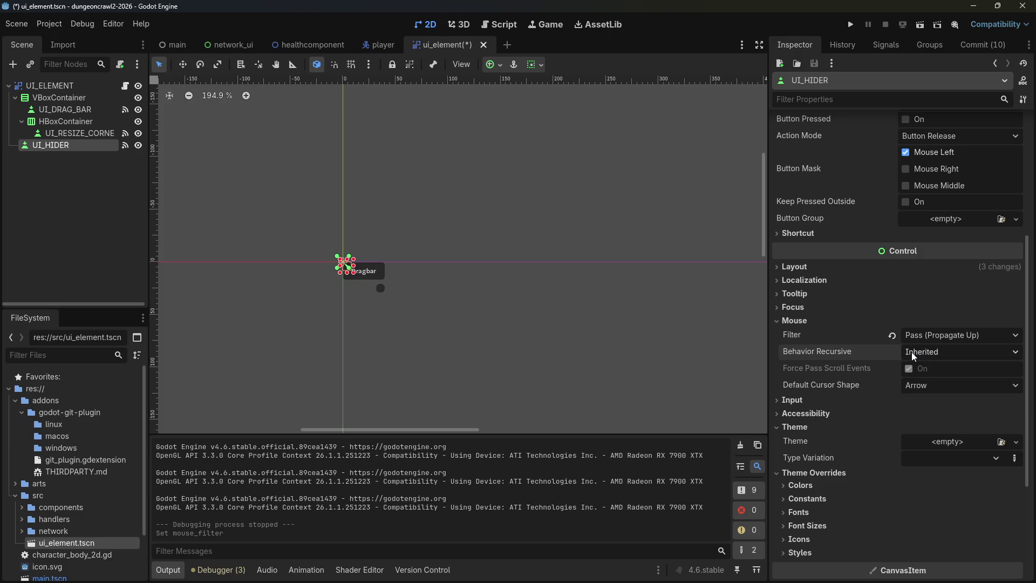
click(847, 21)
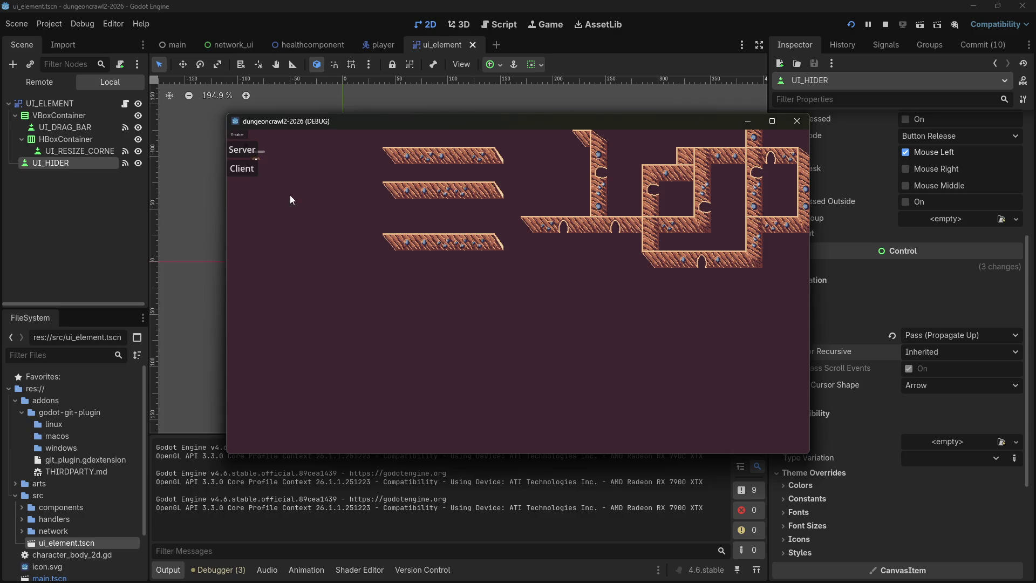
drag(236, 135, 451, 291)
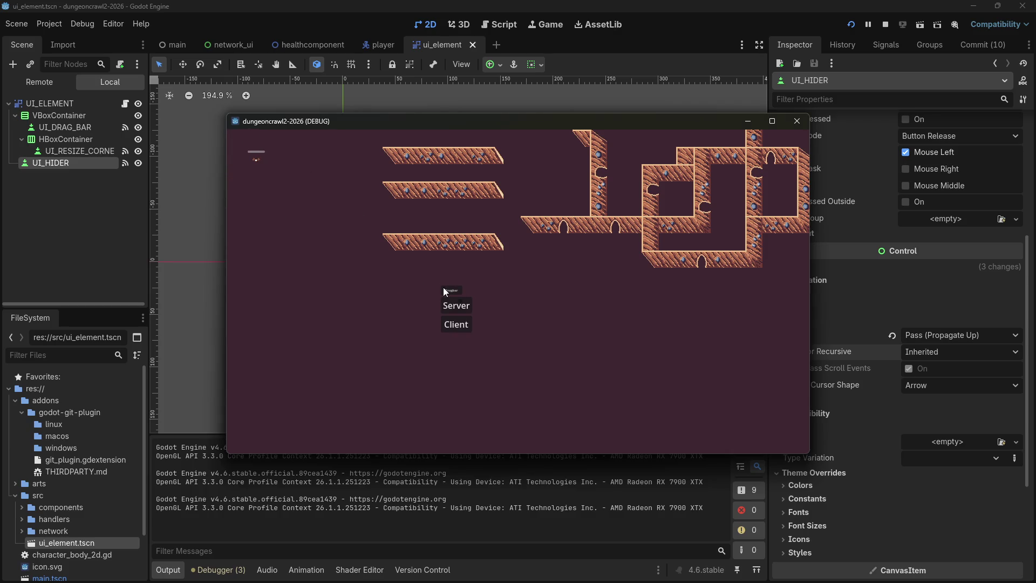
double_click(444, 288)
click(799, 122)
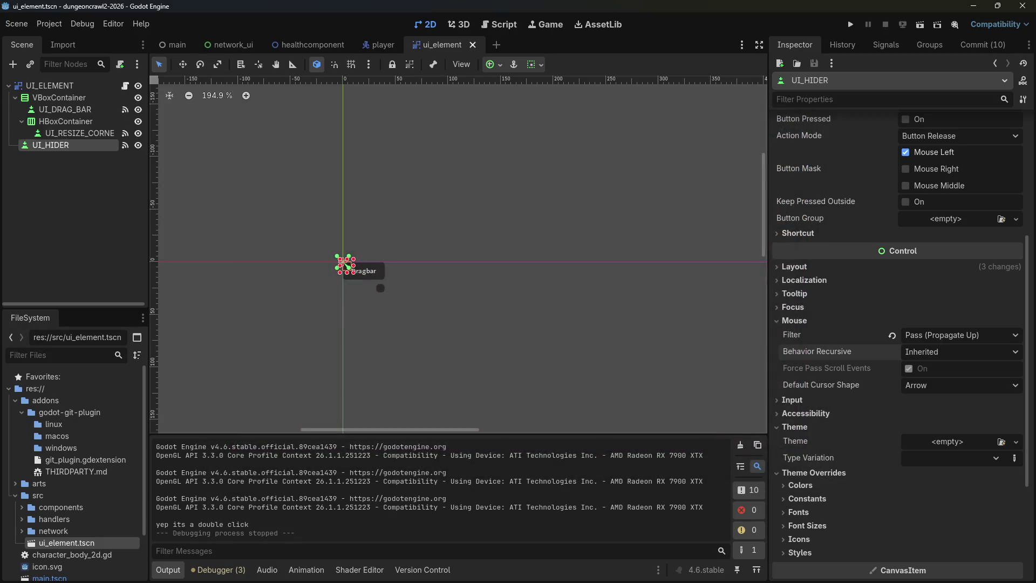
Search Google in a new Firefox tab for 'godot ui receive mouse input and then pass it'.
key(alt+Tab)
key(ctrl+t)
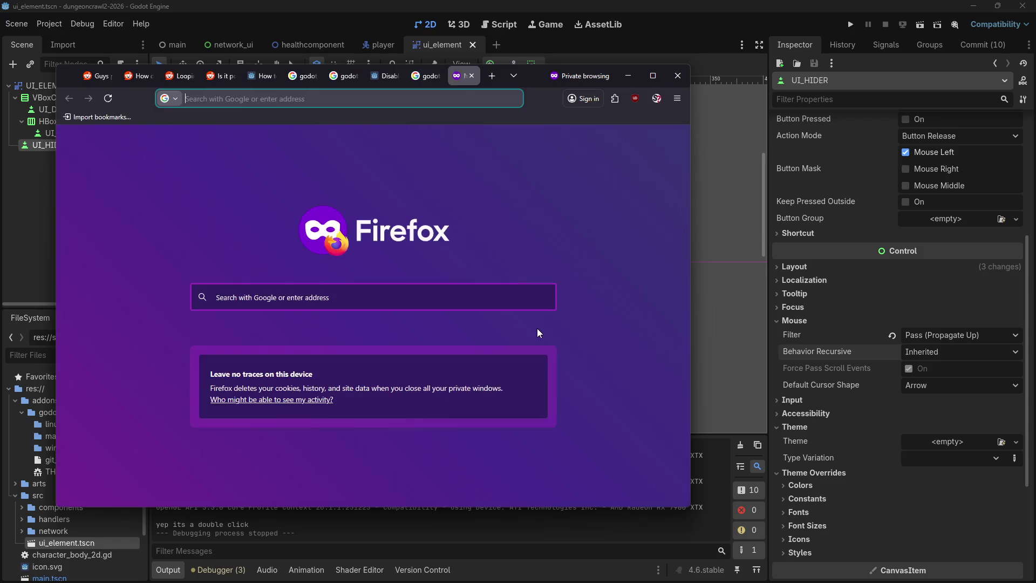
text(godot ui )
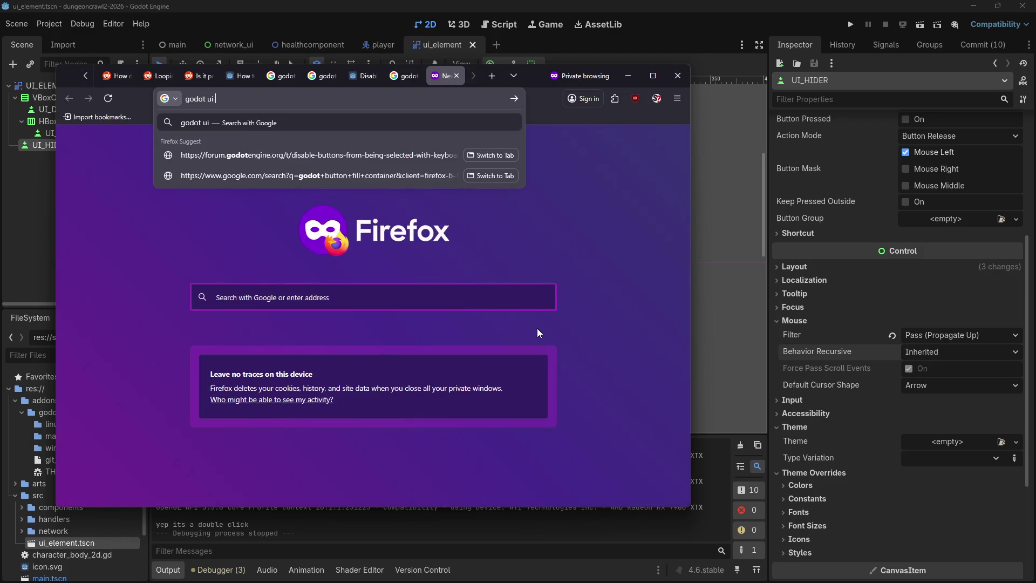
text(receive mouse input )
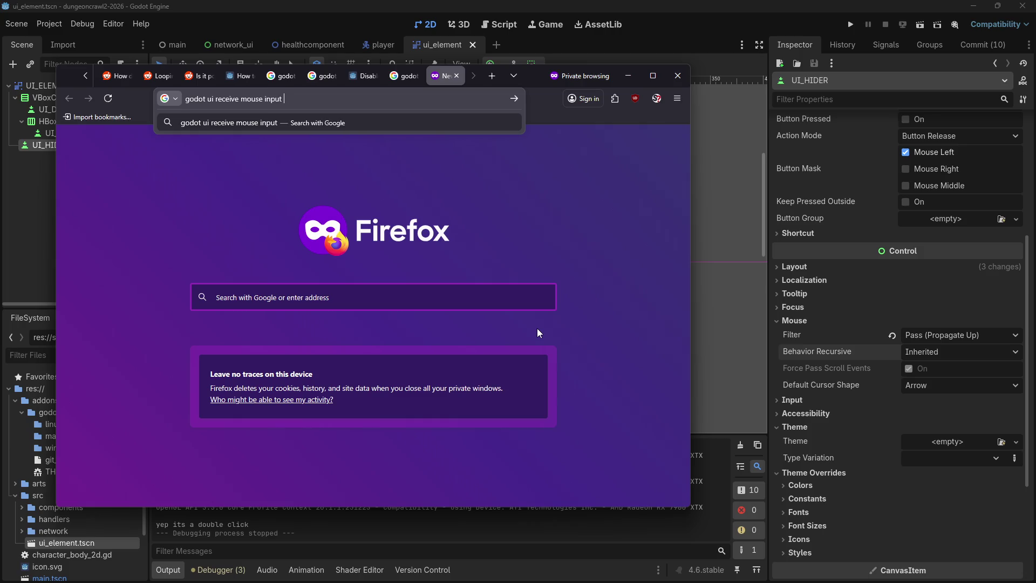
text(and then pass it)
key(Return)
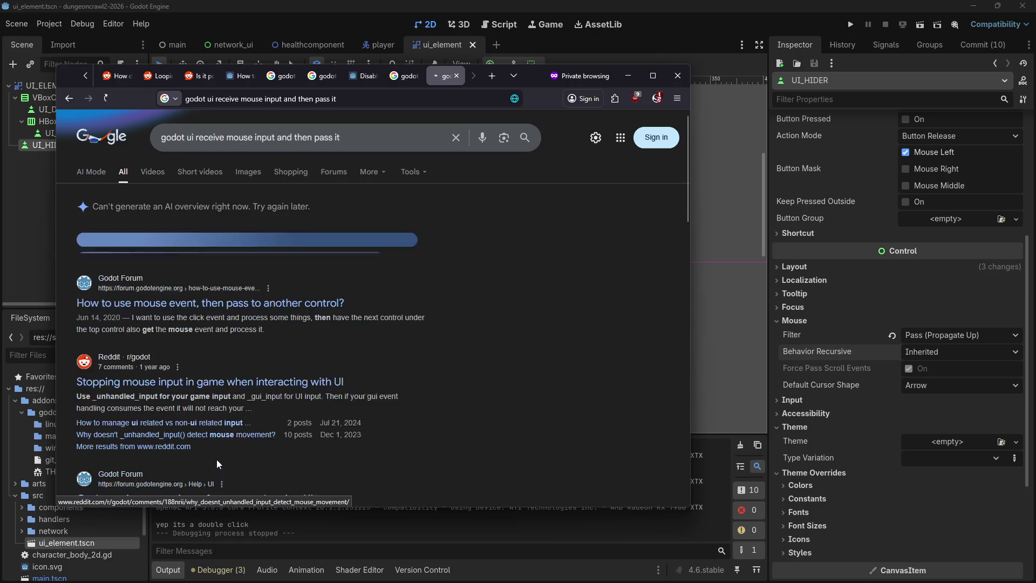
Read the forum thread on passing mouse events, then set UI_HIDER's Behavior Recursive to Disabled.
click(222, 448)
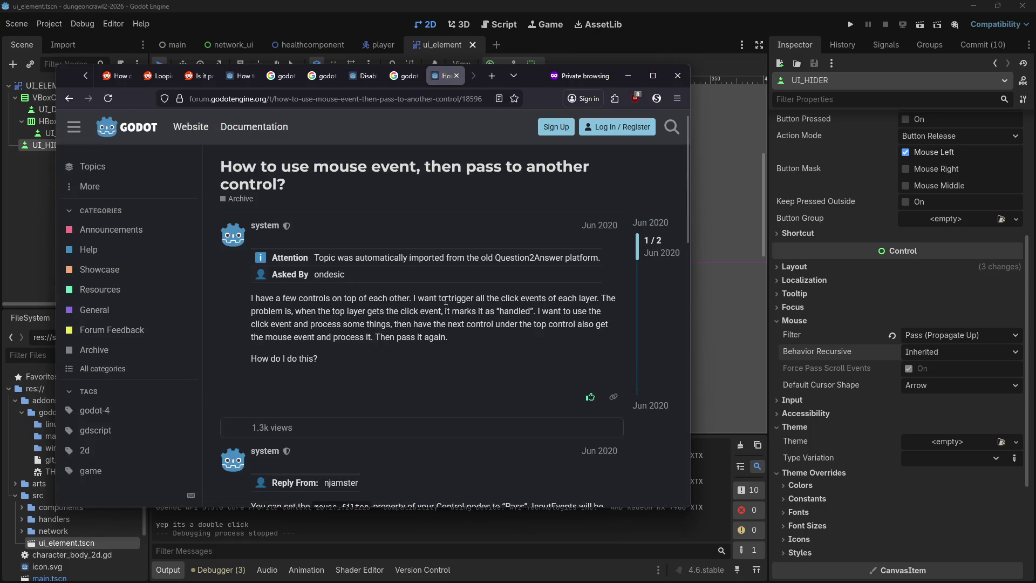
scroll(426, 313, down, 2)
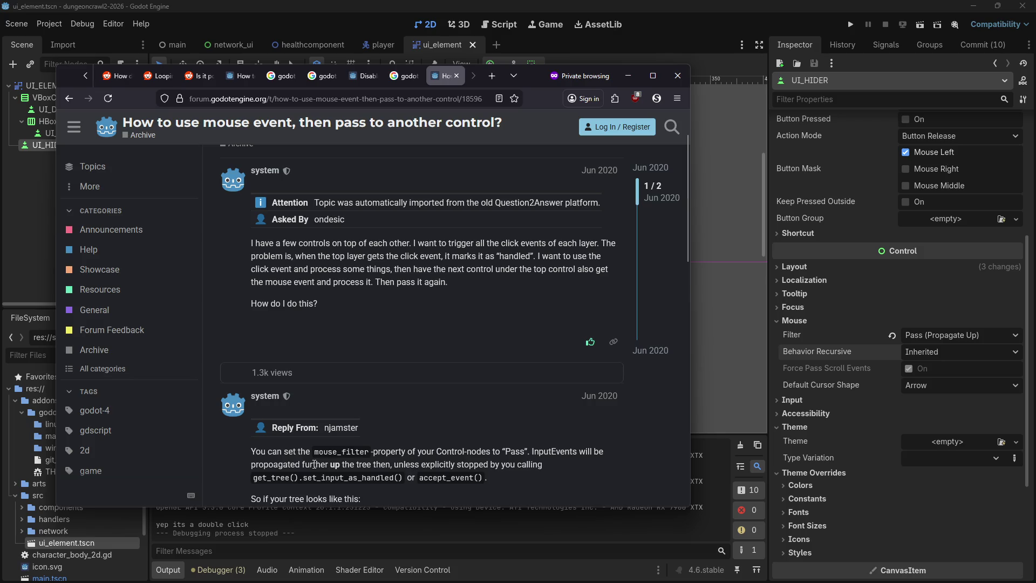
scroll(451, 475, down, 2)
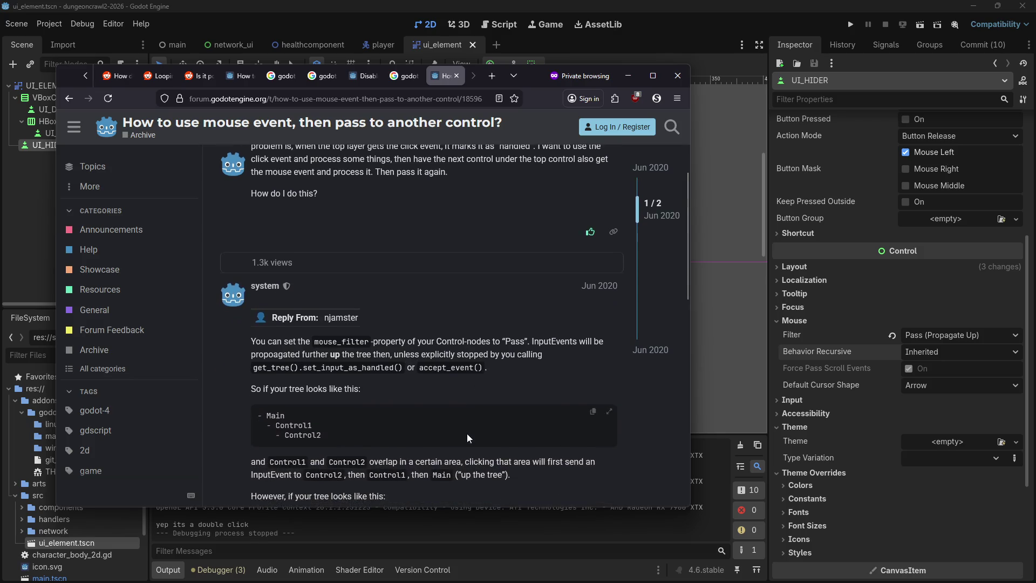
scroll(468, 433, up, 1)
scroll(467, 432, down, 2)
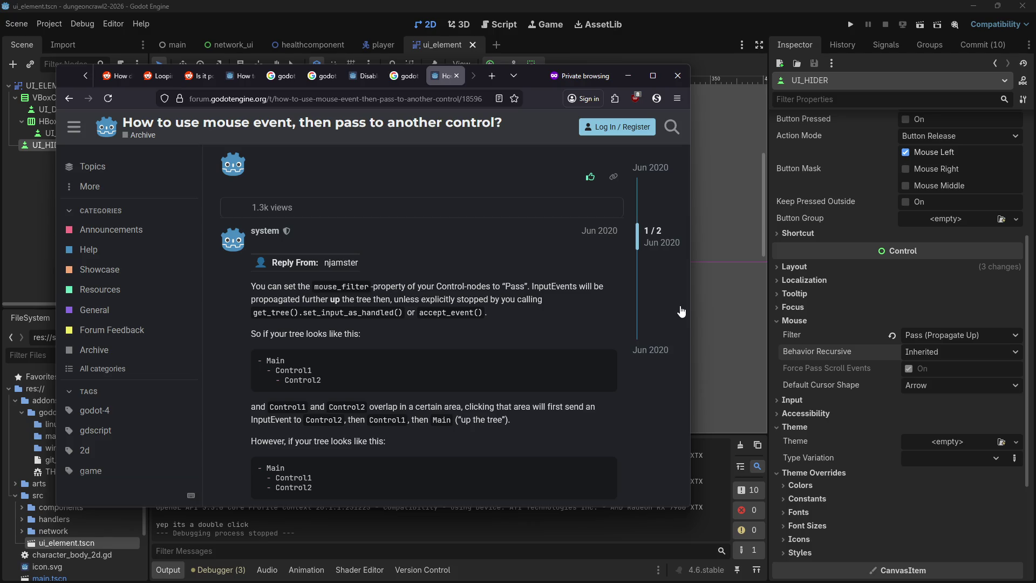
click(917, 354)
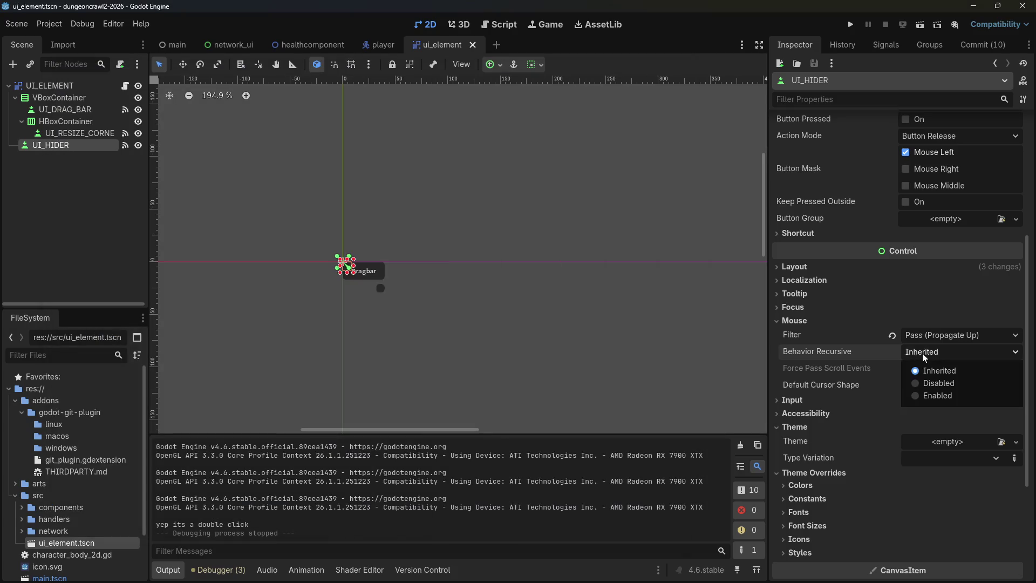
click(927, 383)
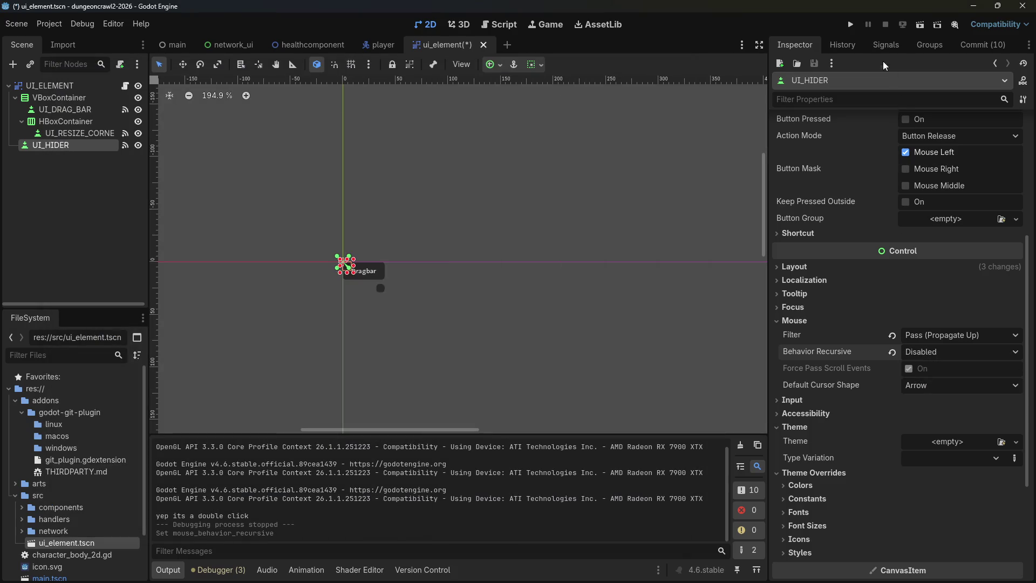
Run the game, drag the Dragbar panel down and right, then stop the game.
click(850, 26)
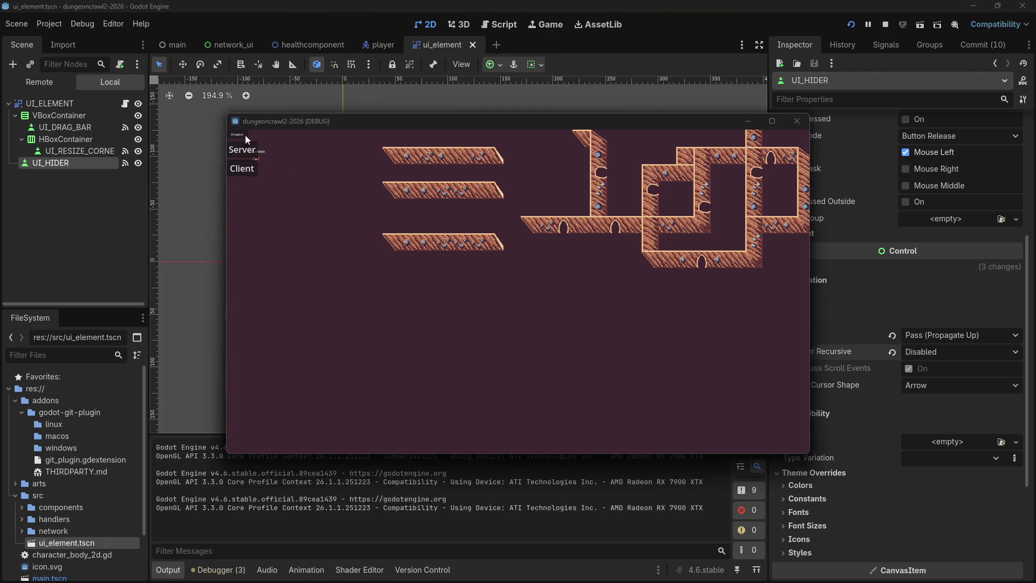
mouse_move(228, 131)
mouse_down()
mouse_move(280, 179)
mouse_move(355, 223)
mouse_up()
click(886, 23)
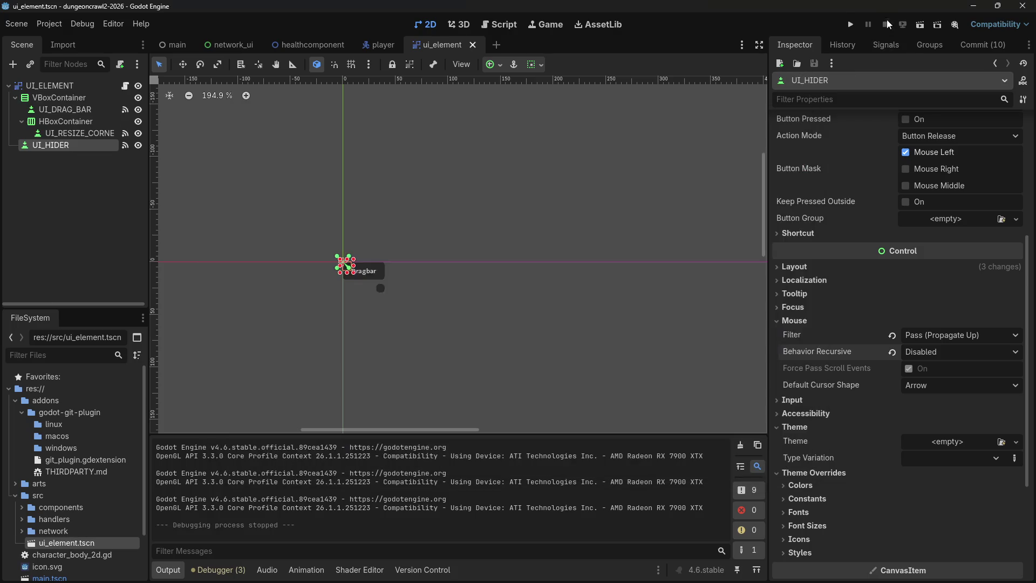
Set Behavior Recursive to Enabled, run the game, and double-click the drag bar twice.
click(923, 359)
click(928, 396)
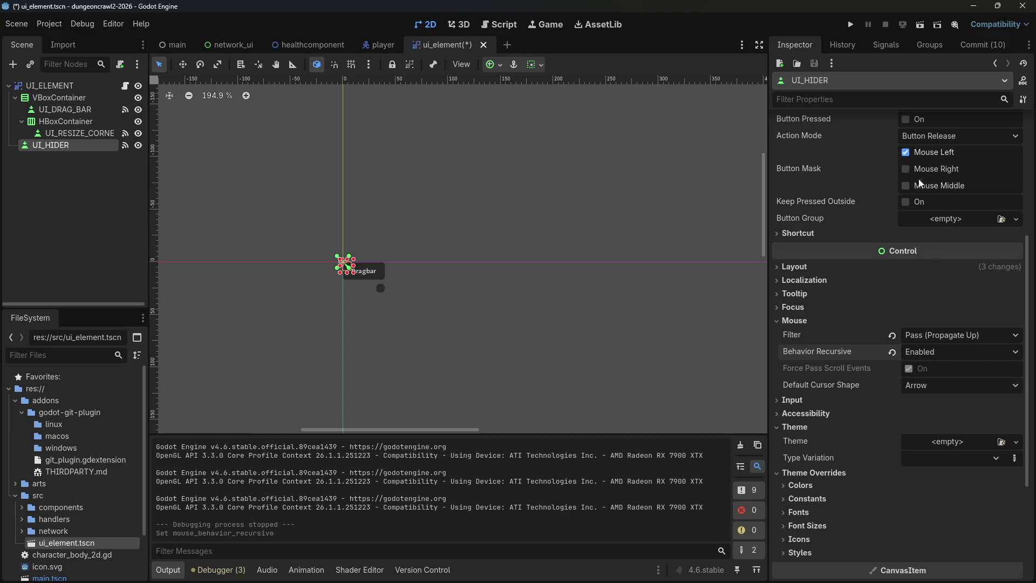
click(845, 25)
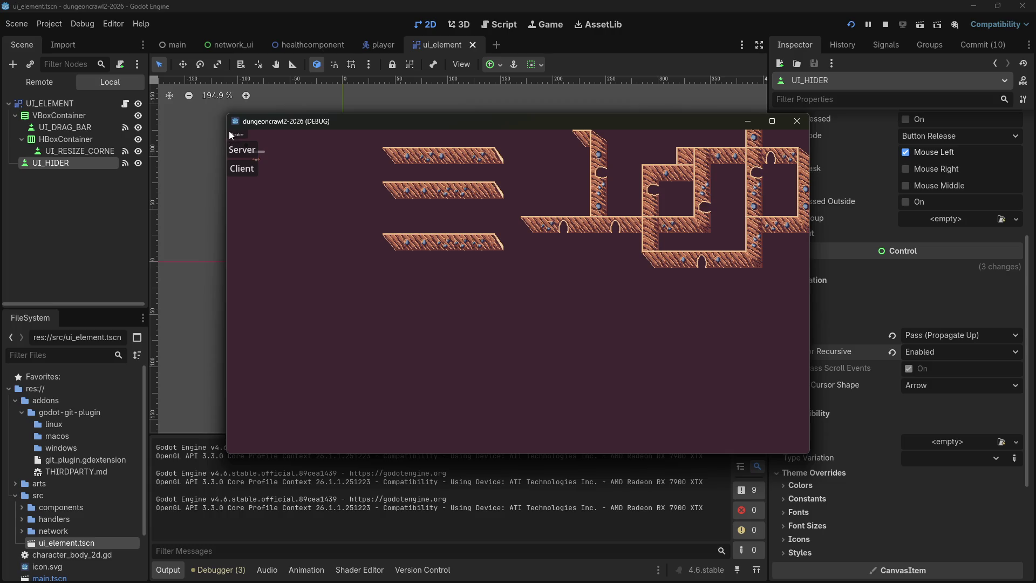
double_click(229, 132)
double_click(229, 131)
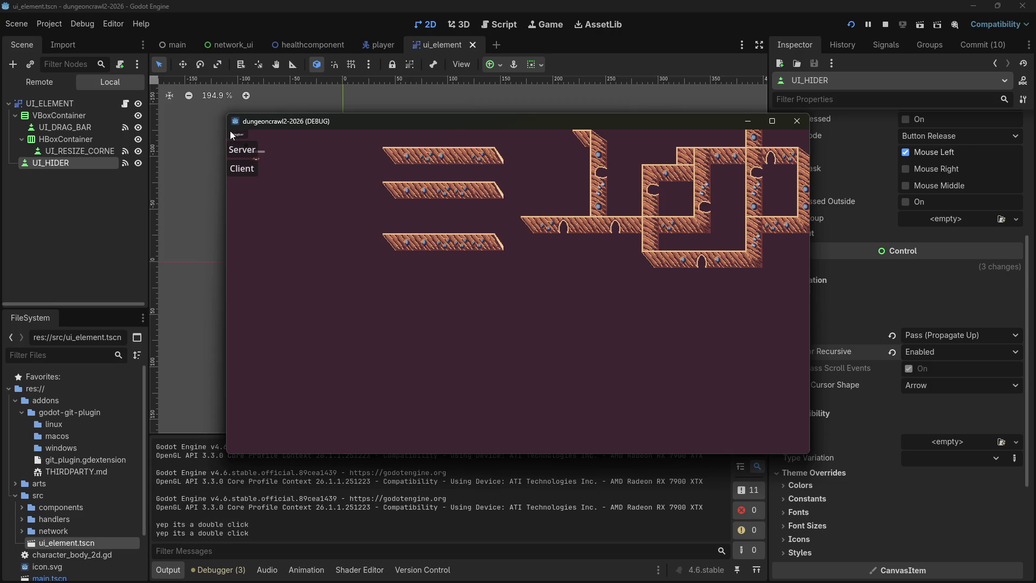
Stop the game, reset Behavior Recursive to Inherited, leave cursor shape unchanged, and deselect the node.
click(797, 120)
click(922, 351)
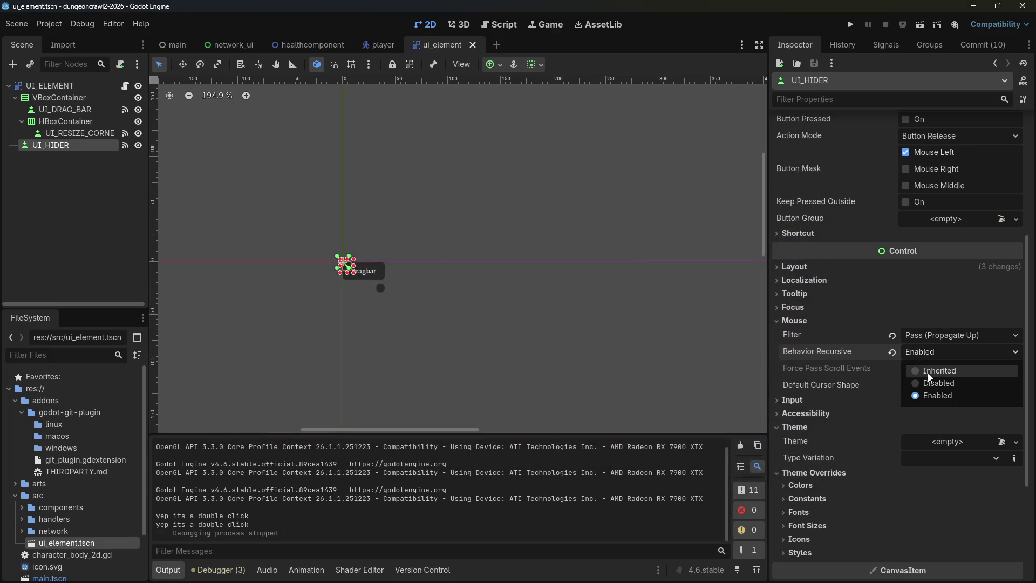
click(928, 372)
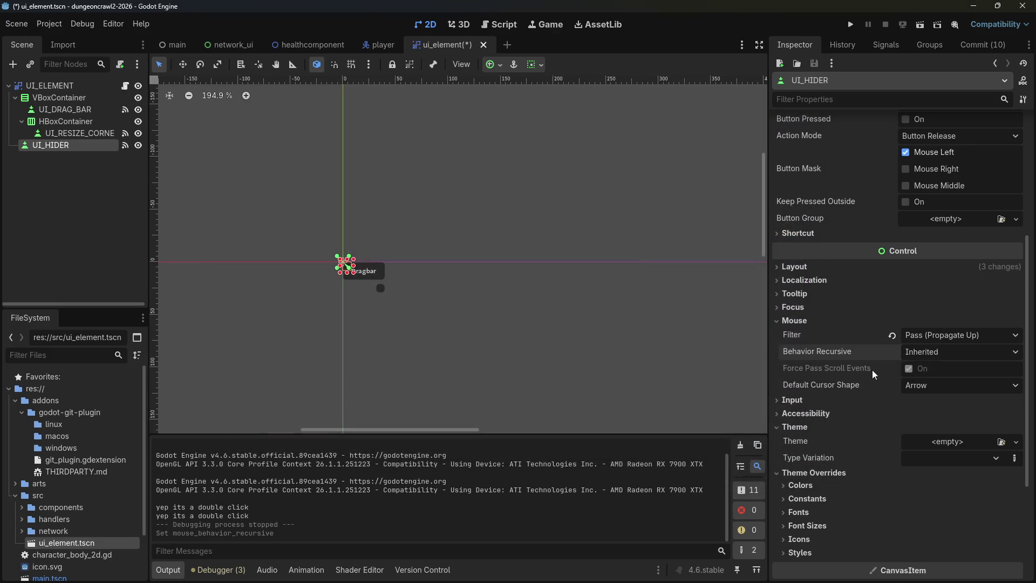
click(908, 385)
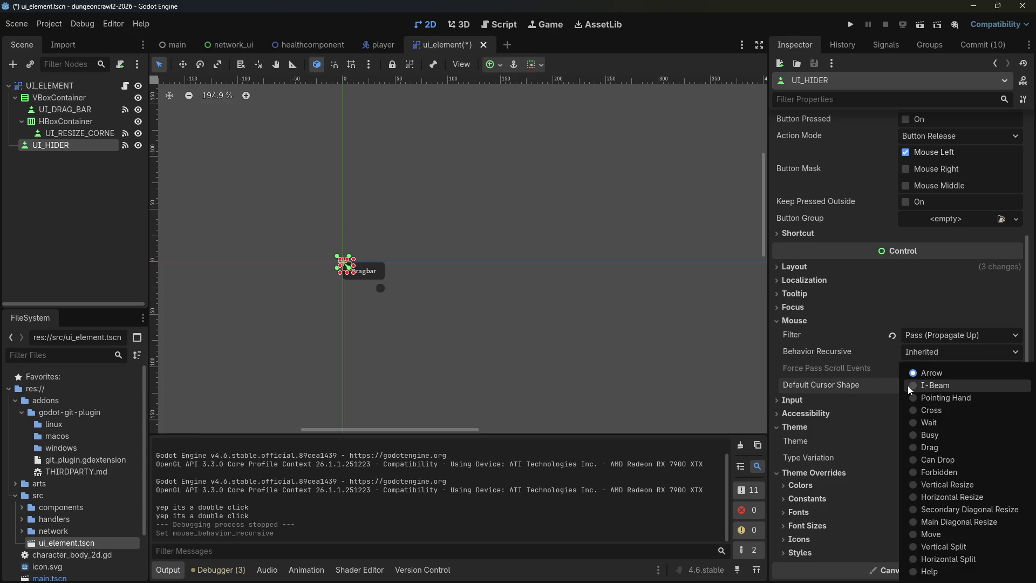
click(870, 379)
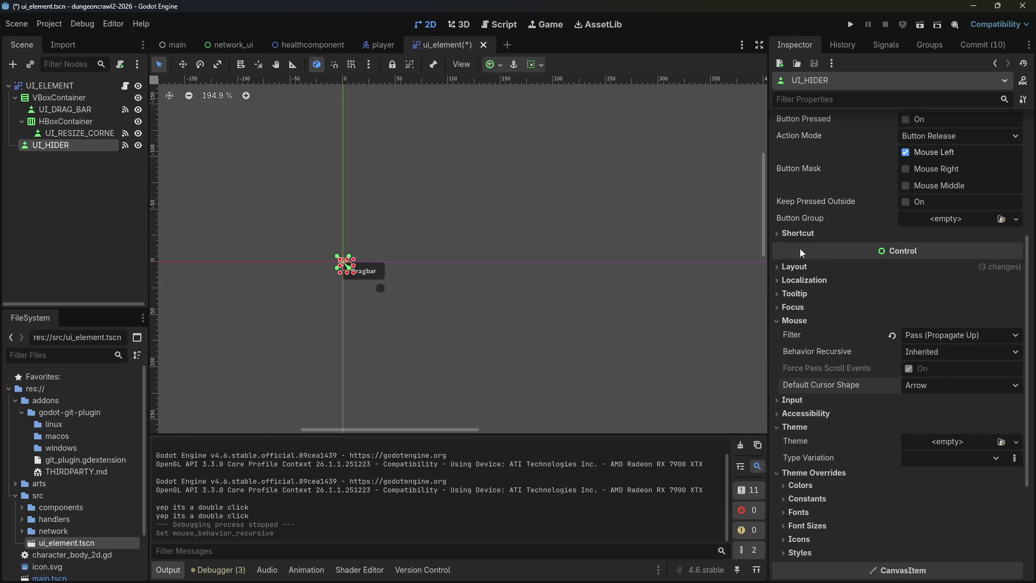
click(620, 262)
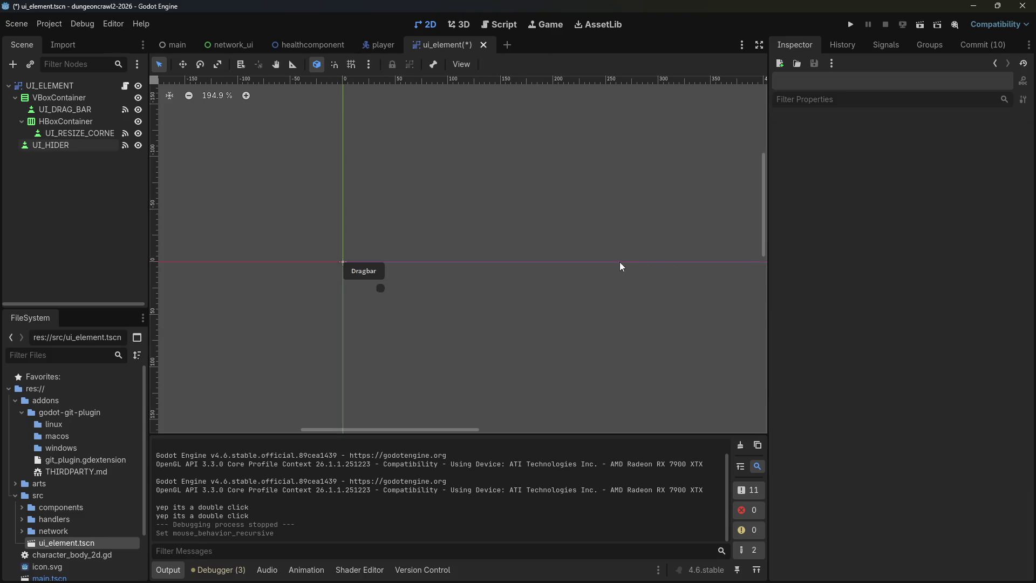
Google 'godot force pass scroll events not working' and read the expanded AI Overview workarounds.
key(alt+Tab)
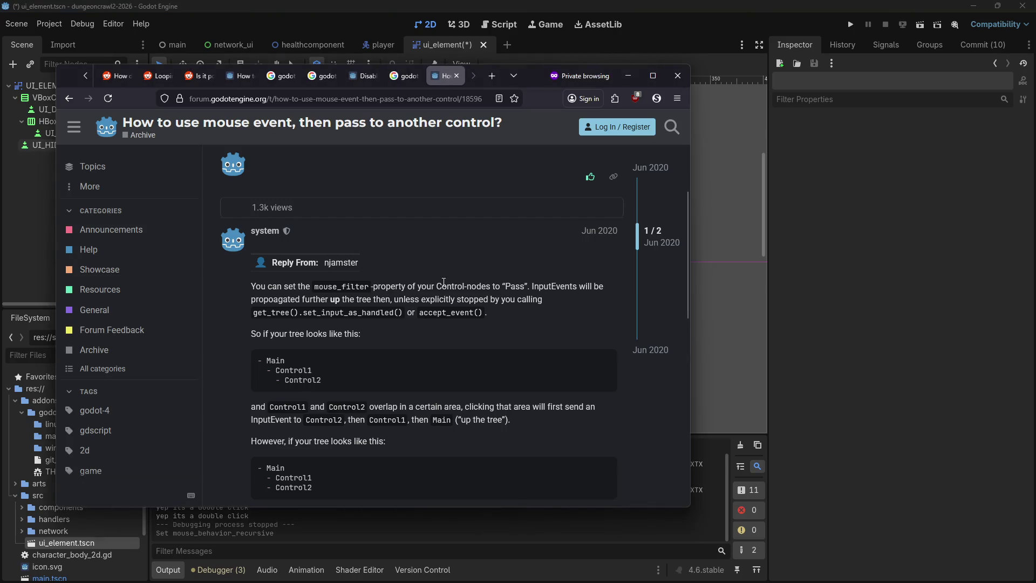
key(ctrl+l)
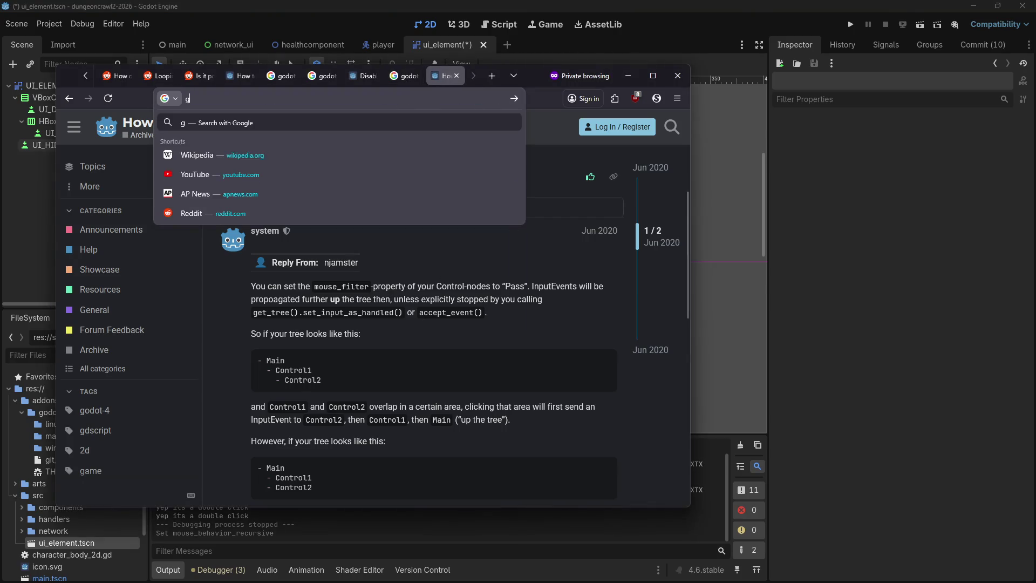
text(godot force pass scrol)
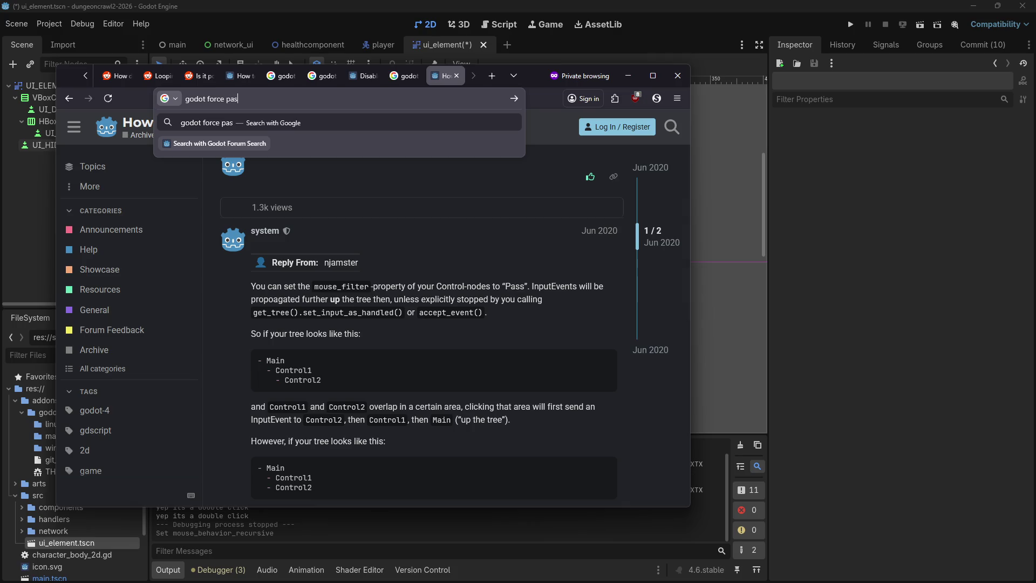
text(l events not working)
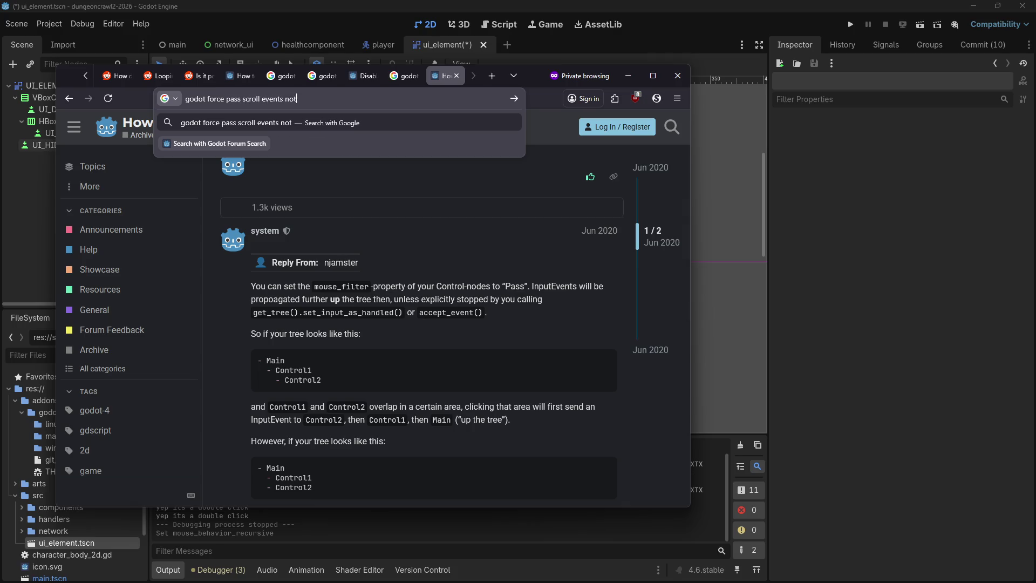
key(Return)
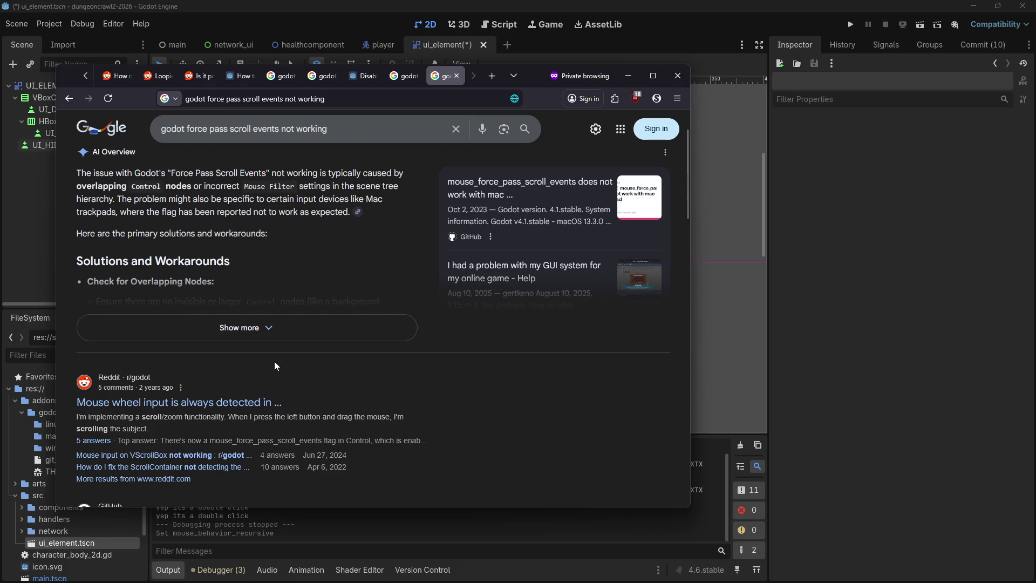
click(263, 329)
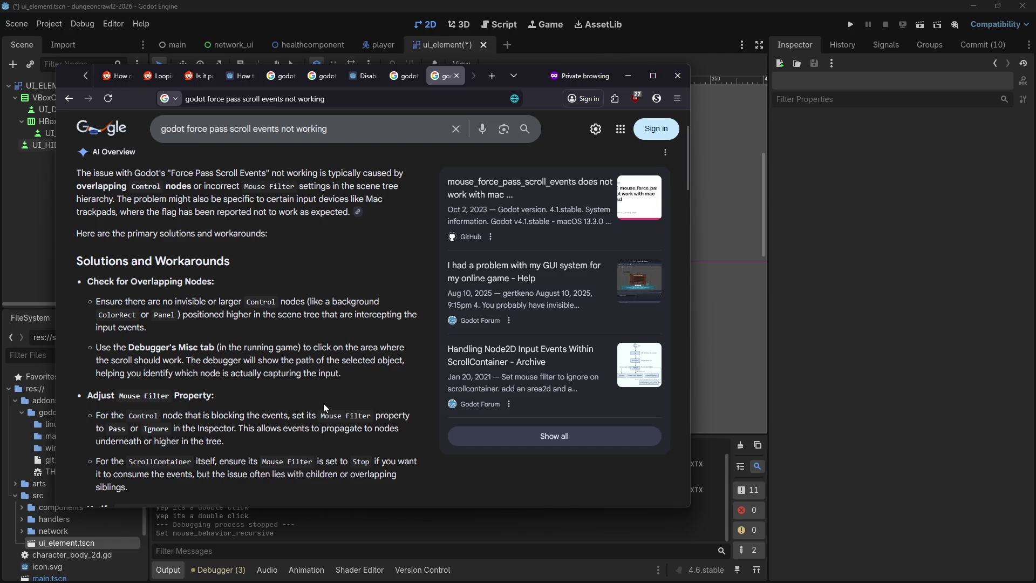
scroll(275, 399, down, 3)
scroll(275, 401, down, 3)
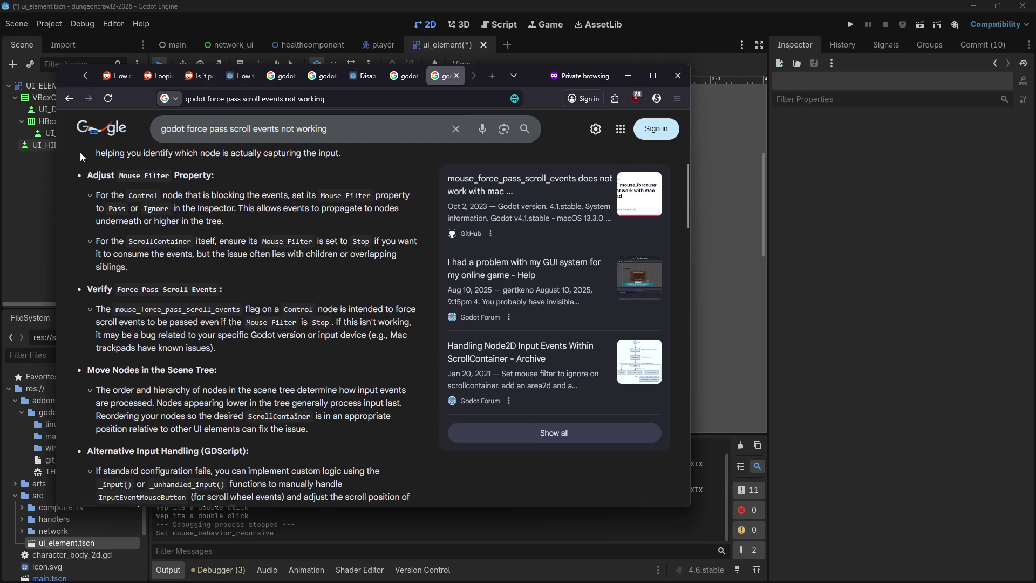
Return to the search results and reread the forum thread on passing mouse events.
click(68, 104)
click(67, 105)
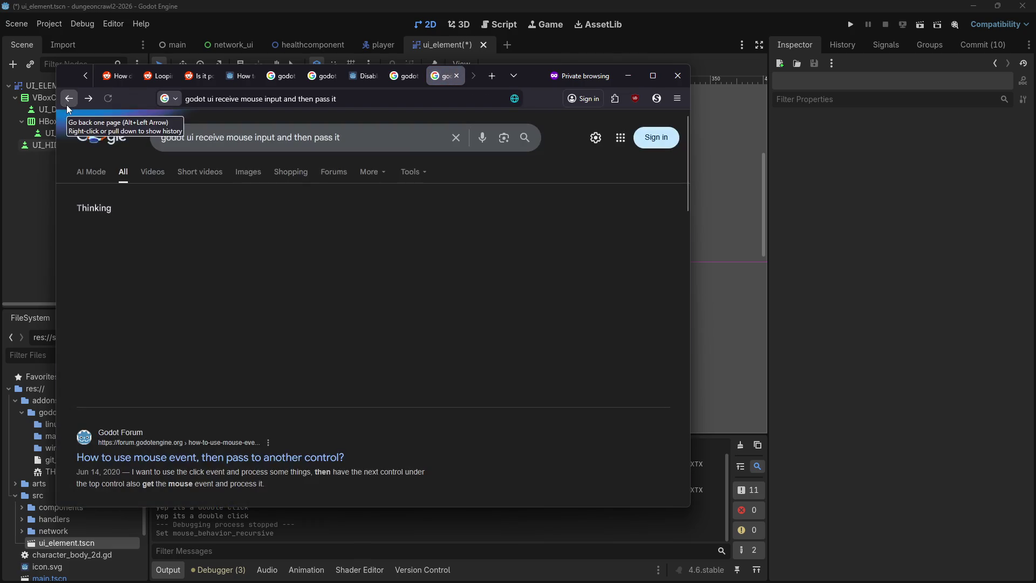
click(368, 383)
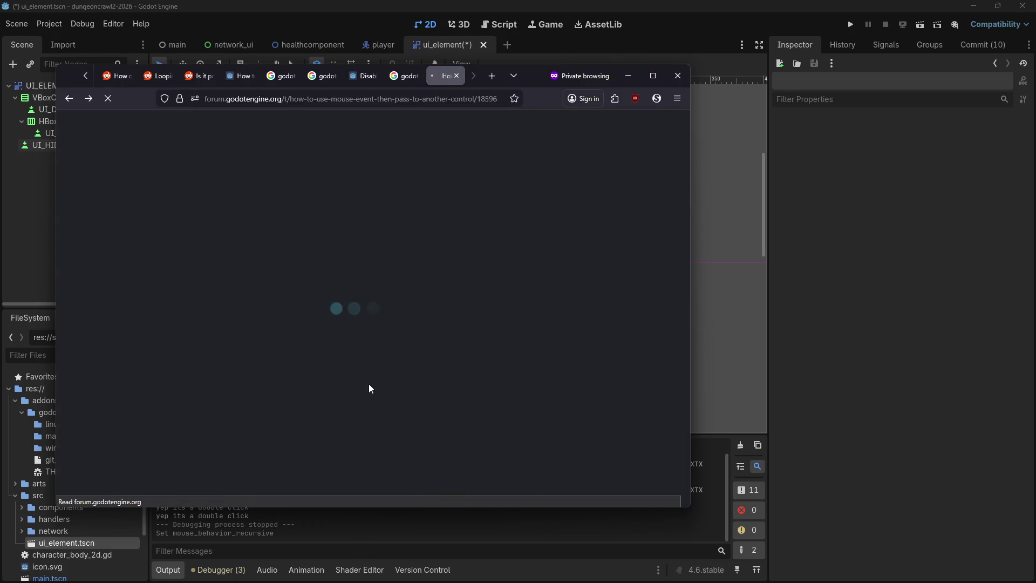
scroll(372, 368, down, 6)
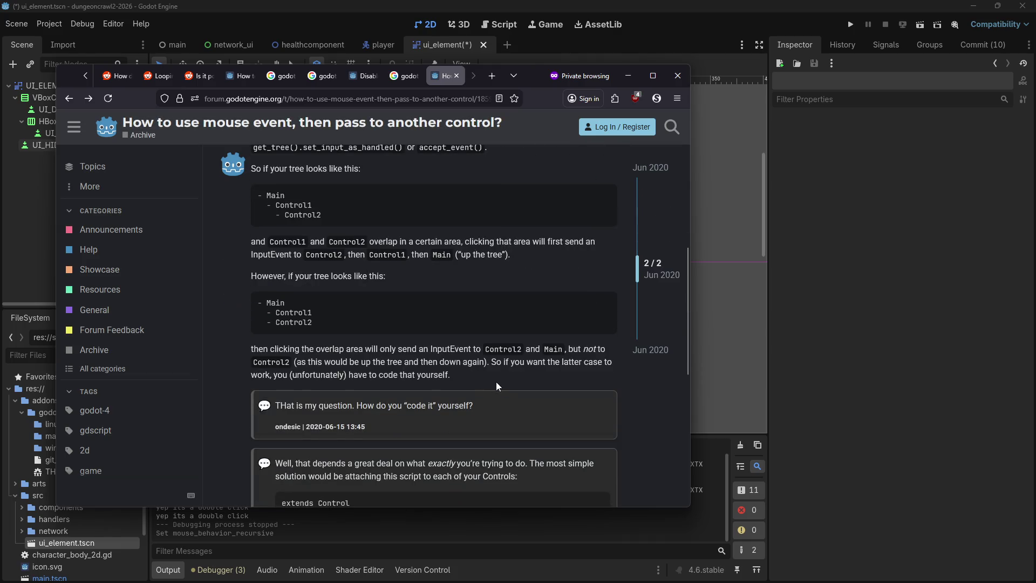
scroll(542, 423, down, 4)
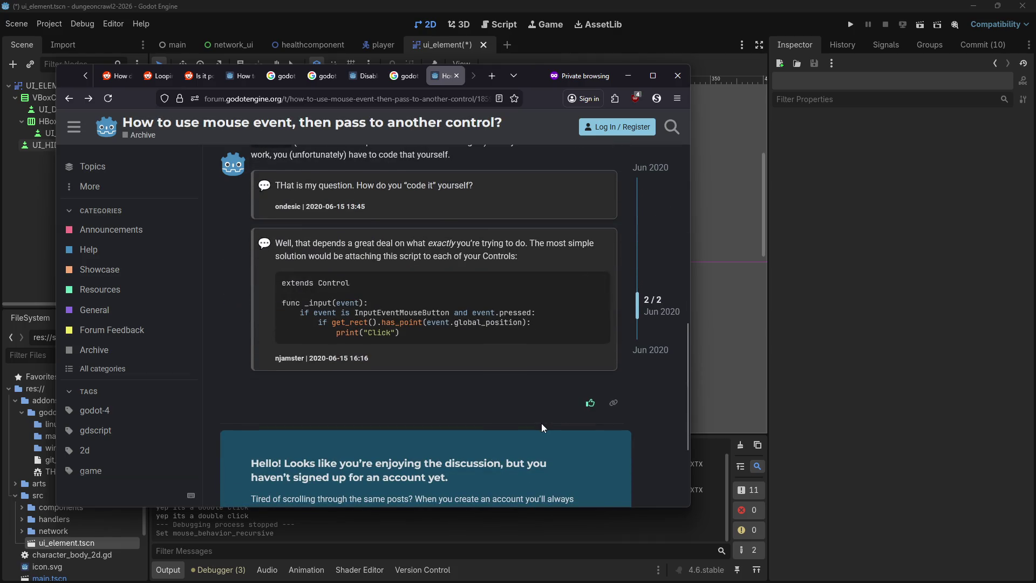
scroll(532, 419, up, 3)
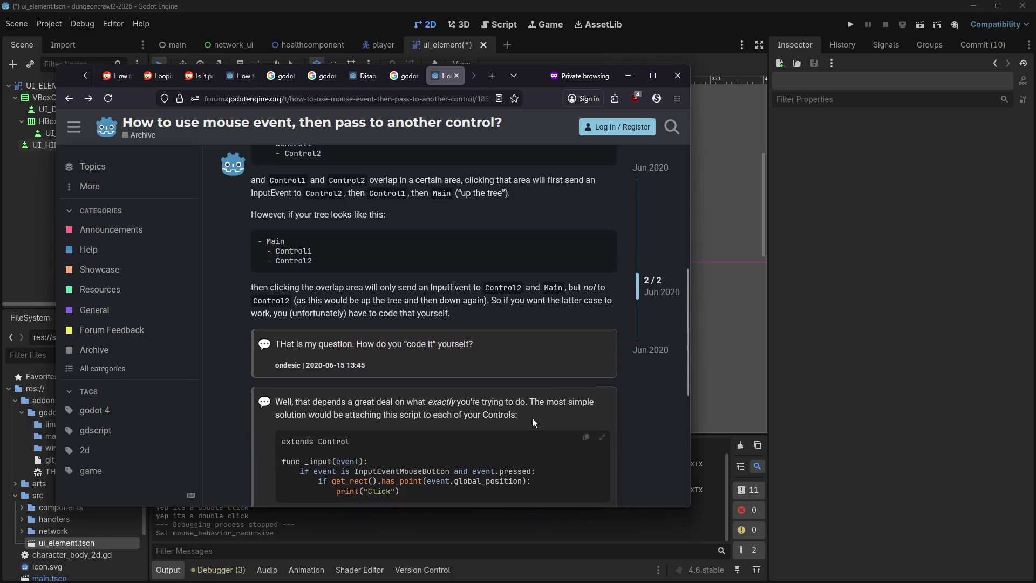
scroll(532, 419, down, 6)
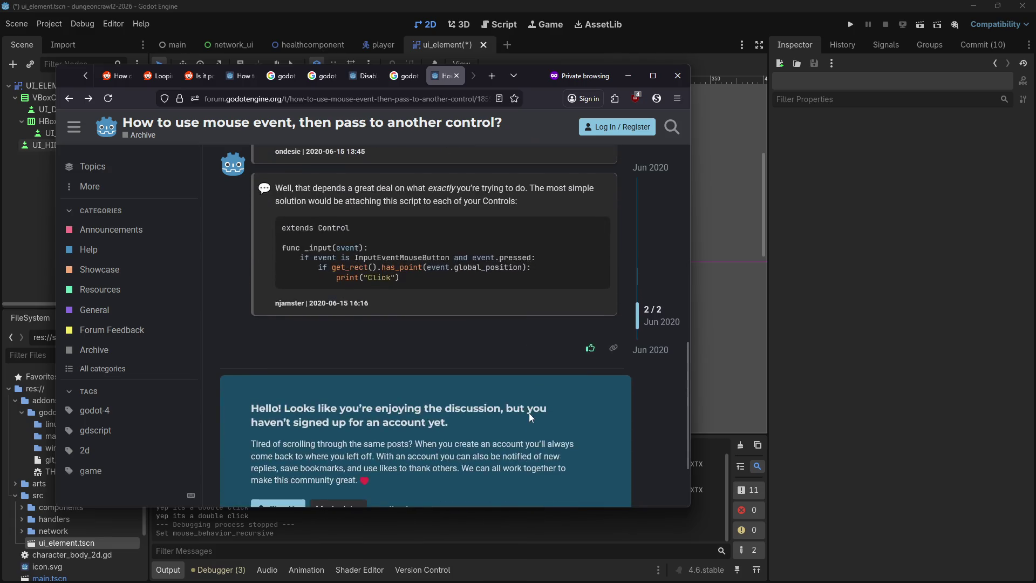
scroll(501, 297, up, 8)
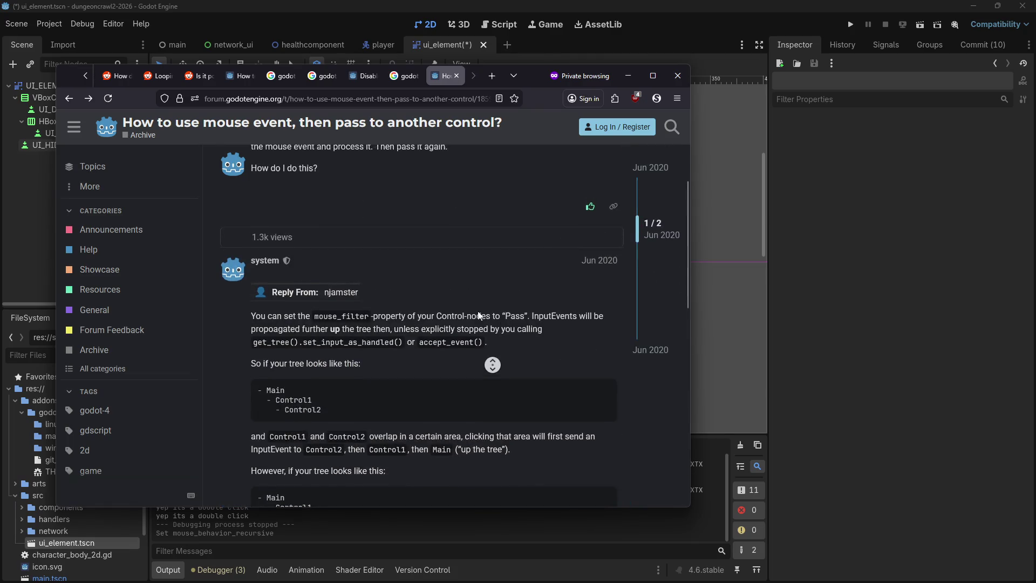
scroll(474, 319, down, 1)
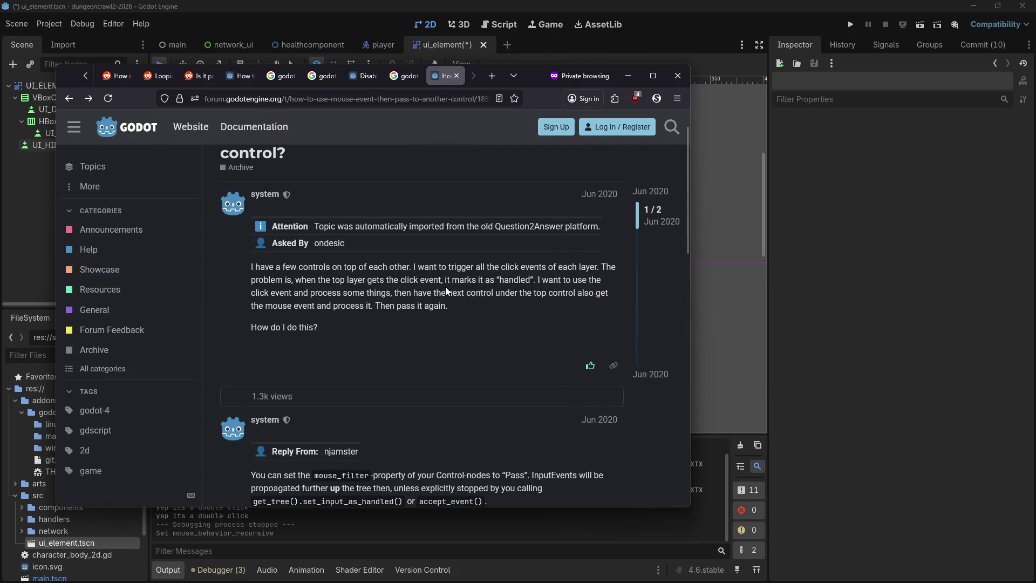
Go back to Google and read the Reddit thread 'Stopping mouse input in game when interacting with UI'.
key(alt+Left)
scroll(358, 396, down, 3)
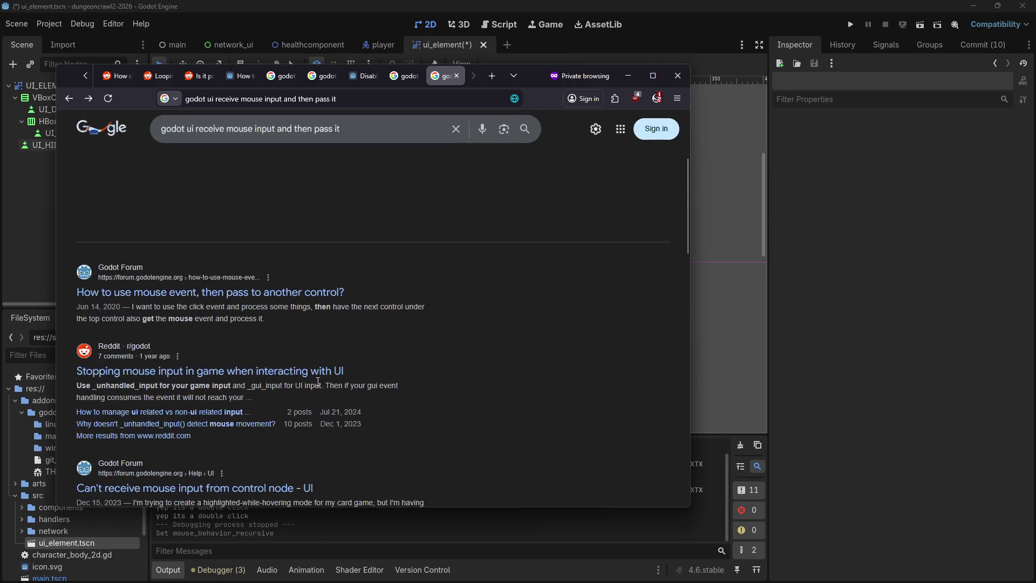
click(154, 370)
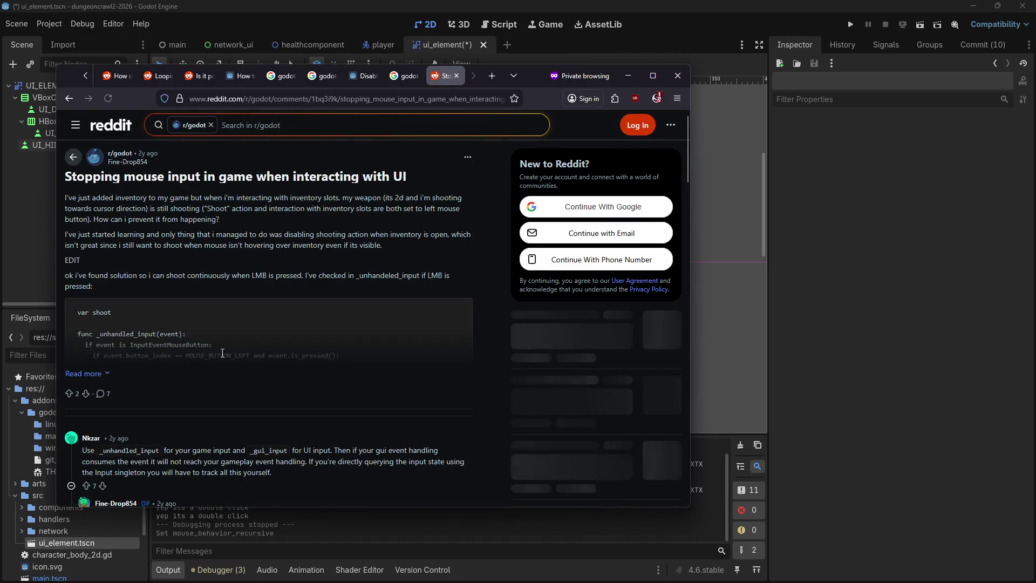
scroll(216, 251, down, 5)
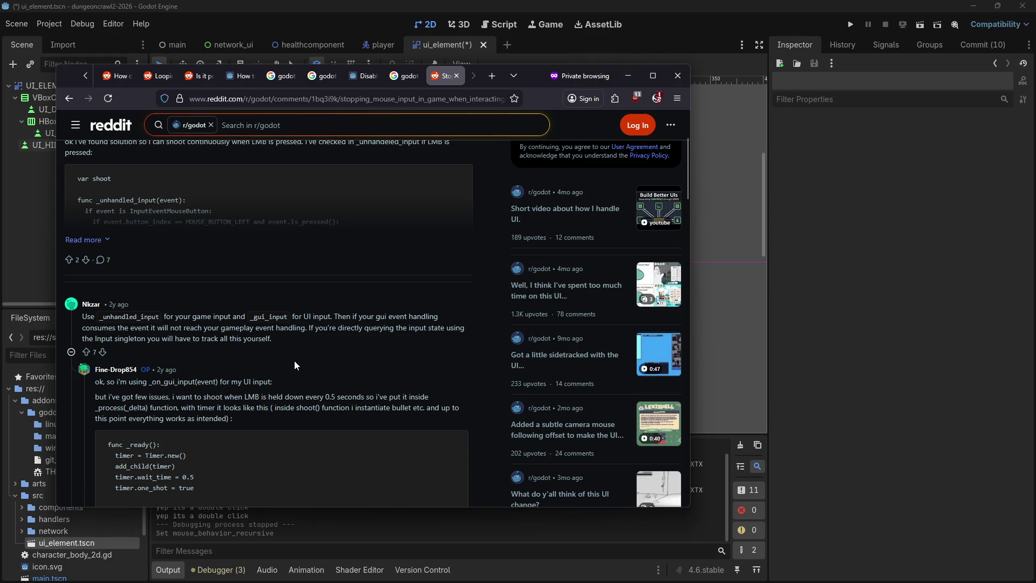
scroll(265, 370, down, 5)
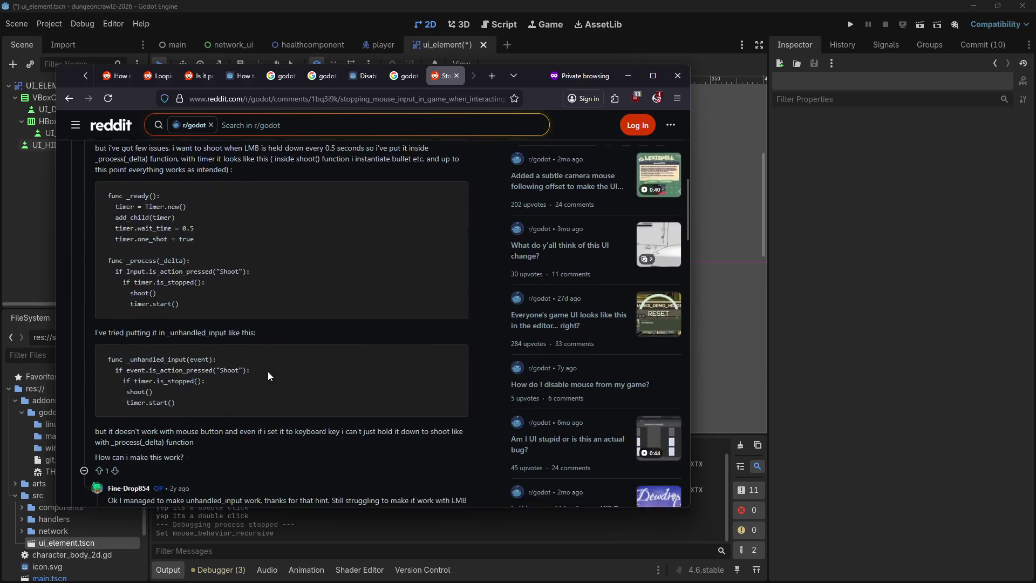
Search 'godot gui input' in a new tab and skim the Using InputEvent docs page.
key(ctrl+t)
text(god)
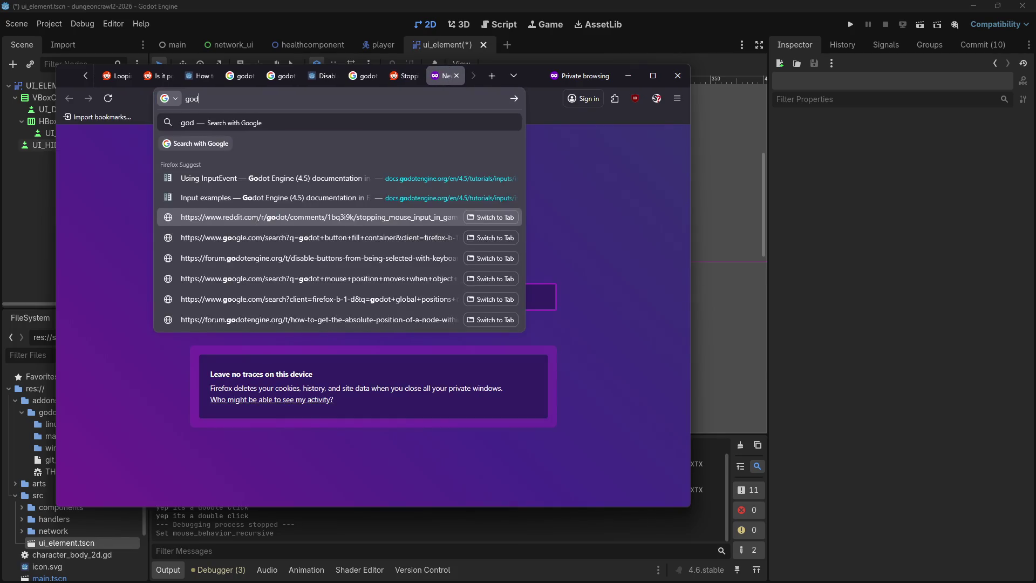
text(ot gui input)
key(Return)
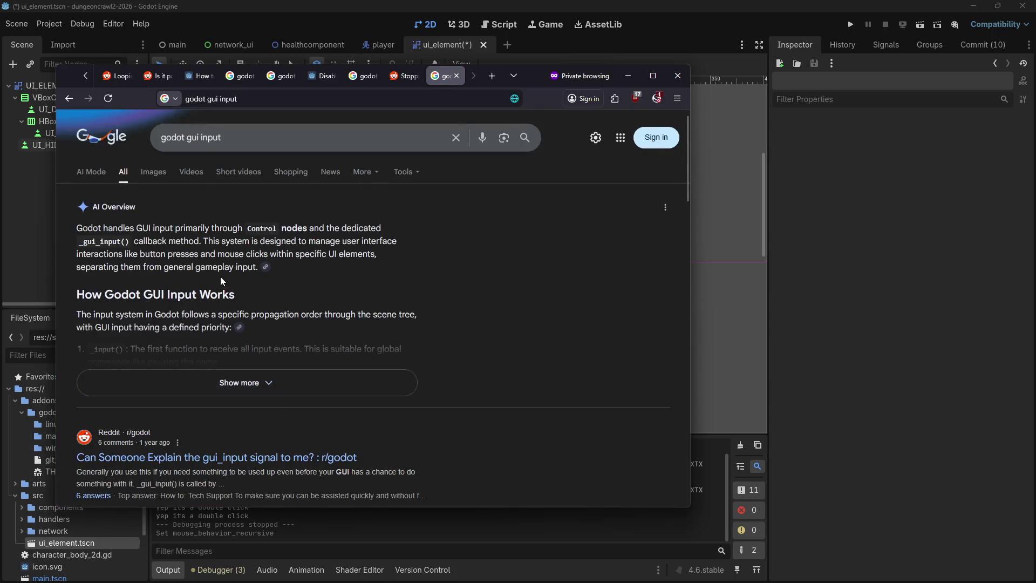
click(298, 126)
click(468, 428)
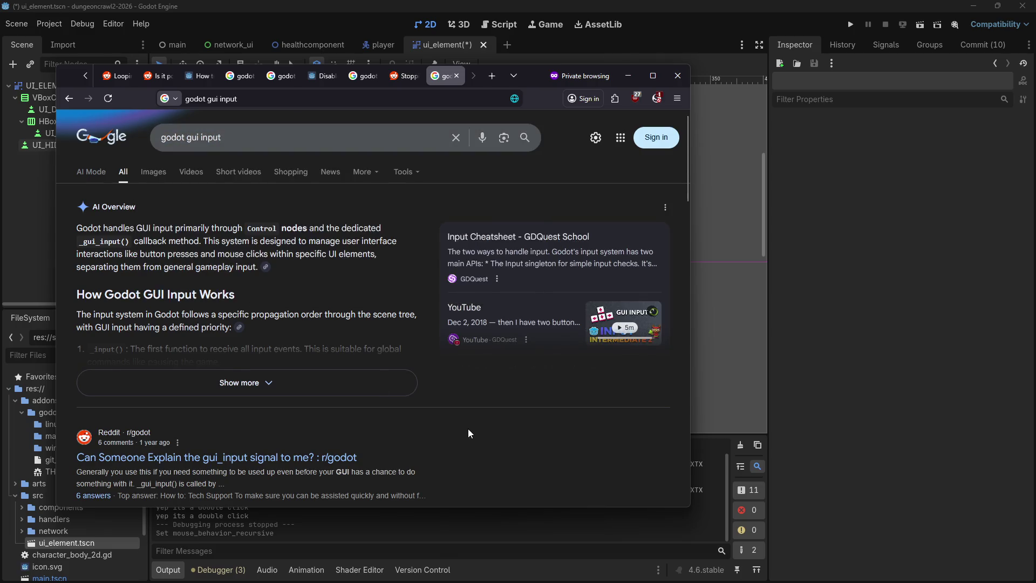
scroll(452, 434, down, 2)
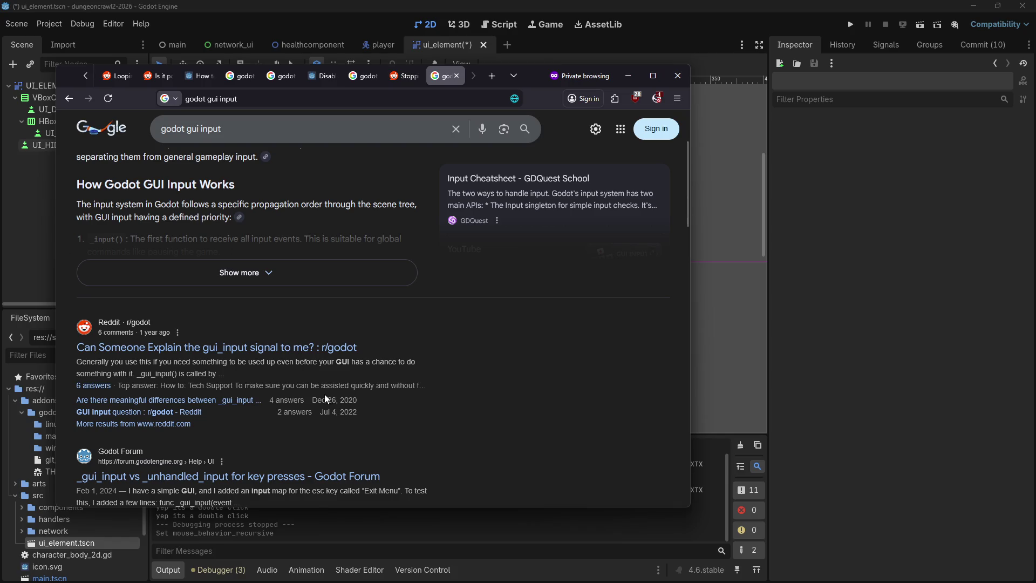
scroll(203, 389, down, 2)
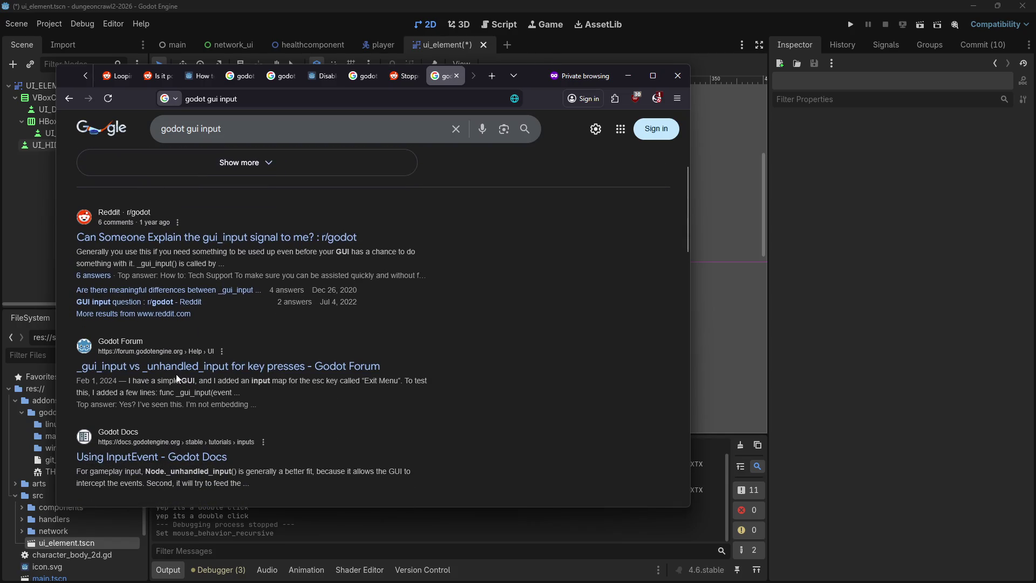
click(142, 456)
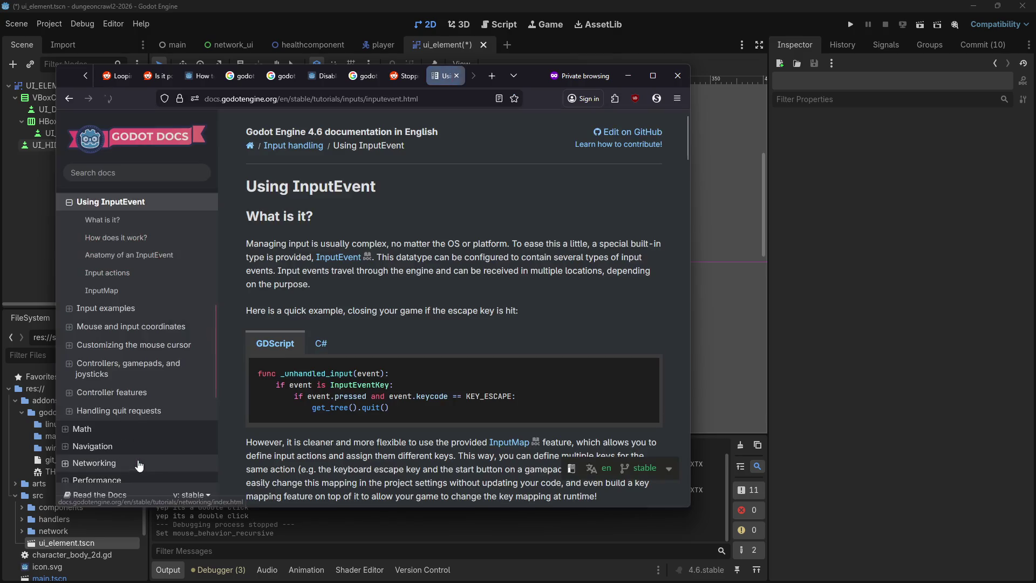
scroll(388, 256, down, 2)
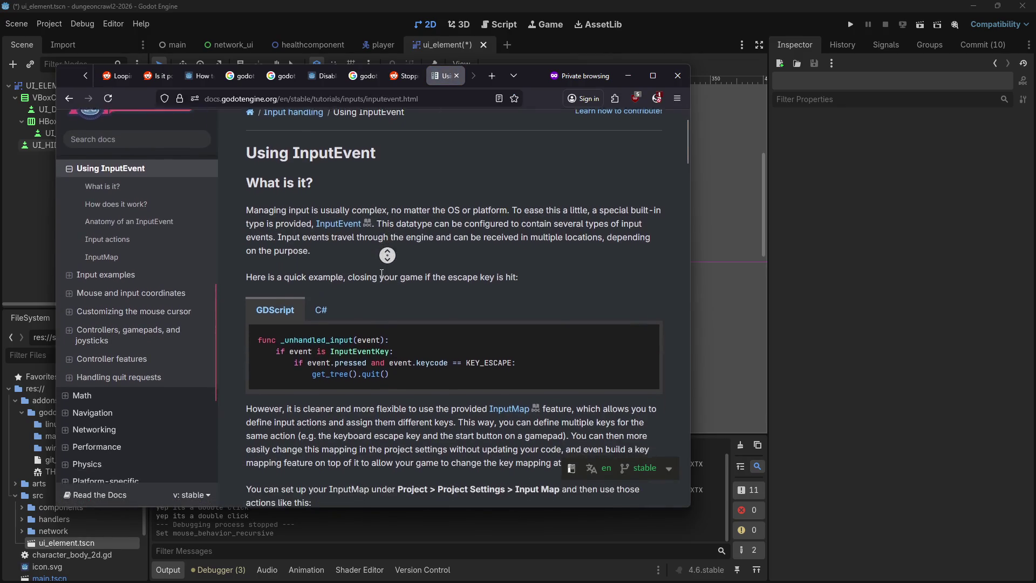
click(68, 98)
Refine the Google query to 'godot gui_input signal'.
middle_click(469, 313)
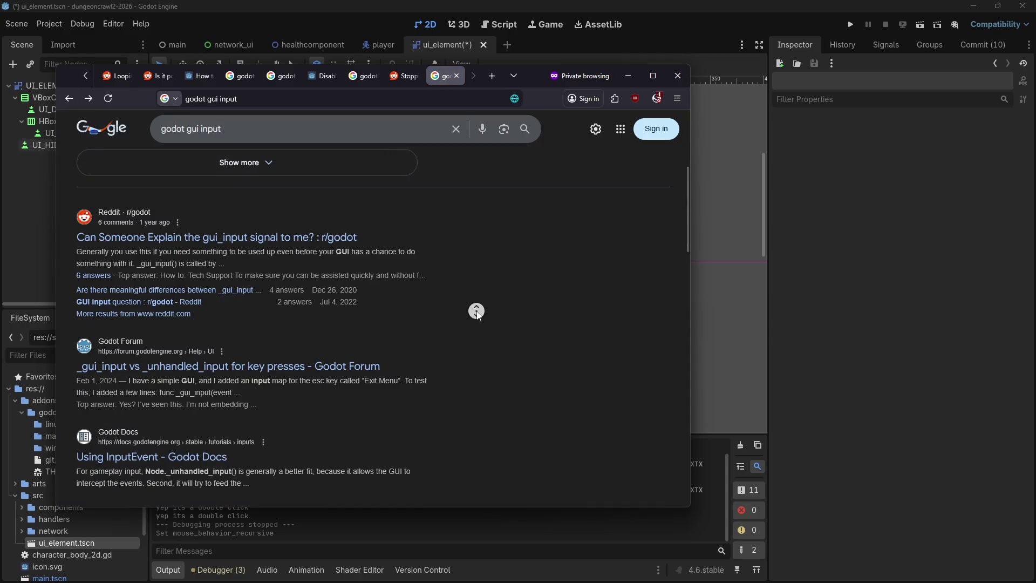
click(390, 132)
text(signal)
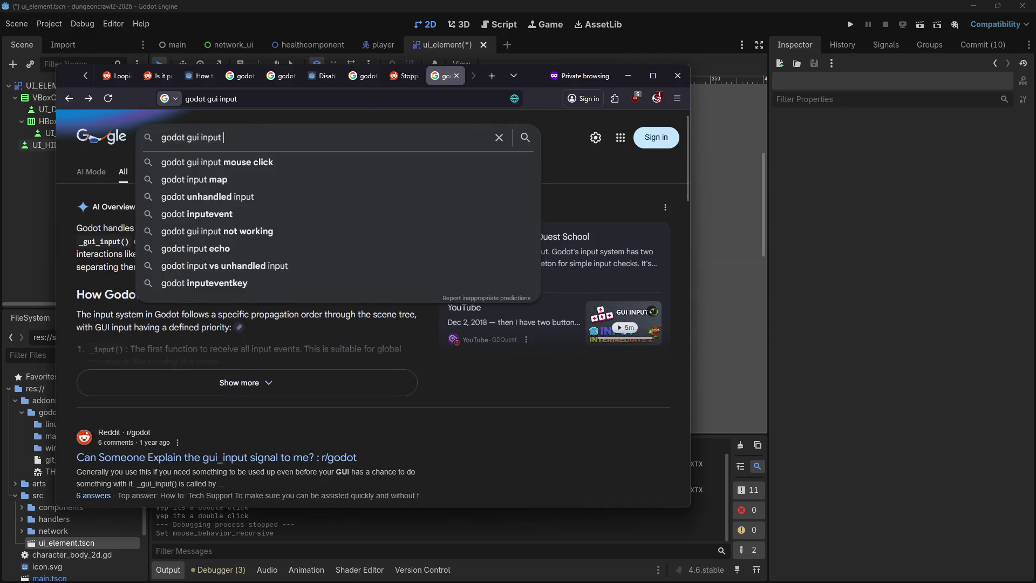
key(Return)
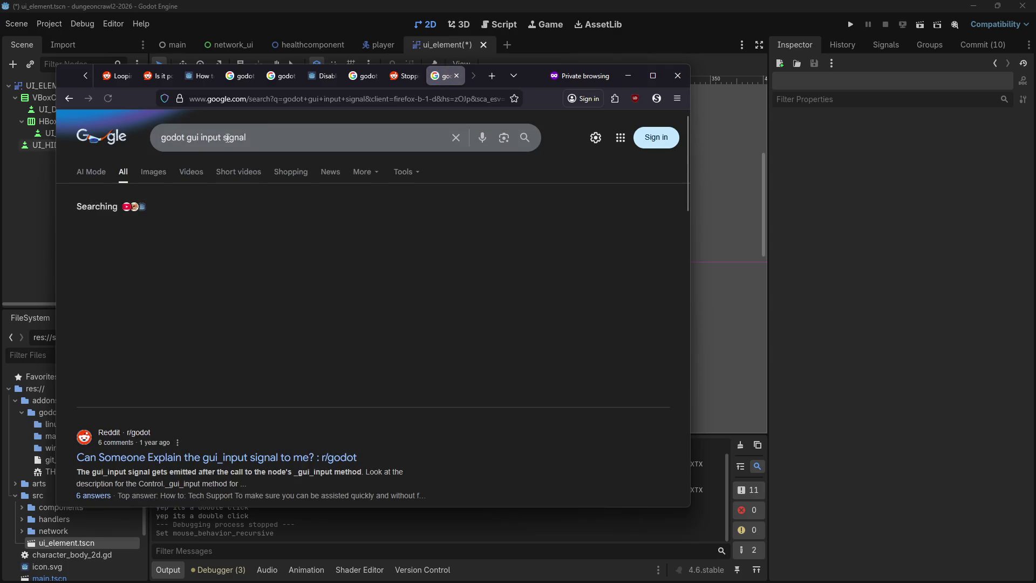
click(199, 137)
key(Delete)
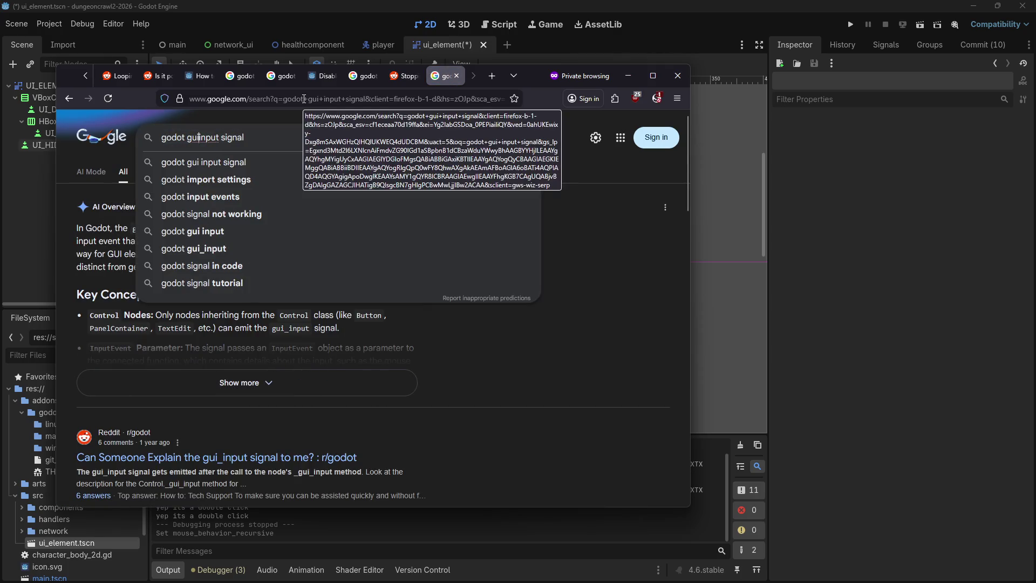
text(_)
key(Return)
Find 'gui_input' in the Using InputEvent docs, open Control._gui_input, then reselect UI_HIDER in Godot.
scroll(464, 275, down, 3)
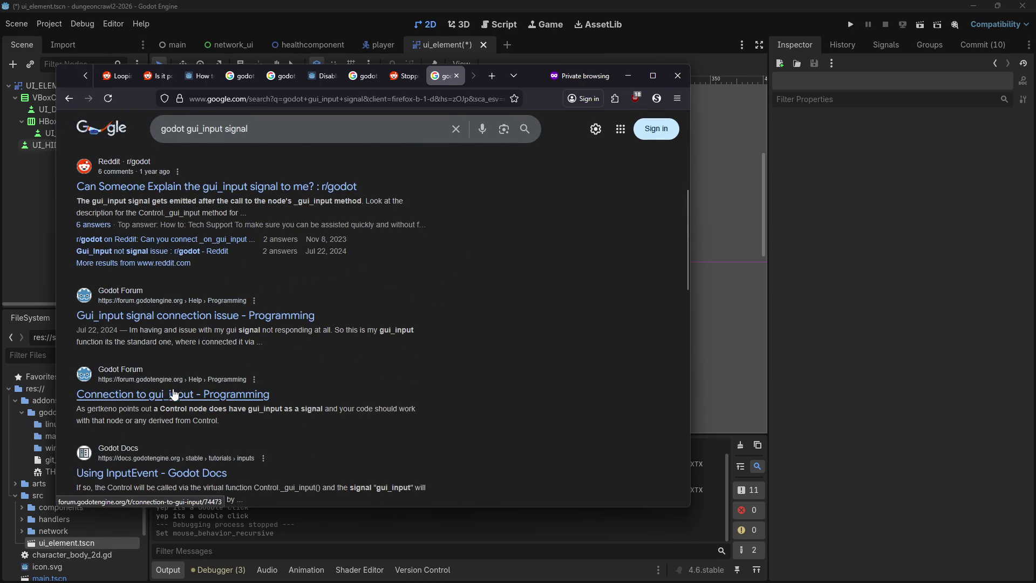
click(149, 463)
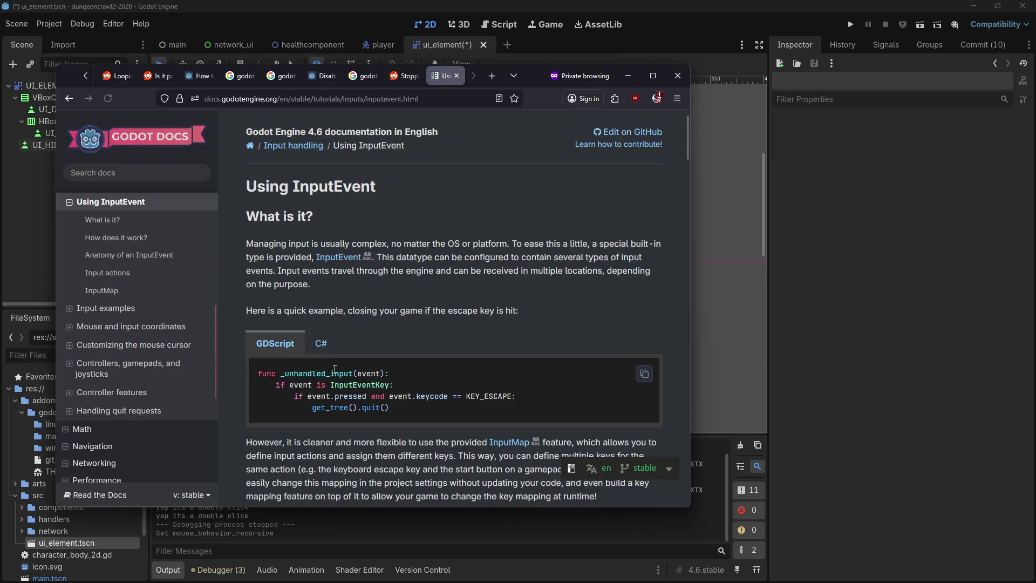
key(ctrl+f)
text(gui_input)
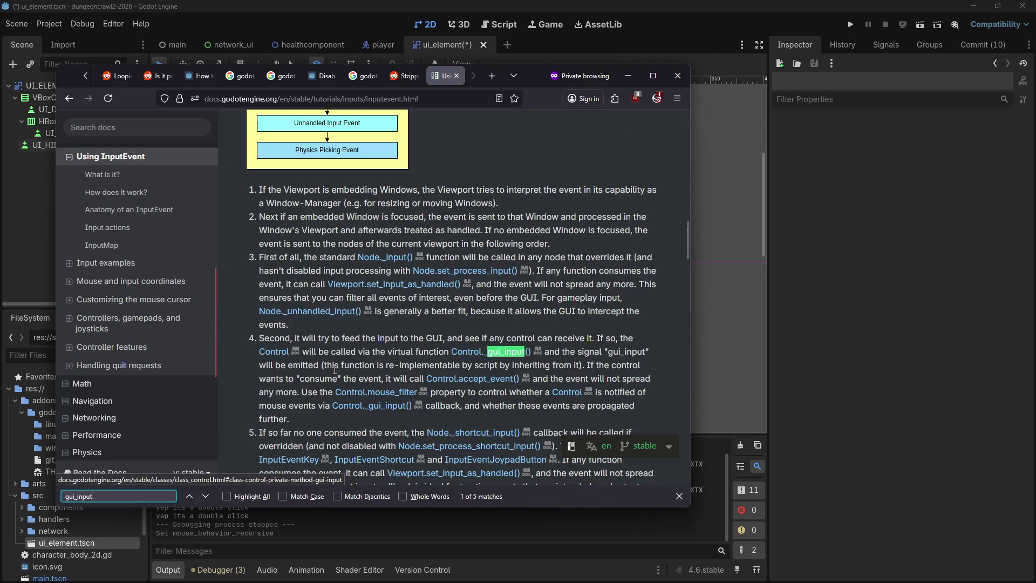
click(510, 351)
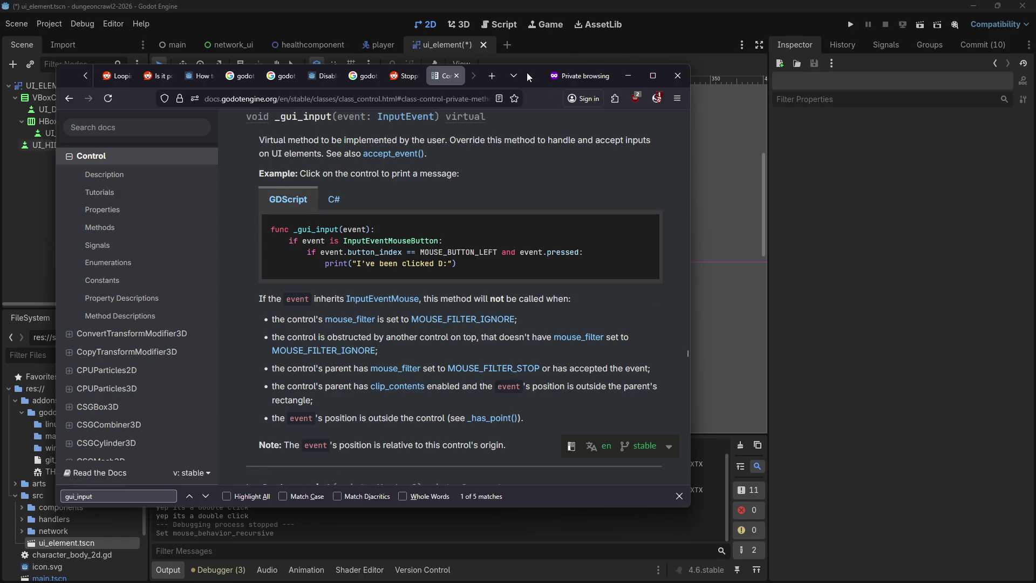
key(alt+Tab)
click(54, 145)
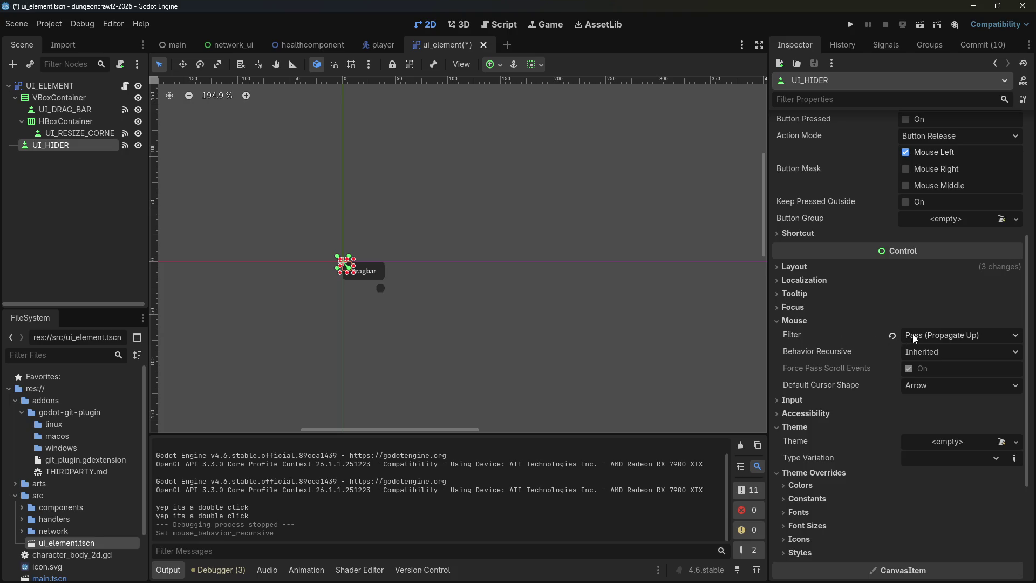
key(alt+Tab)
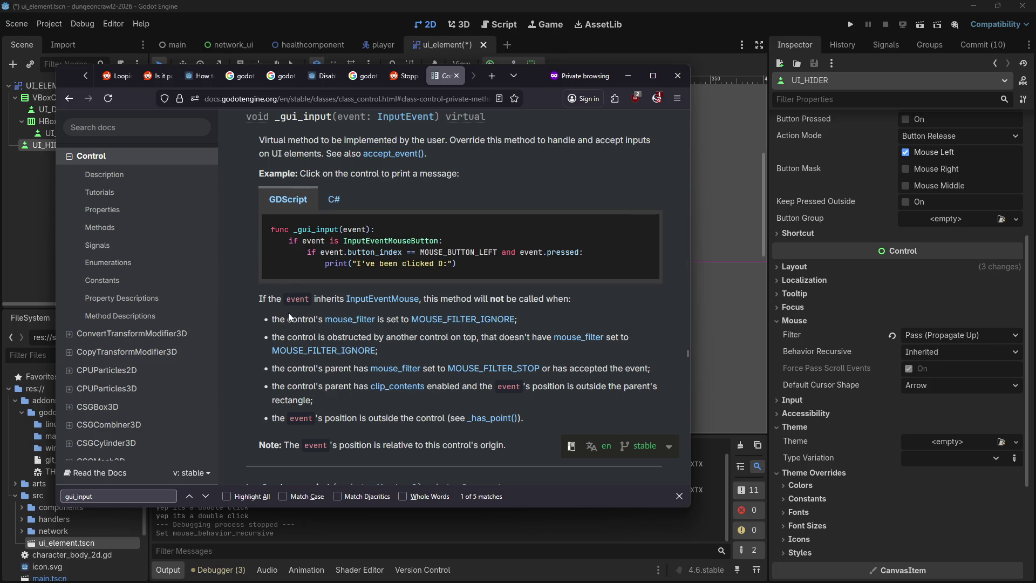
click(971, 334)
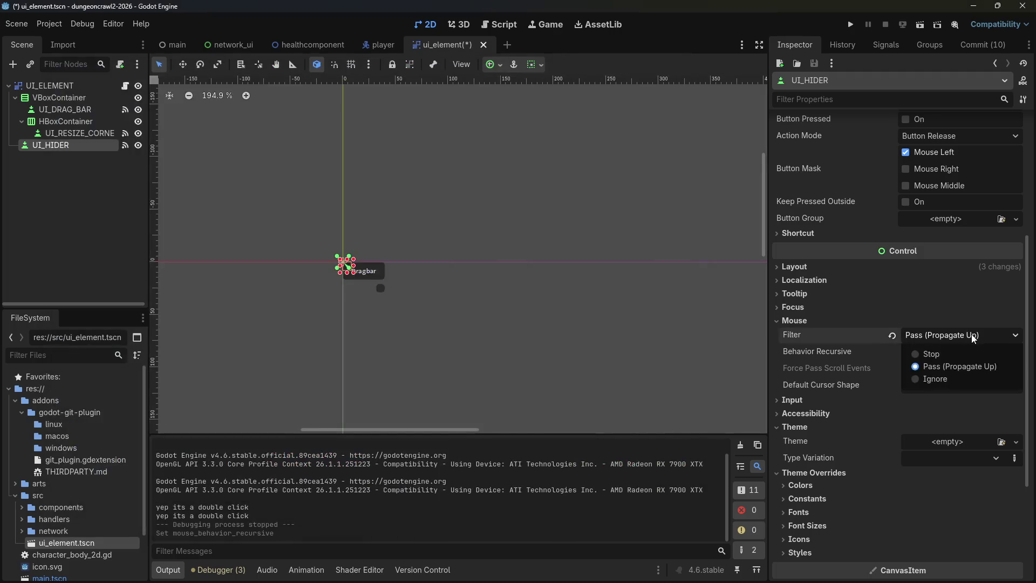
click(971, 335)
Return to the Godot Docs Control page and read the accept_event() description.
key(alt+Tab)
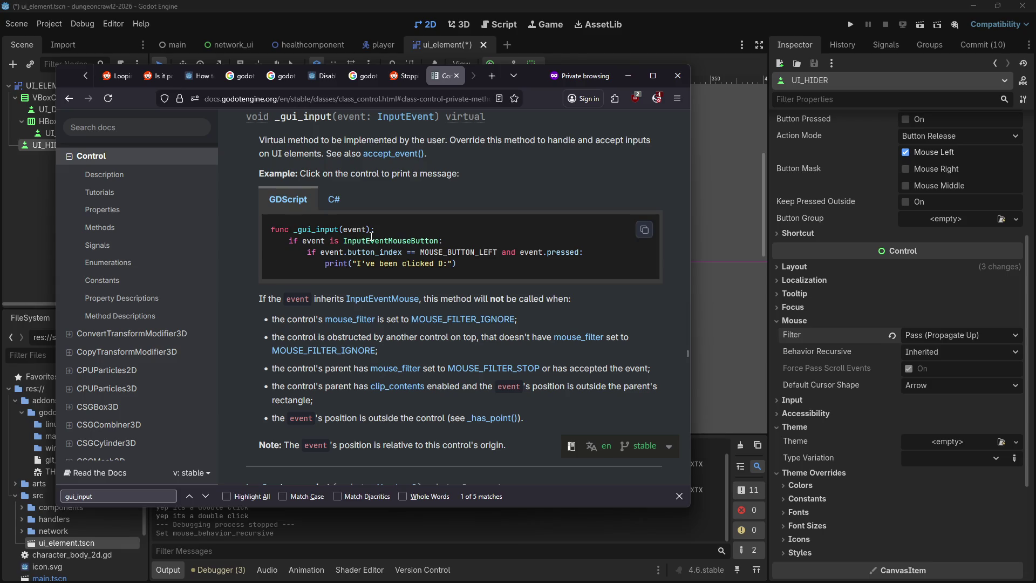
click(393, 156)
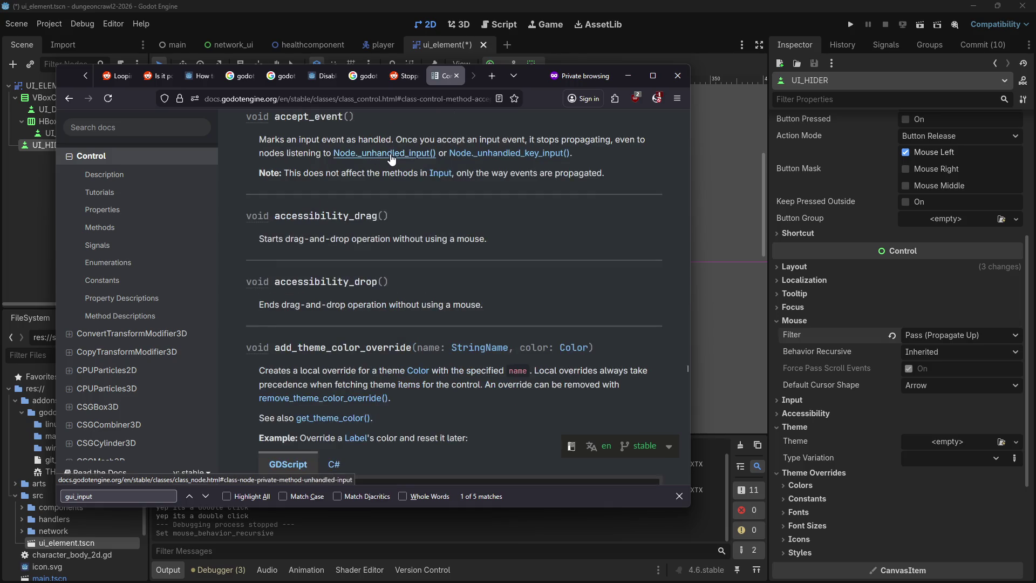
scroll(347, 174, up, 2)
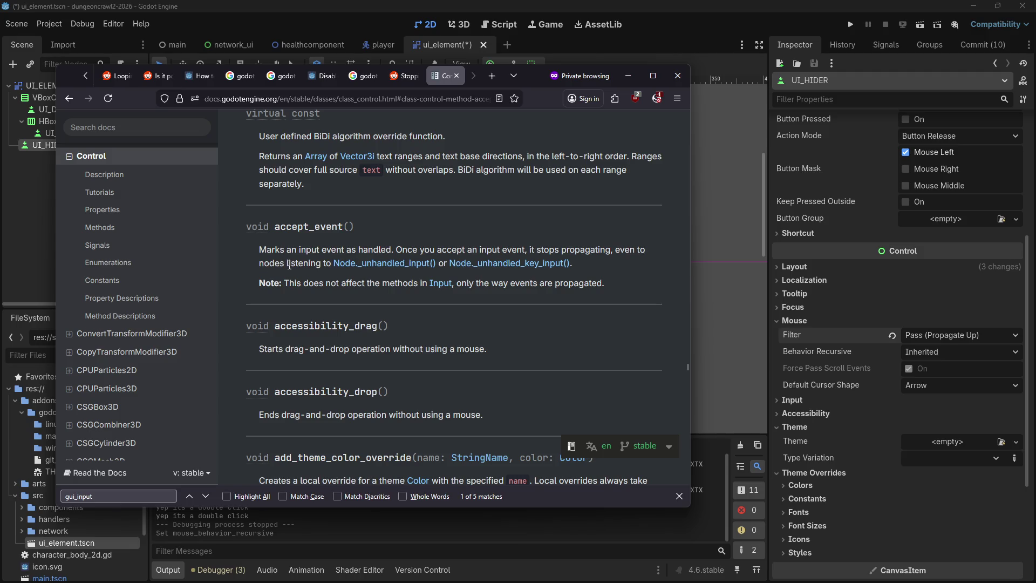
scroll(290, 272, up, 1)
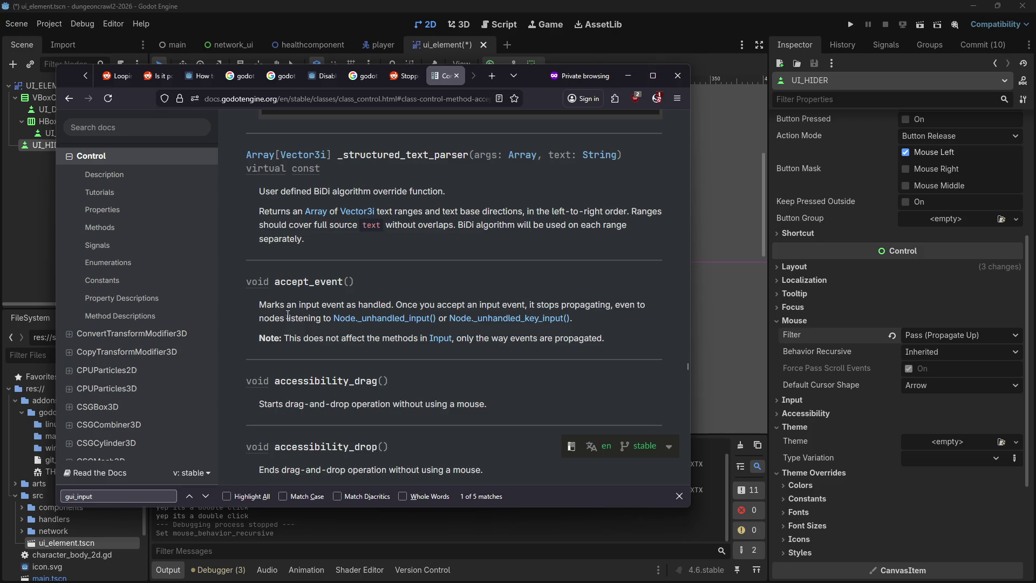
Go back to the _gui_input section and read down toward _has_point.
click(75, 98)
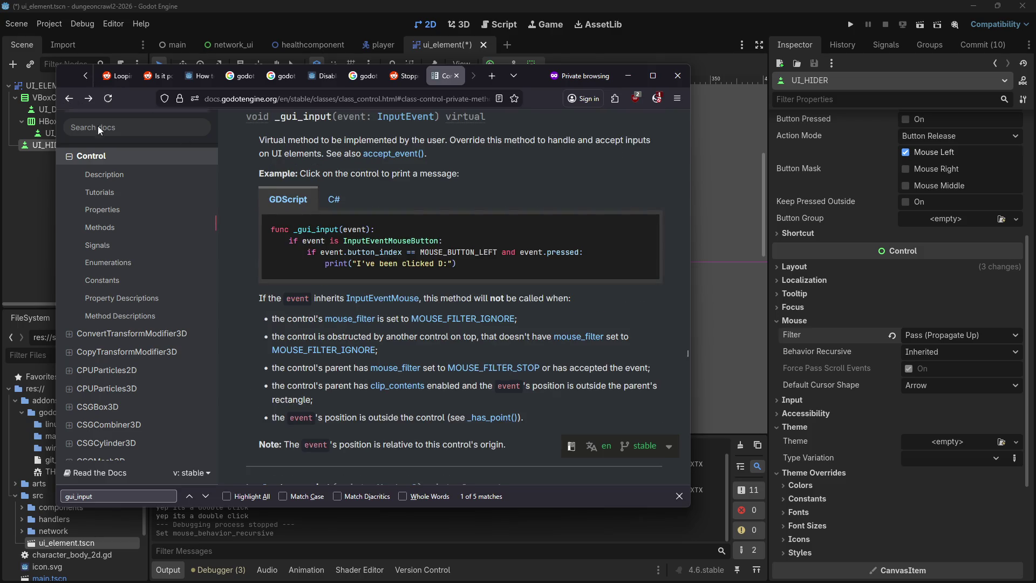
scroll(451, 288, down, 4)
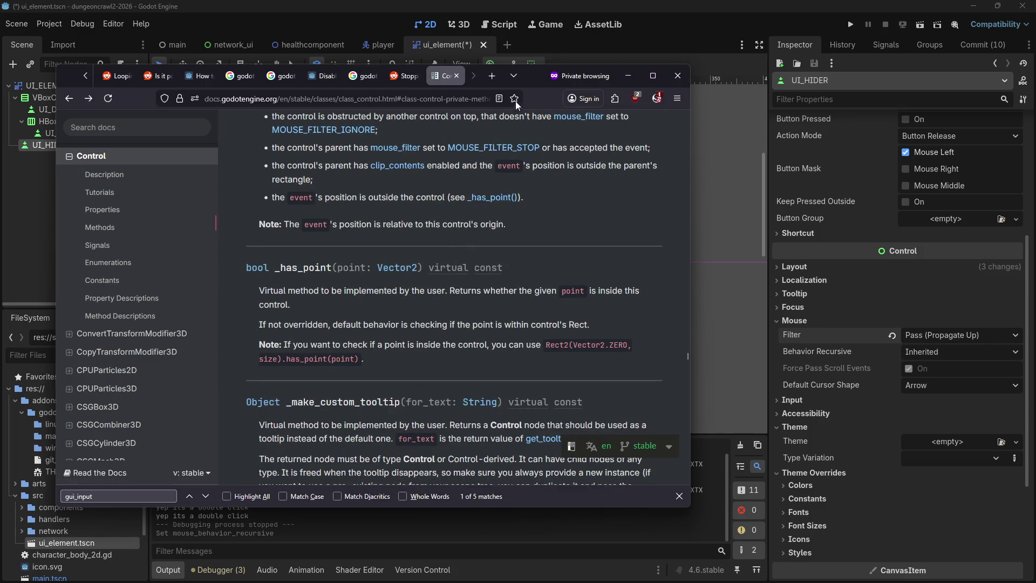
click(487, 77)
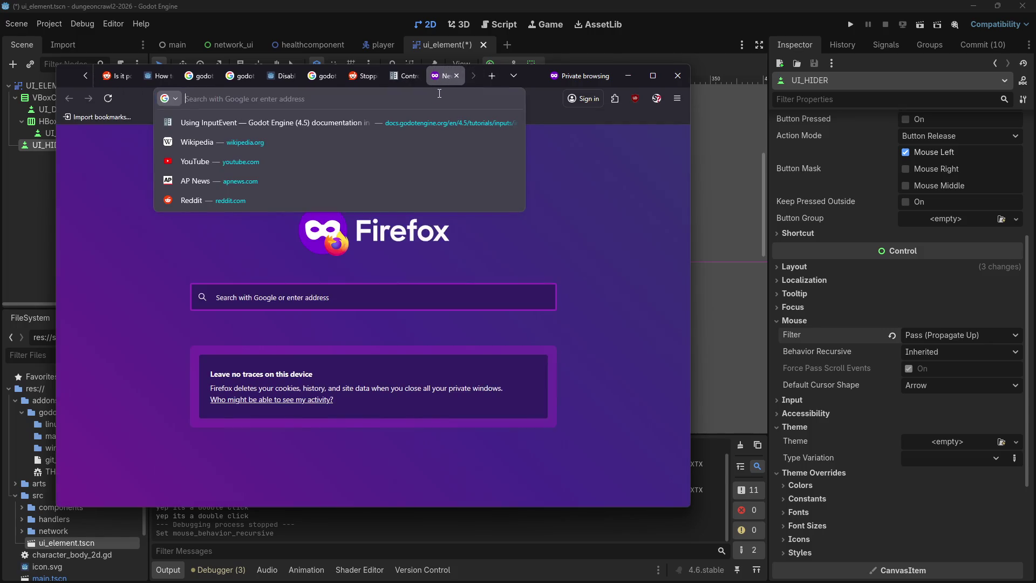
Search 'godot gui_input signal propagate mouse' and open the Reddit thread on stopping GUI input propagation.
text(godot gui-)
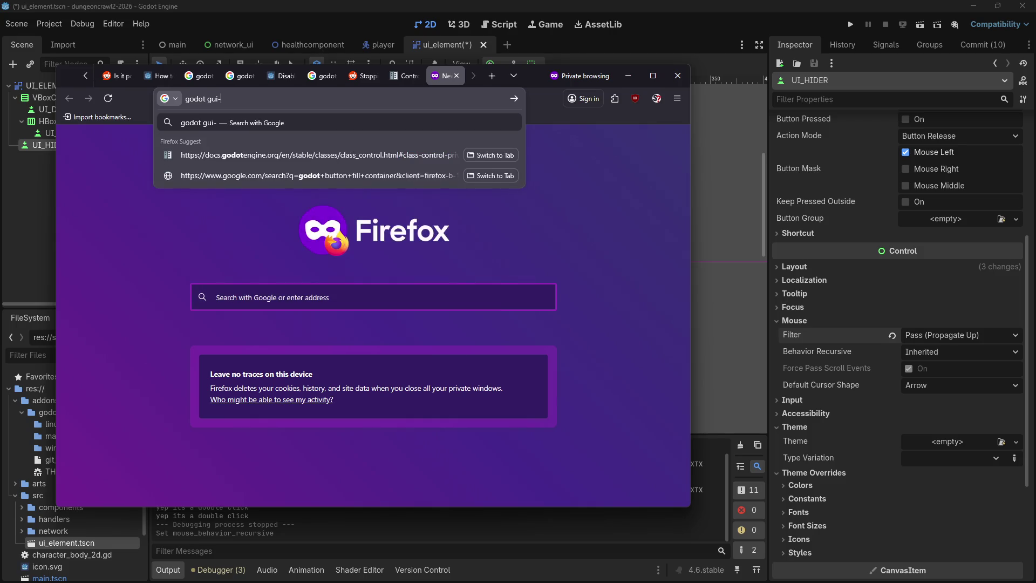
key(BackSpace)
text(_input sig)
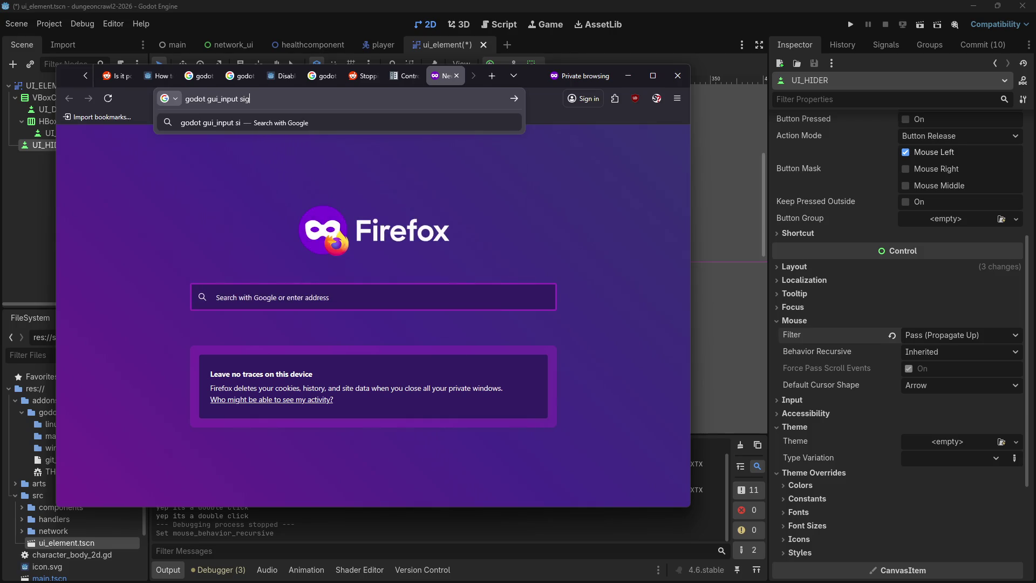
text(nal propage)
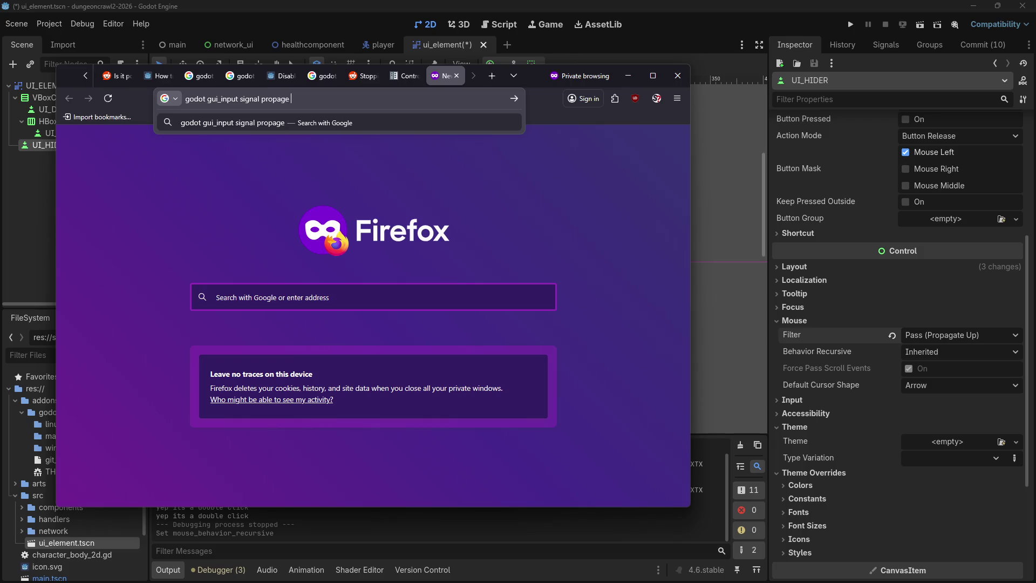
key(BackSpace)
key(BackSpace)
text(ate mouse)
key(Return)
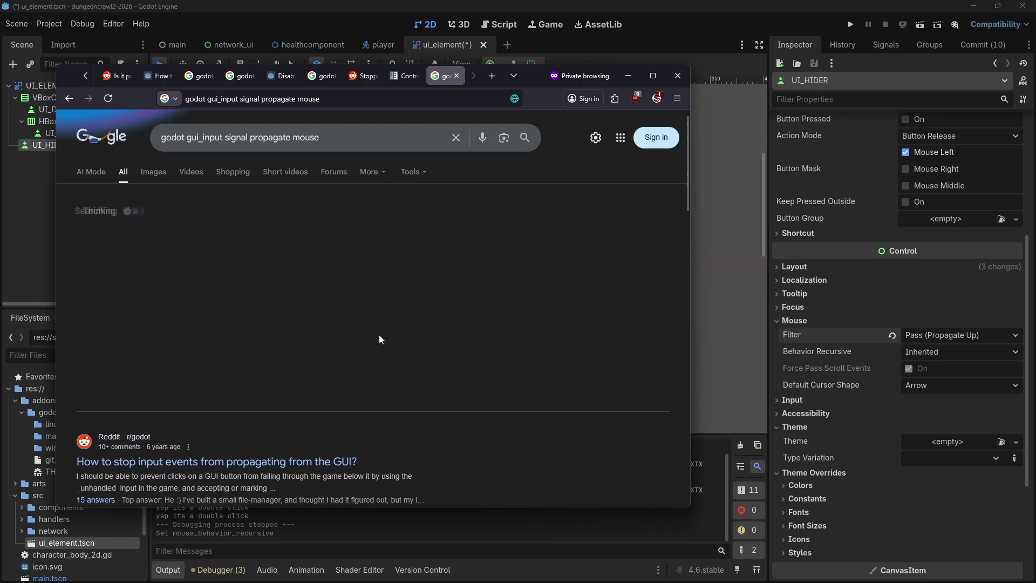
scroll(321, 387, down, 2)
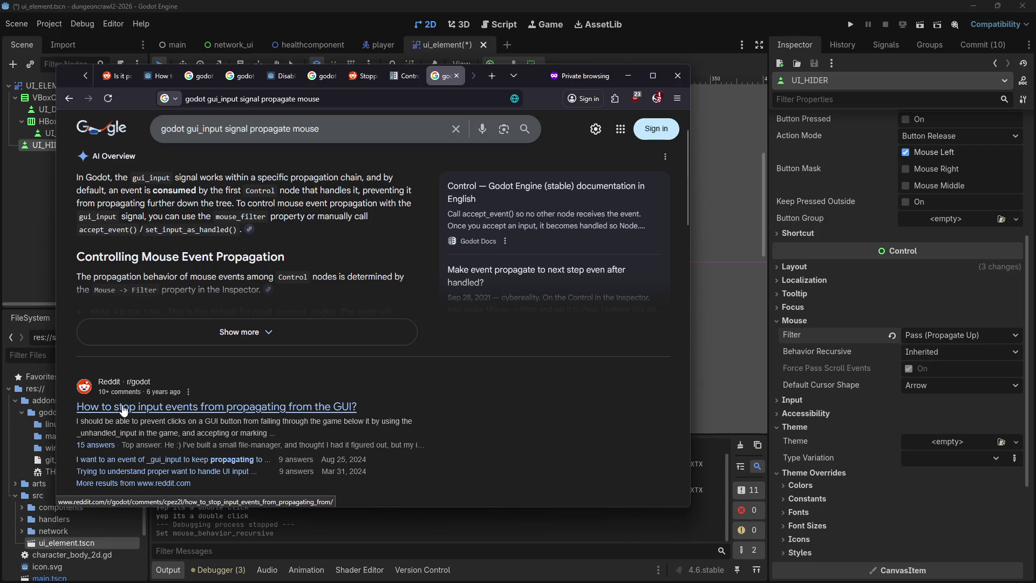
click(122, 406)
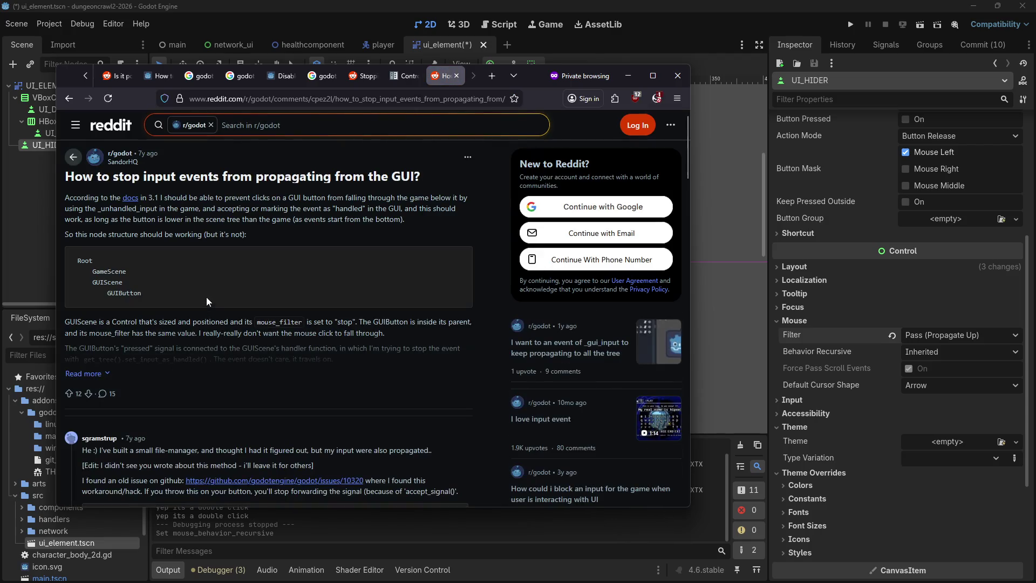
scroll(193, 276, down, 4)
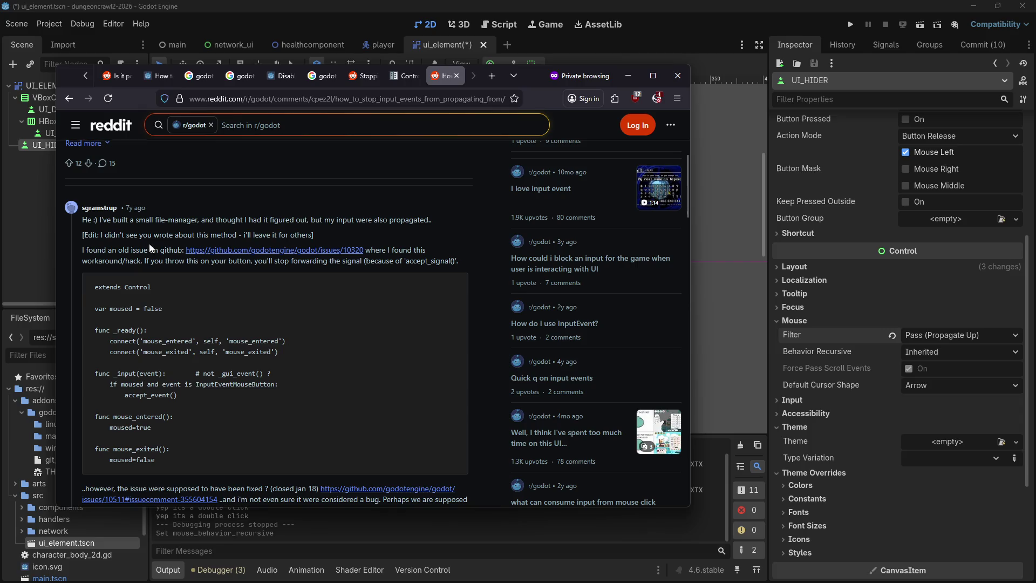
Open more linked threads, then read the r/godot post on keeping _gui_input propagating through the tree.
middle_click(158, 229)
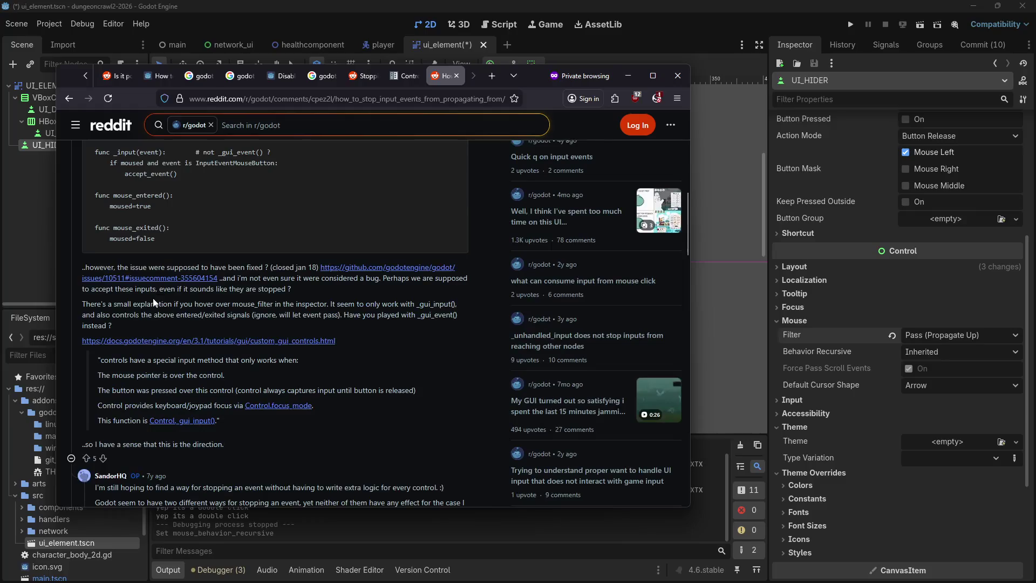
scroll(173, 302, down, 3)
middle_click(456, 238)
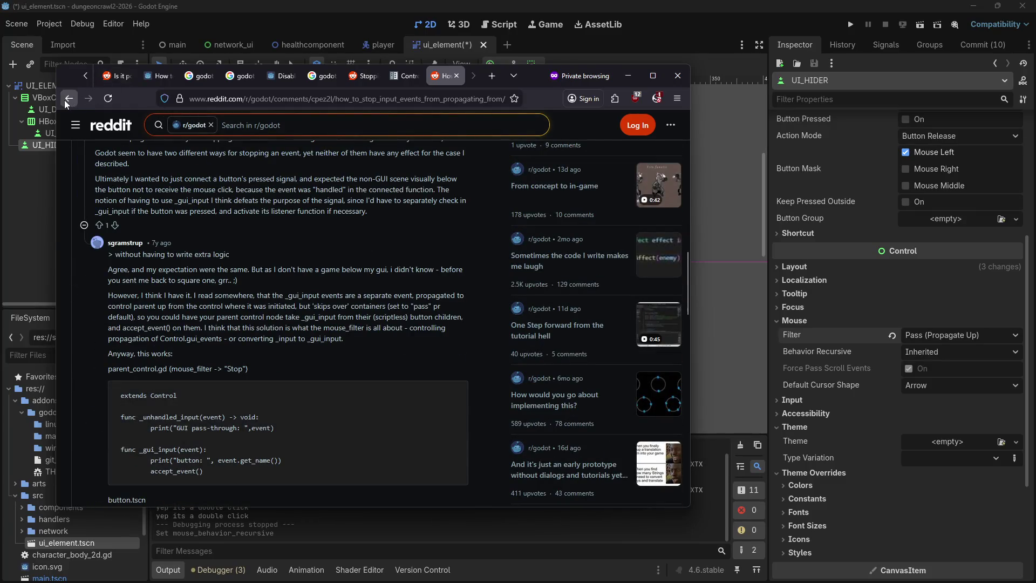
click(66, 100)
scroll(225, 358, down, 2)
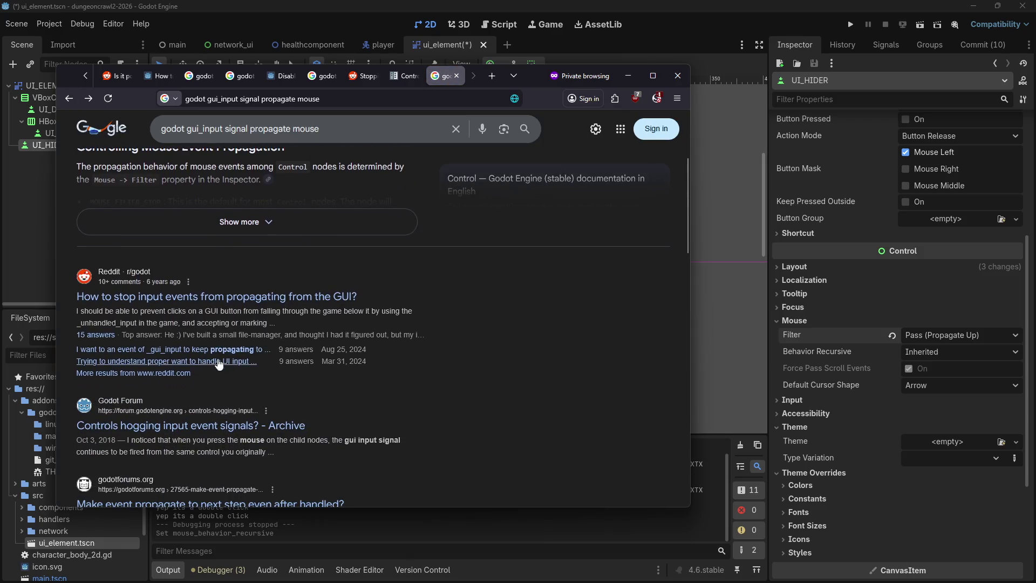
click(197, 350)
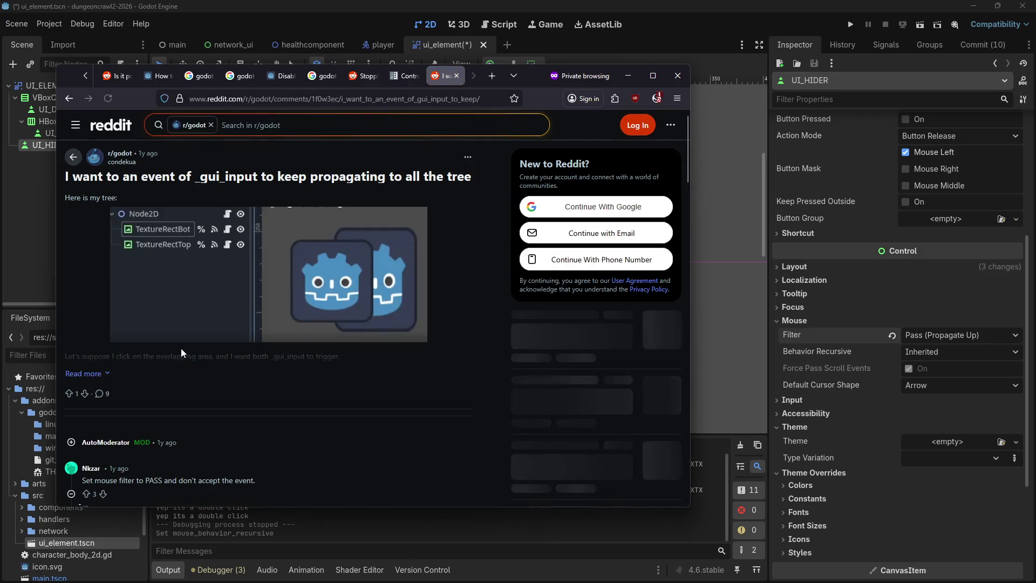
scroll(309, 410, down, 1)
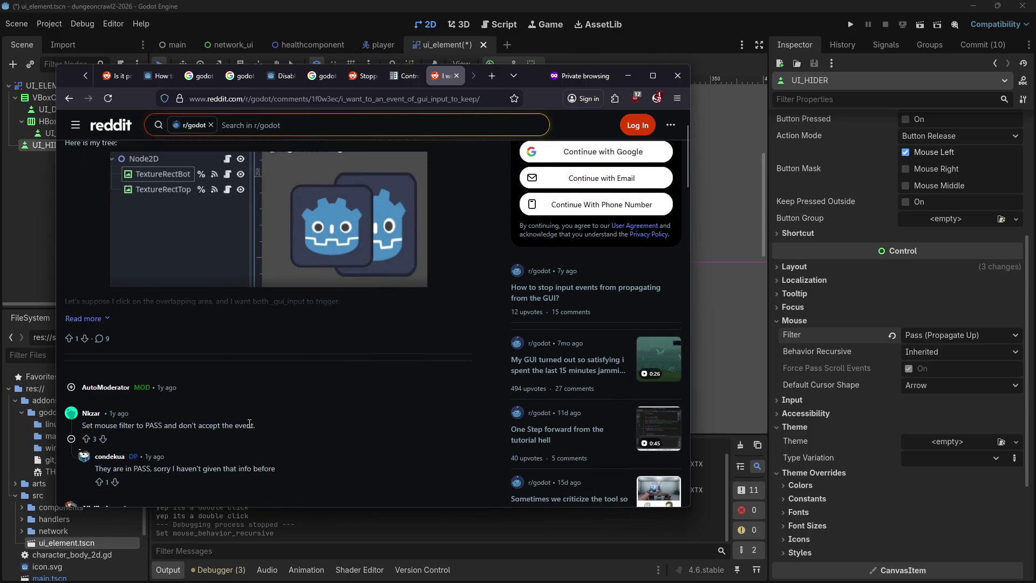
scroll(271, 426, down, 2)
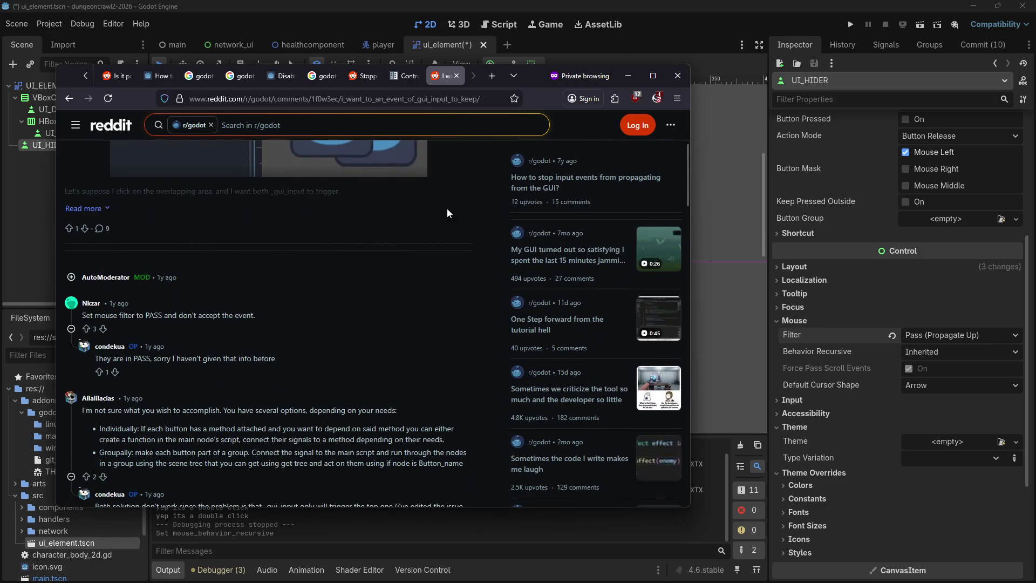
Show ui_element.gd at _on_ui_hider_gui_input, comparing it against the Reddit thread.
click(637, 7)
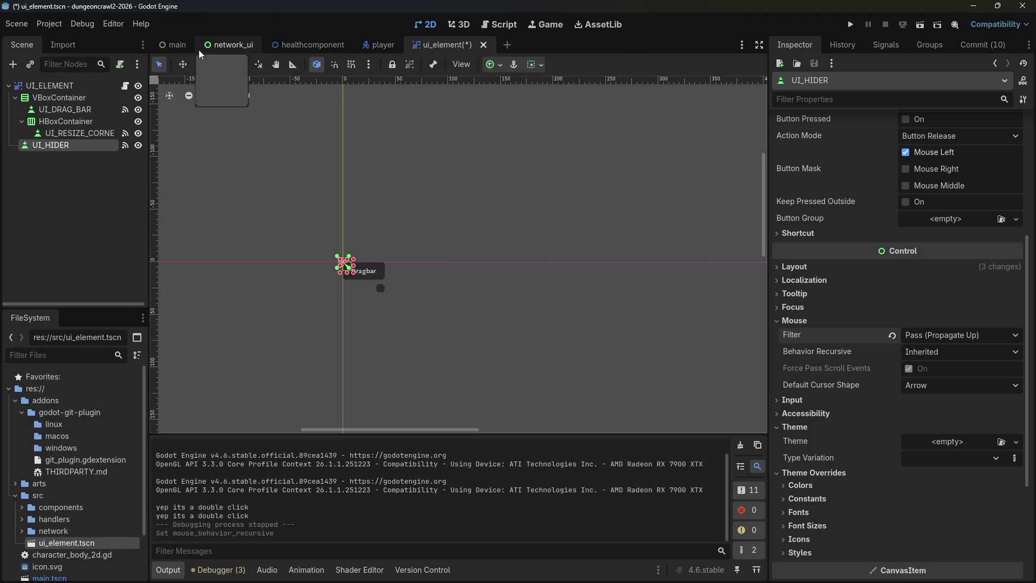
click(491, 24)
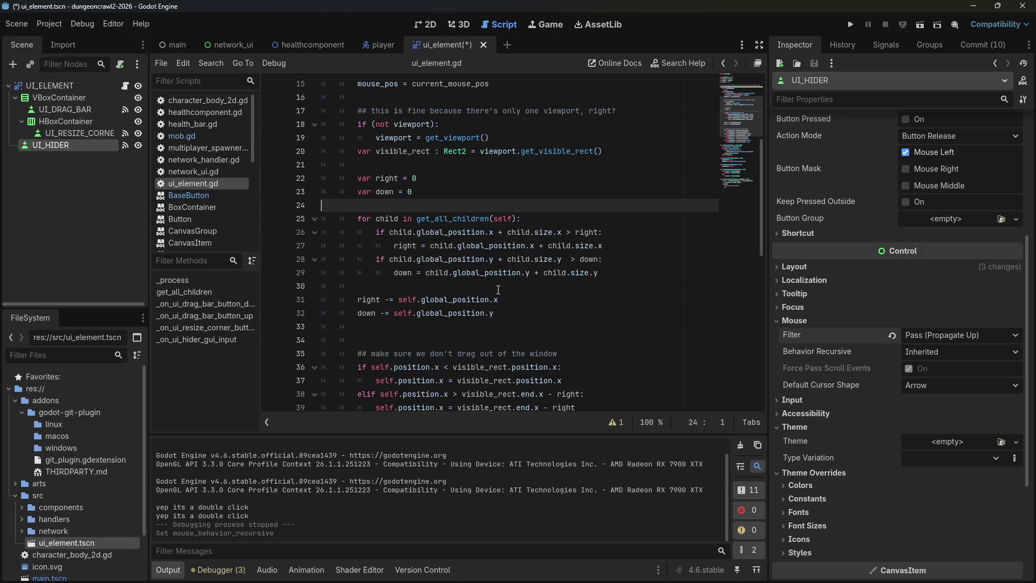
scroll(732, 267, down, 2)
scroll(732, 267, up, 2)
scroll(732, 267, down, 4)
scroll(732, 271, down, 7)
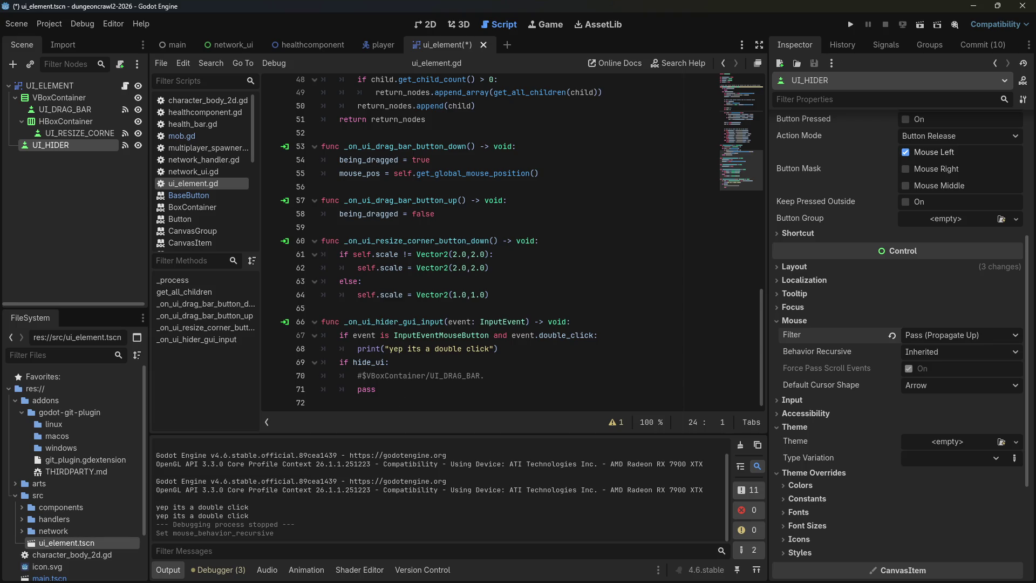
key(alt+Tab)
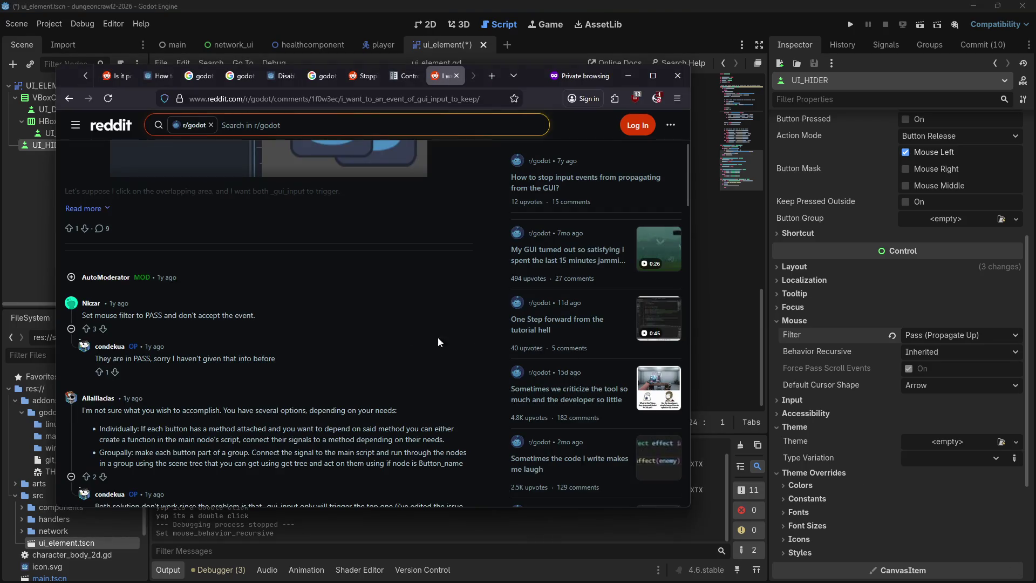
scroll(297, 277, down, 3)
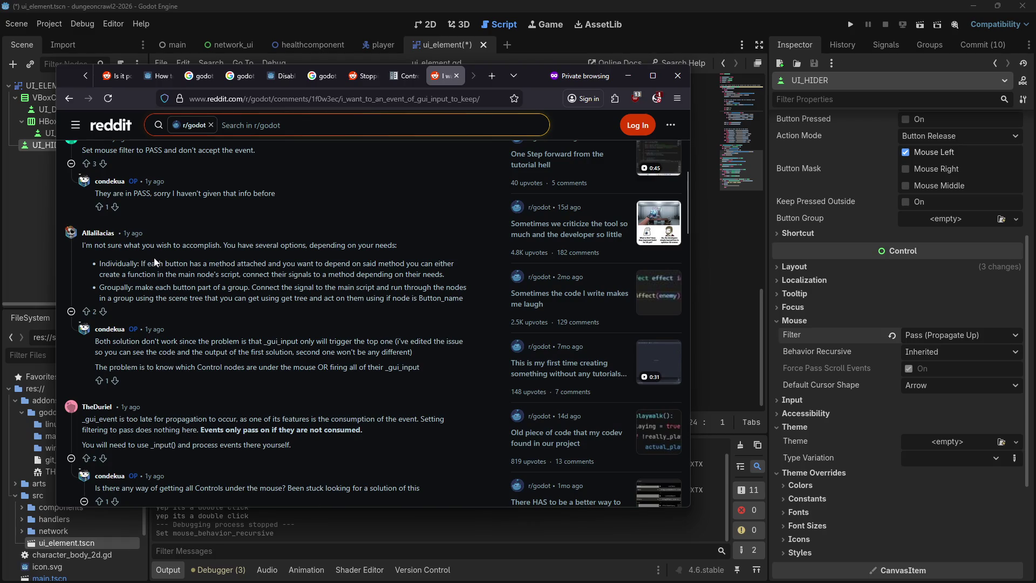
key(alt+Tab)
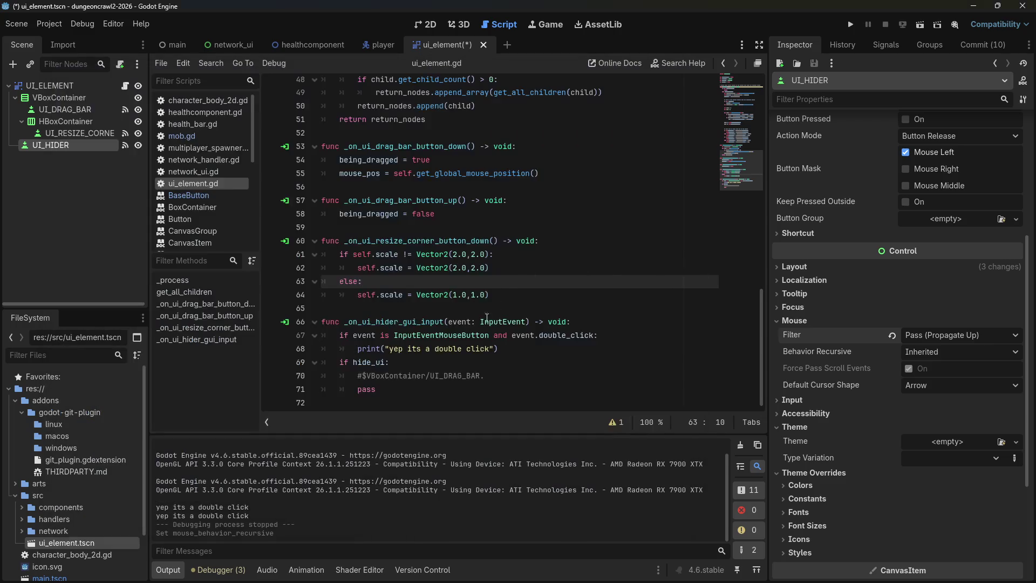
Read through the InputEventMouseButton help page.
ctrl+click(471, 338)
scroll(397, 281, down, 3)
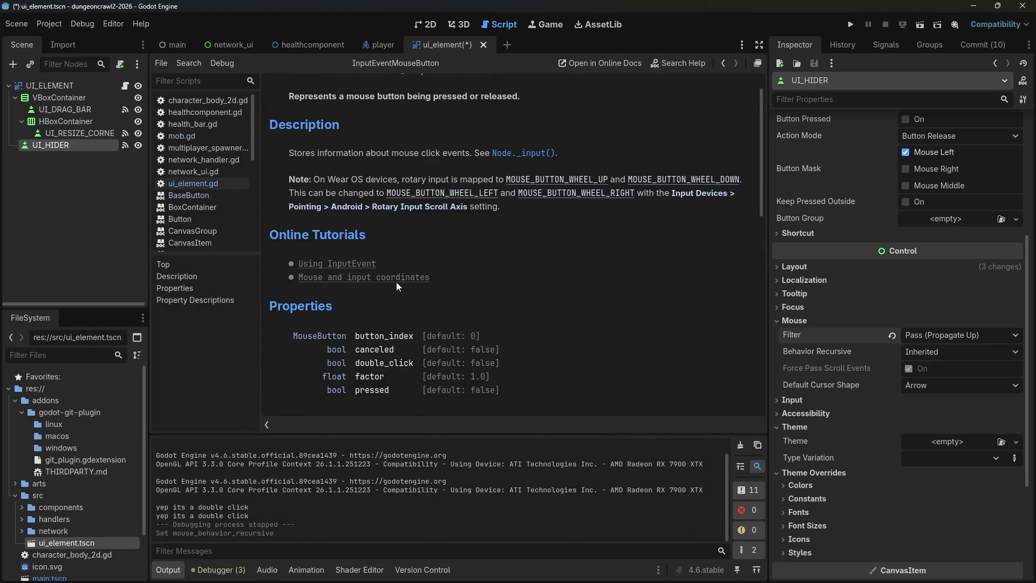
scroll(452, 273, down, 5)
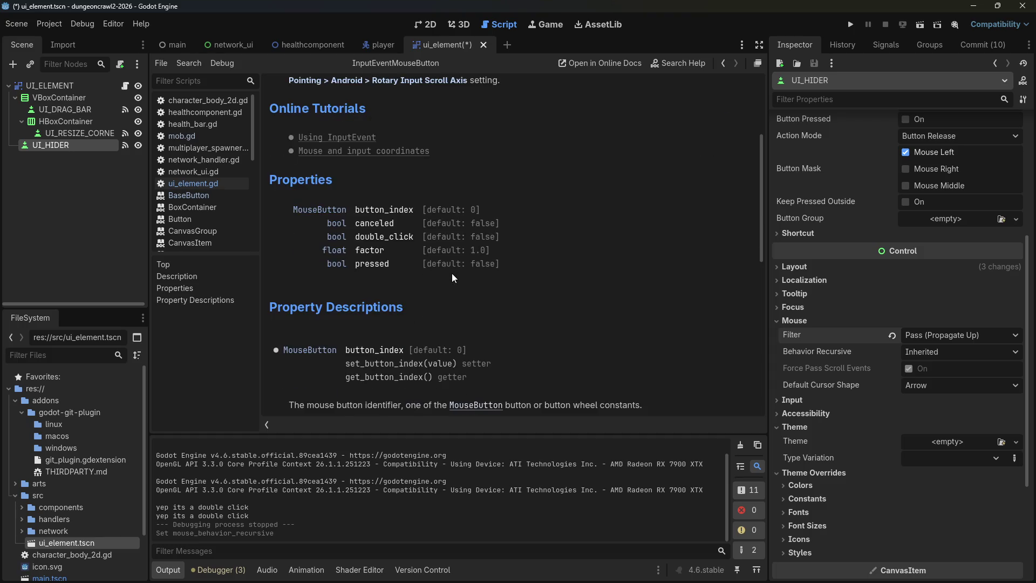
scroll(462, 274, down, 1)
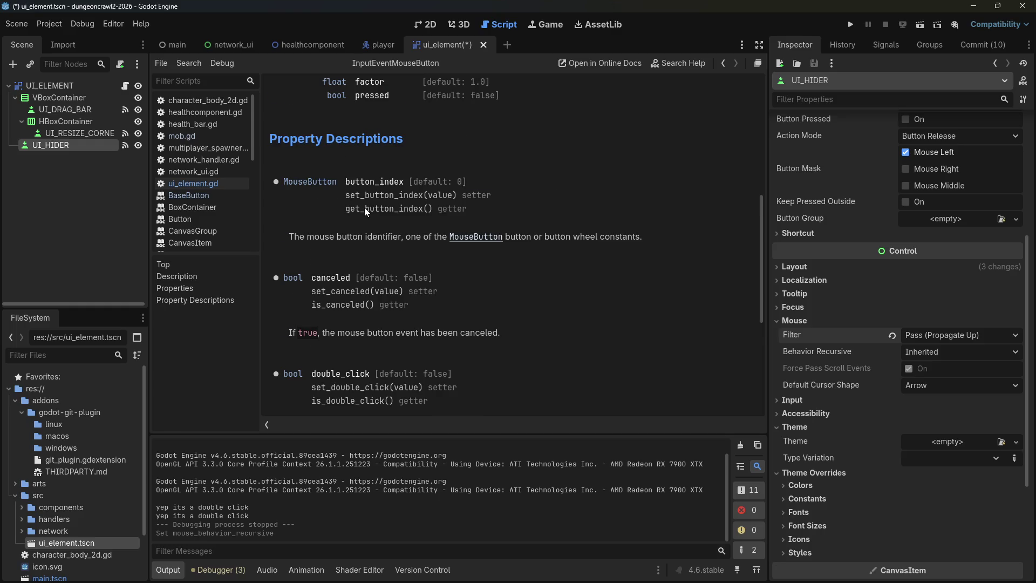
scroll(364, 208, down, 1)
scroll(365, 208, down, 5)
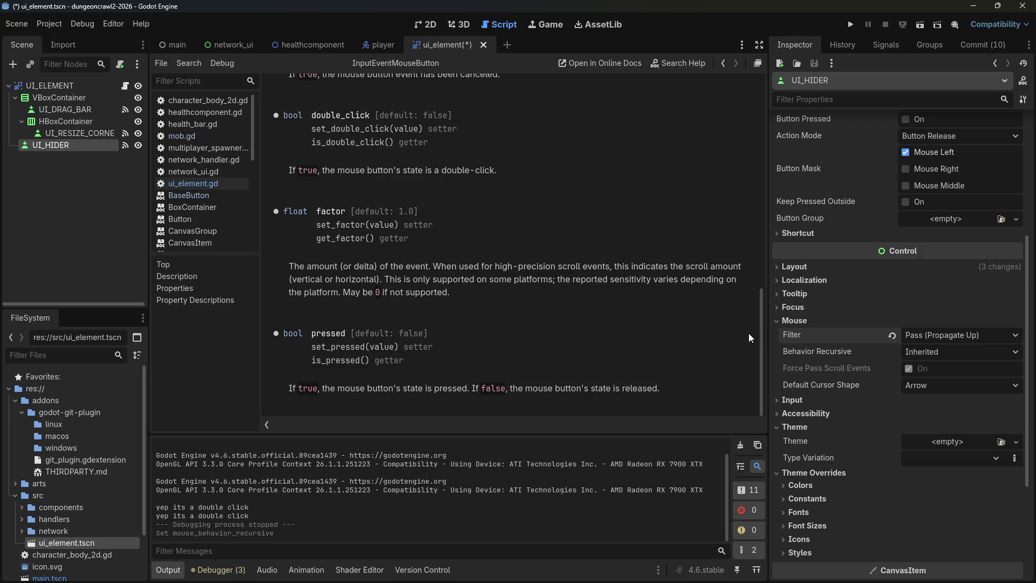
drag(762, 350, 704, 69)
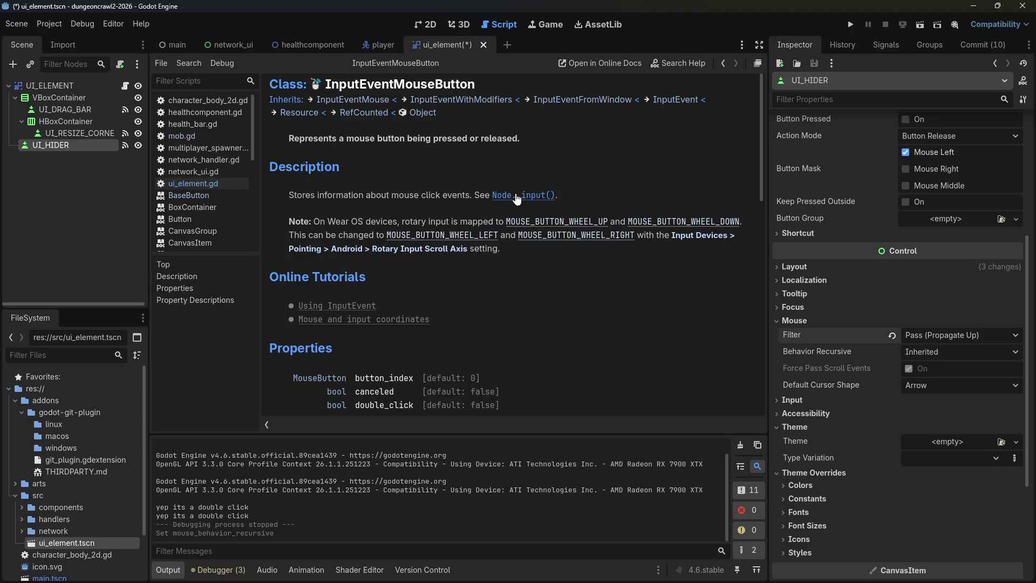
Follow the inheritance to the InputEventMouse and InputEvent help pages and read them.
click(350, 100)
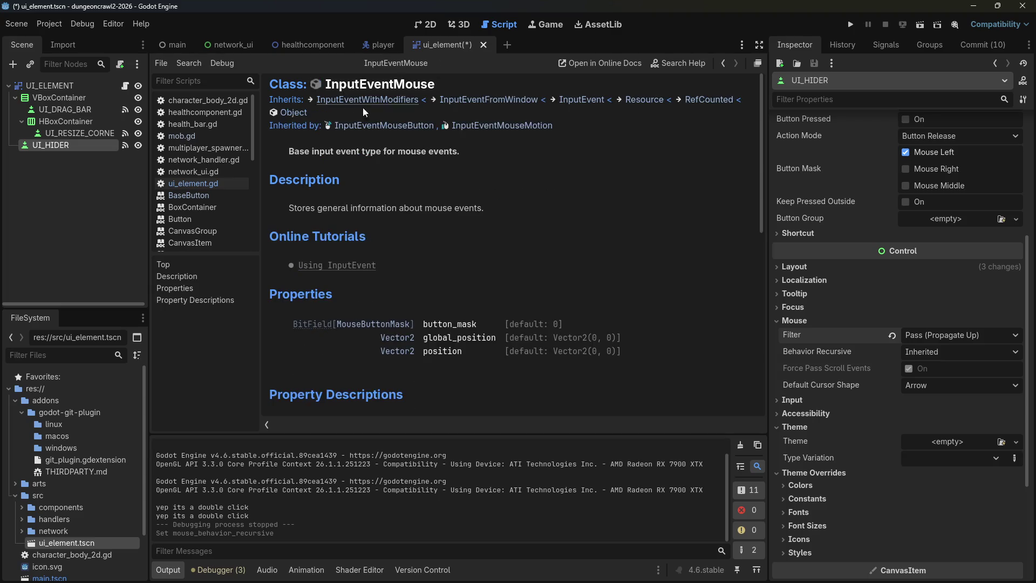
scroll(545, 201, down, 5)
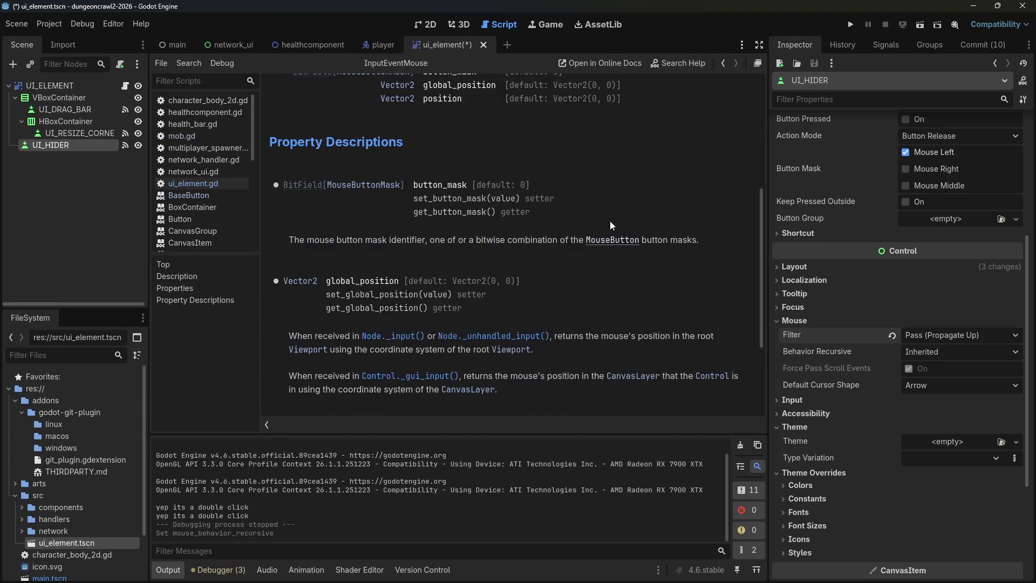
scroll(612, 226, up, 5)
click(583, 100)
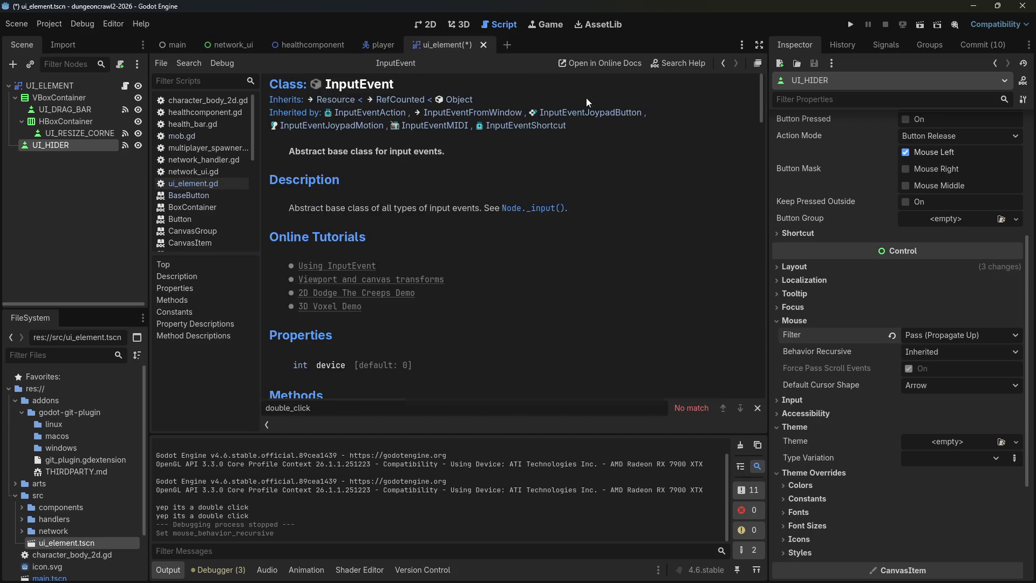
scroll(508, 291, down, 6)
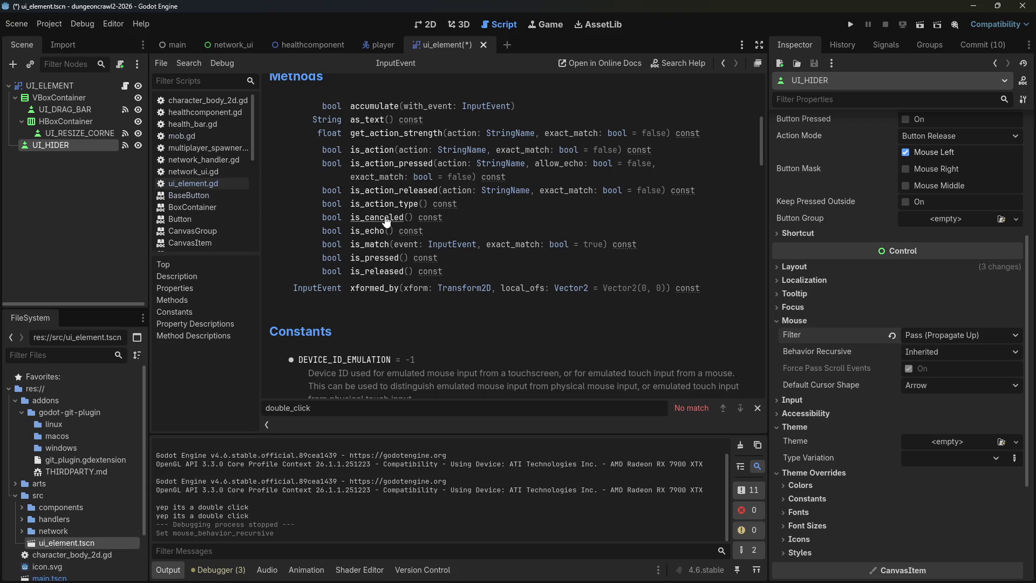
scroll(497, 329, down, 8)
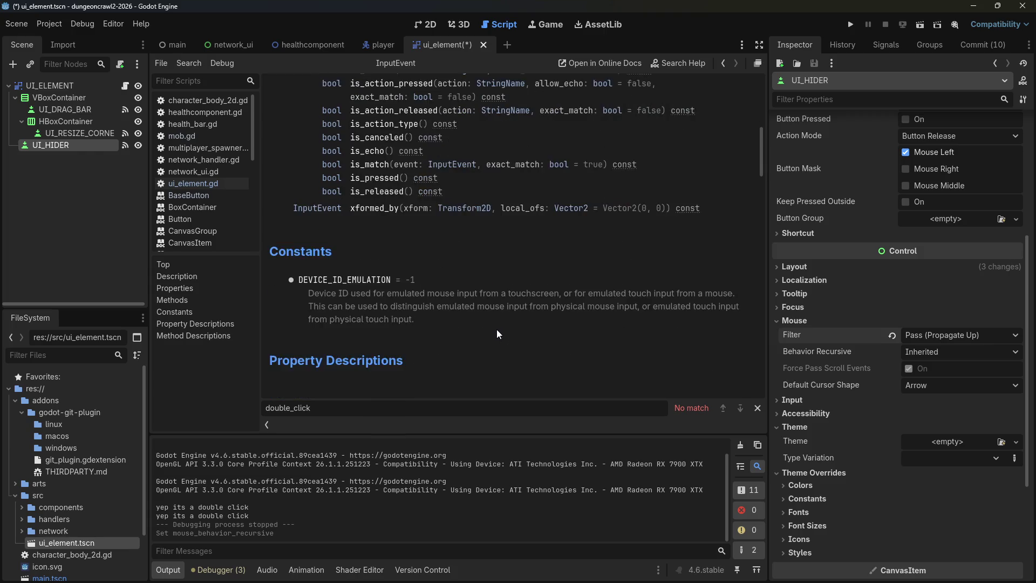
scroll(646, 247, down, 3)
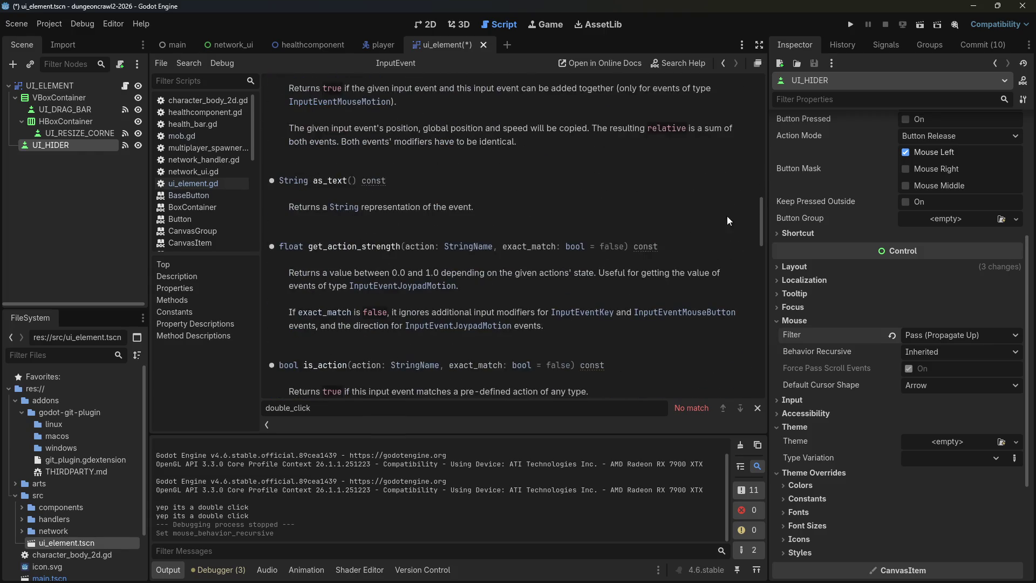
mouse_move(754, 213)
mouse_down()
mouse_move(757, 294)
mouse_move(738, 372)
mouse_move(732, 73)
mouse_move(683, 74)
mouse_up()
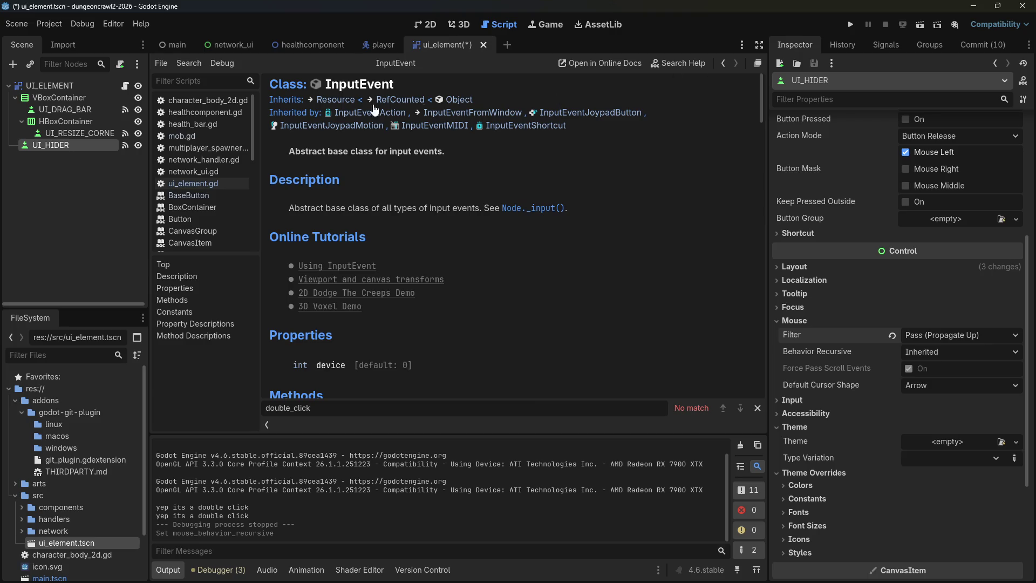
Open the Node help at _input and search the page for 'accept'.
click(519, 210)
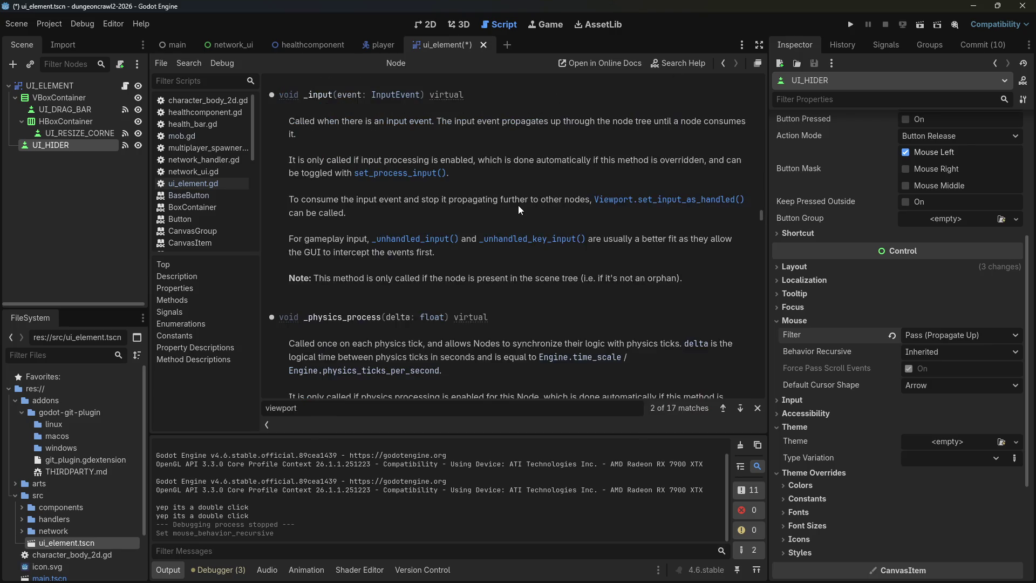
key(ctrl+f)
text(accept)
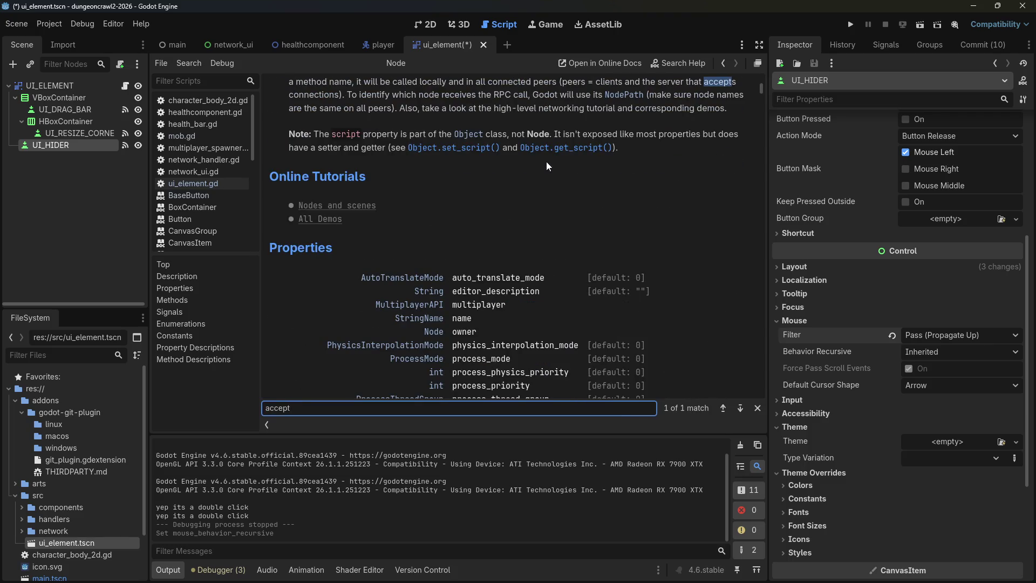
scroll(596, 186, down, 5)
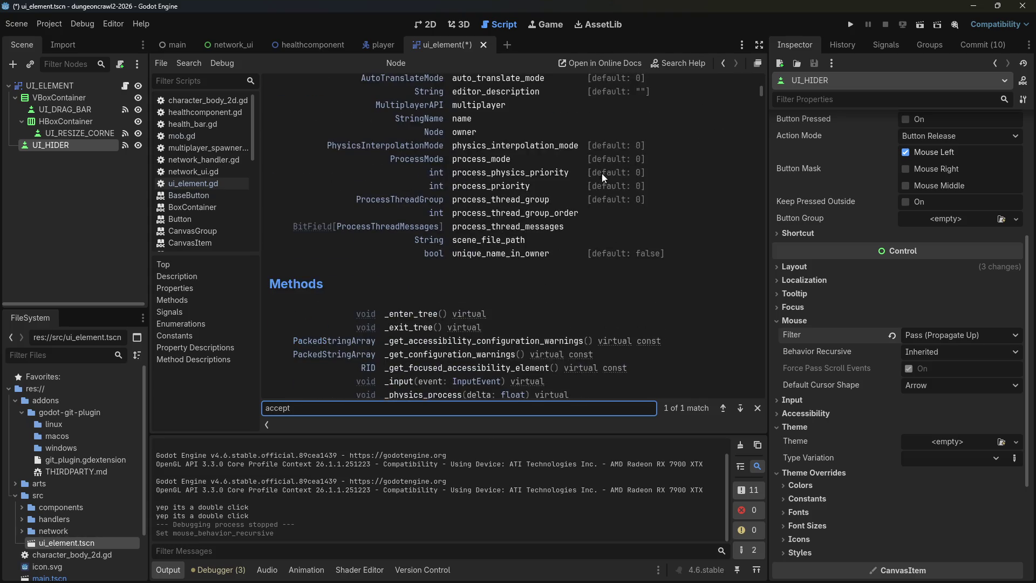
scroll(613, 170, down, 8)
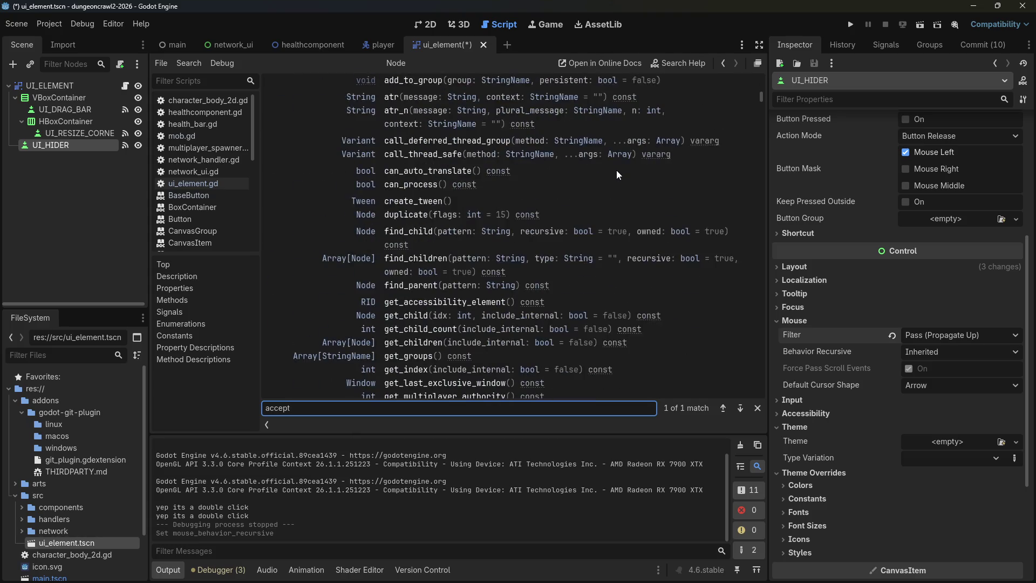
Google 'godot accept_input' in a new Firefox tab and scan the results.
key(alt+Tab)
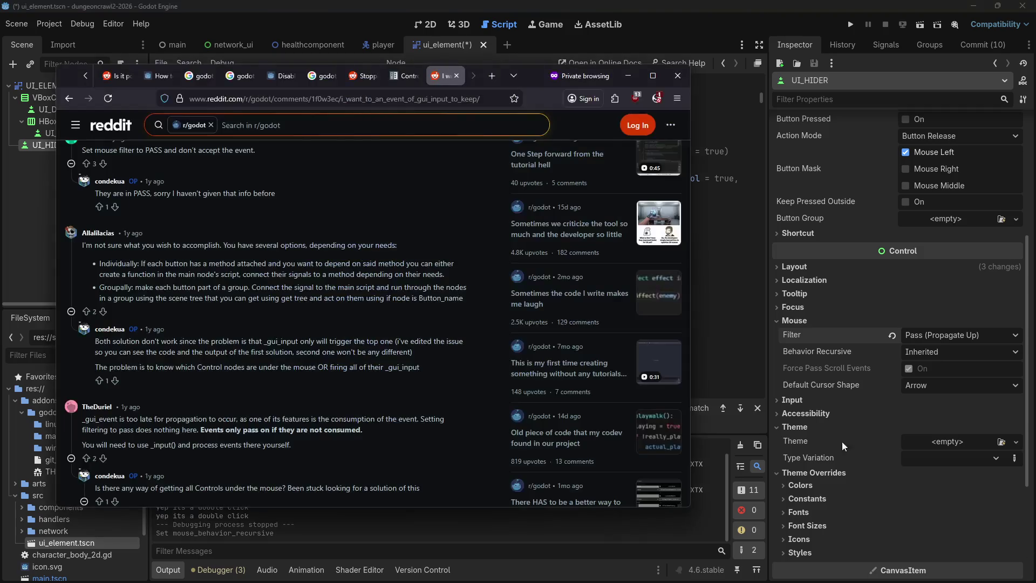
key(ctrl+t)
text(godot accept_input)
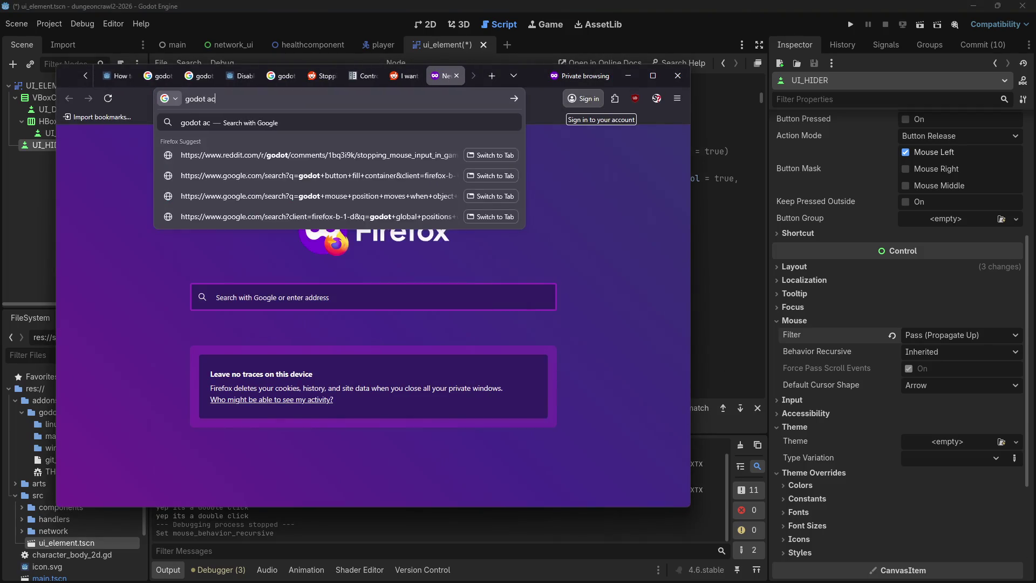
key(Return)
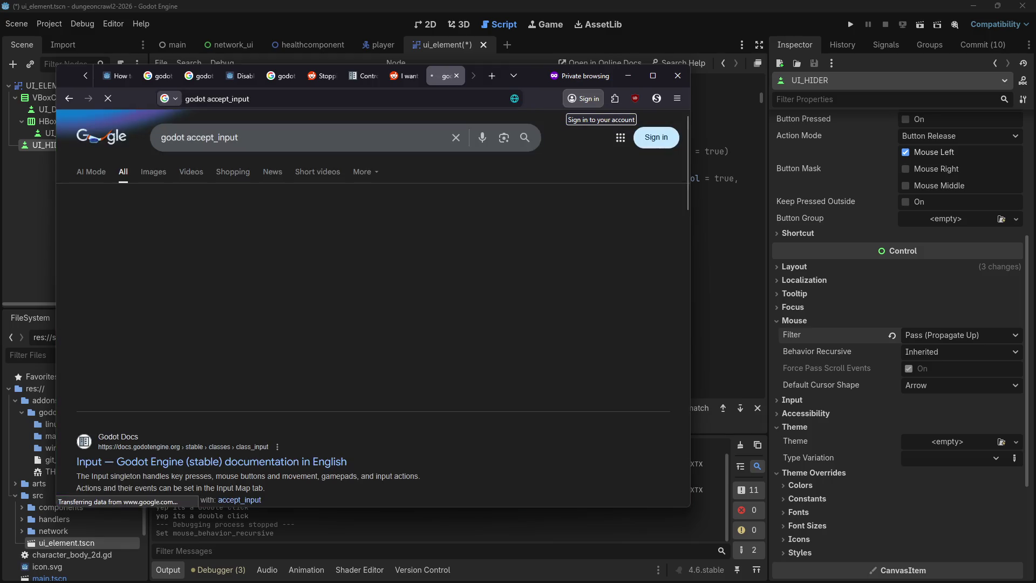
scroll(212, 382, down, 3)
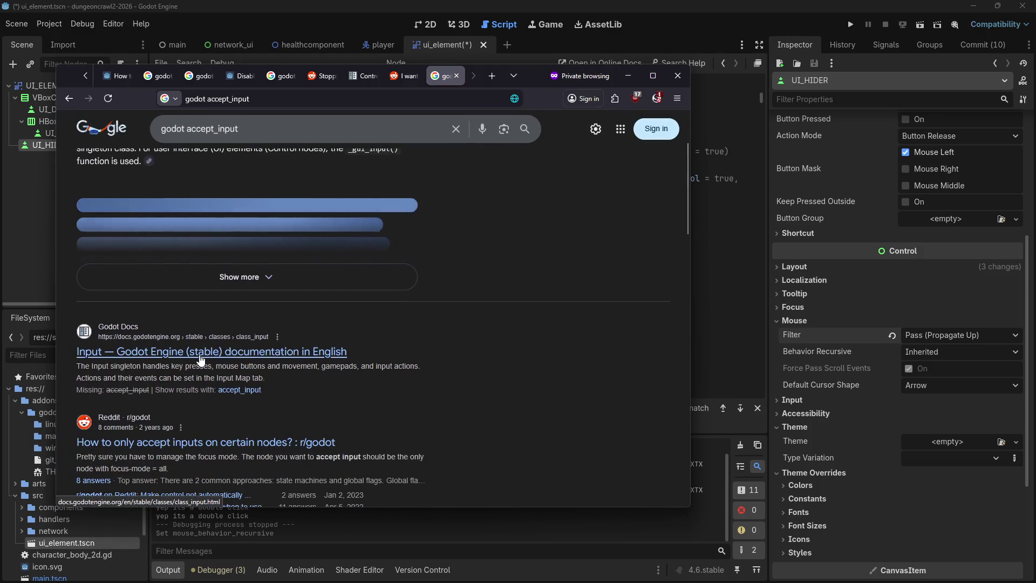
scroll(293, 348, up, 2)
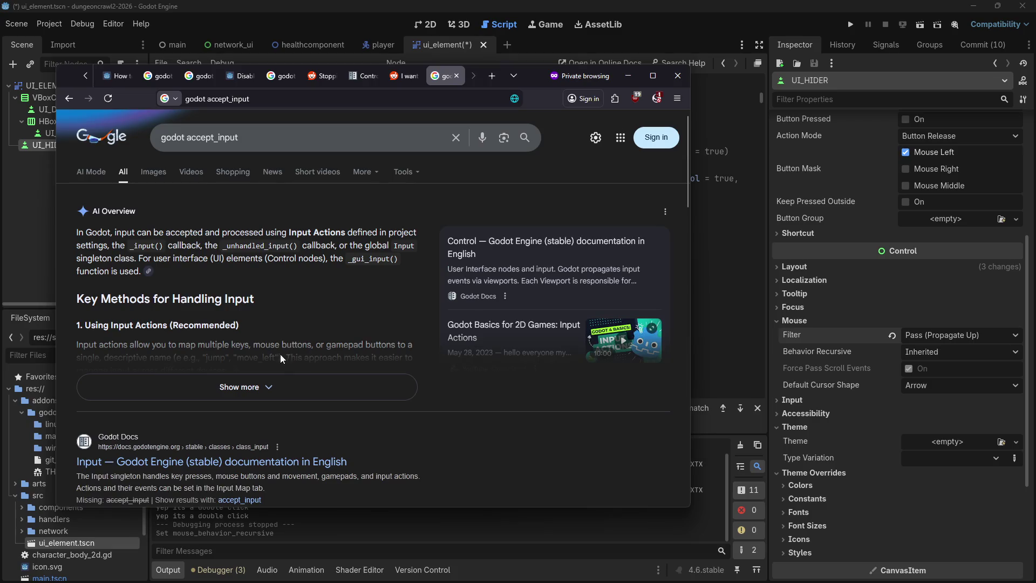
Re-search with "accept_input" quoted and open the 'Input order confusion' forum thread.
click(278, 134)
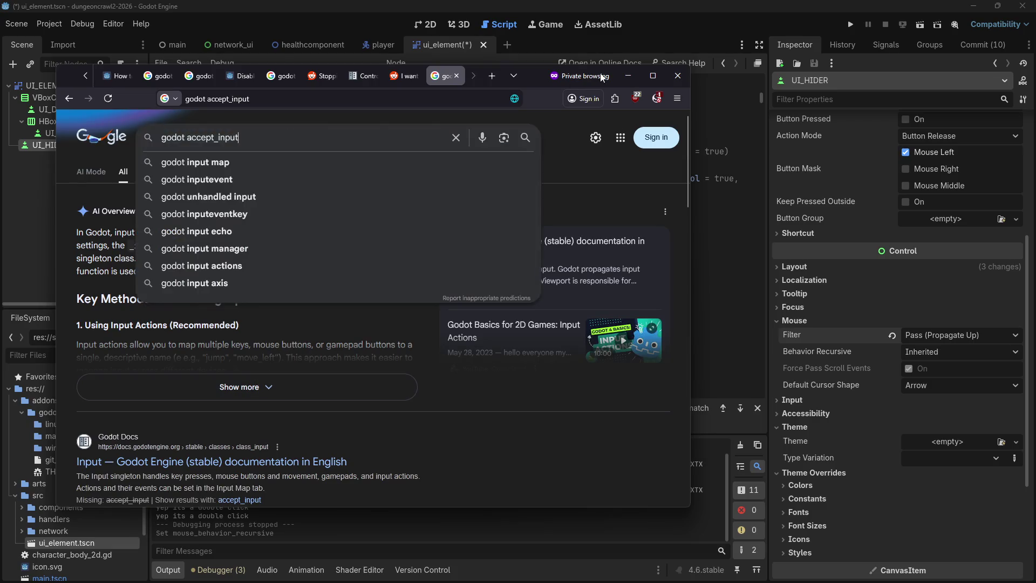
text(")
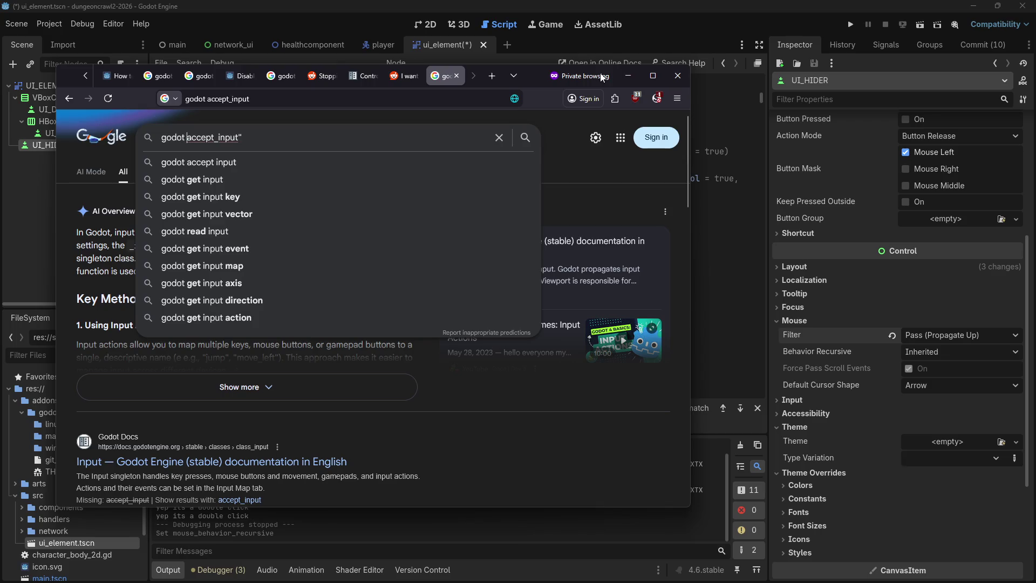
text(")
key(Return)
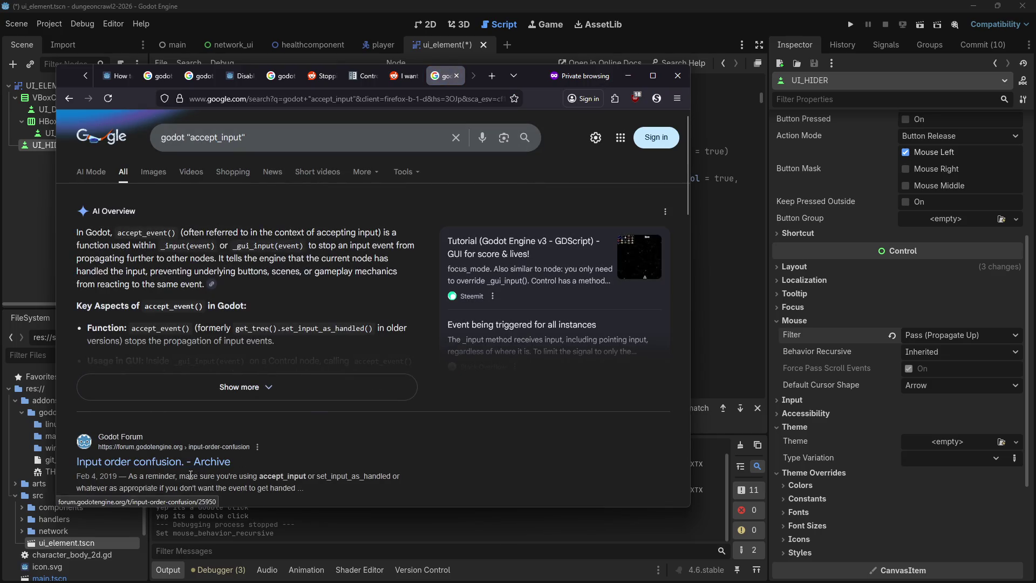
scroll(305, 447, down, 1)
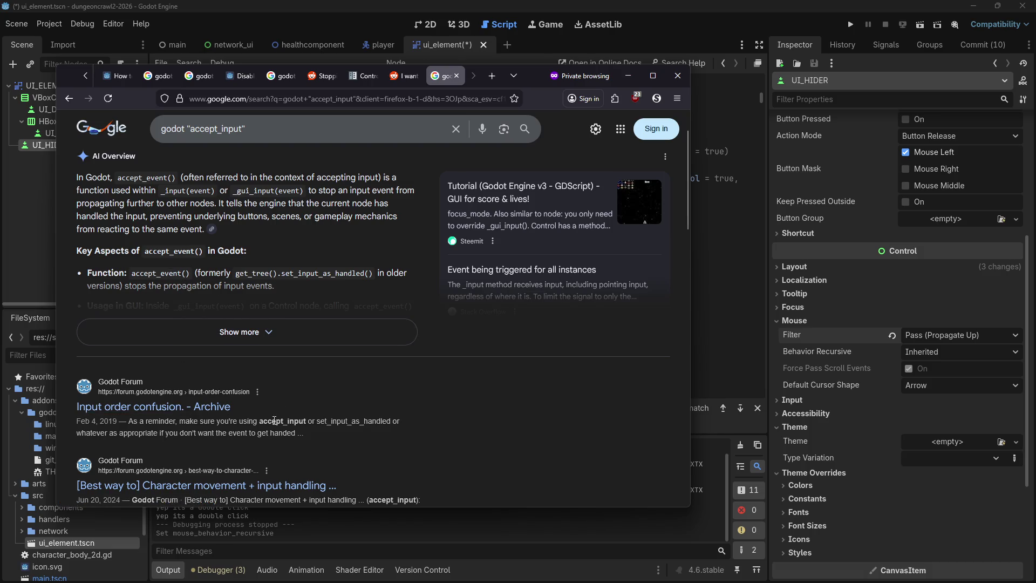
scroll(227, 370, down, 1)
click(197, 353)
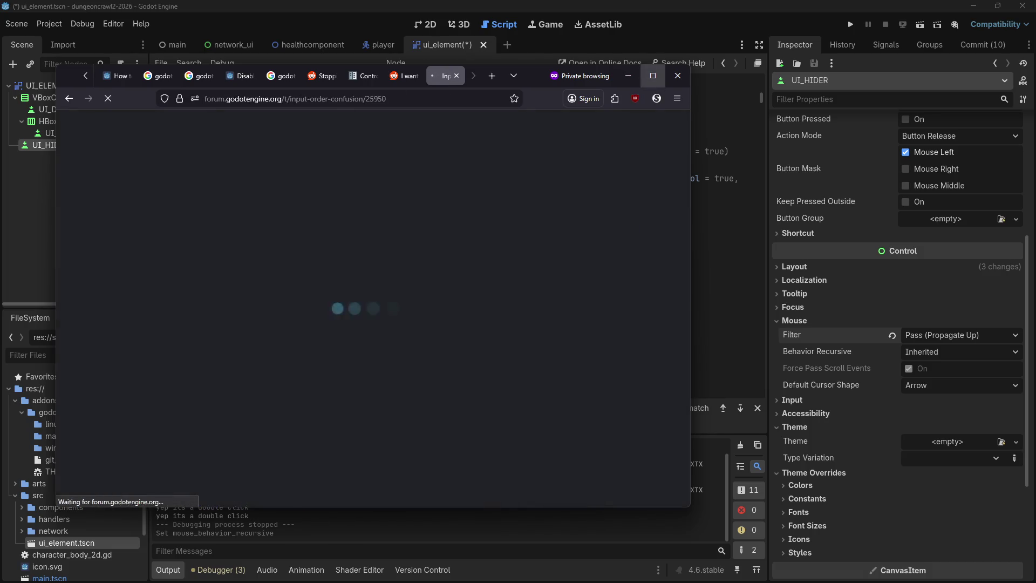
click(649, 12)
Step back through the help history to the InputEvent and InputEventMouse pages.
scroll(514, 292, down, 5)
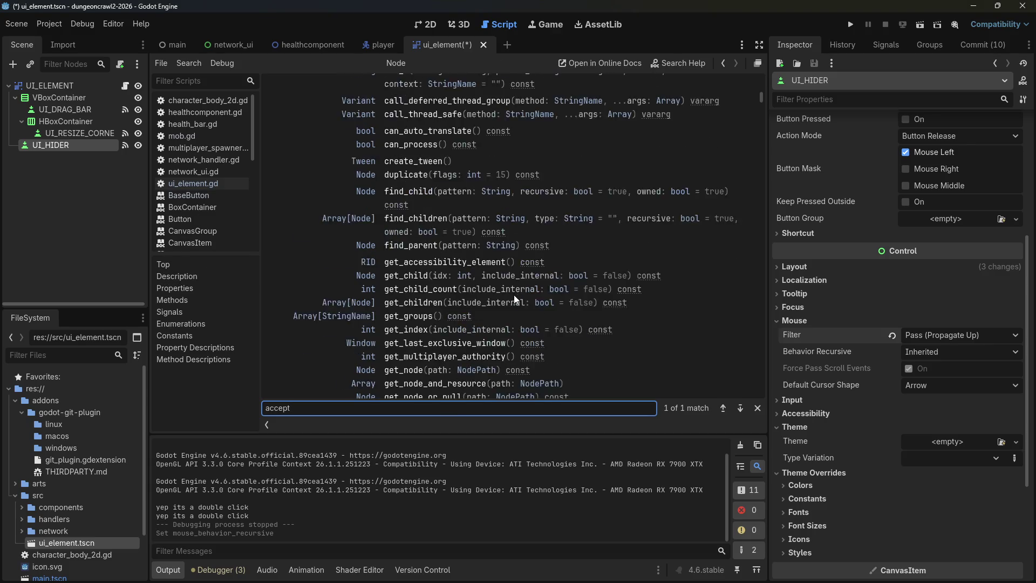
scroll(525, 281, down, 15)
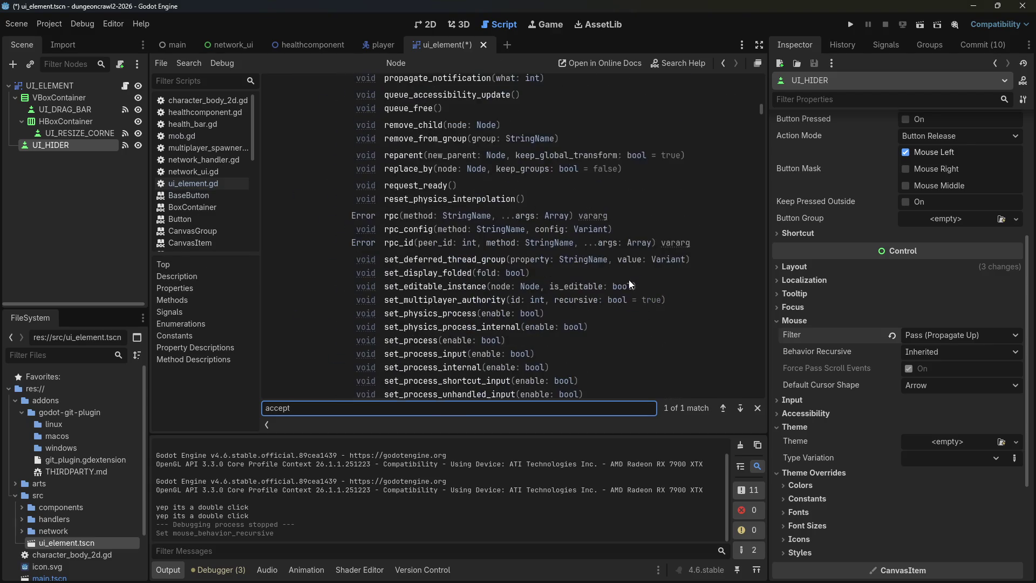
scroll(631, 281, down, 7)
scroll(630, 282, up, 5)
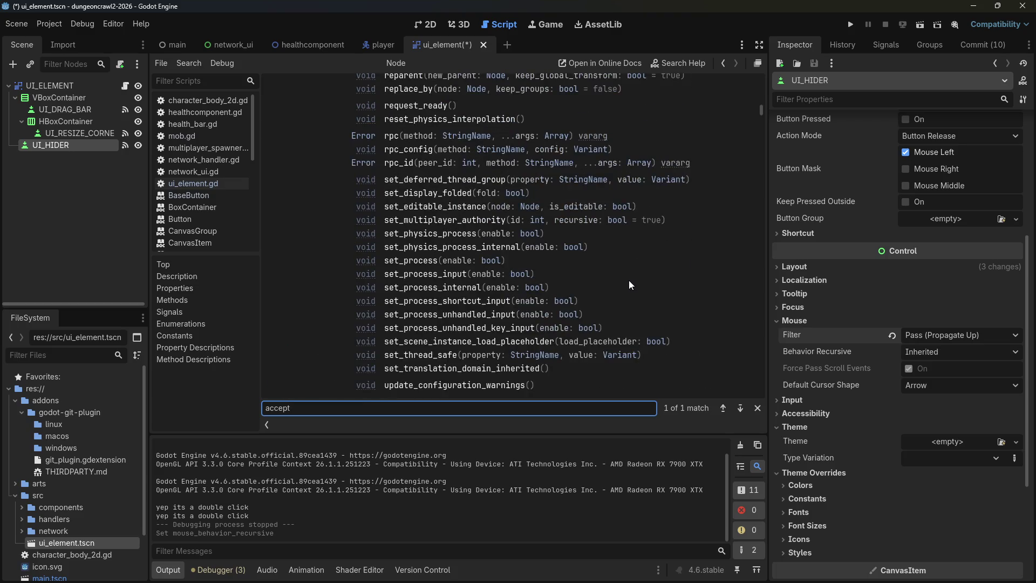
click(724, 60)
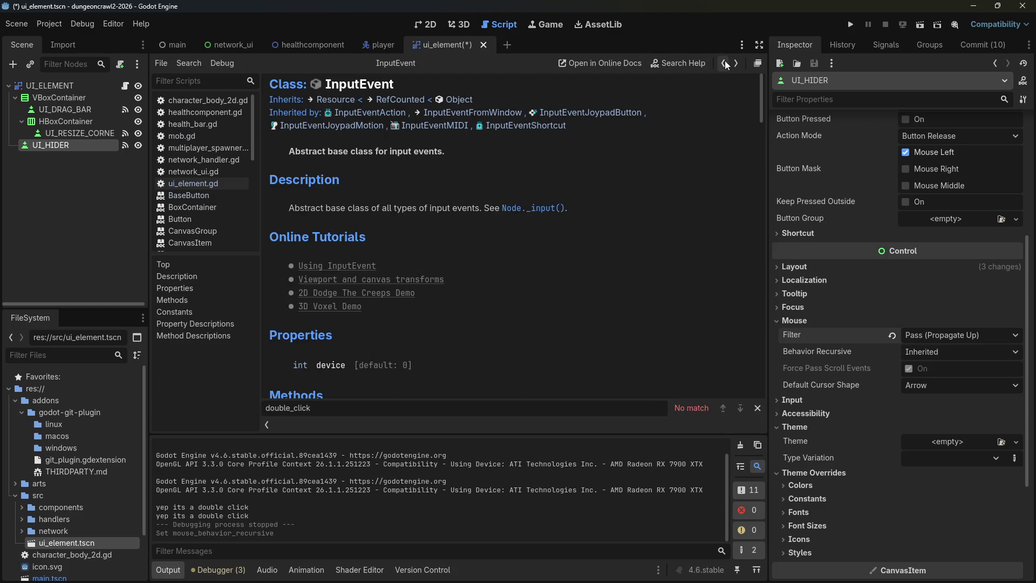
scroll(679, 186, down, 5)
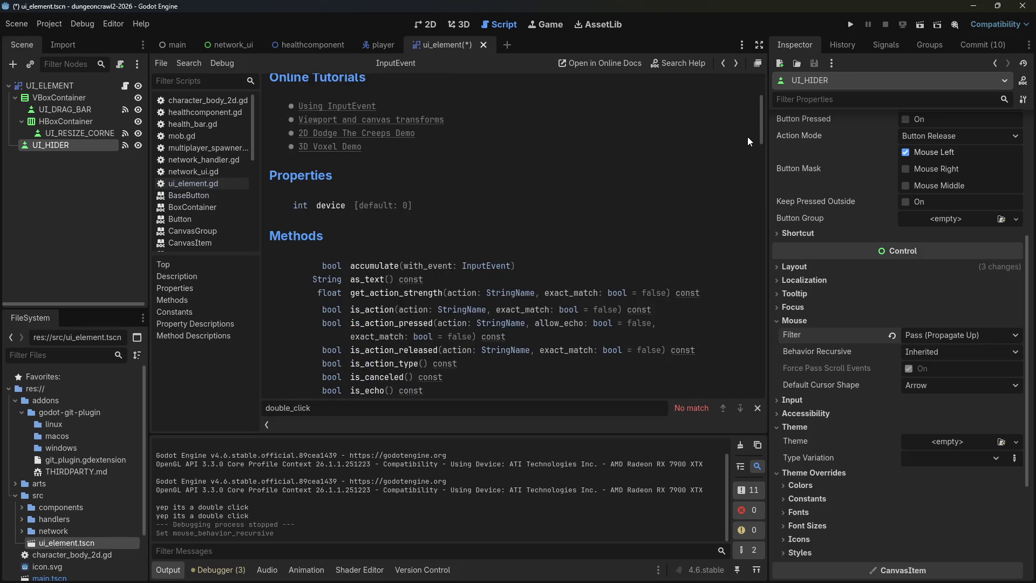
mouse_move(760, 125)
mouse_down()
mouse_move(767, 173)
mouse_move(775, 147)
mouse_move(764, 81)
mouse_up()
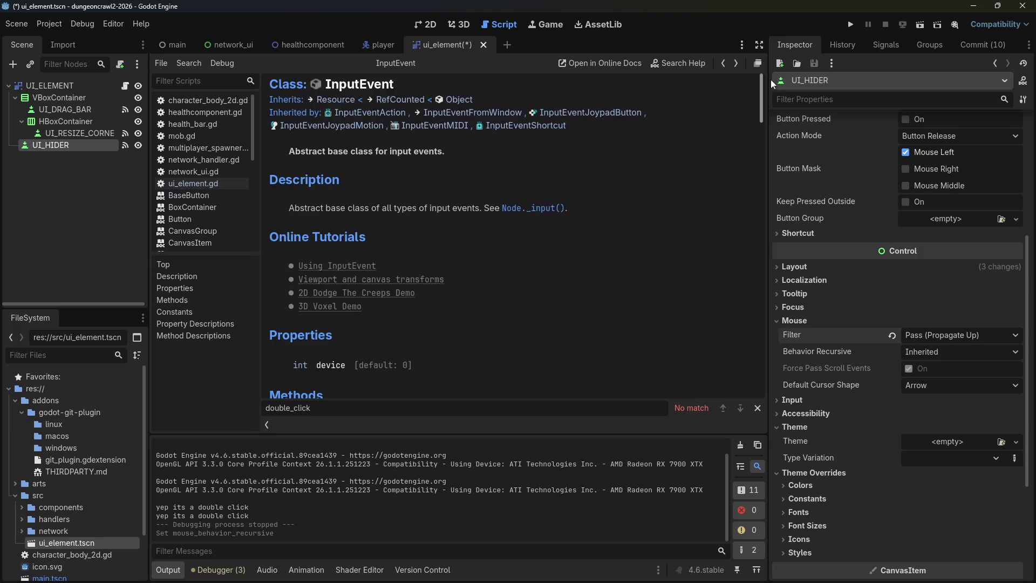
click(720, 63)
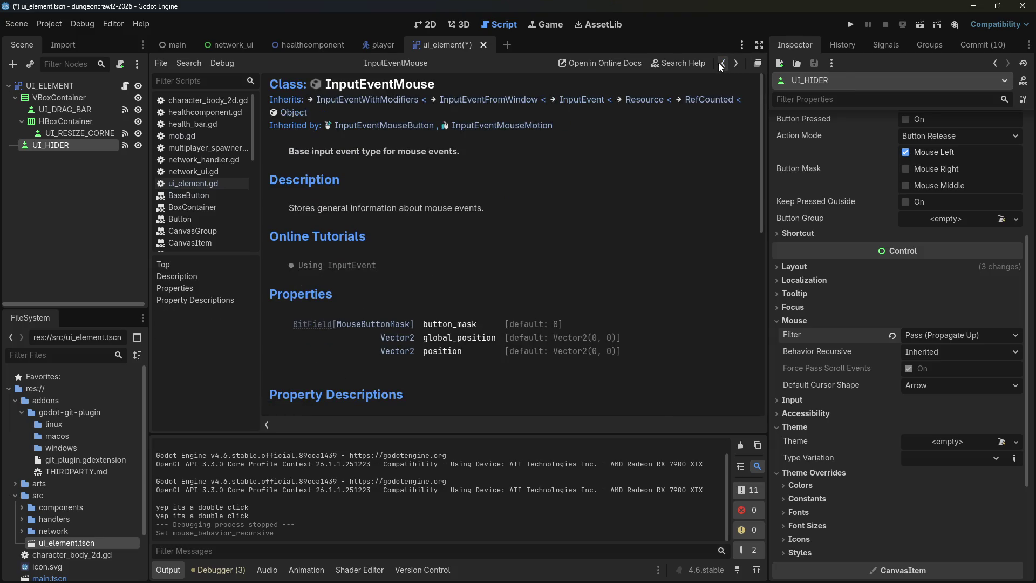
Look over the InputEventFromWindow help page, then return to InputEventMouse.
click(503, 107)
scroll(577, 230, down, 1)
scroll(578, 228, up, 1)
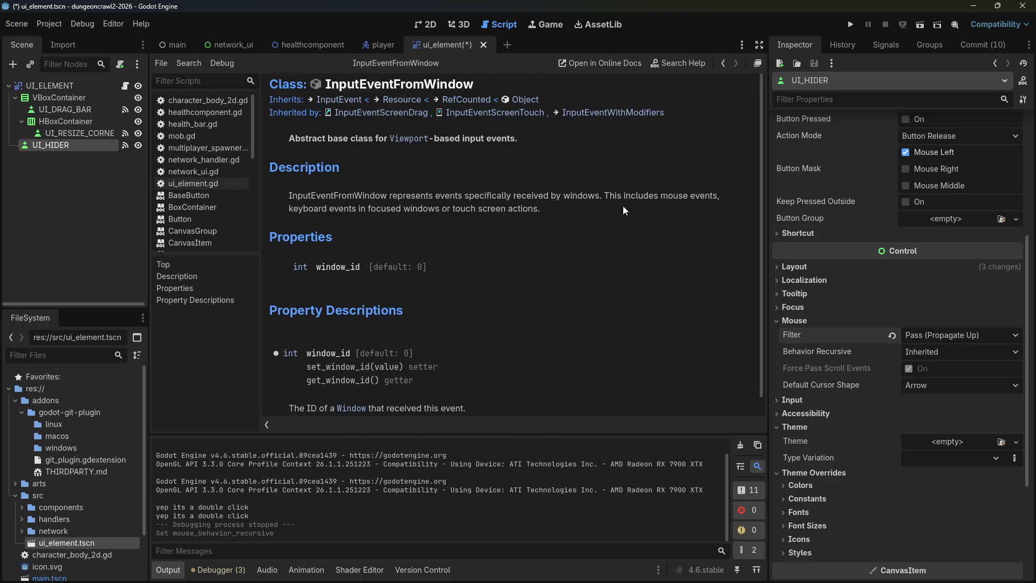
click(723, 63)
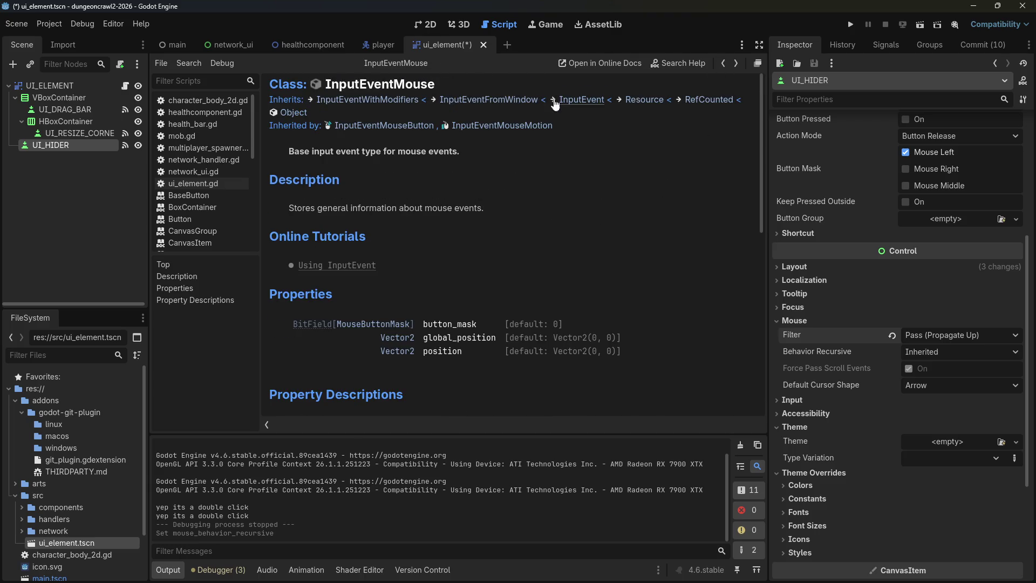
Read the InputEventWithModifiers page, then return to the ui_element.gd script.
click(367, 105)
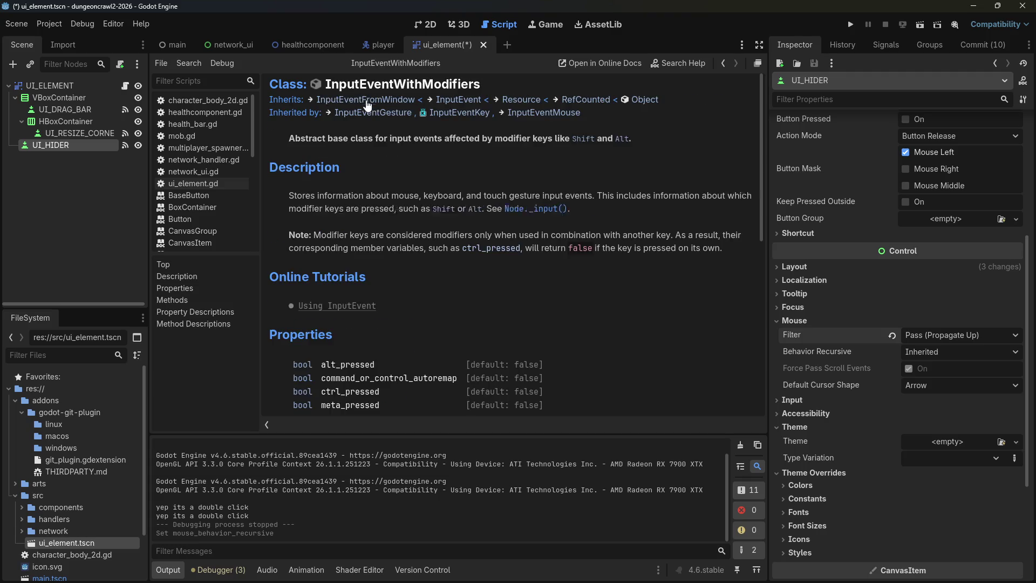
scroll(411, 230, down, 3)
scroll(420, 219, down, 5)
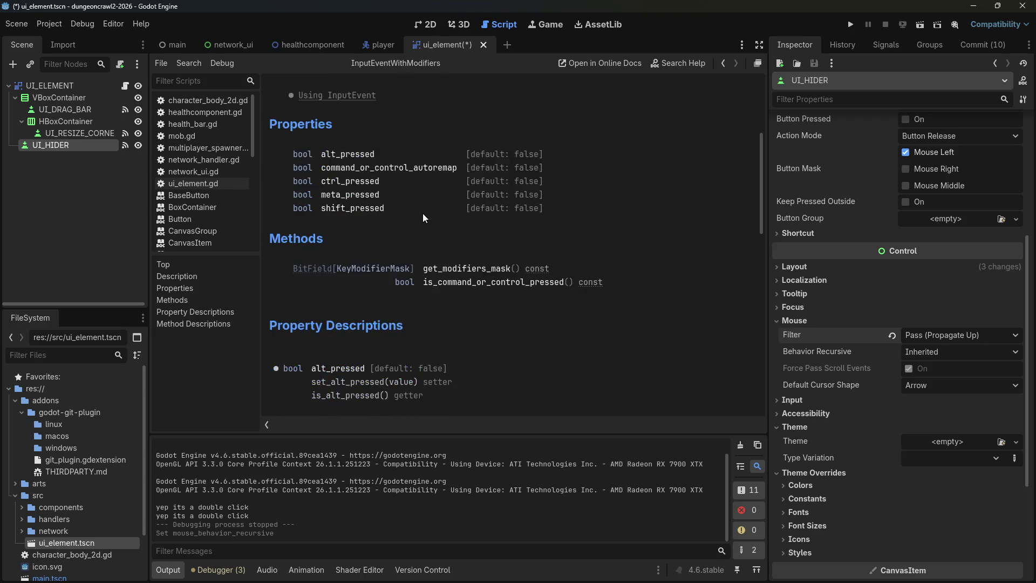
scroll(491, 186, down, 3)
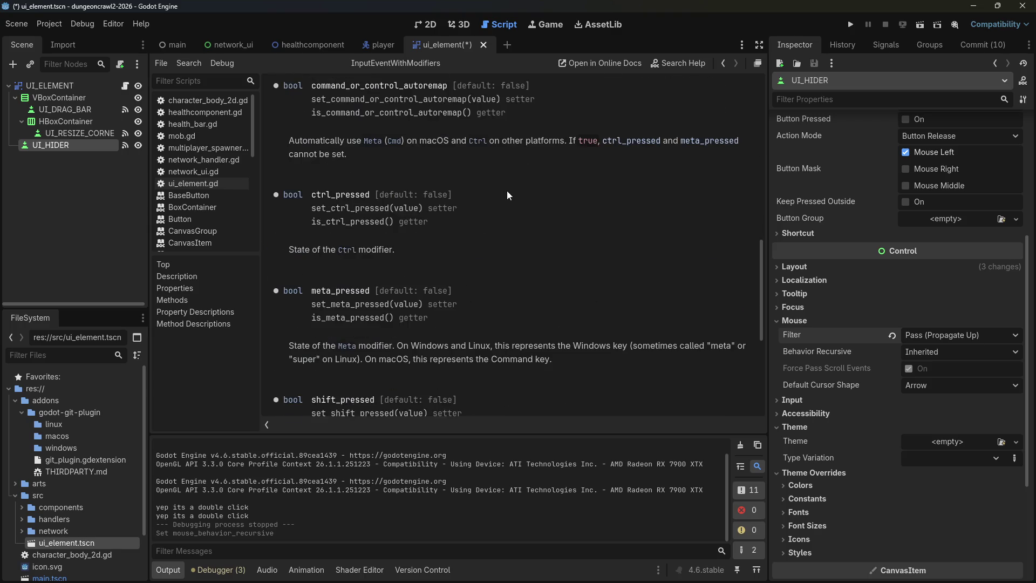
scroll(518, 154, down, 5)
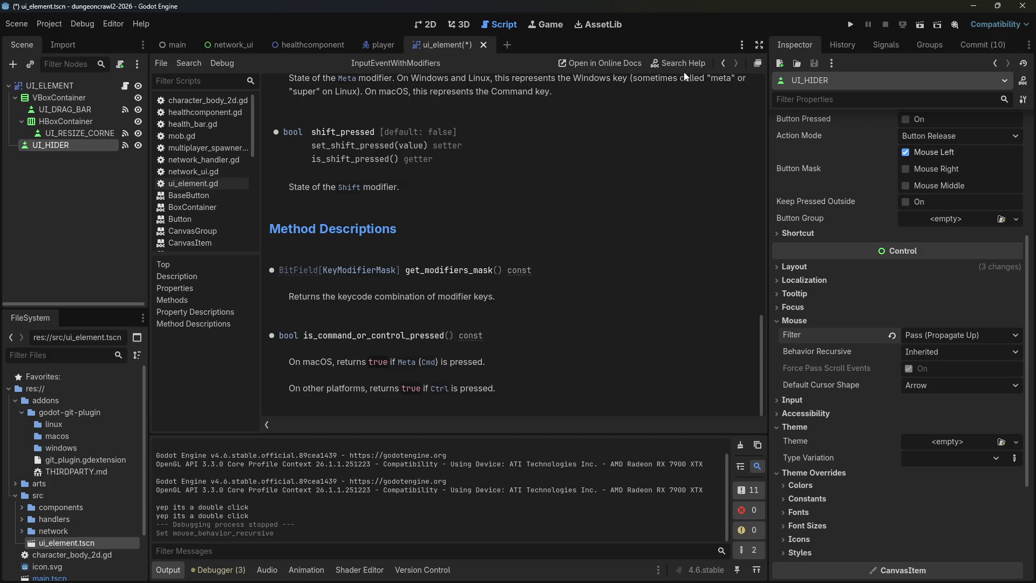
click(722, 63)
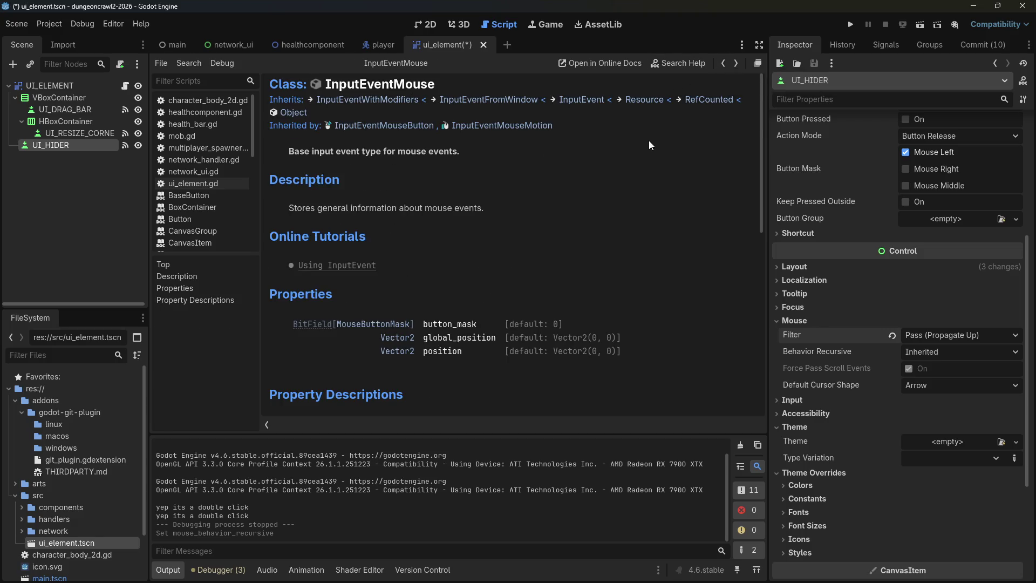
scroll(647, 148, down, 4)
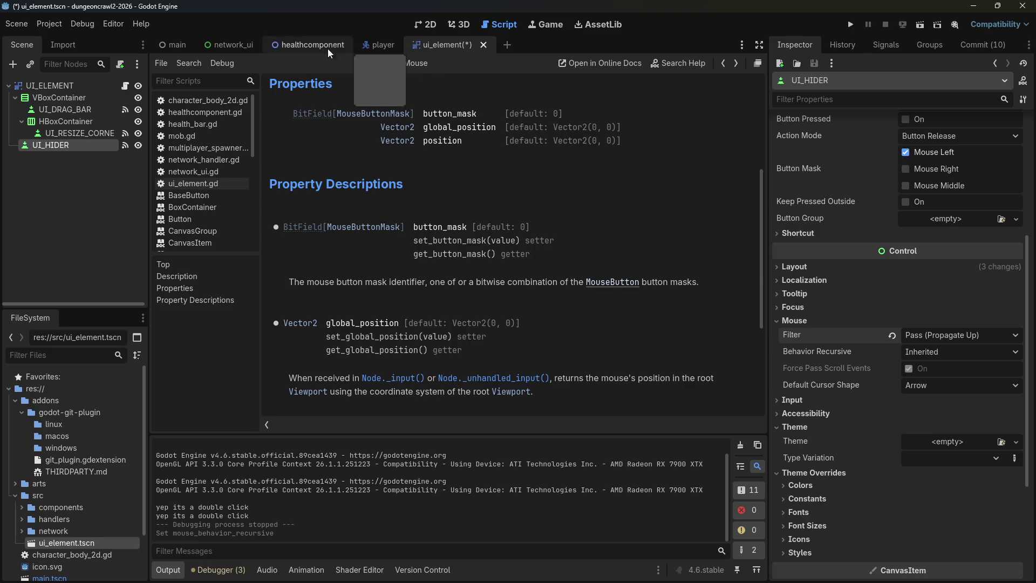
click(178, 184)
Add a scratch line 'InputEventMouseButton.new()' after line 66 using autocomplete.
click(623, 329)
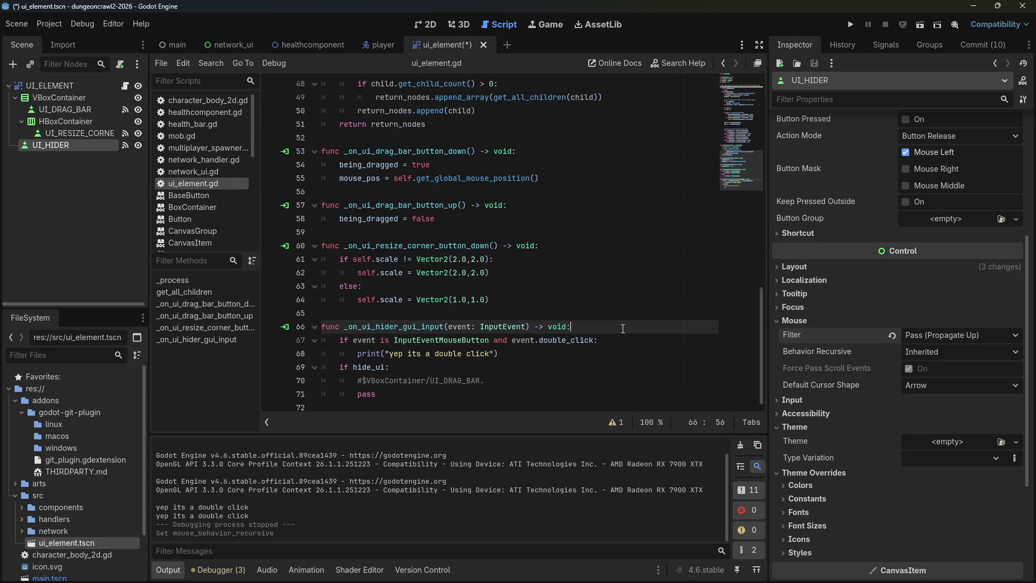
key(Return)
text(I)
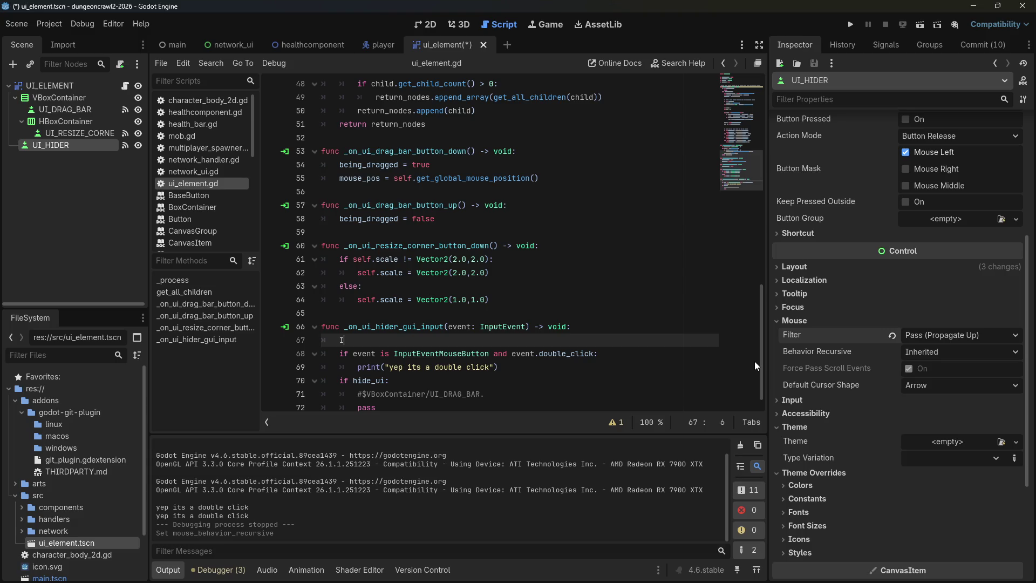
text(nputEventM)
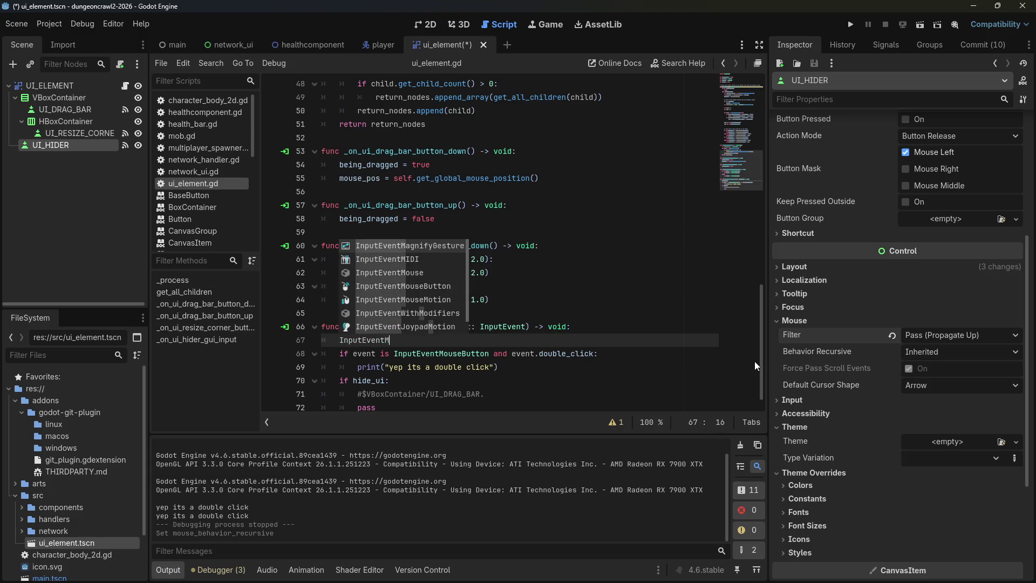
text(ouse)
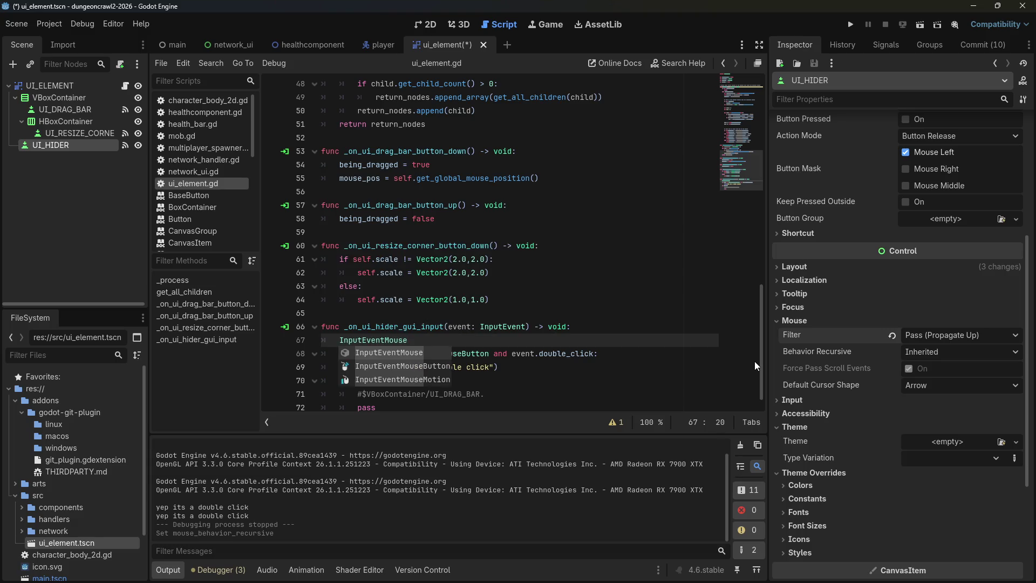
text(Button.)
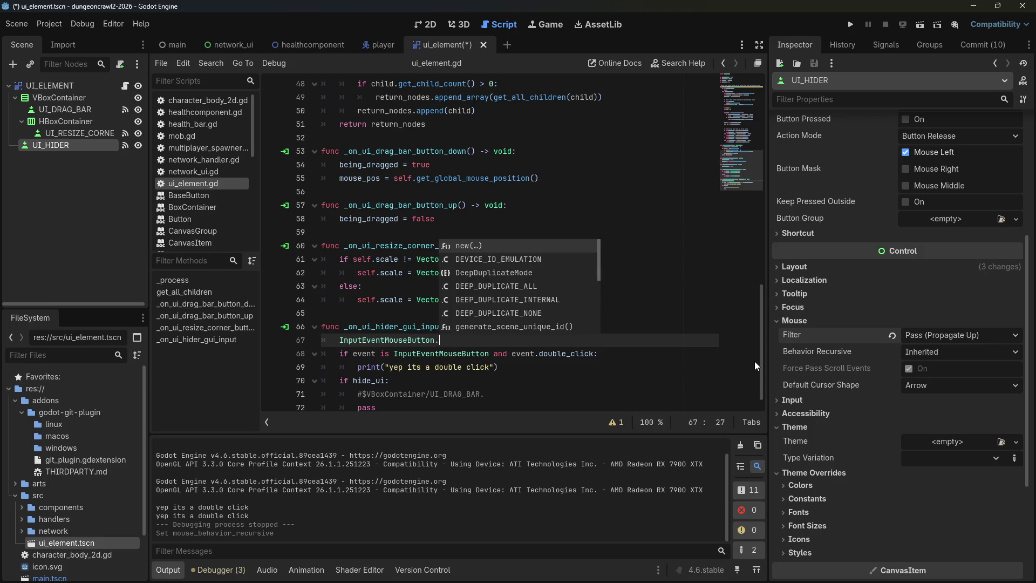
scroll(509, 266, down, 3)
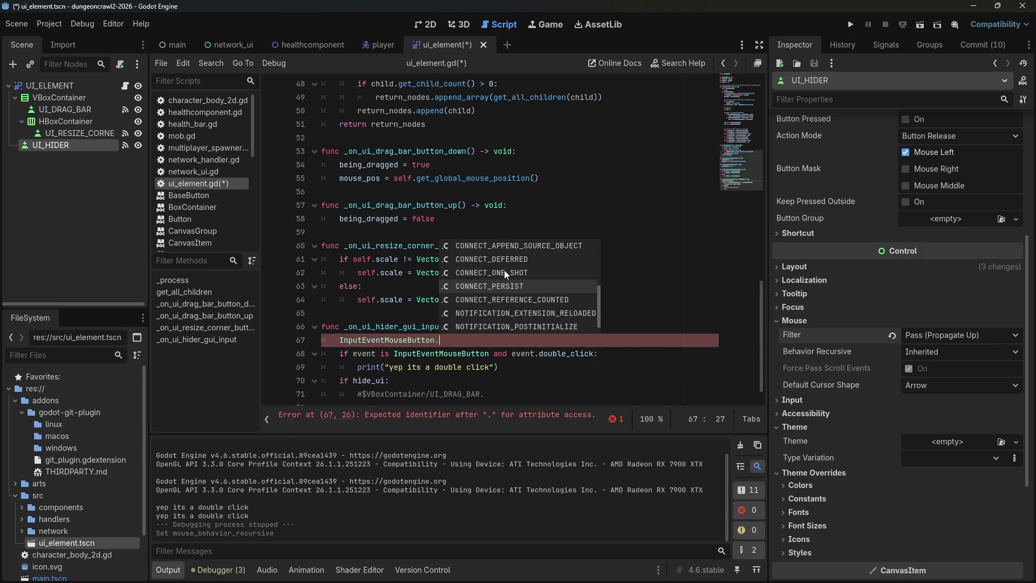
scroll(505, 265, up, 2)
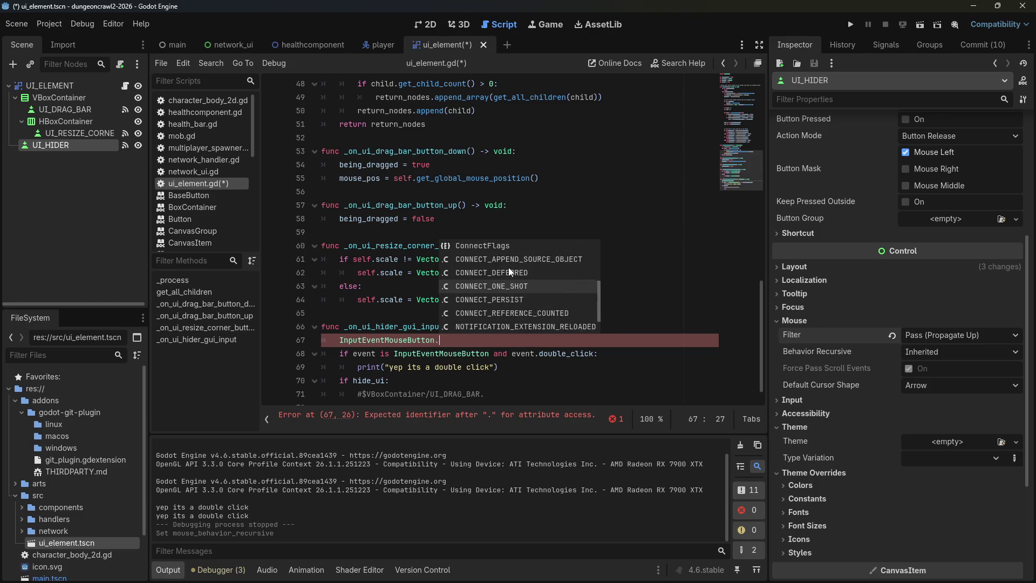
scroll(513, 269, up, 3)
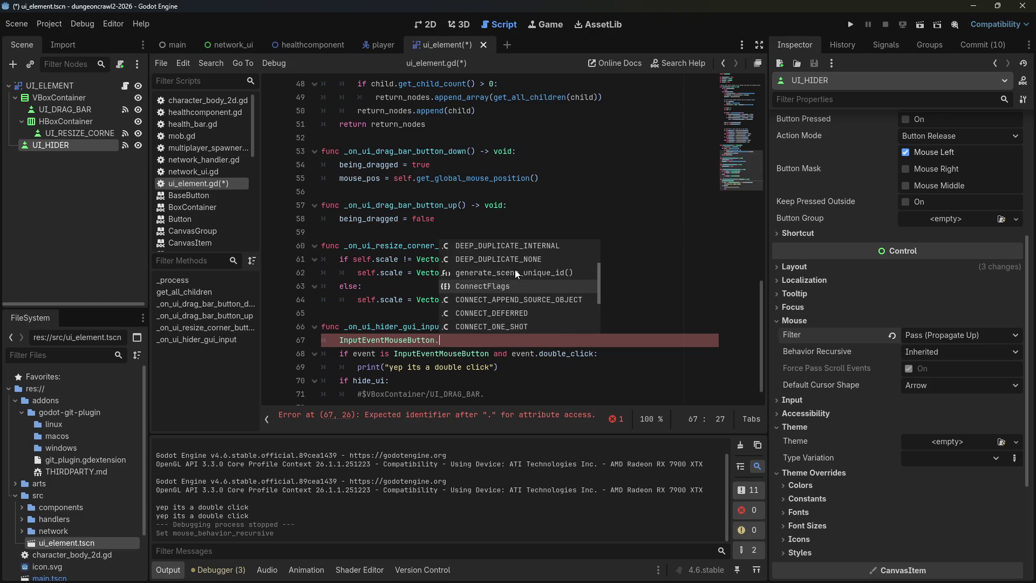
scroll(513, 270, up, 3)
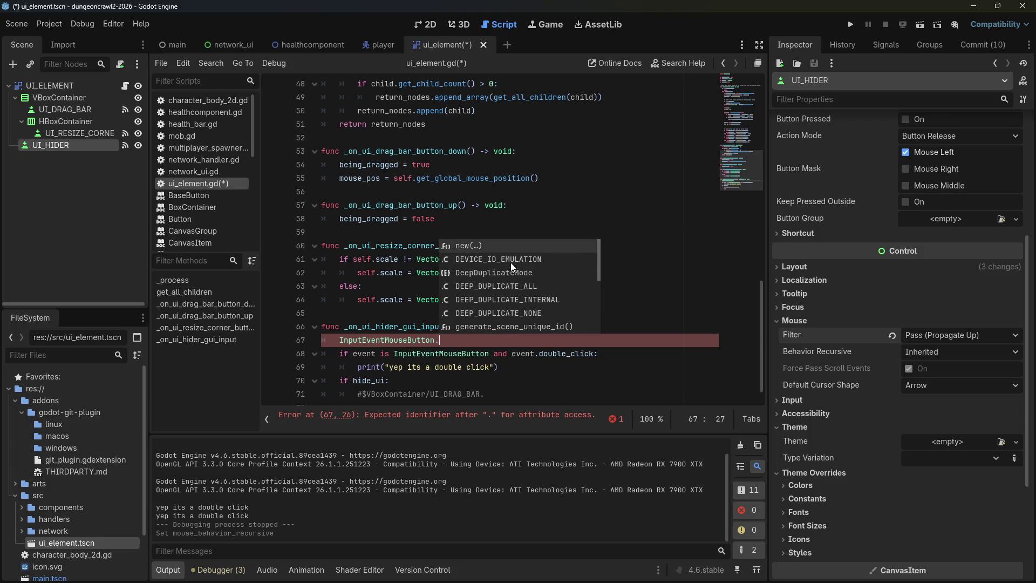
click(510, 247)
text(new().)
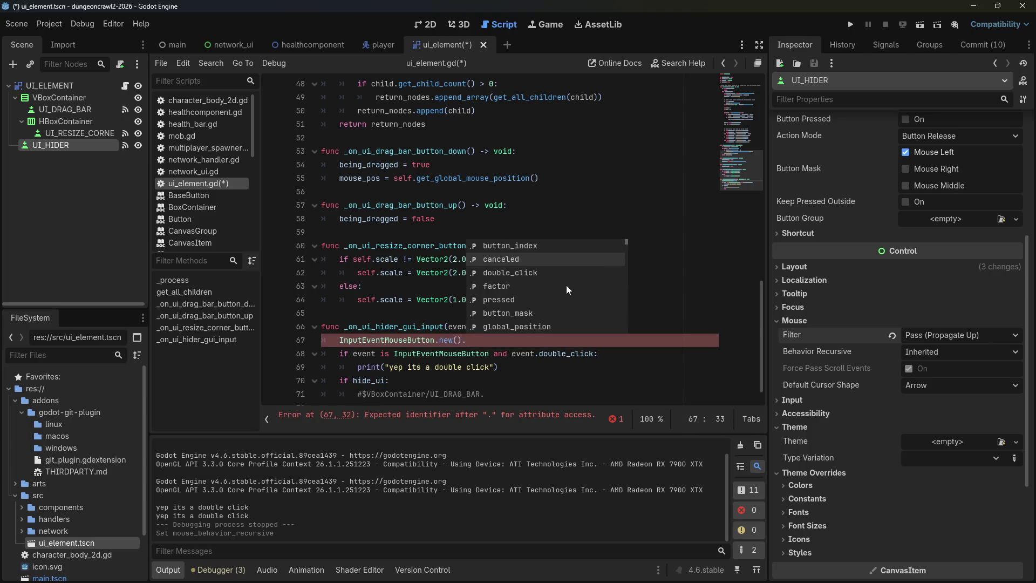
Browse the autocomplete member list, from is_canceled() through the get and set methods.
key(Down)
key(Down)
key(Down)
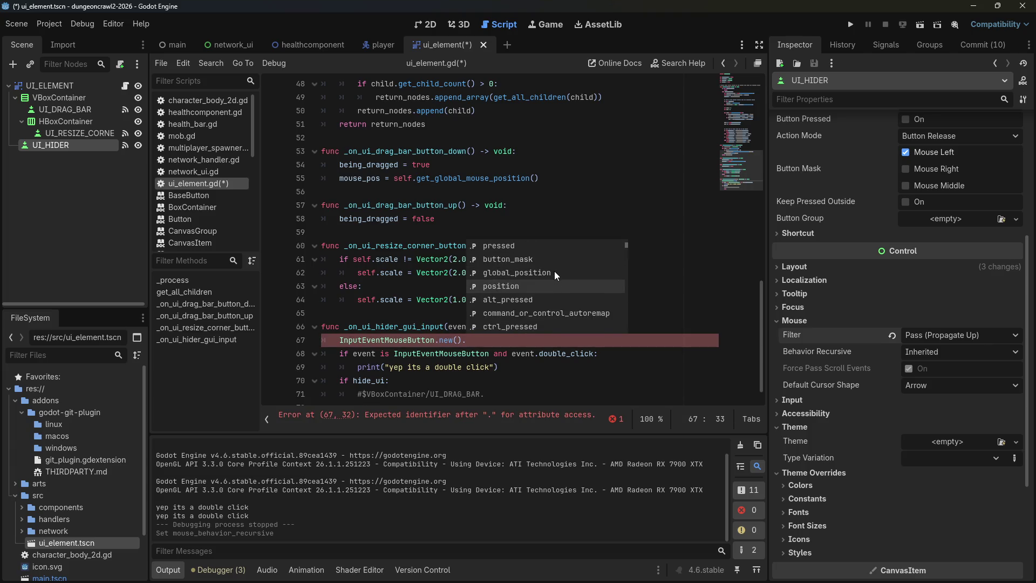
key(Down)
key(Down)
key(Down)
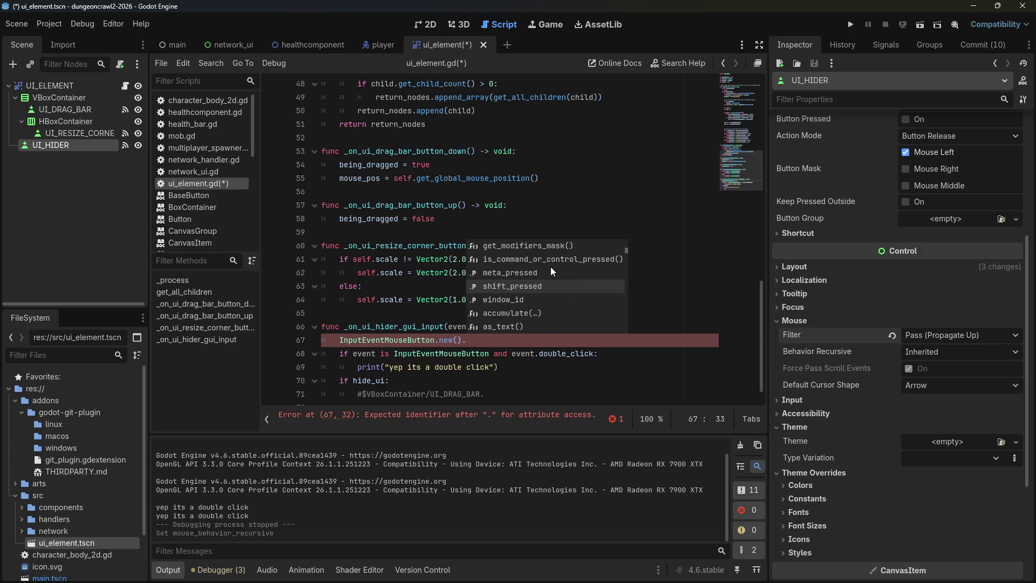
key(Down)
key(Down)
key(Down)
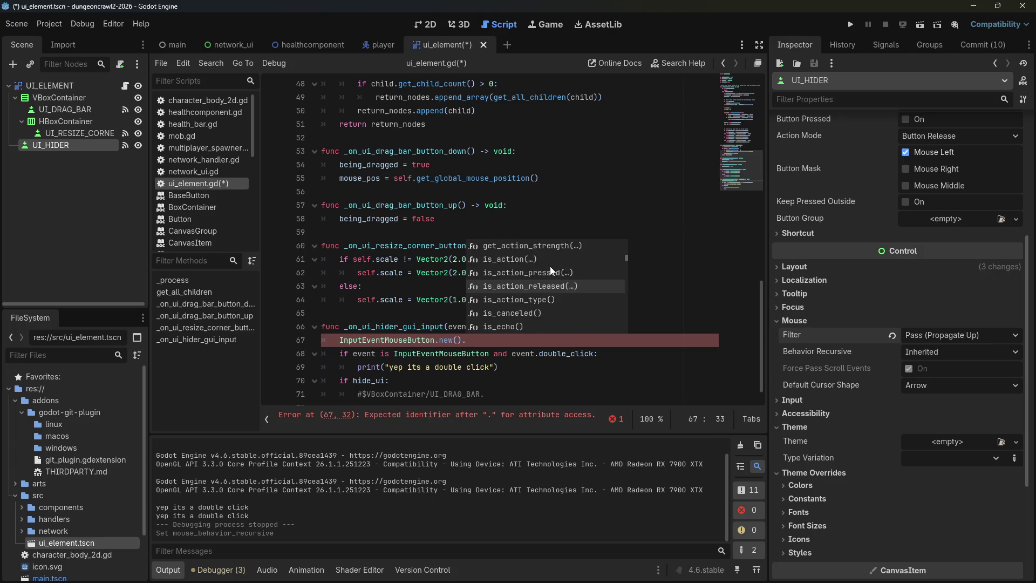
key(Down)
key(Down)
key(Down)
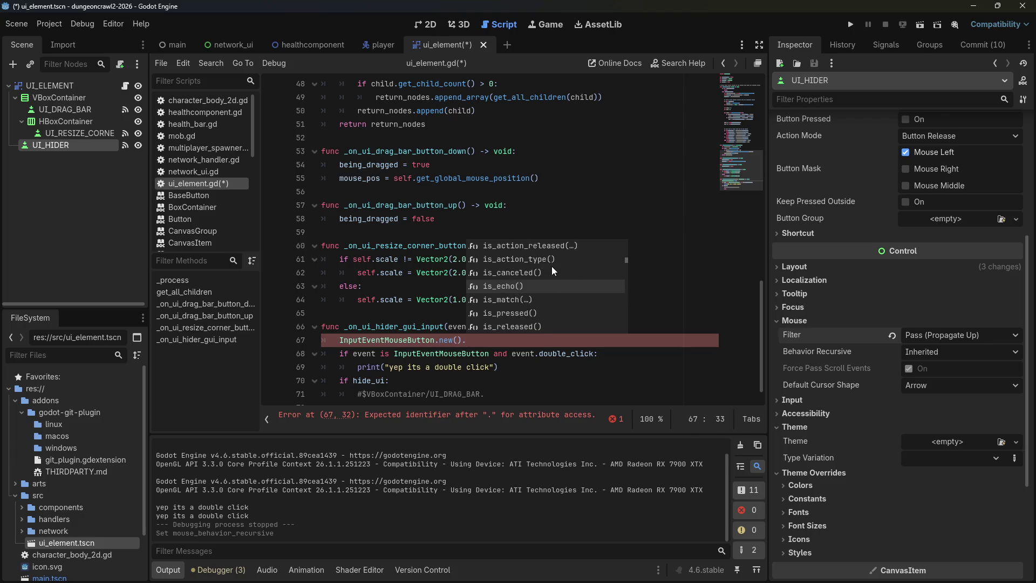
key(Down)
key(Down)
key(Down)
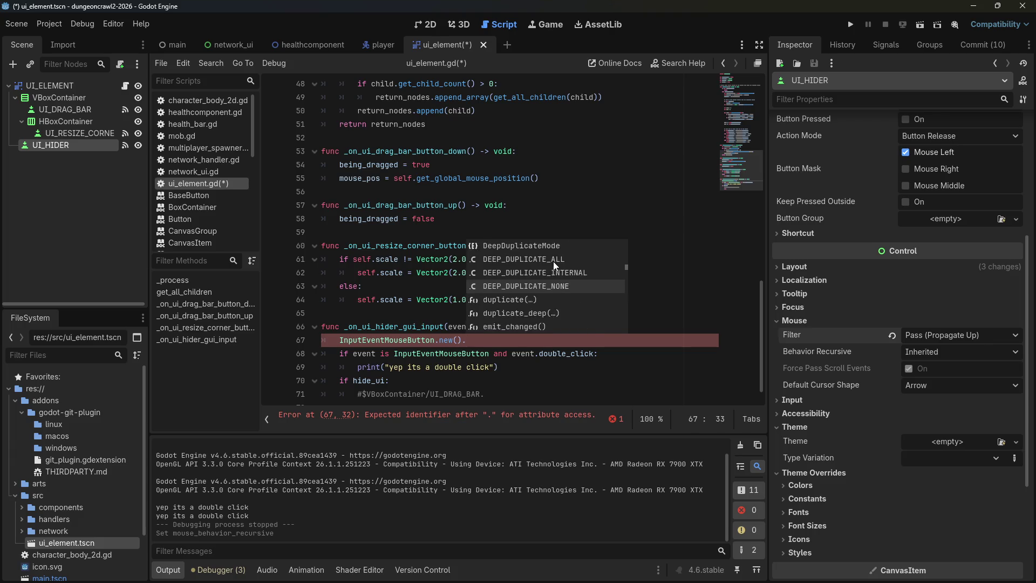
key(Down)
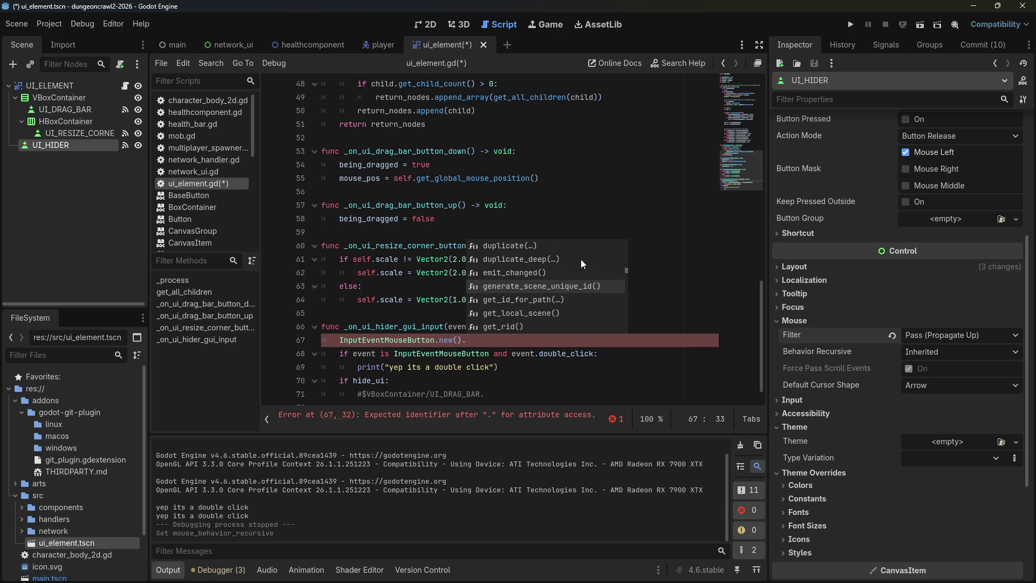
key(Down)
key(Down)
key(Down)
key(Down)
key(Down)
key(Down)
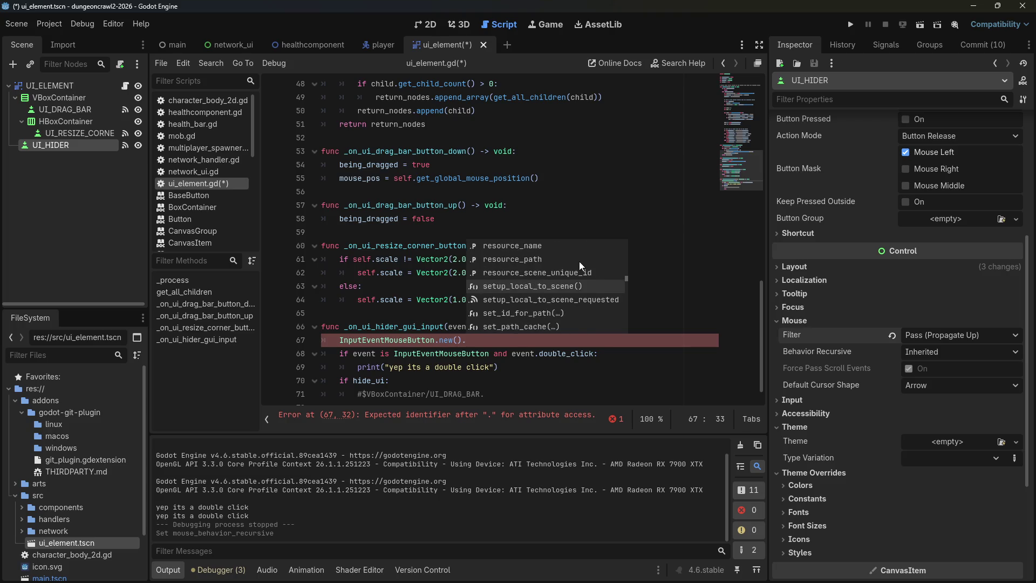
key(Down)
key(Down)
key(Down)
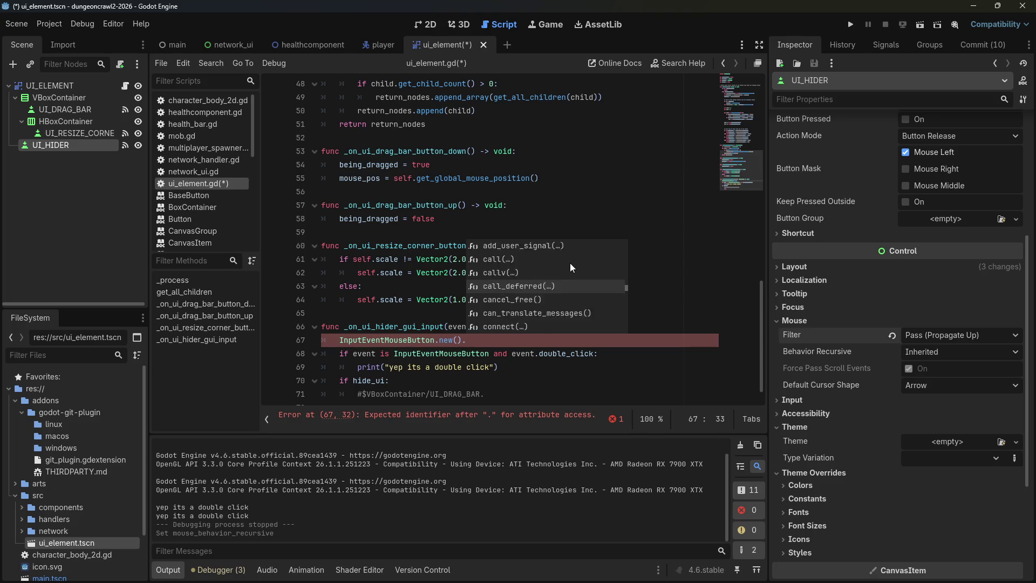
key(Down)
key(Down)
key(Down)
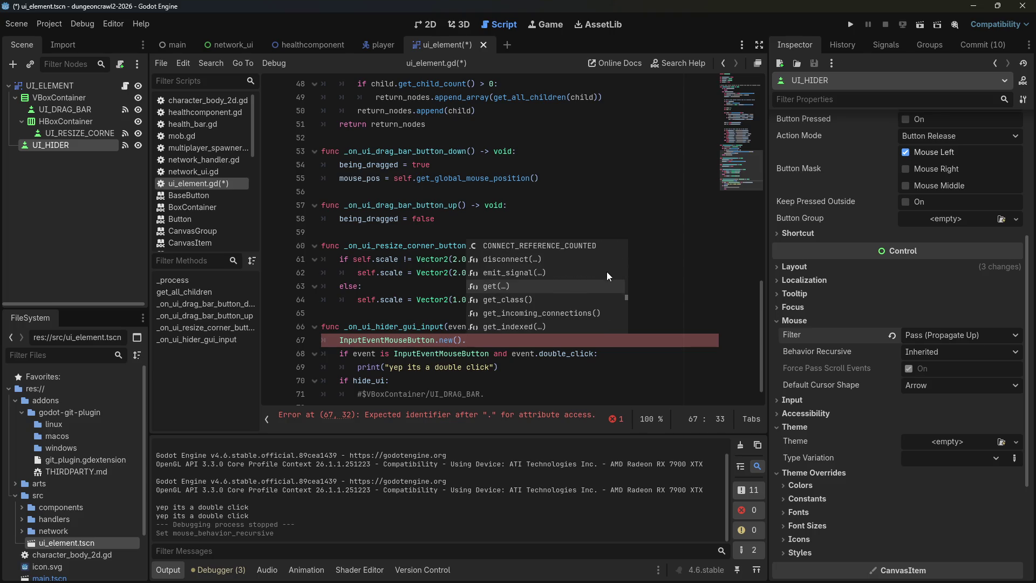
key(Down)
key(Down)
key(Down)
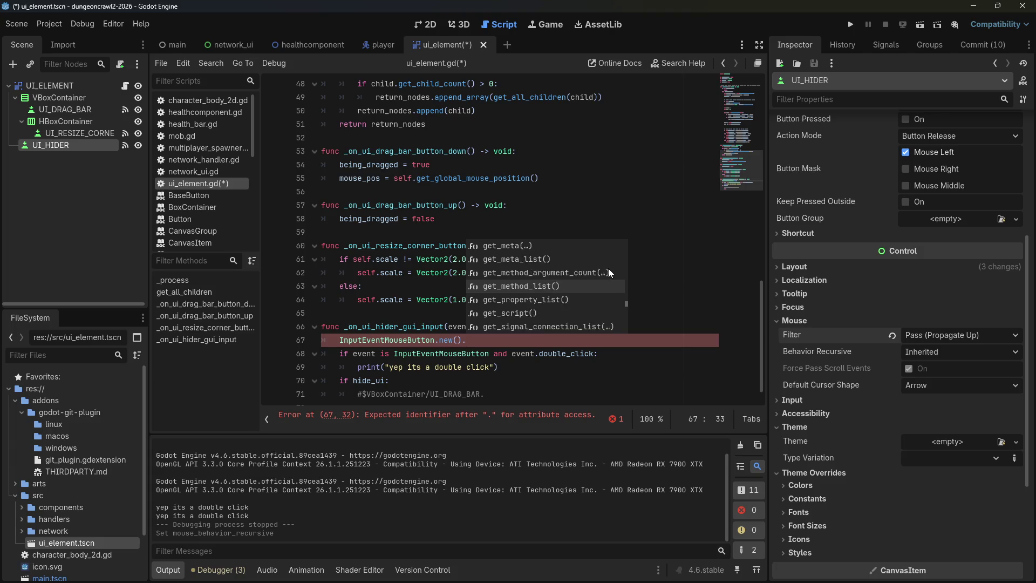
key(Down)
key(Down)
key(Down)
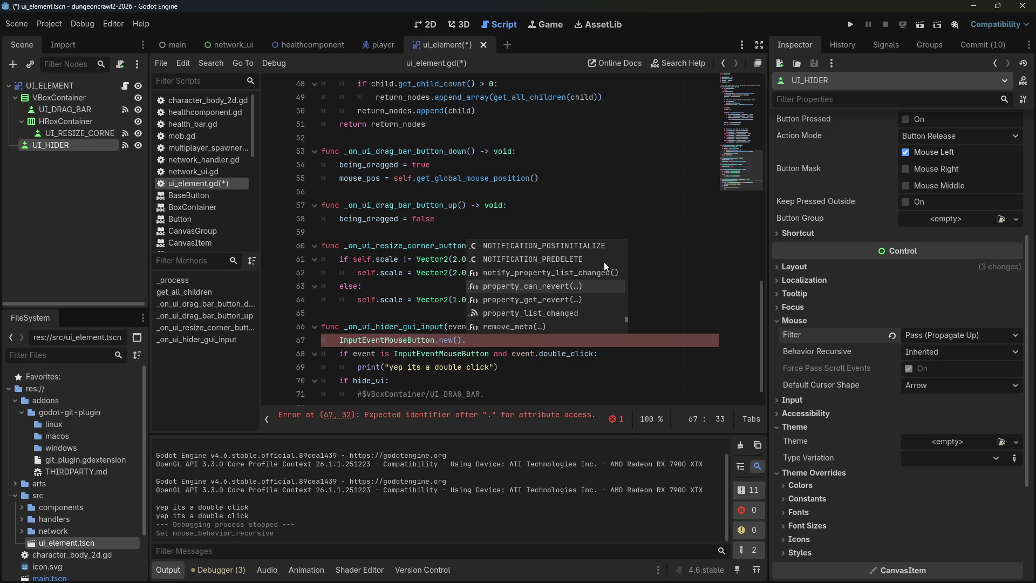
key(Down)
key(Down)
key(Down)
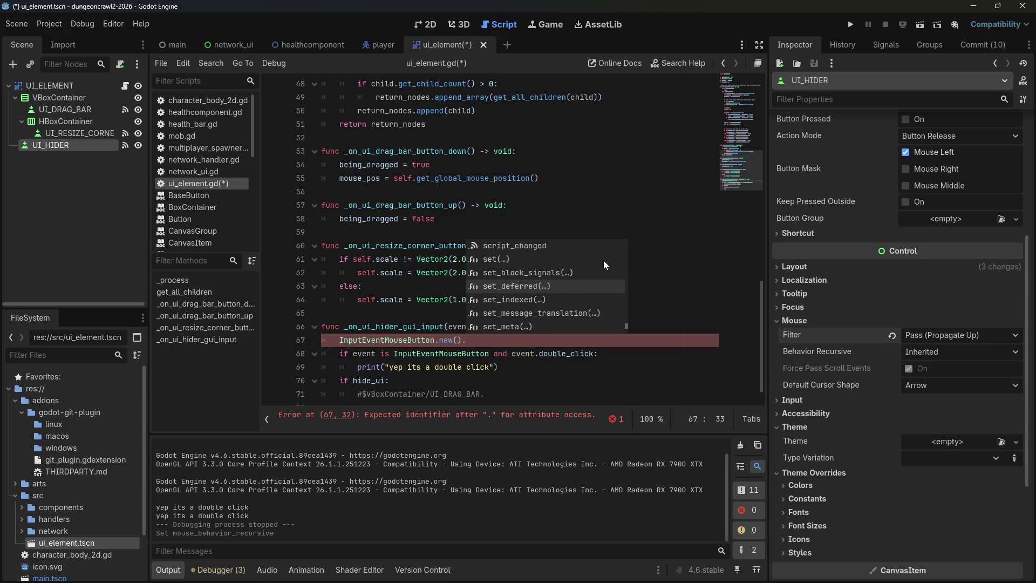
key(Down)
key(Down)
key(Down)
key(Down)
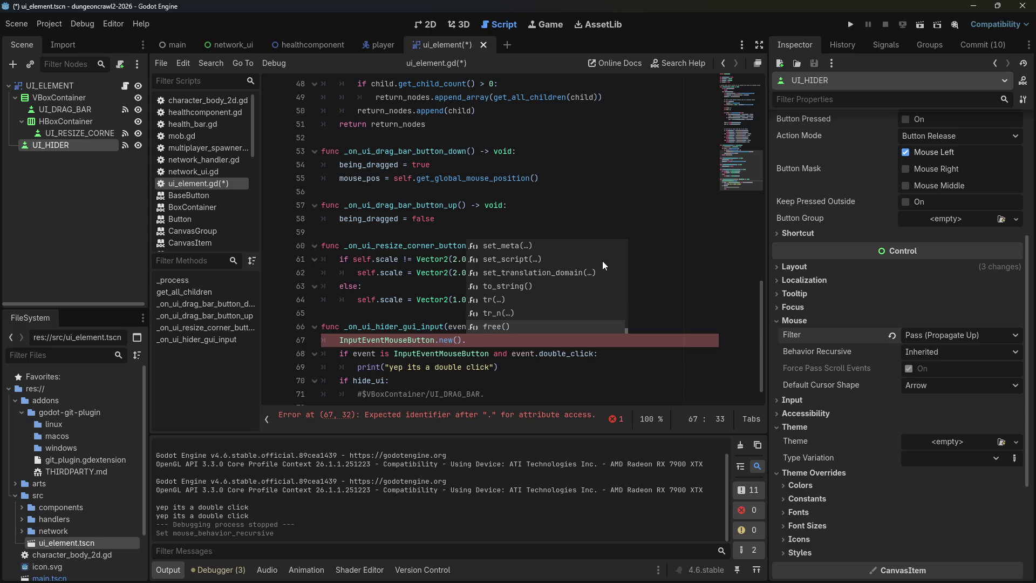
Delete the scratch InputEventMouseButton.new() line.
click(453, 339)
drag(469, 340, 312, 342)
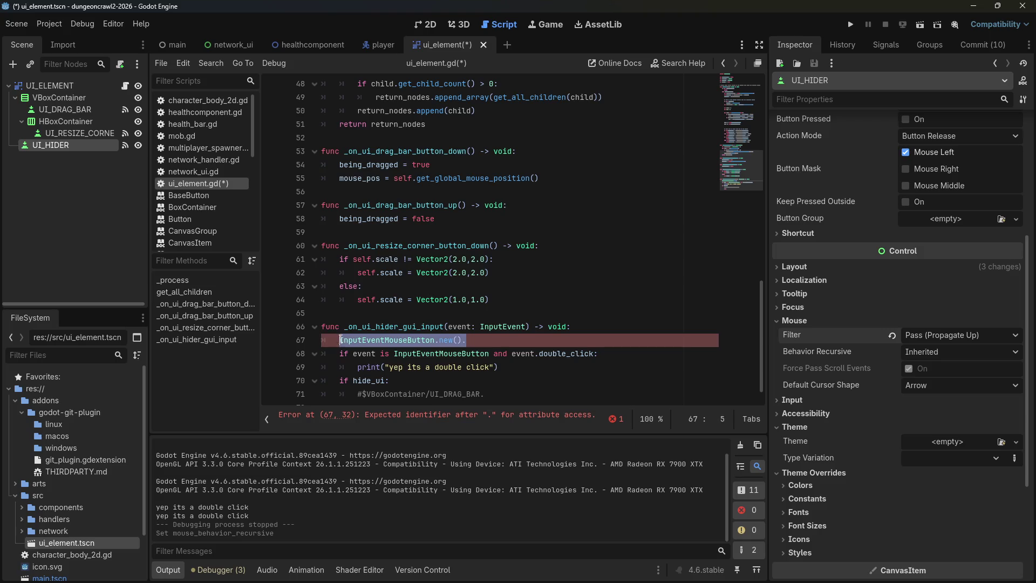
key(BackSpace)
key(BackSpace)
Add print(event.is_canceled()) after the double-click print and save ui_element.gd.
click(540, 359)
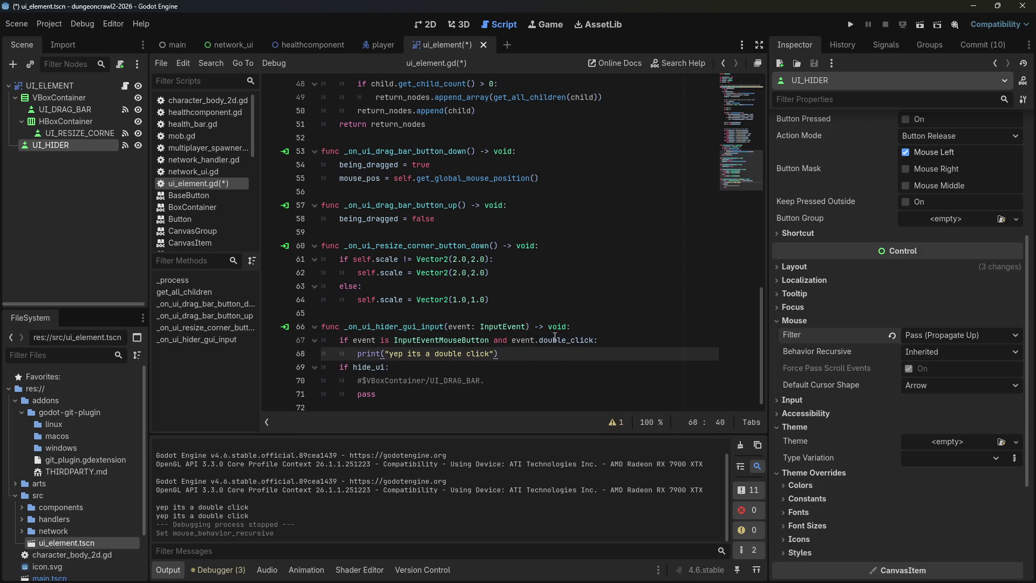
key(Return)
text(print(")
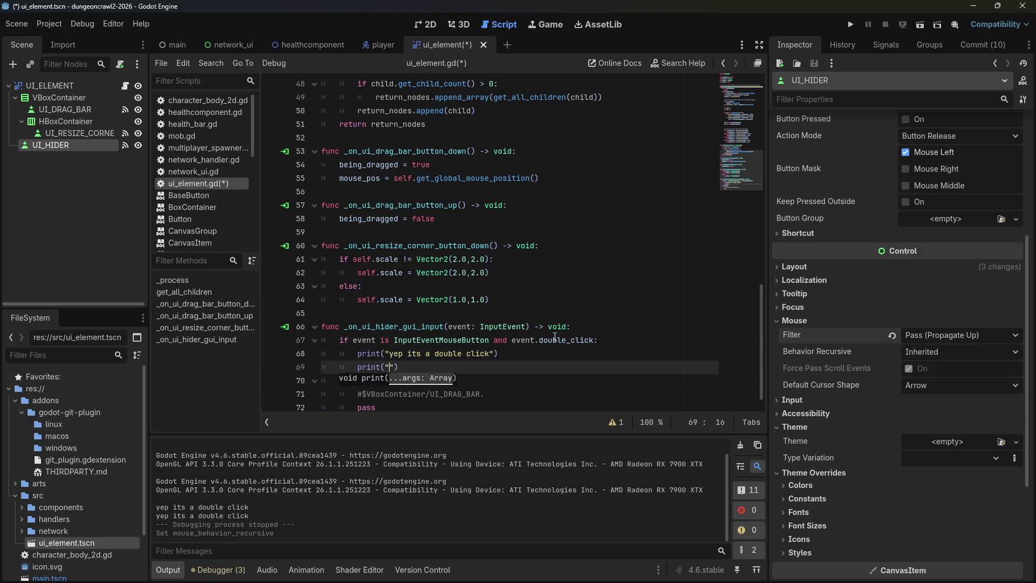
text(event.is)
key(BackSpace)
key(BackSpace)
key(BackSpace)
text(vent.is)
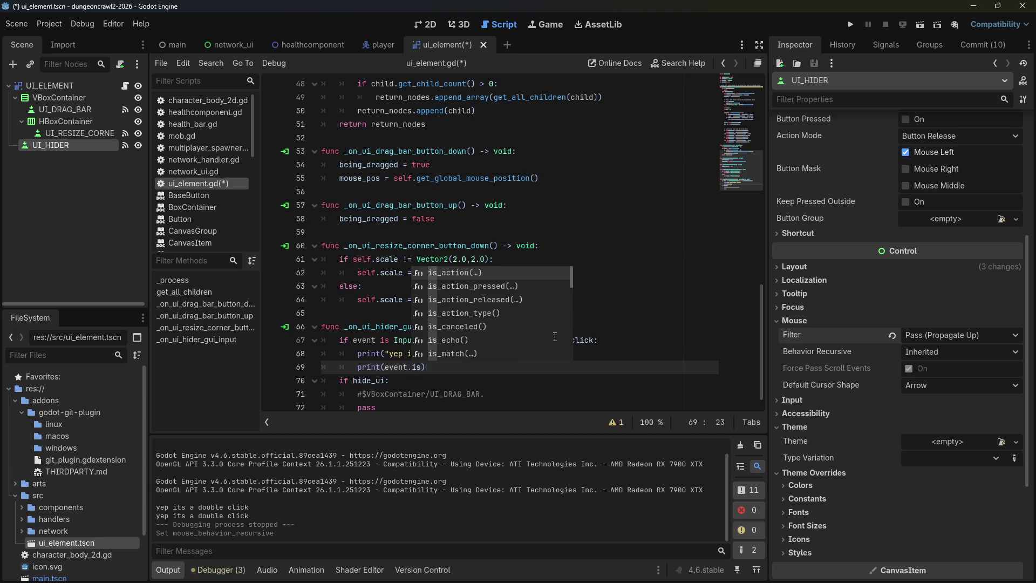
text(_cancele)
key(Return)
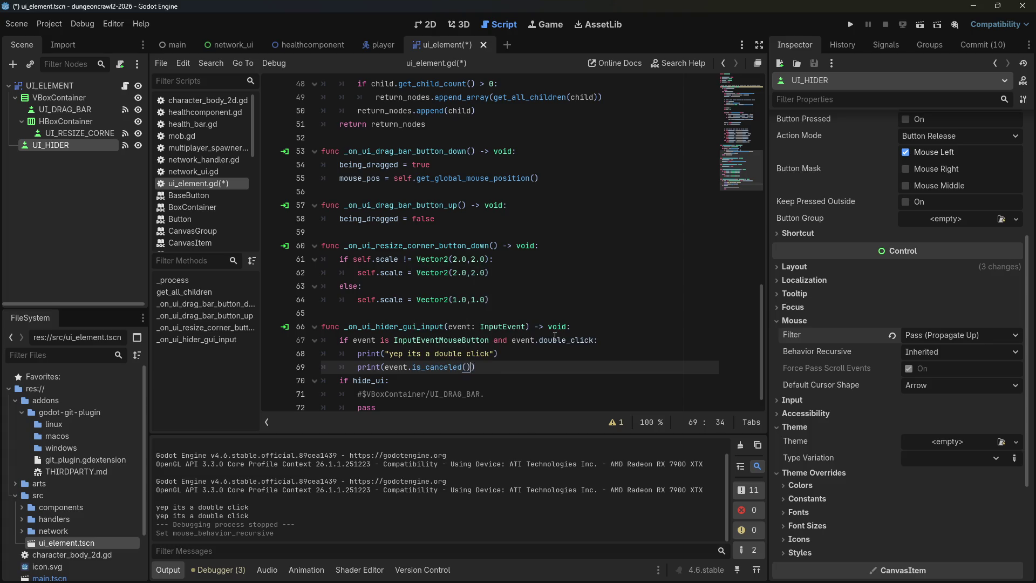
key(ctrl+s)
Run the game, double-click the drag bar three times while moving the panel, then close it.
click(851, 27)
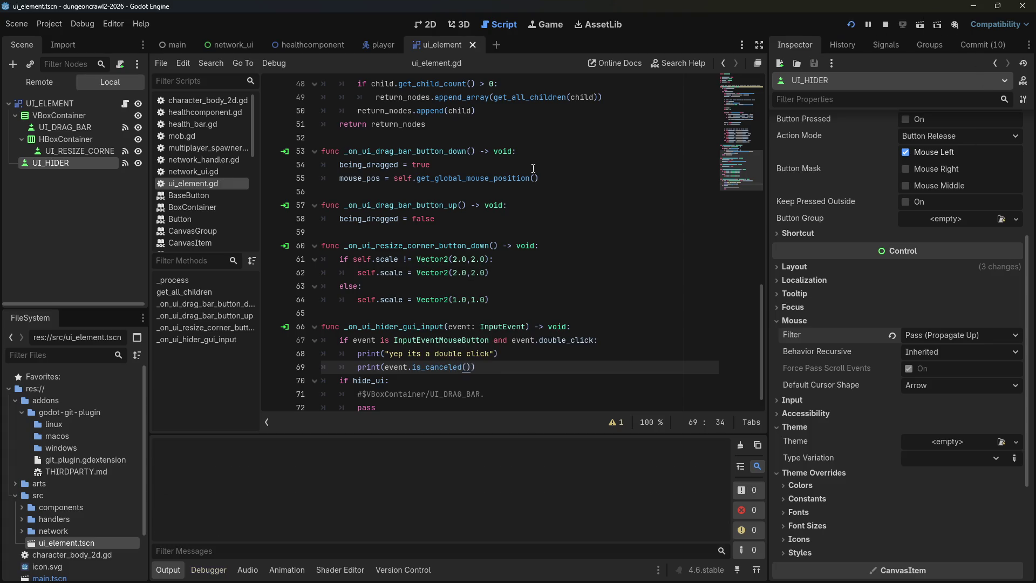
double_click(229, 133)
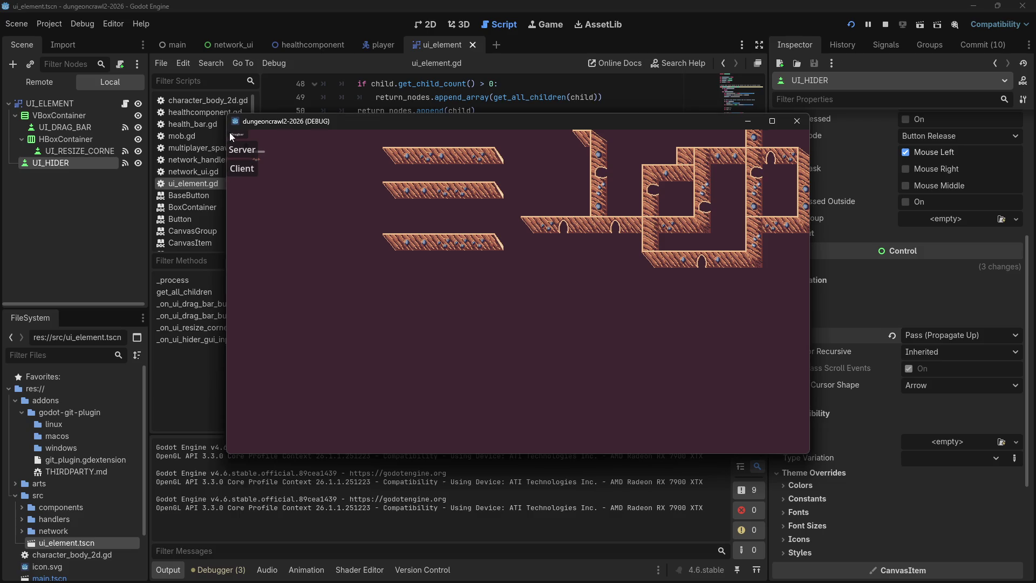
double_click(229, 134)
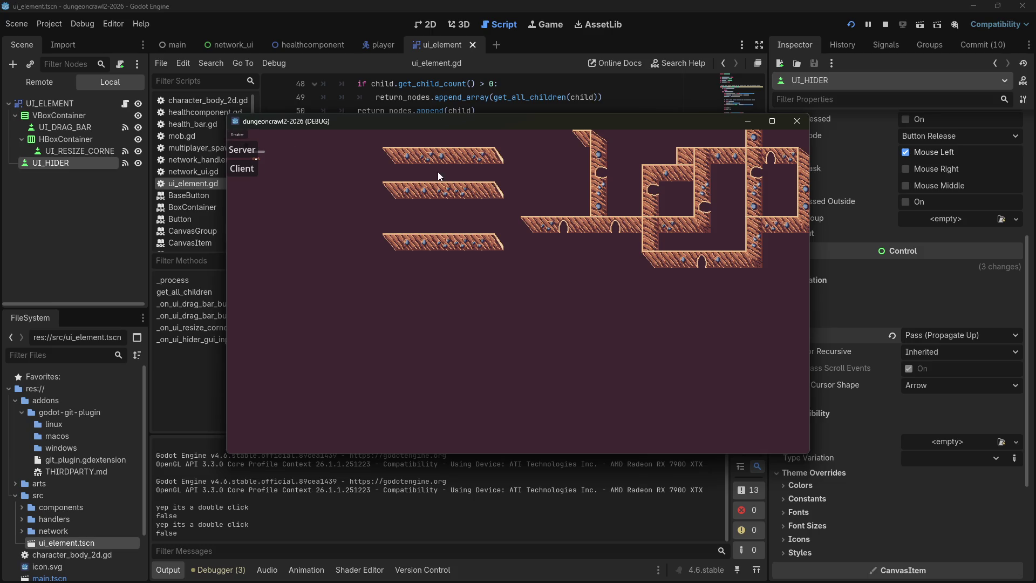
mouse_move(236, 134)
mouse_down()
mouse_move(305, 175)
mouse_move(474, 237)
mouse_up()
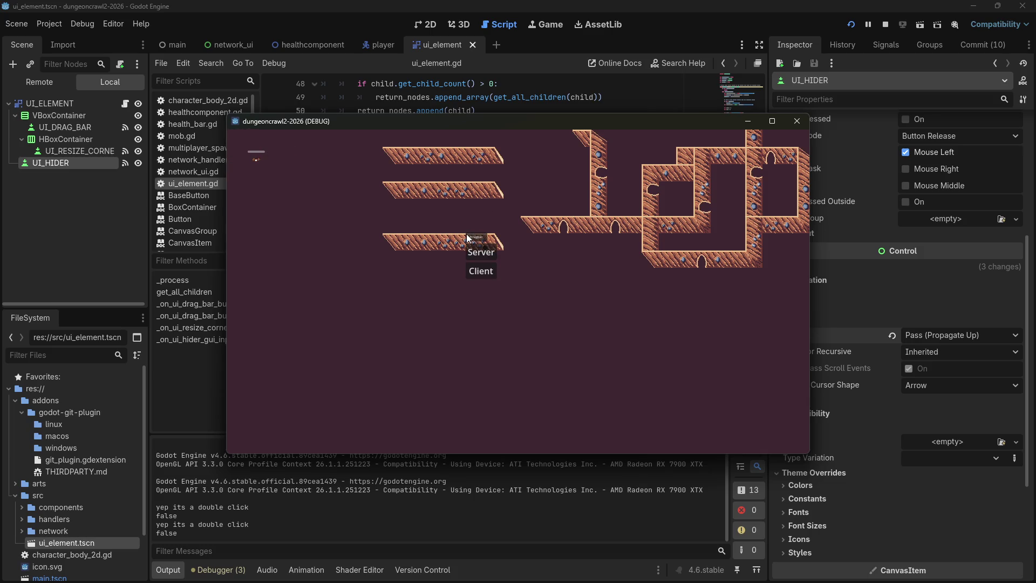
double_click(467, 236)
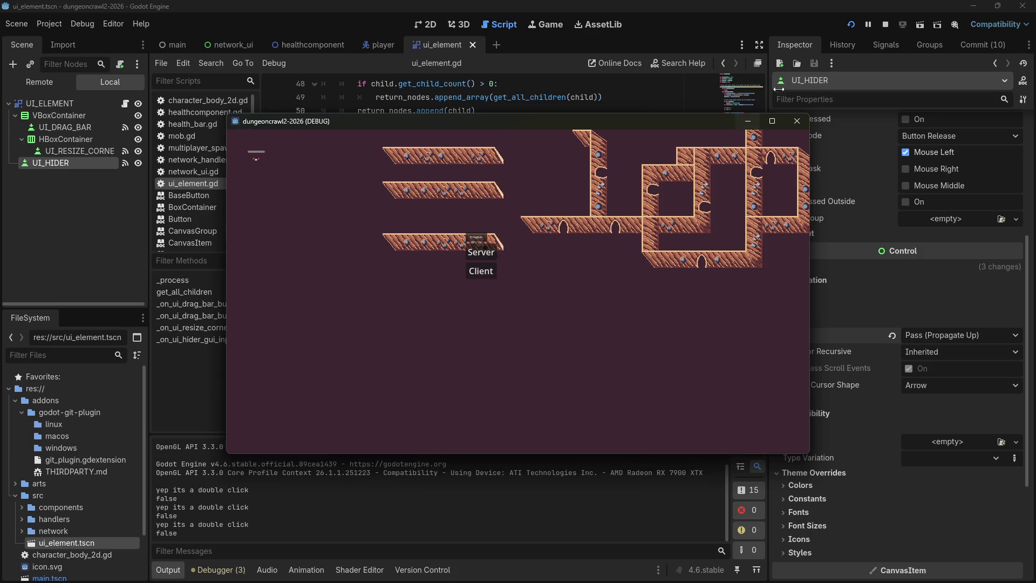
click(801, 122)
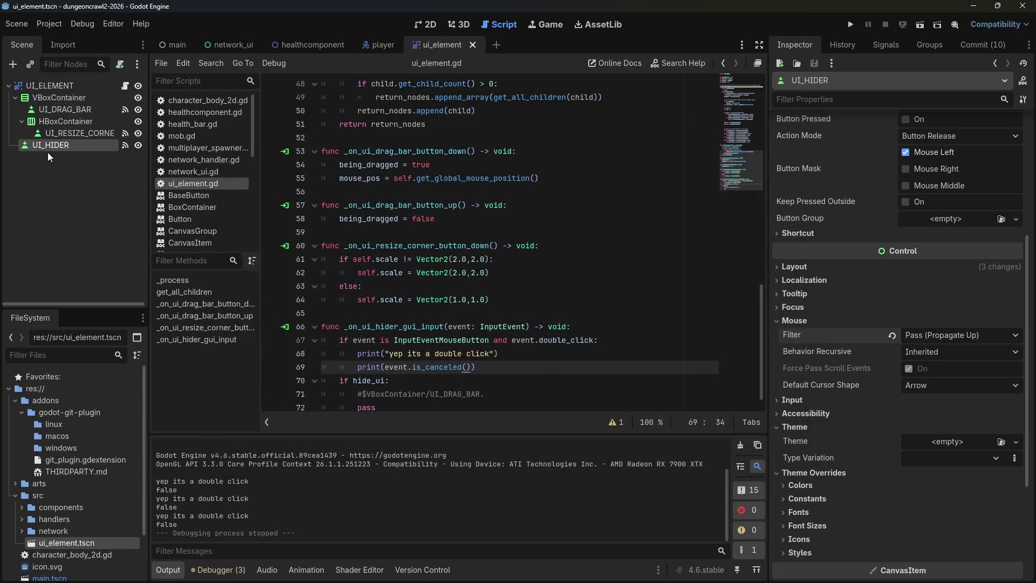
Resize UI_HIDER in the 2D view, then save and run the project.
click(426, 24)
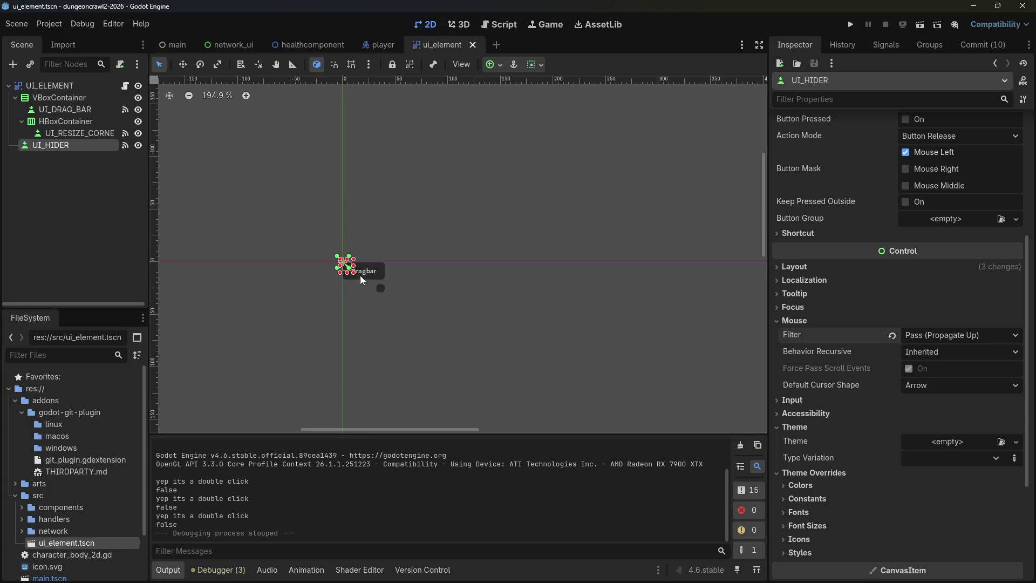
mouse_move(353, 273)
mouse_down()
mouse_move(392, 318)
mouse_move(388, 295)
mouse_up()
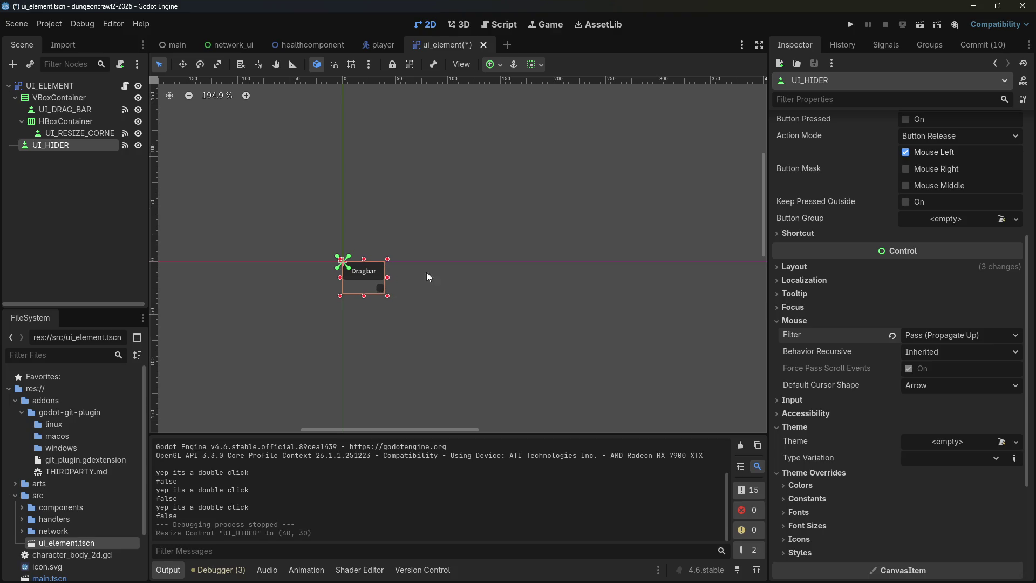
click(850, 25)
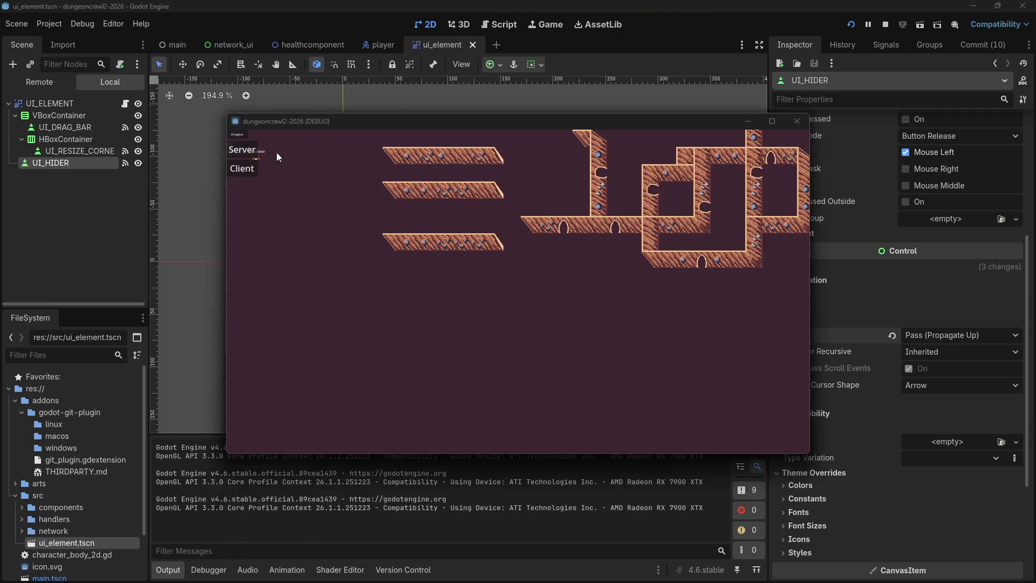
Double-click the Server button twice, then close the game window.
double_click(242, 154)
double_click(242, 151)
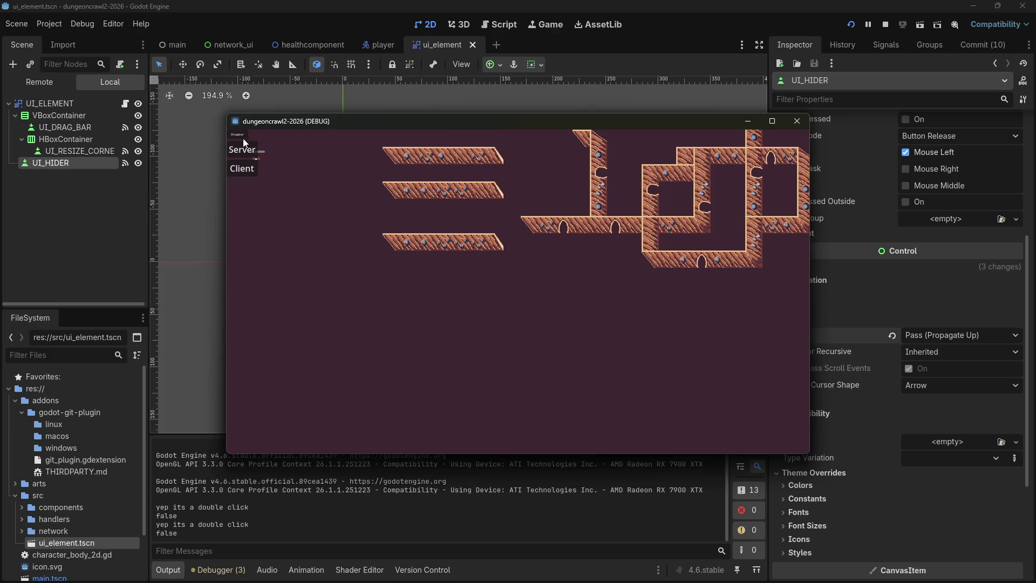
click(798, 121)
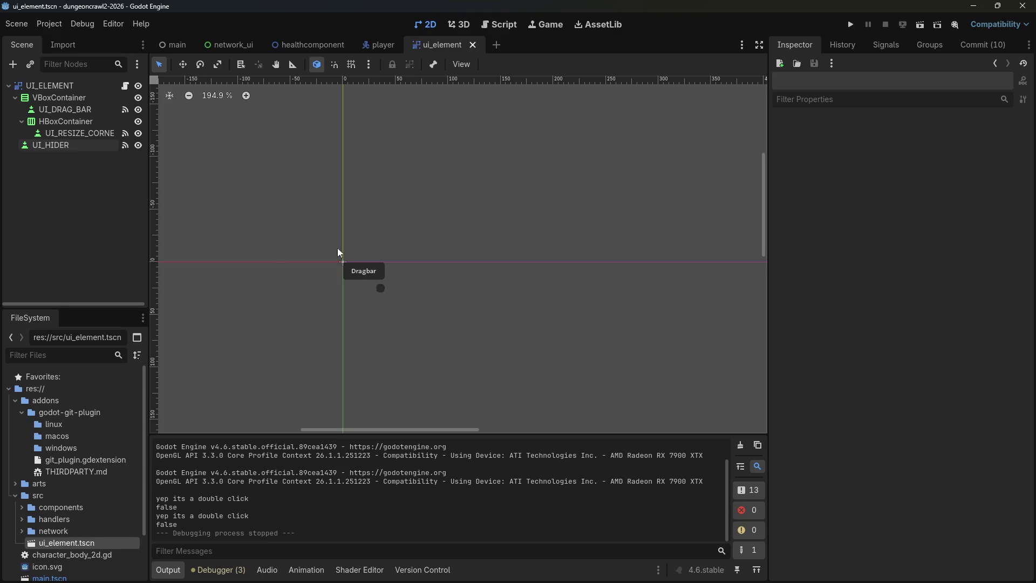
Set the VBoxContainer's Mouse Filter to Stop in the Inspector.
click(56, 99)
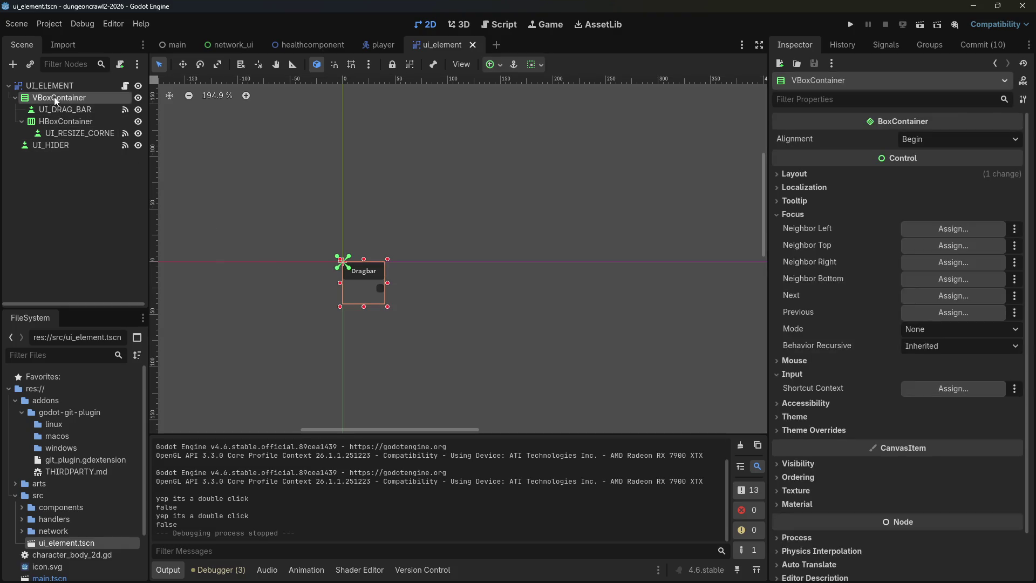
scroll(842, 334, down, 2)
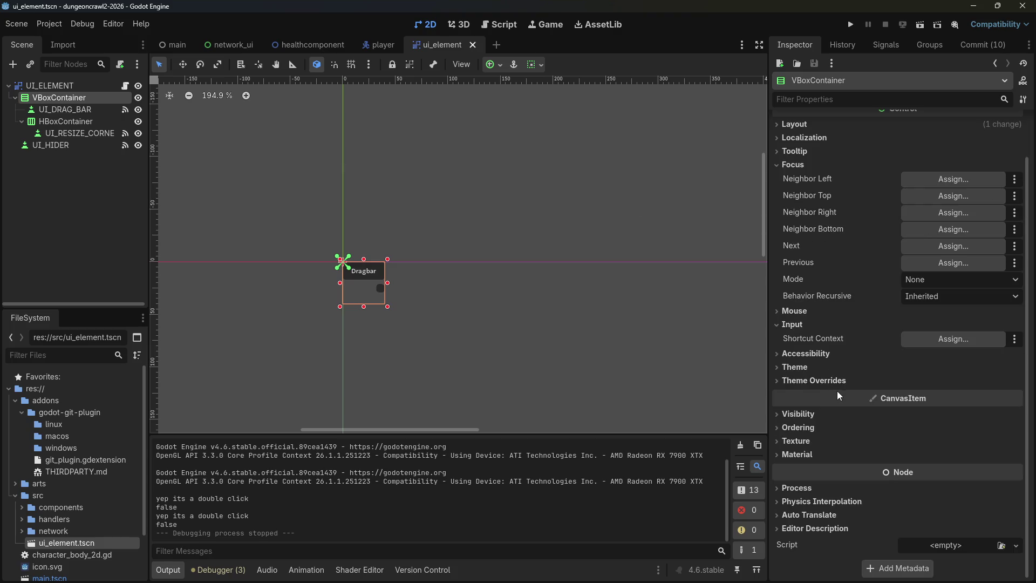
click(785, 311)
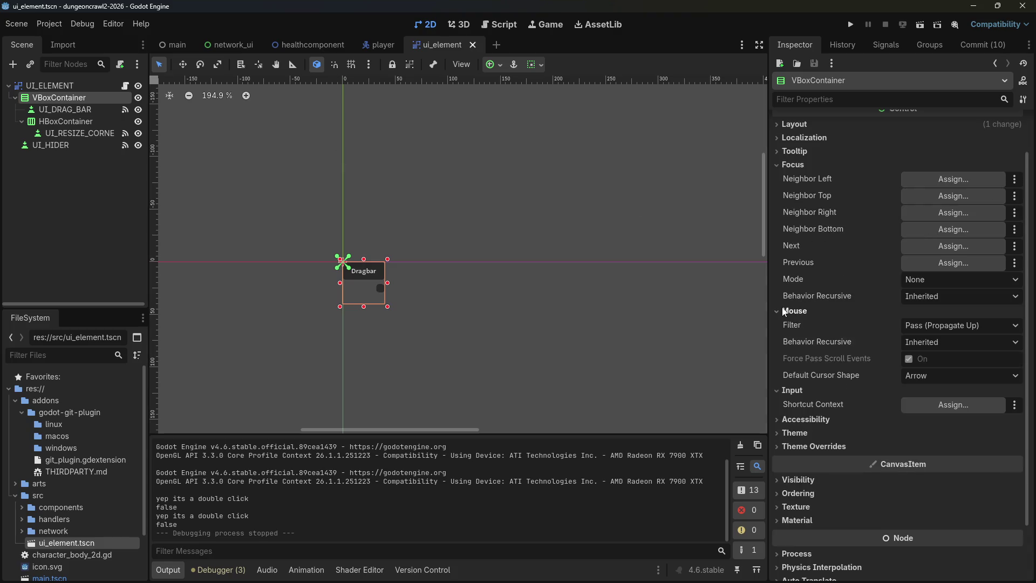
click(927, 317)
click(922, 316)
double_click(924, 311)
click(932, 324)
click(933, 342)
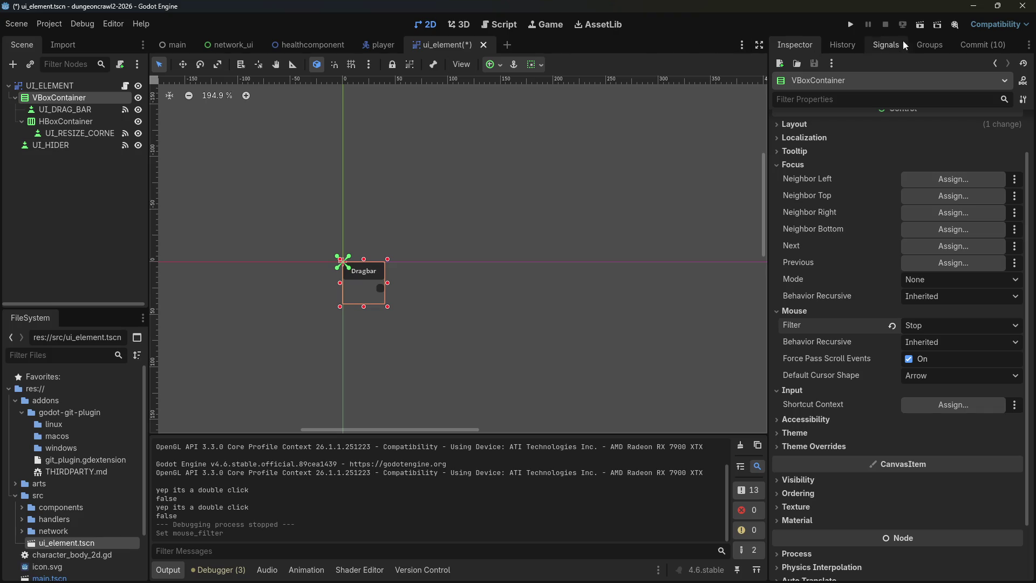
Test-run the game, double-click the Dragbar, then close the game window.
click(850, 24)
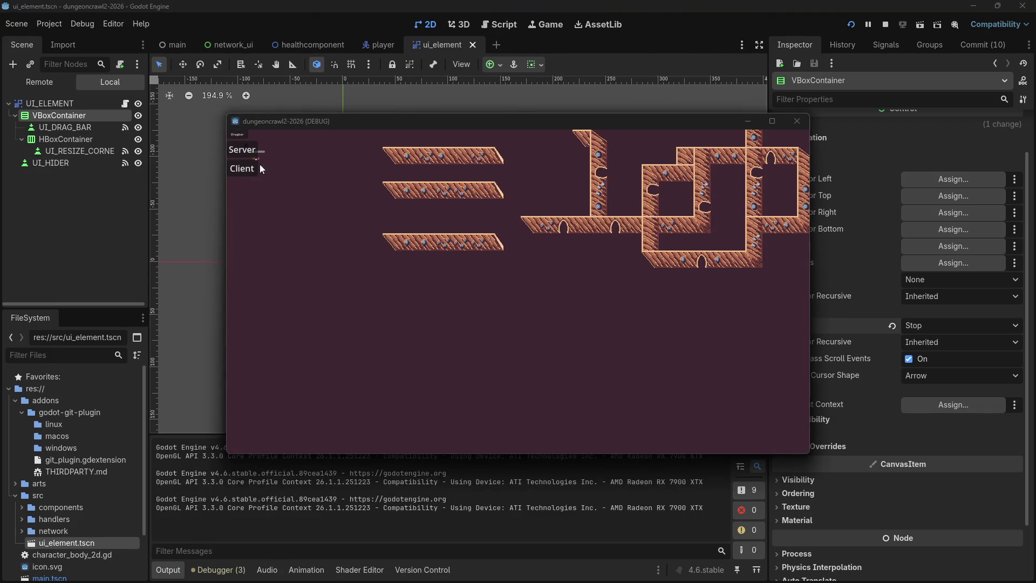
double_click(234, 136)
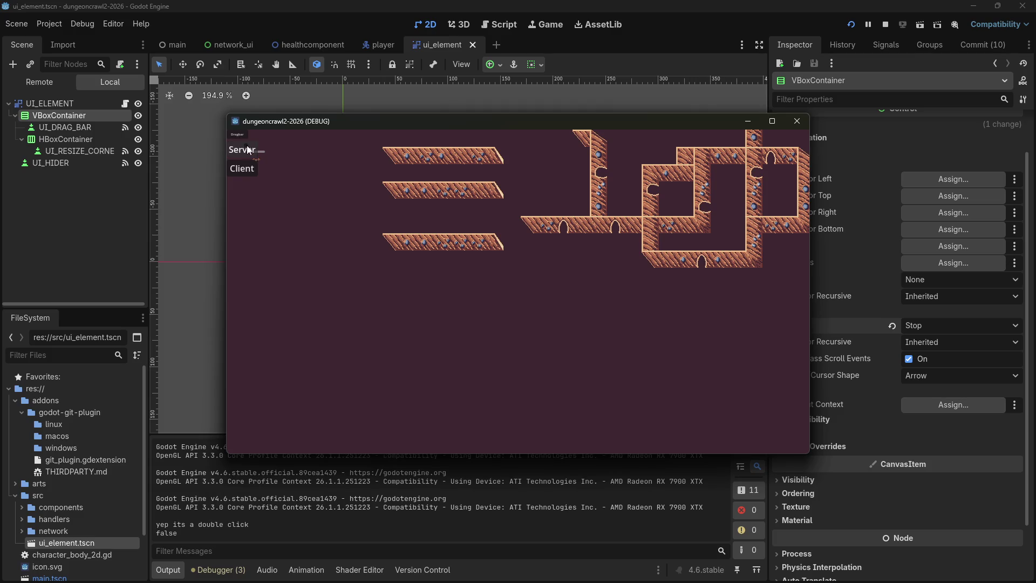
click(798, 121)
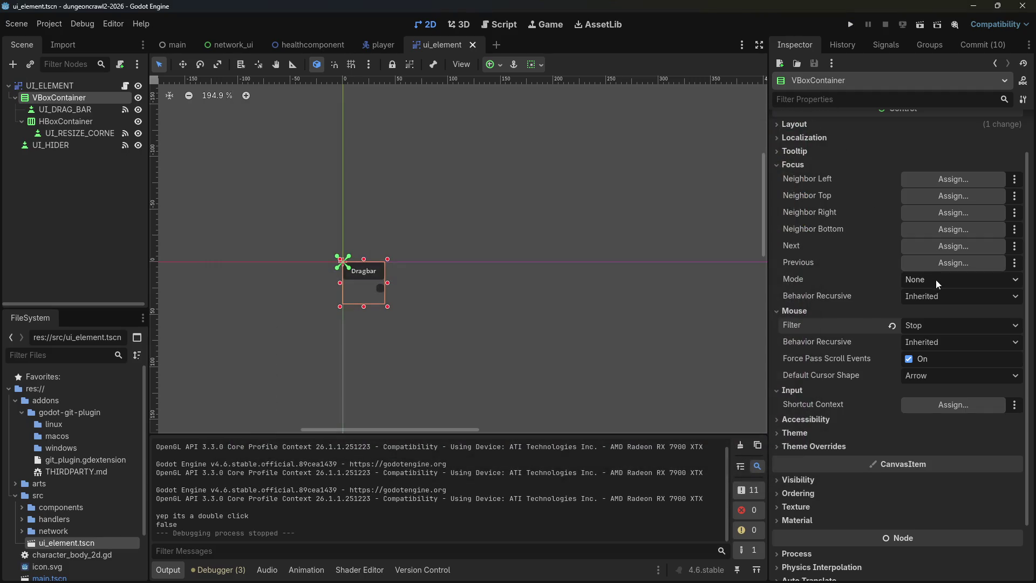
Check the focus options unchanged, then return VBoxContainer's Mouse Filter to Pass (Propagate Up).
click(930, 298)
click(921, 282)
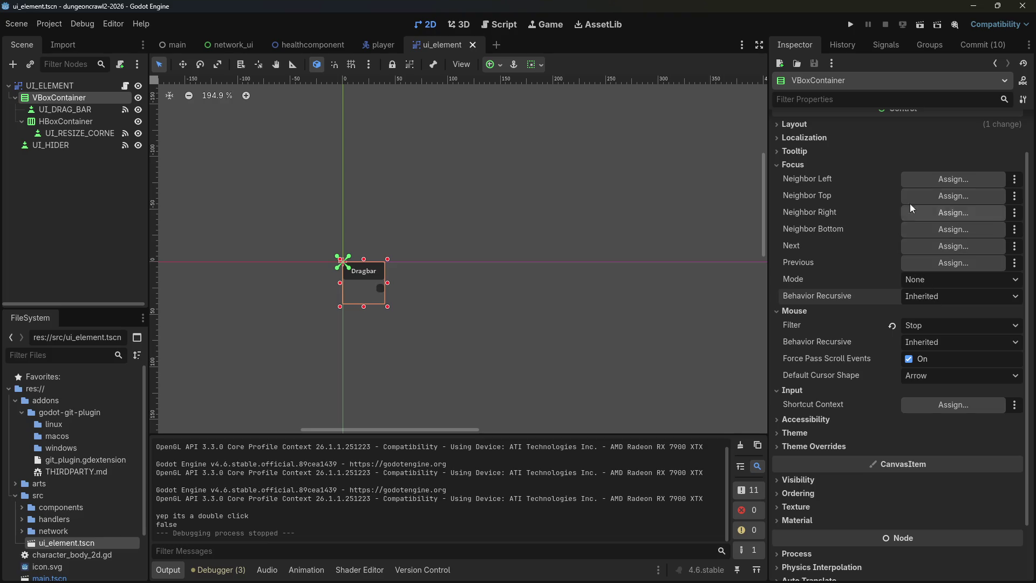
click(911, 281)
click(864, 273)
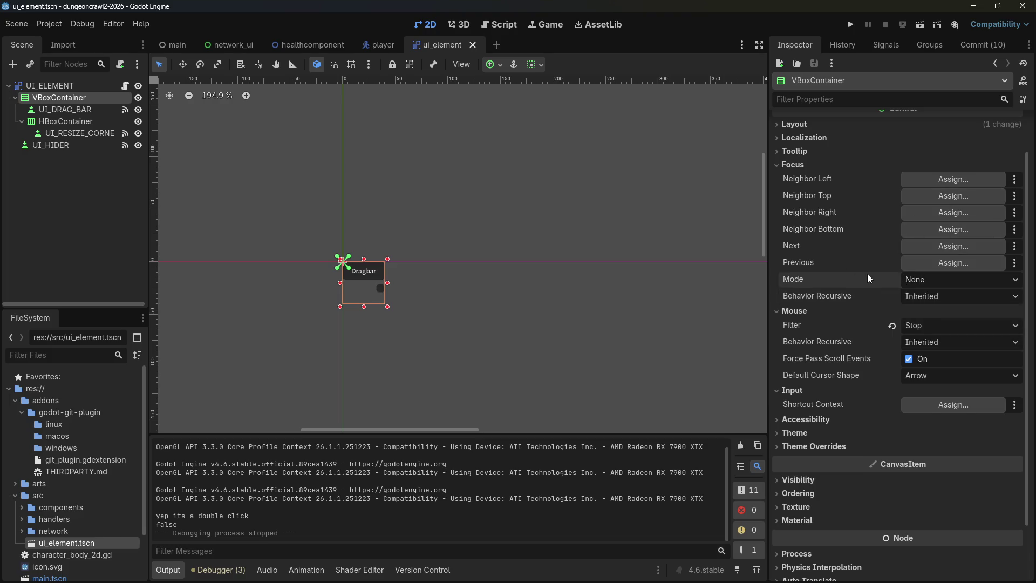
click(923, 324)
click(933, 354)
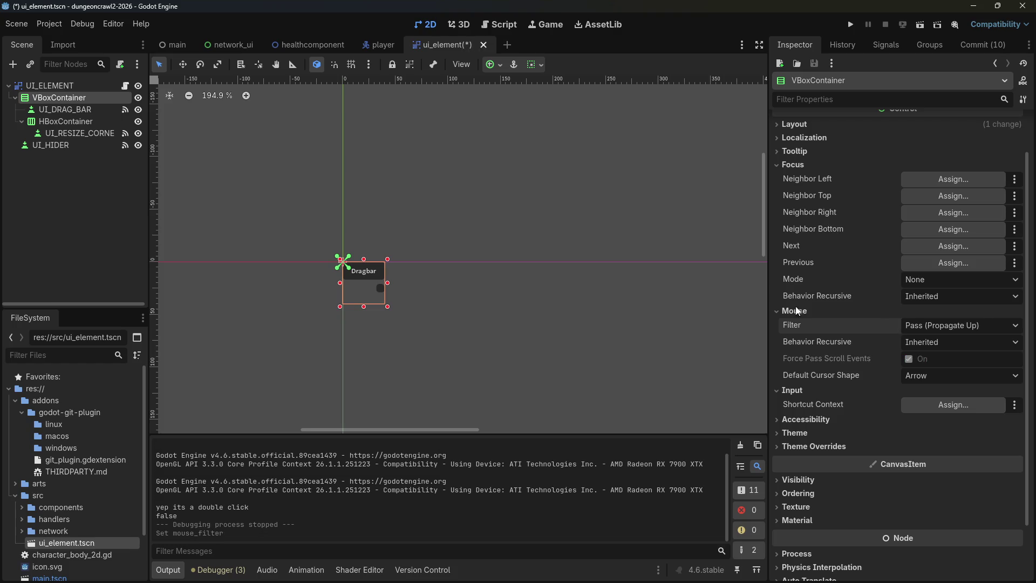
Set UI_HIDER's Mouse Filter to Stop, then back to Pass, and switch to Firefox.
click(70, 145)
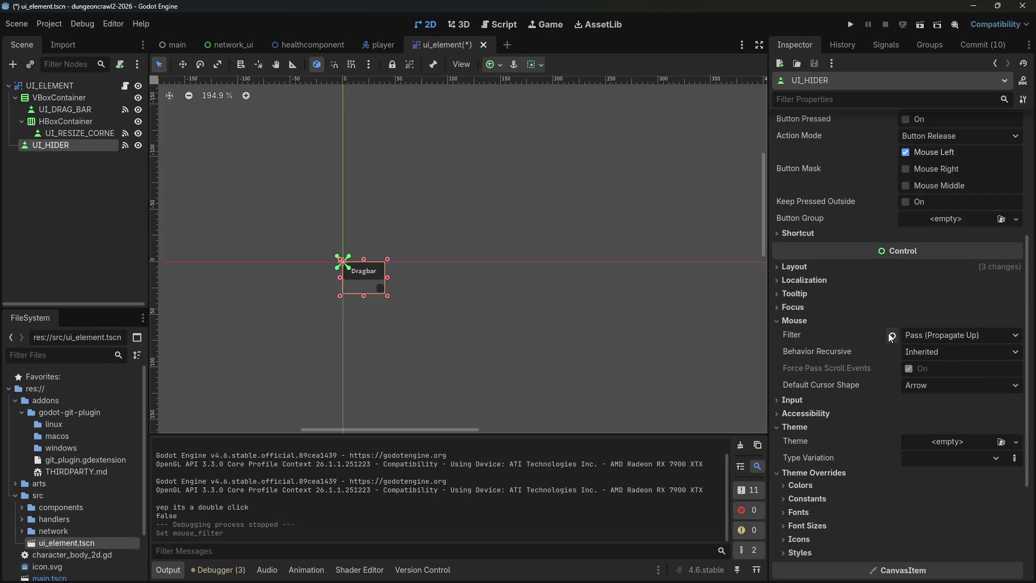
click(938, 336)
click(938, 350)
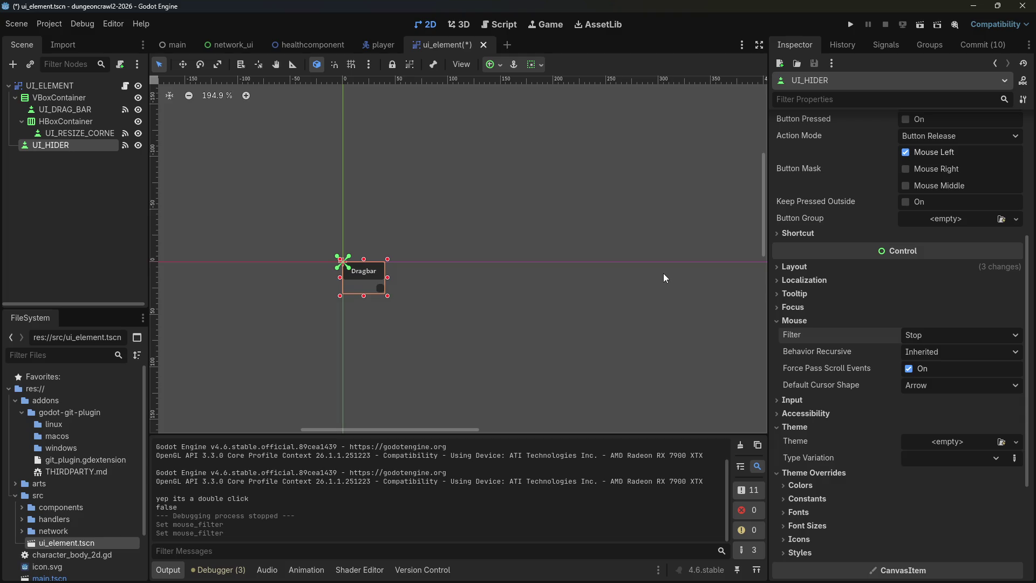
click(963, 334)
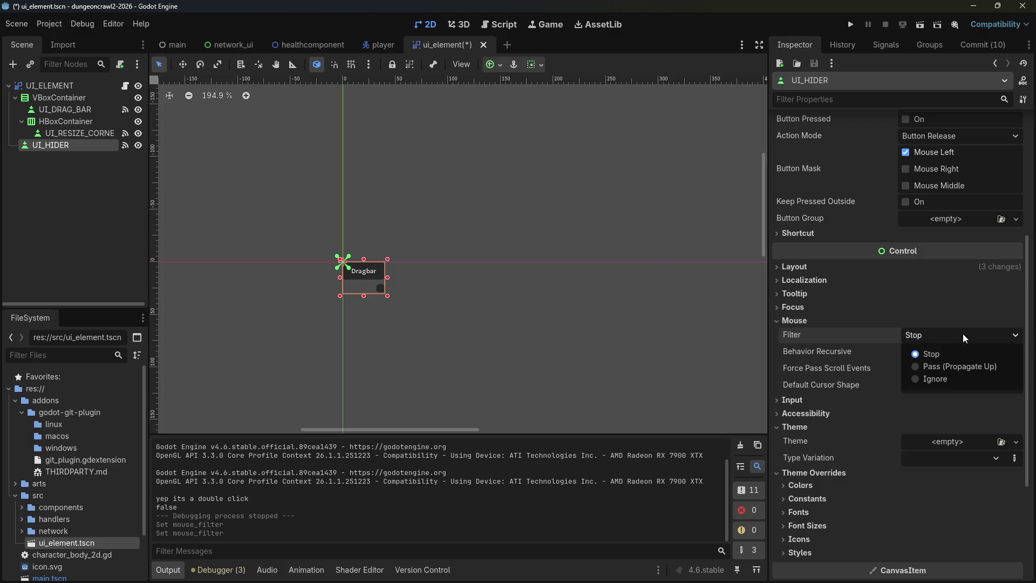
click(950, 364)
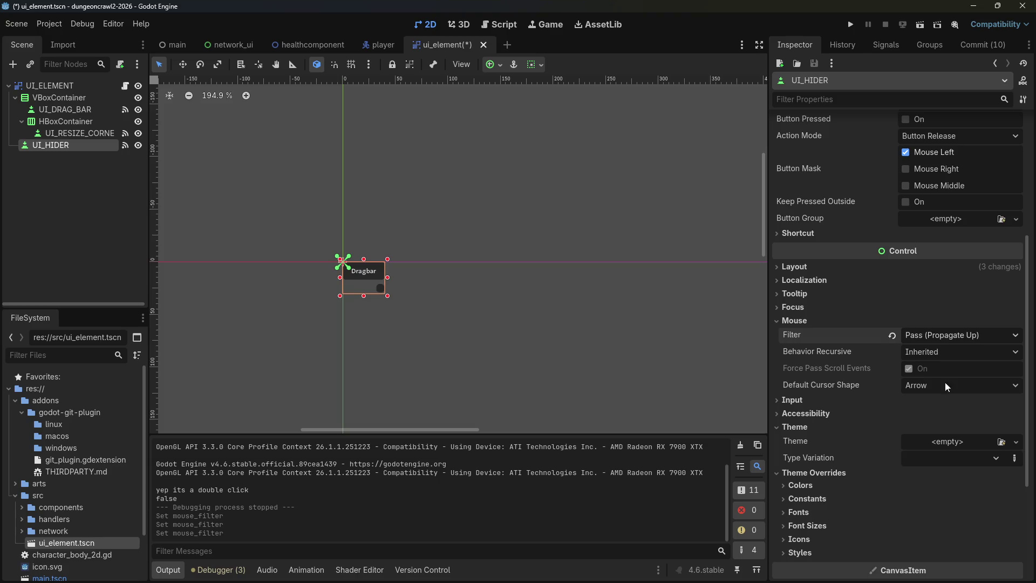
key(alt+Tab)
Search 'godot pressing two buttons at the same time with one mouse event' and open a Reddit result.
key(ctrl+l)
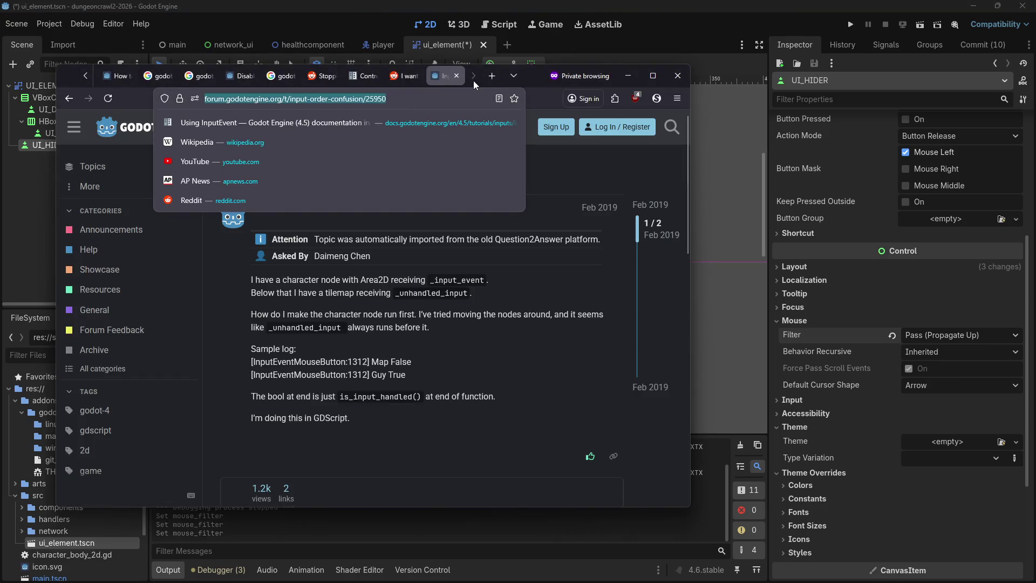
text(godot pressing two buttons a)
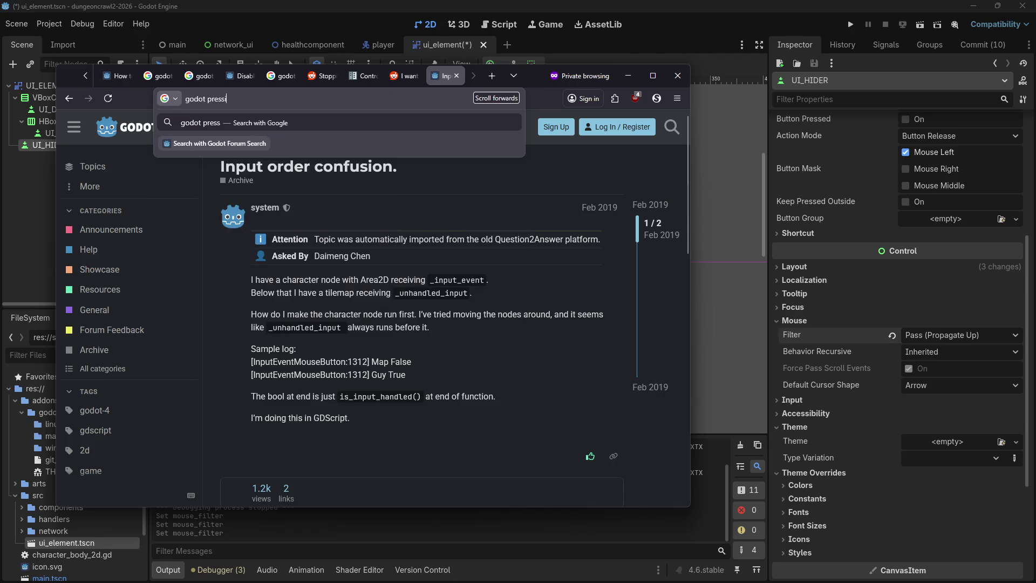
text(t the)
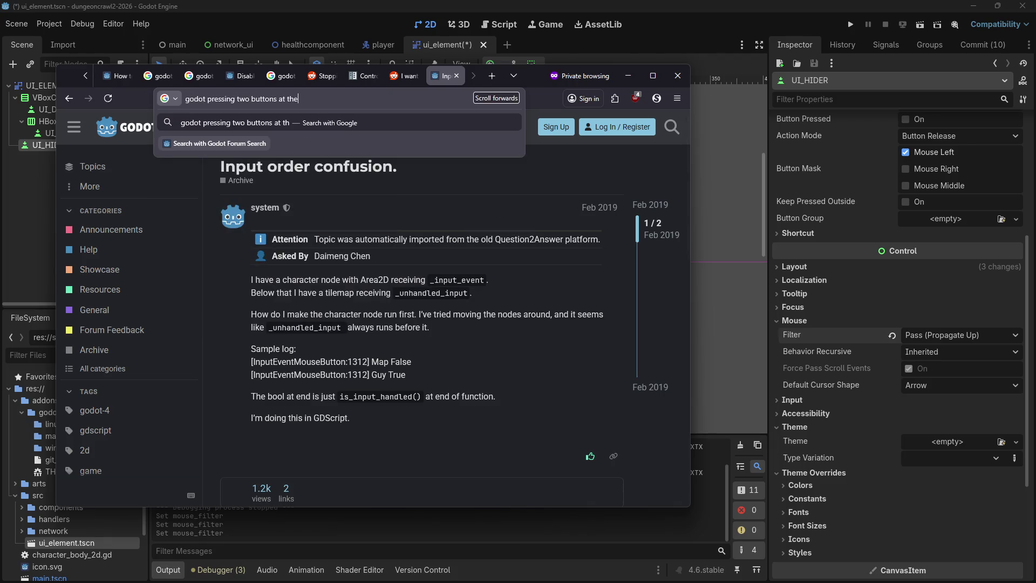
text( same time with one mouse event)
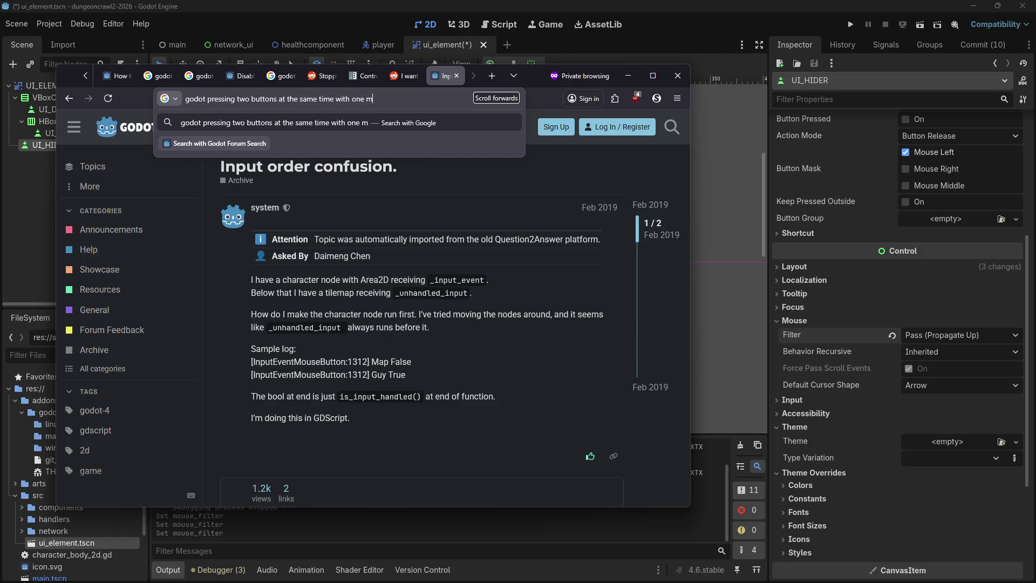
key(Return)
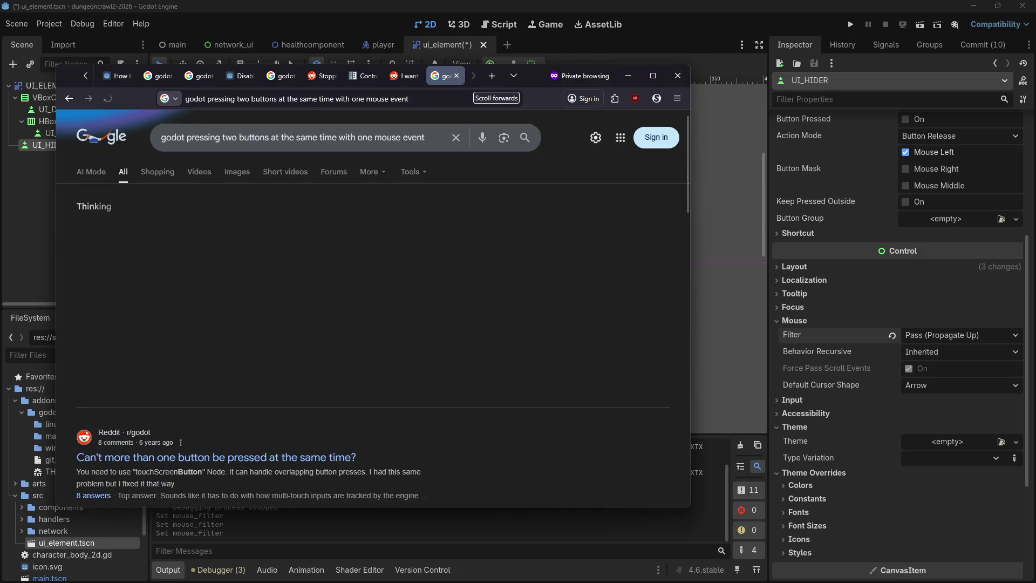
click(237, 463)
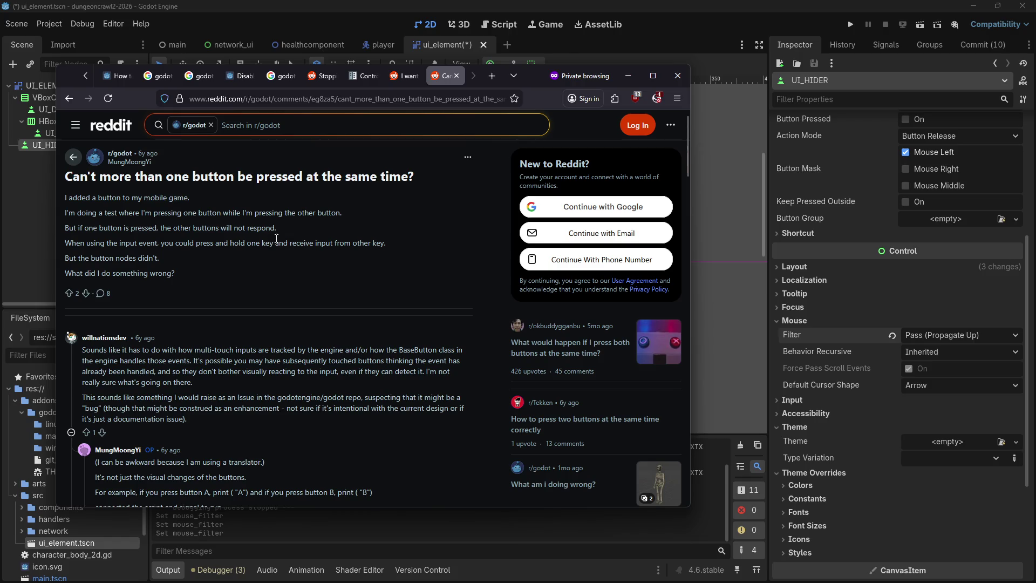
scroll(284, 245, down, 2)
scroll(276, 244, down, 3)
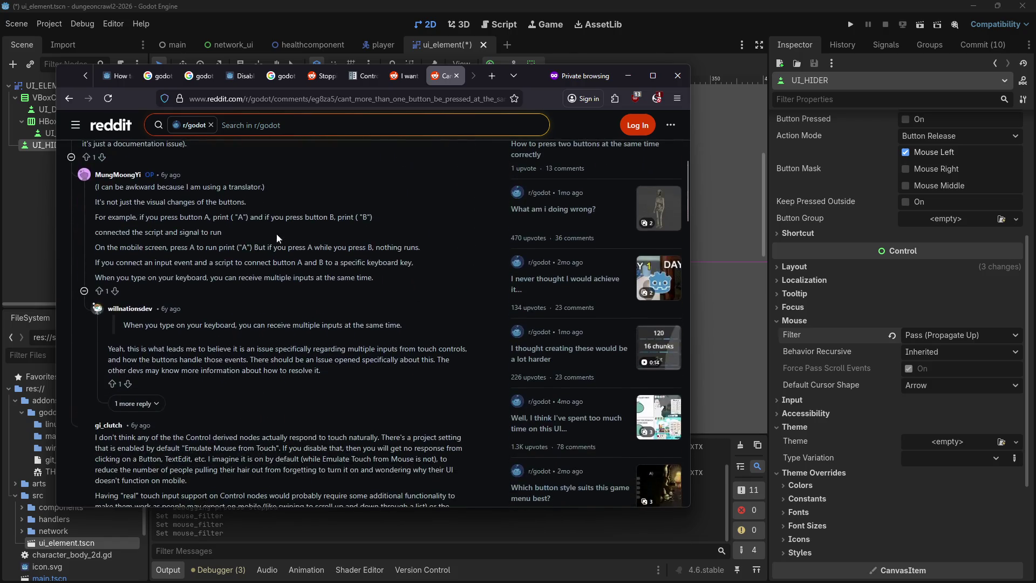
Return to the results and open the thread about clicking overlapping buttons.
click(69, 98)
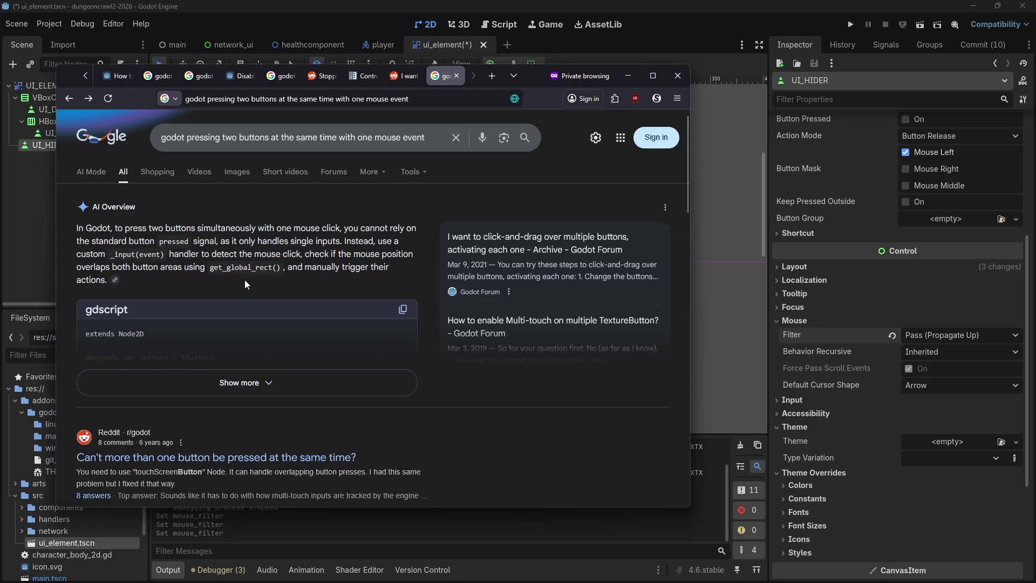
scroll(243, 302, down, 2)
scroll(242, 320, down, 1)
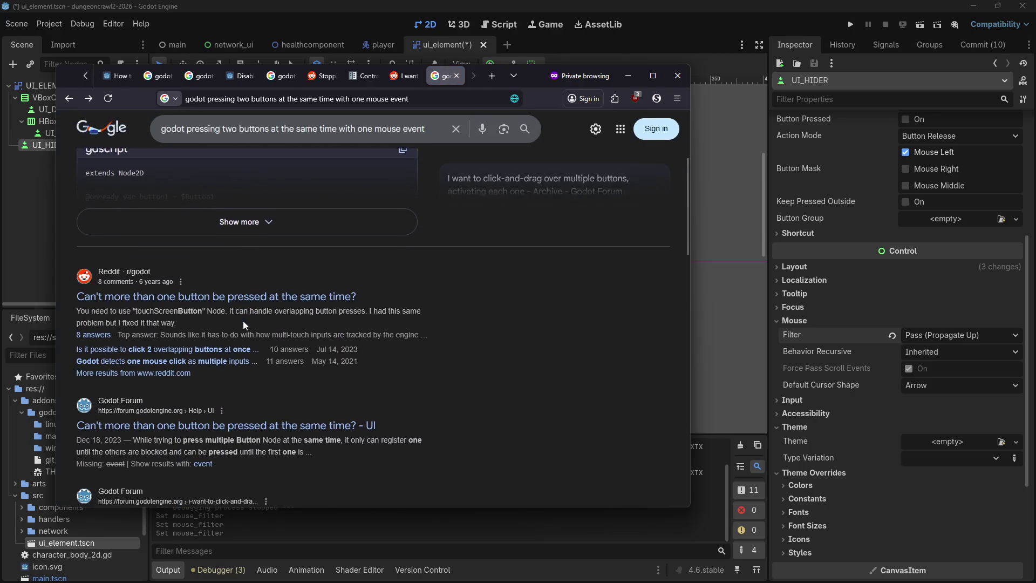
click(232, 348)
scroll(264, 215, down, 4)
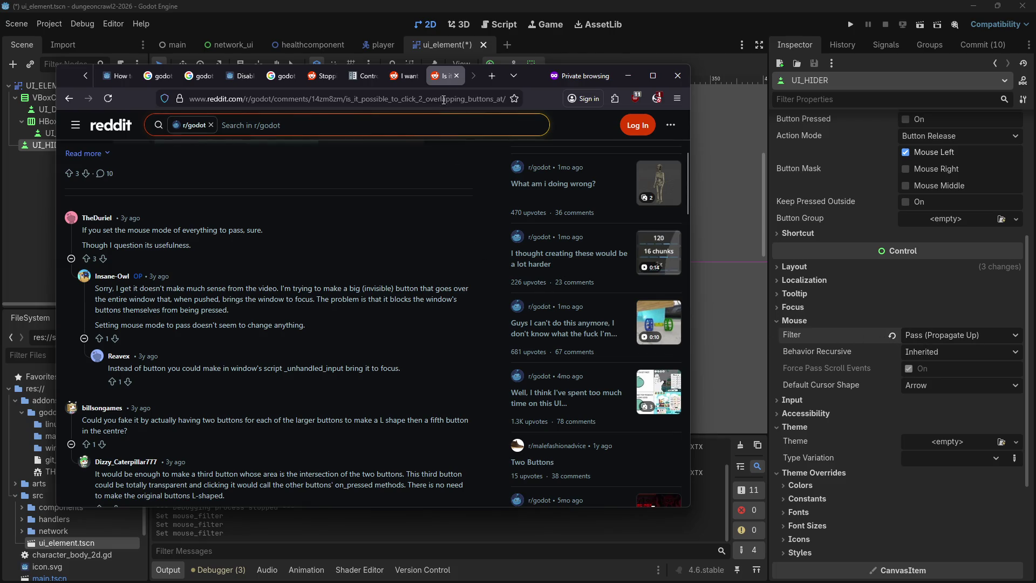
Back in the editor, review UI_HIDER's Action Mode, text/icon behavior and text direction settings unchanged.
click(626, 78)
scroll(869, 144, up, 3)
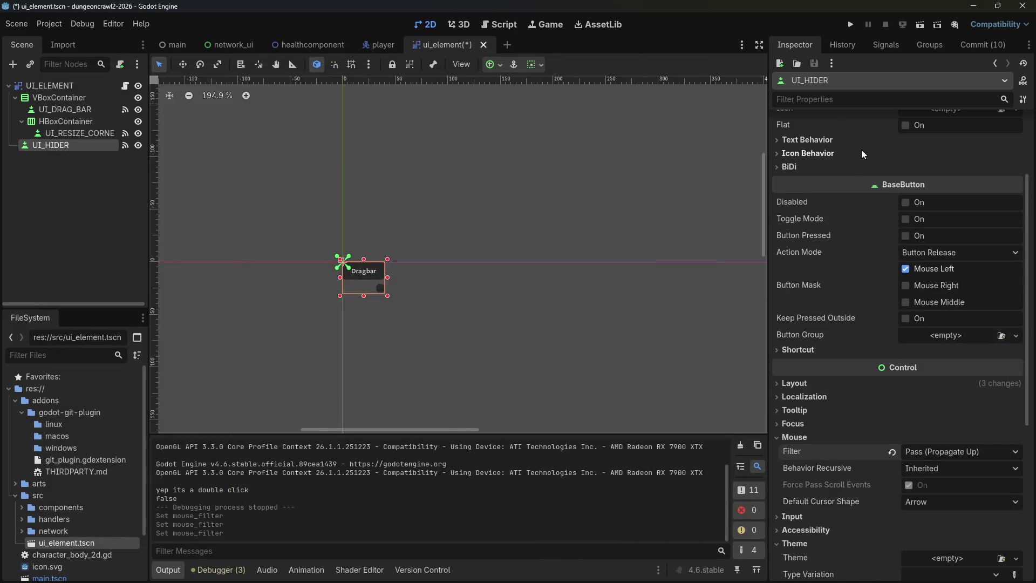
click(921, 254)
click(921, 254)
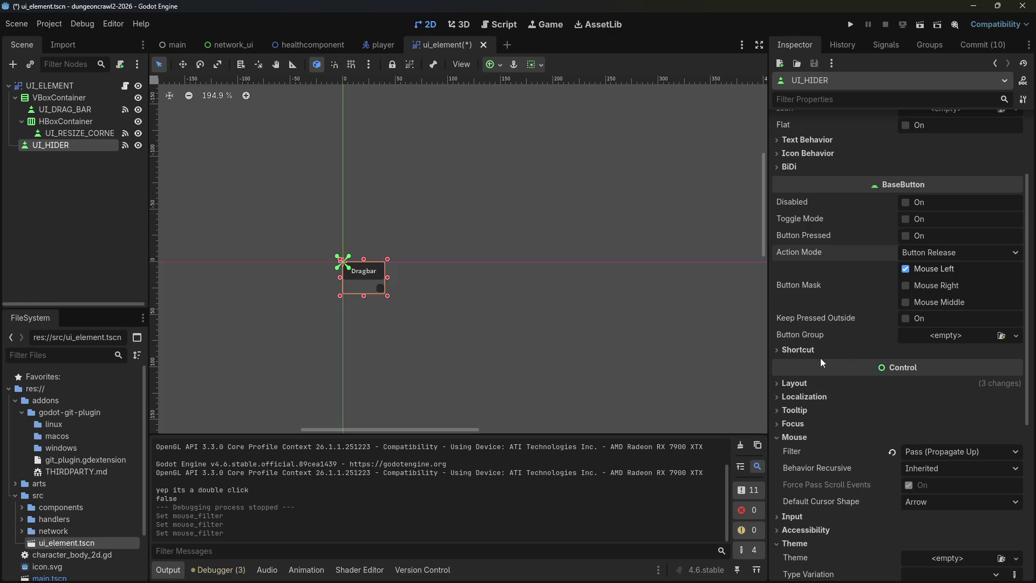
scroll(820, 317, up, 3)
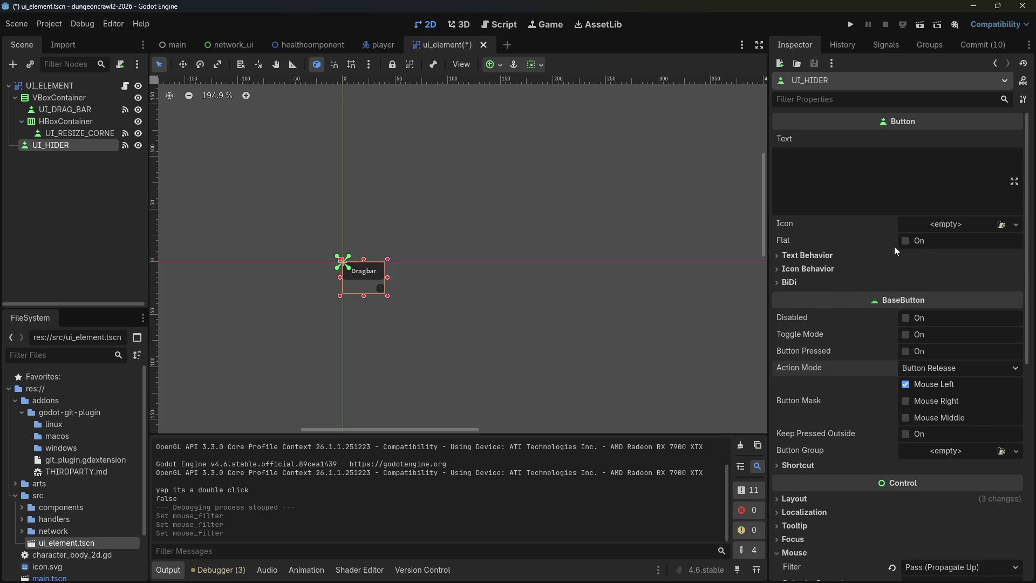
click(812, 256)
click(811, 257)
click(810, 268)
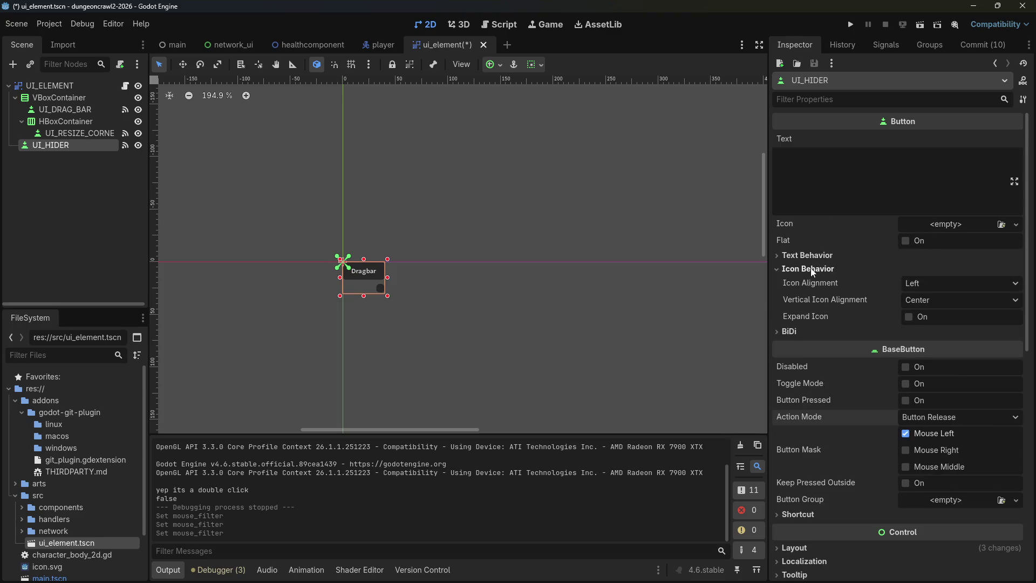
click(809, 268)
click(795, 284)
click(794, 283)
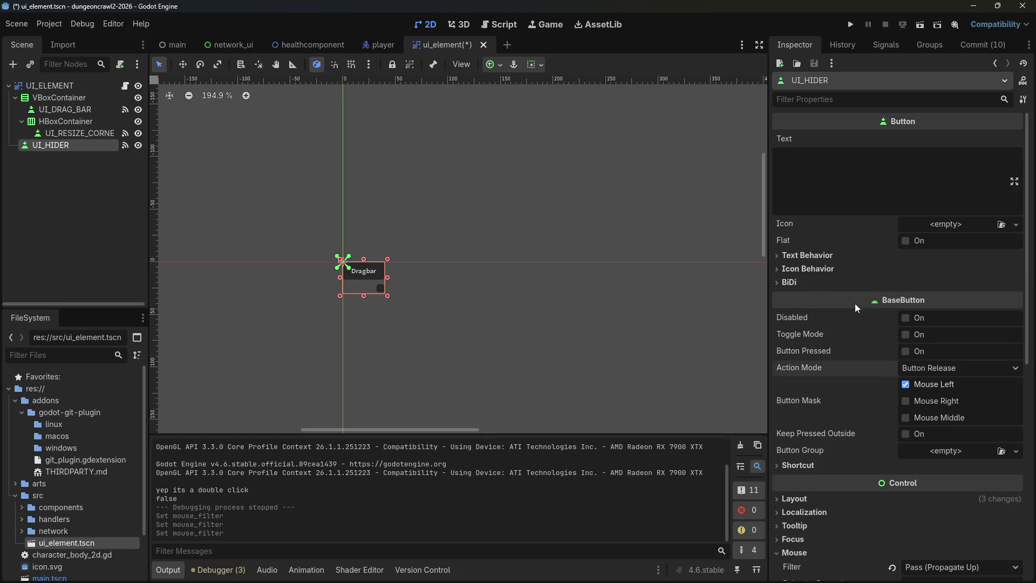
scroll(855, 303, down, 5)
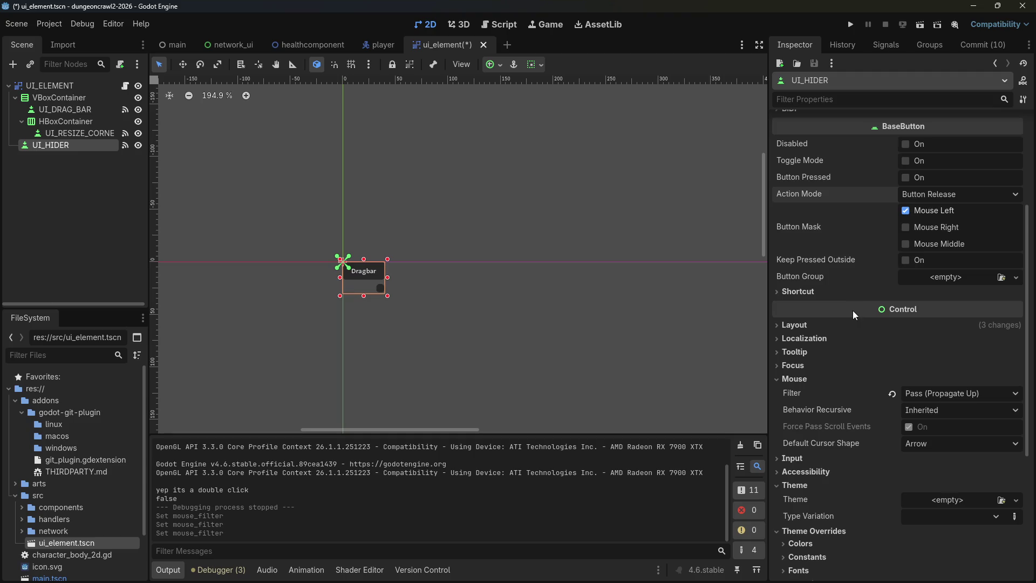
Expand and collapse Layout, Localization, Tooltip, Focus, Mouse and Input to confirm Mouse Filter is Pass.
click(800, 328)
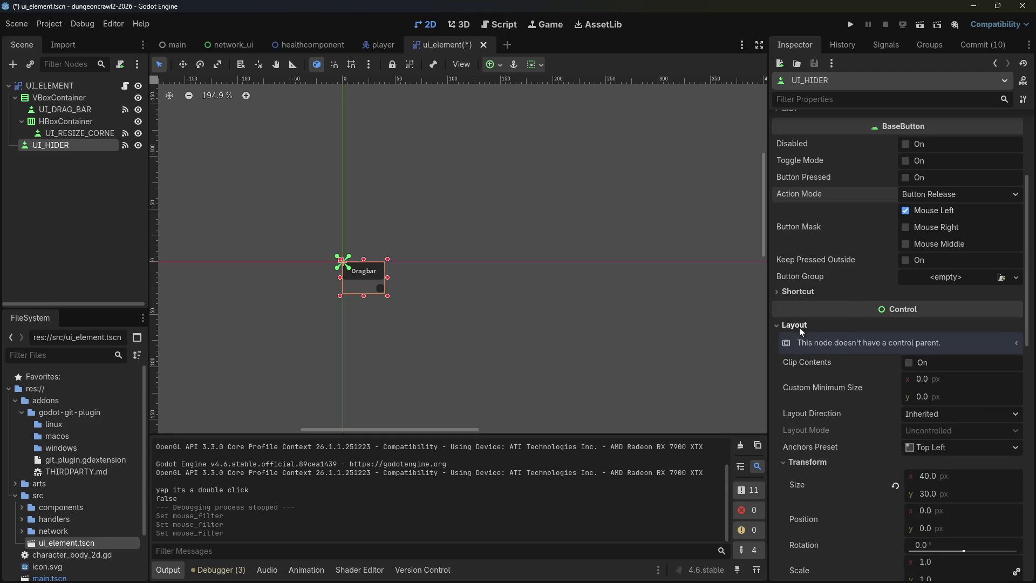
click(800, 328)
click(805, 341)
click(805, 341)
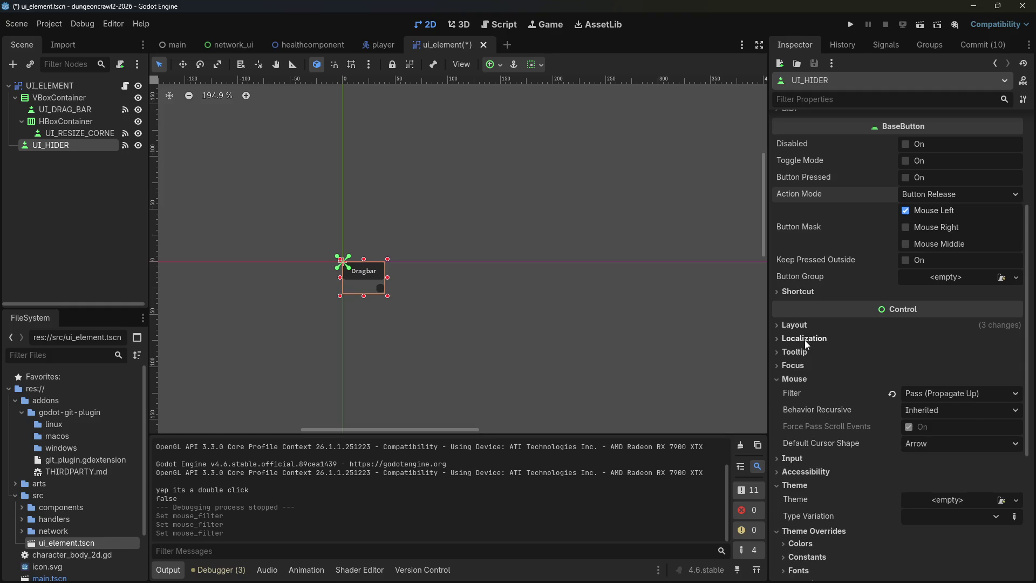
click(800, 348)
click(800, 348)
click(800, 352)
click(799, 352)
click(794, 366)
click(794, 366)
click(797, 379)
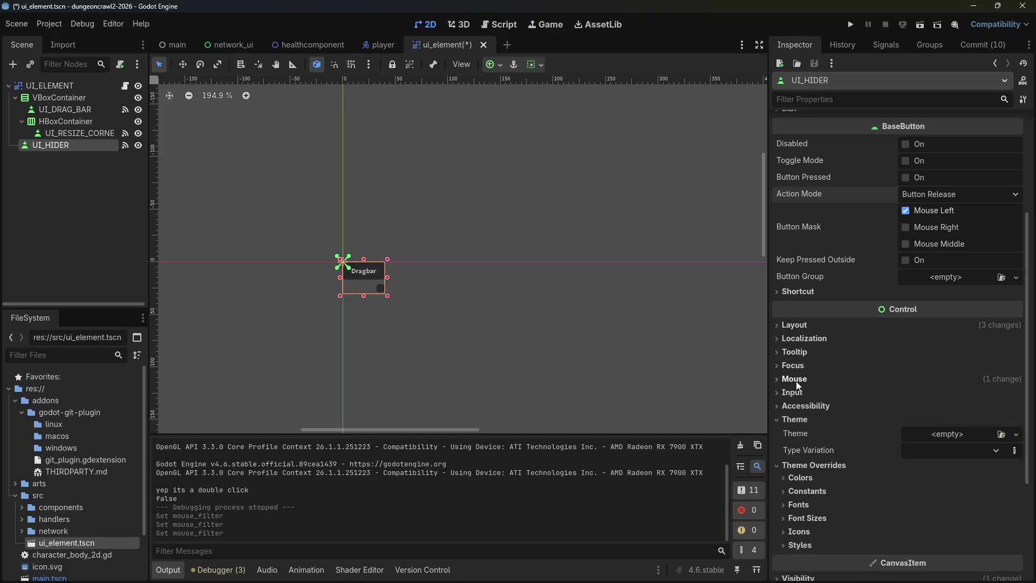
click(797, 379)
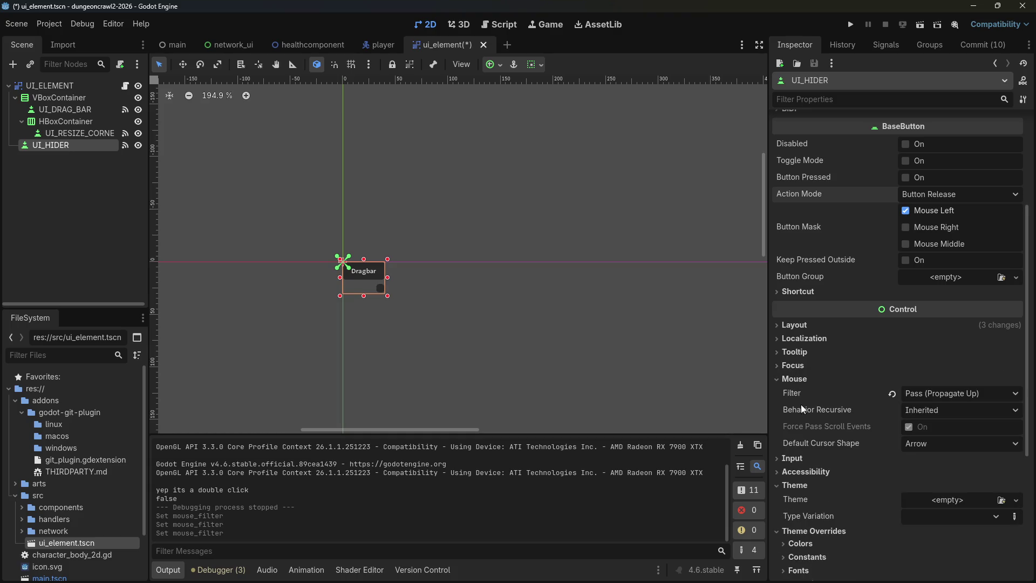
click(790, 460)
click(787, 457)
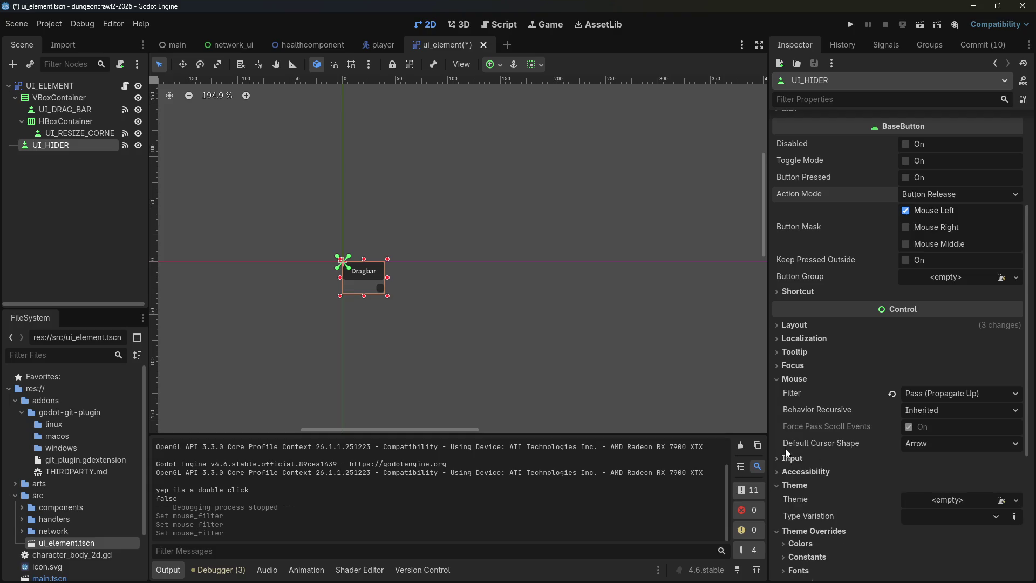
click(782, 381)
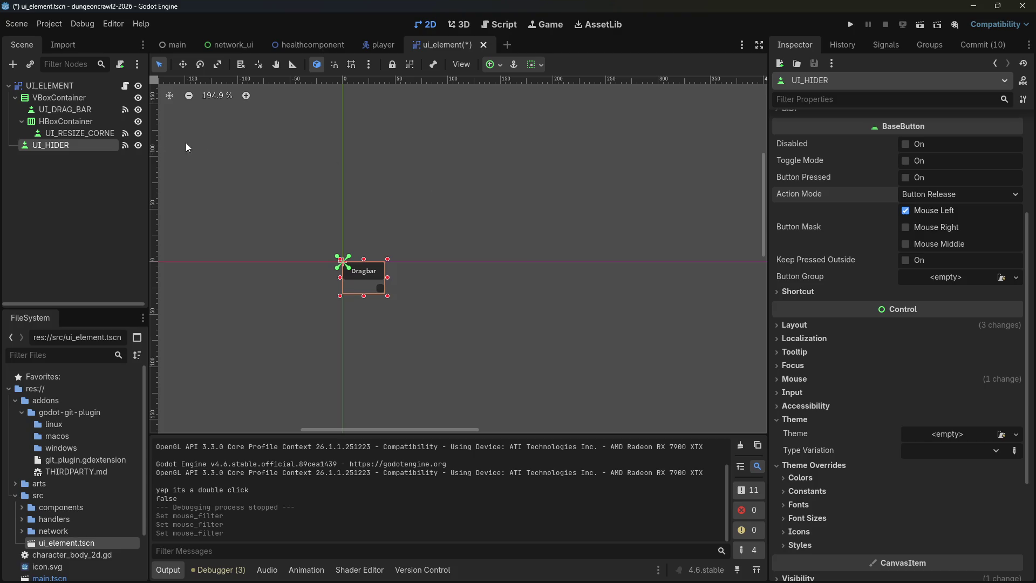
With UI_HIDER hidden, run the game and drag the panel, then unhide UI_HIDER and return to Firefox.
click(138, 145)
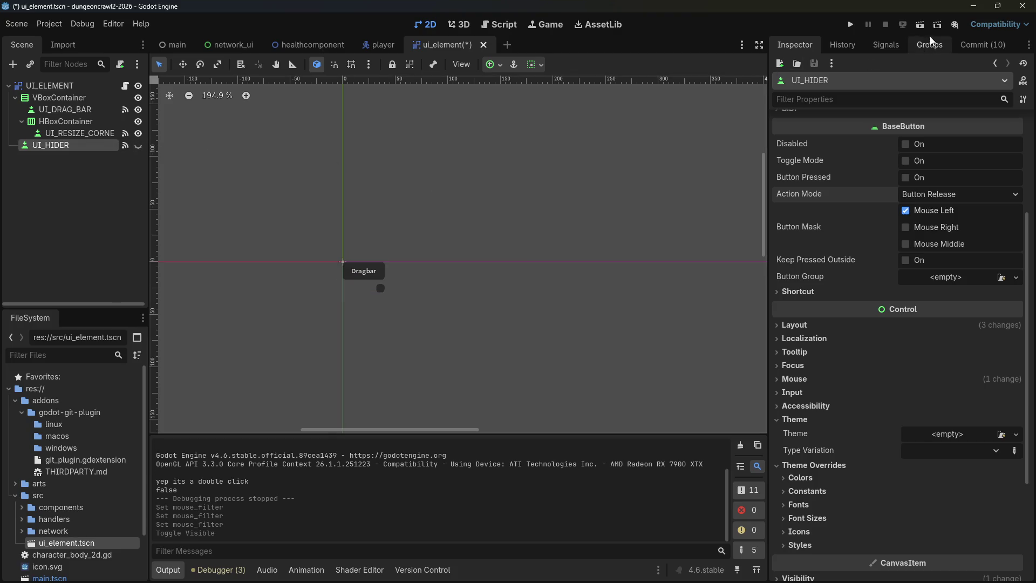
click(852, 25)
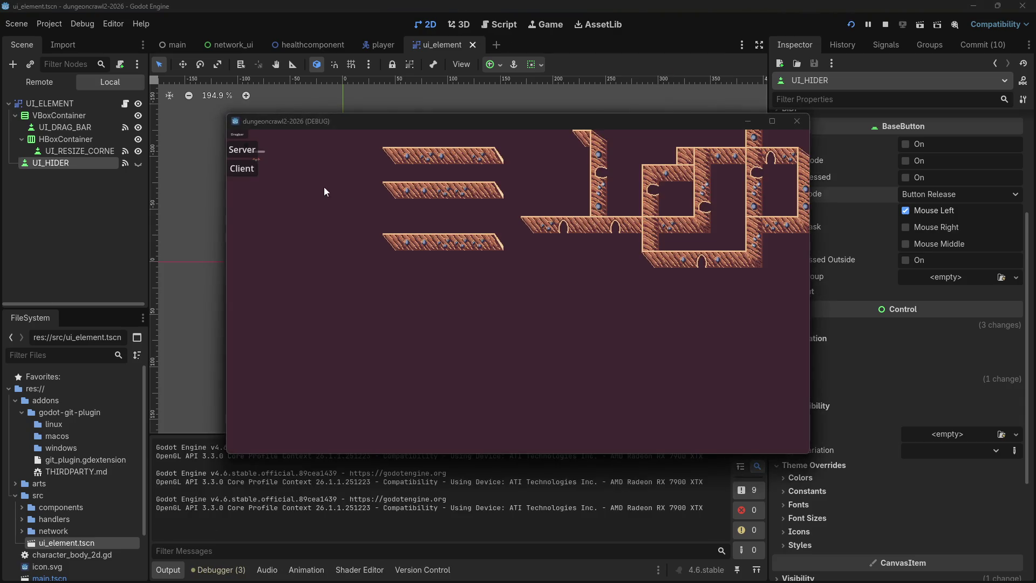
mouse_move(242, 133)
mouse_down()
mouse_move(308, 189)
mouse_move(330, 263)
mouse_move(347, 197)
mouse_up()
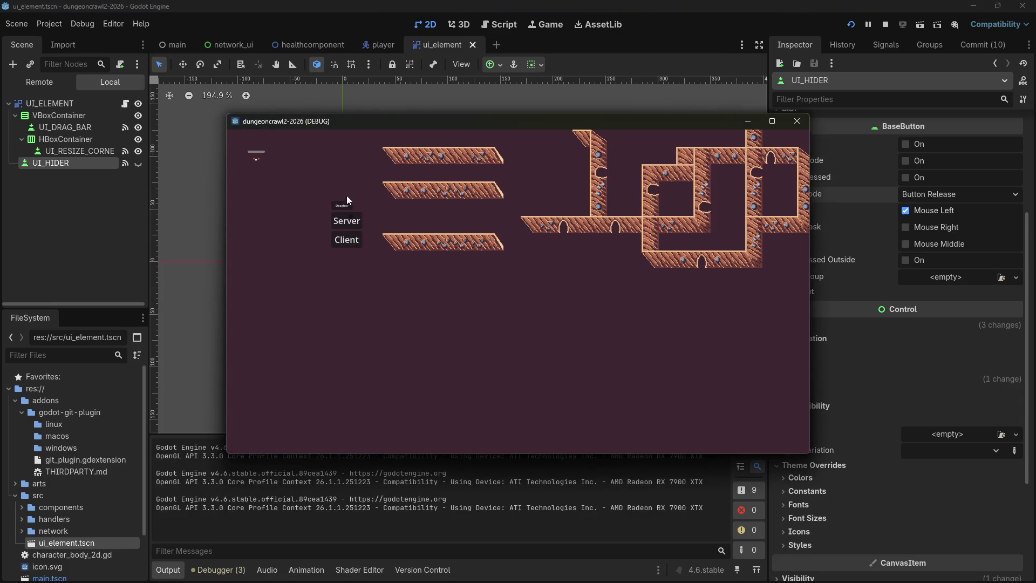
click(797, 121)
click(138, 146)
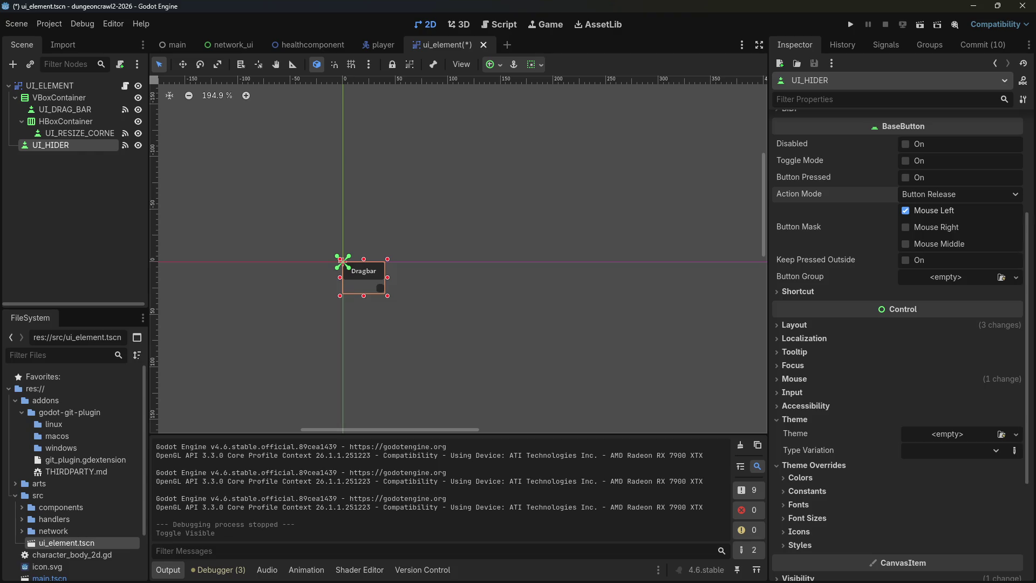
key(alt+Tab)
Go back to the Google results and replace 'pressing' with 'can't' in the query.
scroll(337, 244, down, 3)
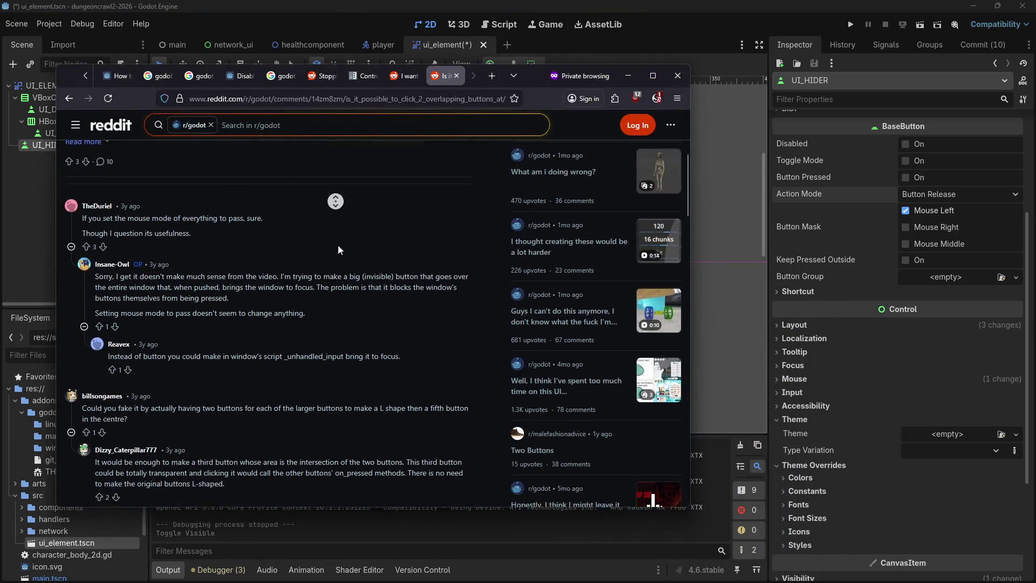
click(69, 99)
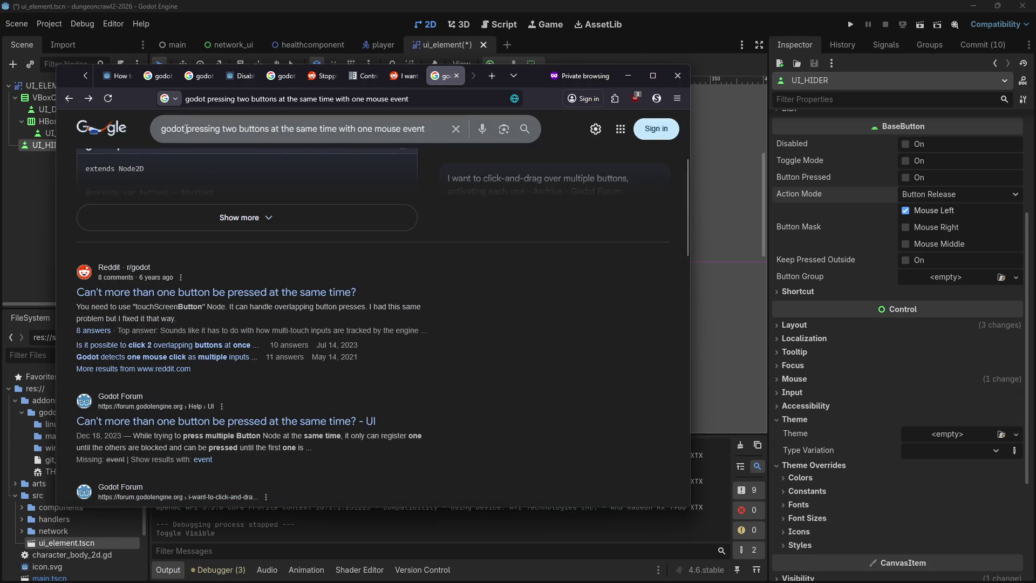
drag(186, 128, 221, 128)
text(can't)
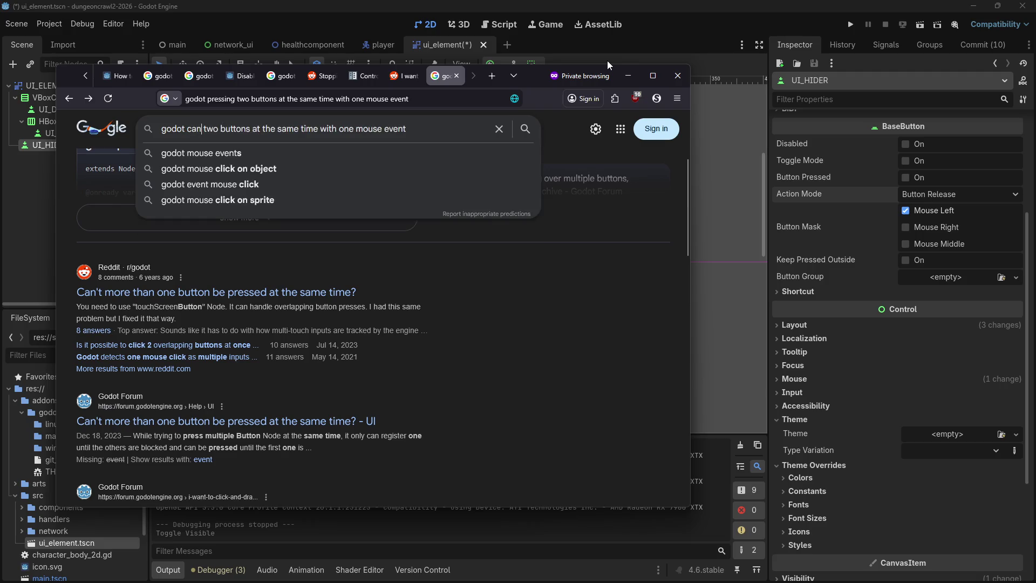
key(Return)
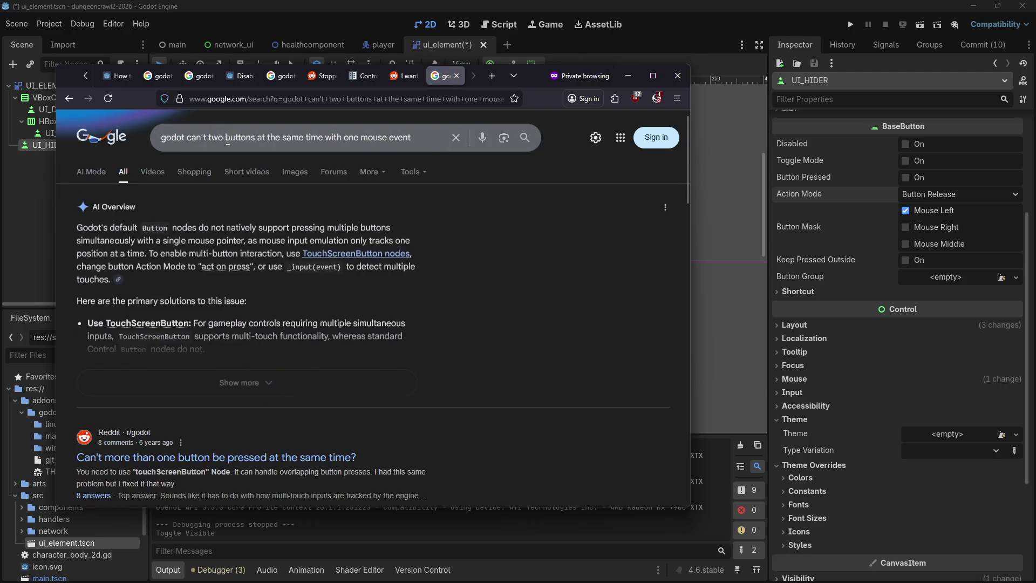
Search 'godot can't press two buttons at the same time with one mouse event' and browse the results.
click(271, 126)
text(press)
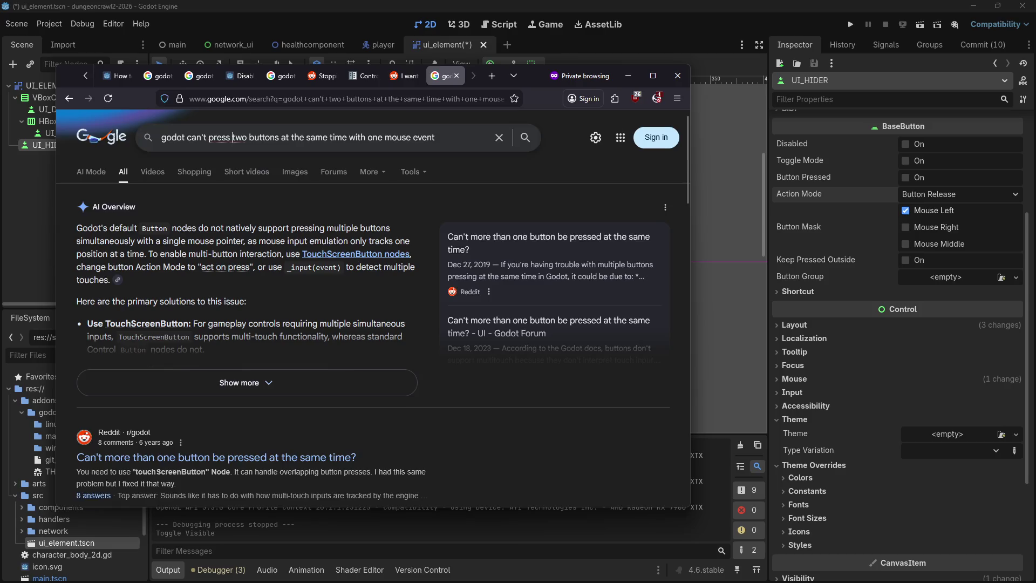
key(Return)
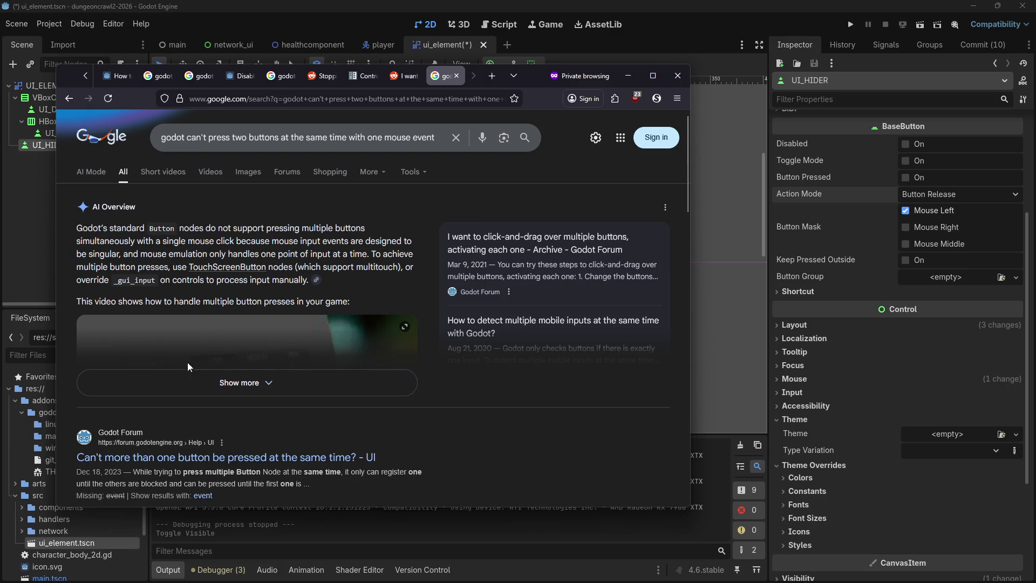
scroll(197, 274, down, 4)
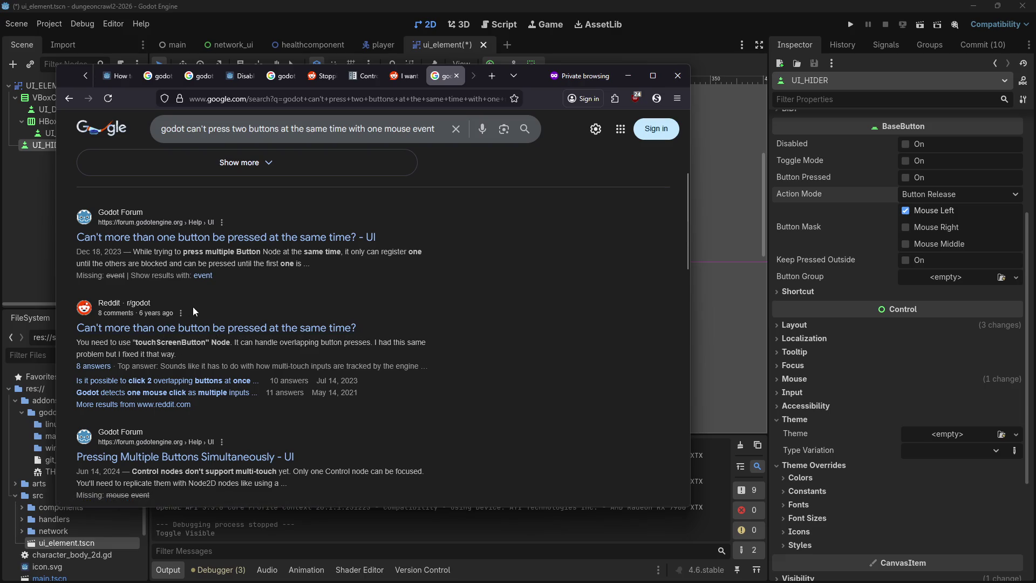
scroll(194, 318, down, 4)
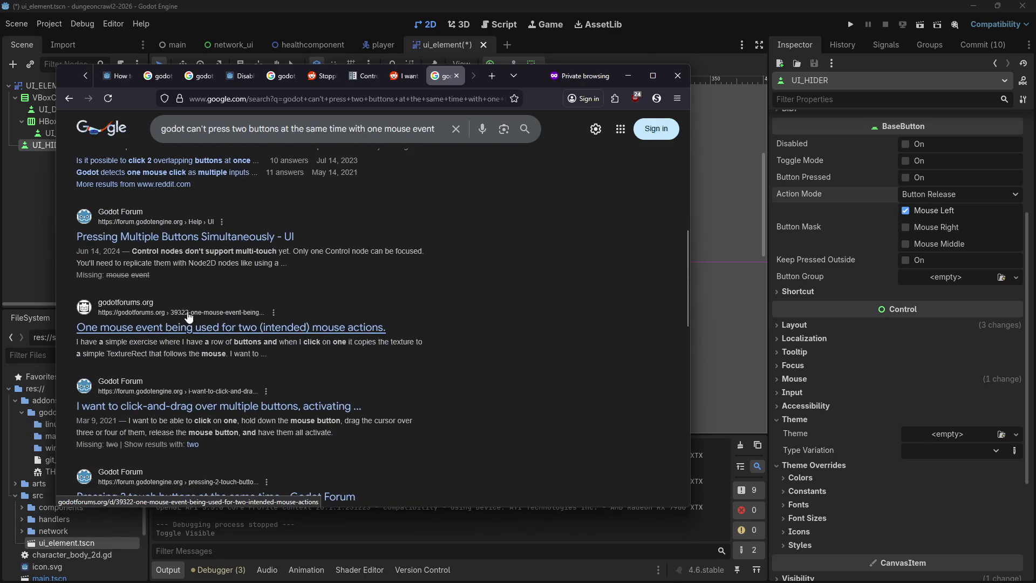
scroll(187, 312, up, 2)
scroll(212, 281, down, 2)
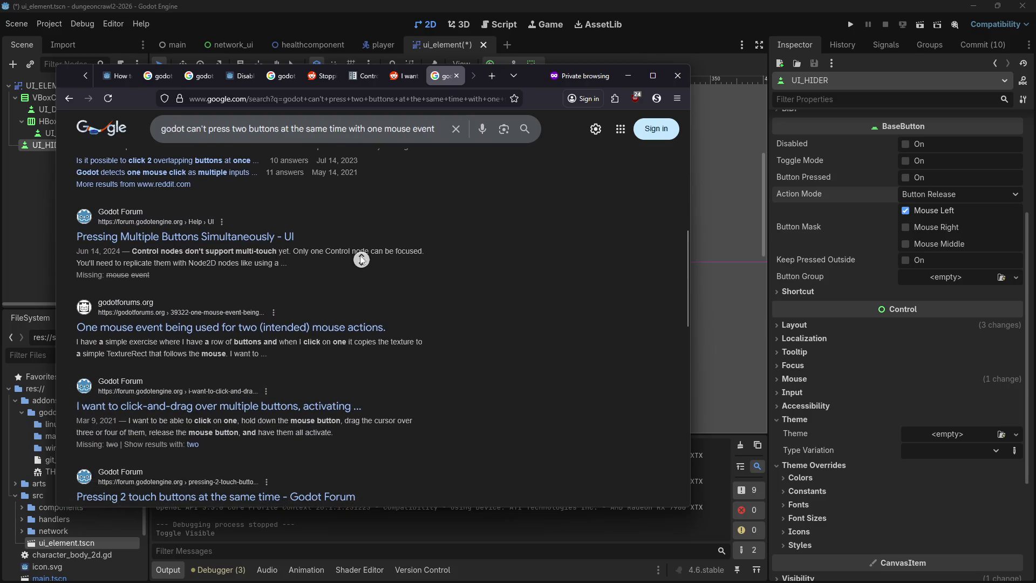
scroll(361, 259, up, 3)
Open the r/godot 'clicking 2 overlapping buttons' thread and read down to the pass-mode replies.
click(219, 280)
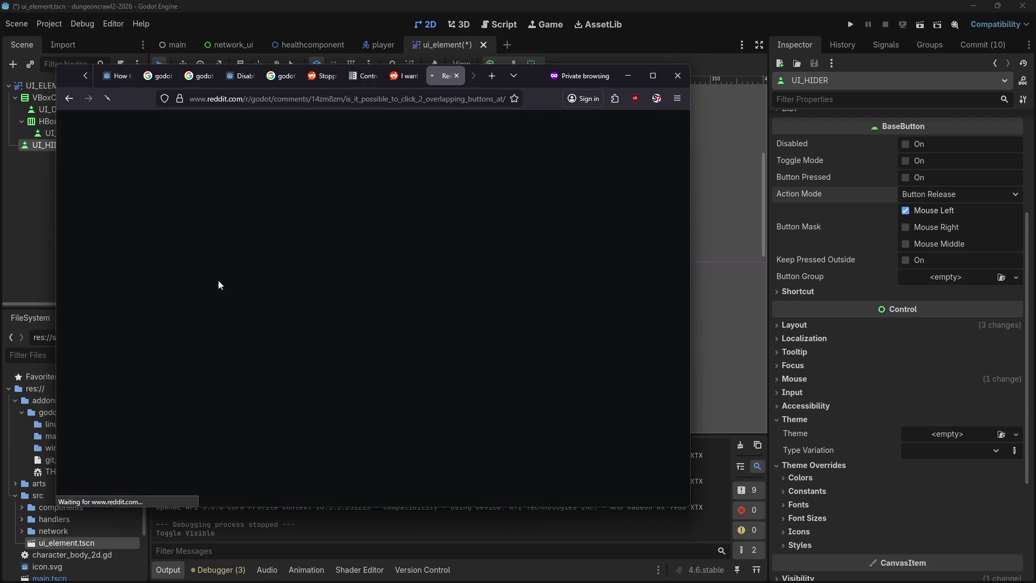
scroll(218, 292, down, 8)
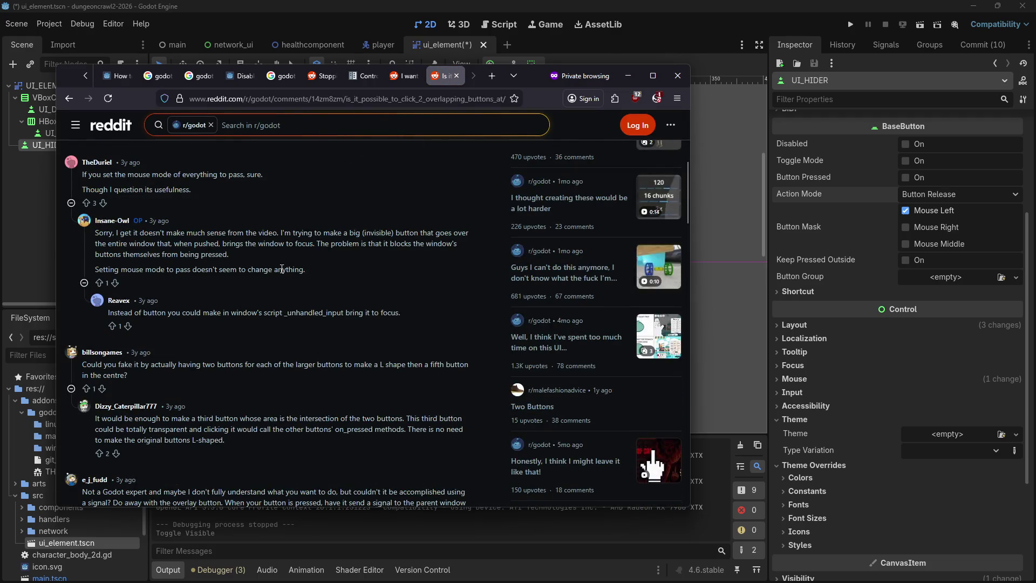
scroll(272, 259, down, 1)
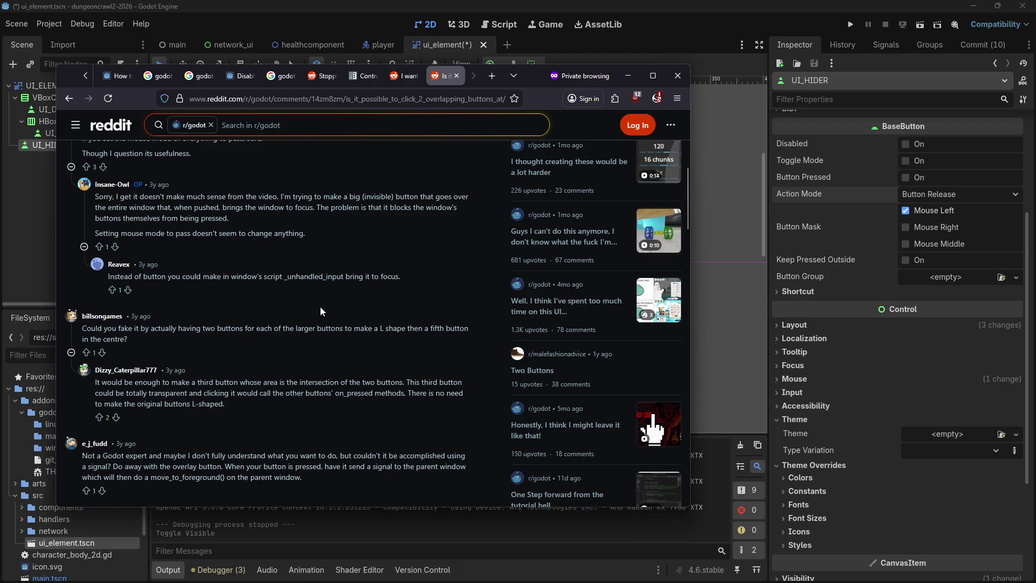
middle_click(293, 338)
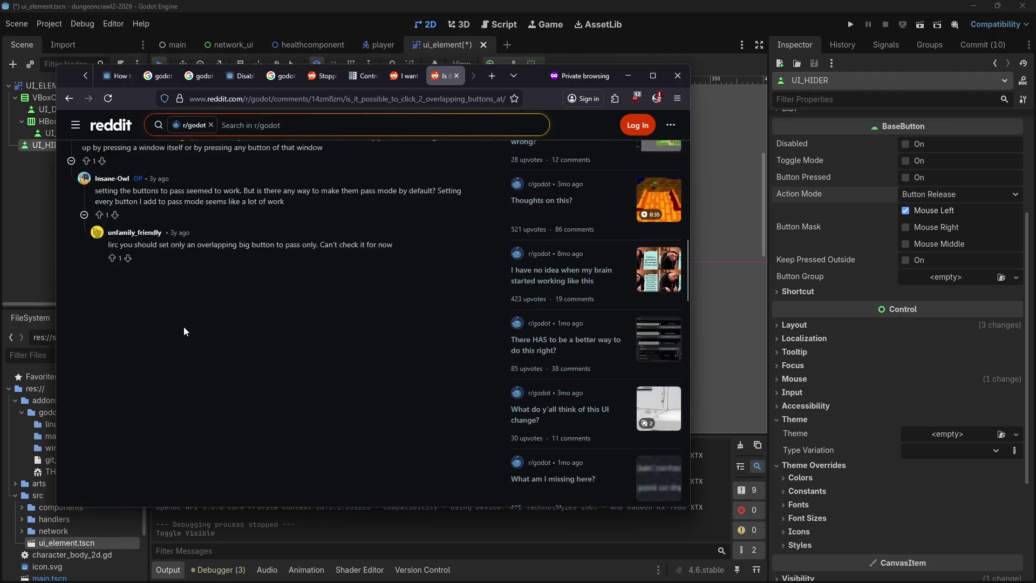
middle_click(184, 315)
middle_click(190, 291)
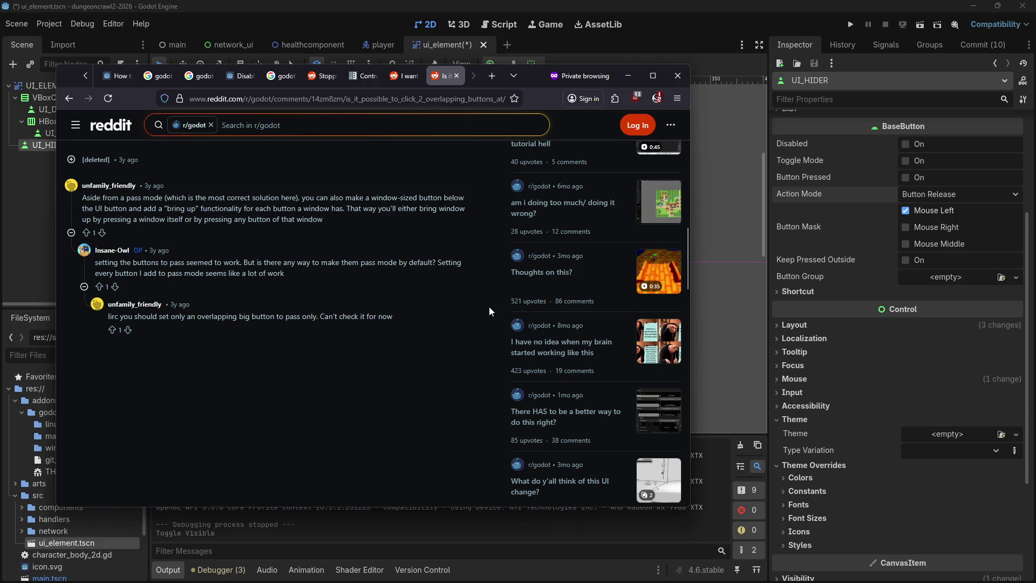
Search Google for 'godot setting button'.
scroll(465, 244, up, 5)
scroll(848, 260, up, 3)
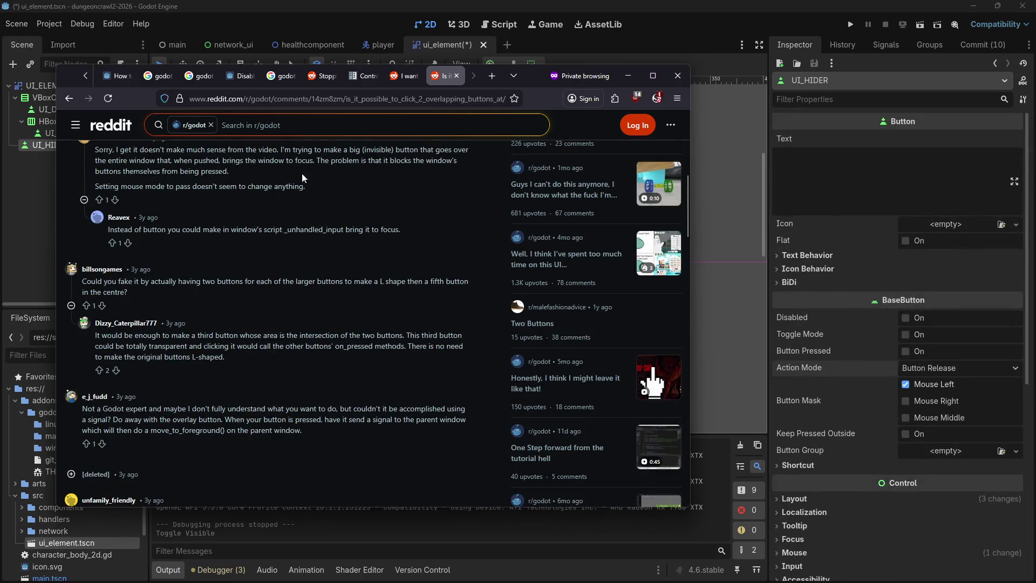
click(69, 98)
click(239, 100)
text(g)
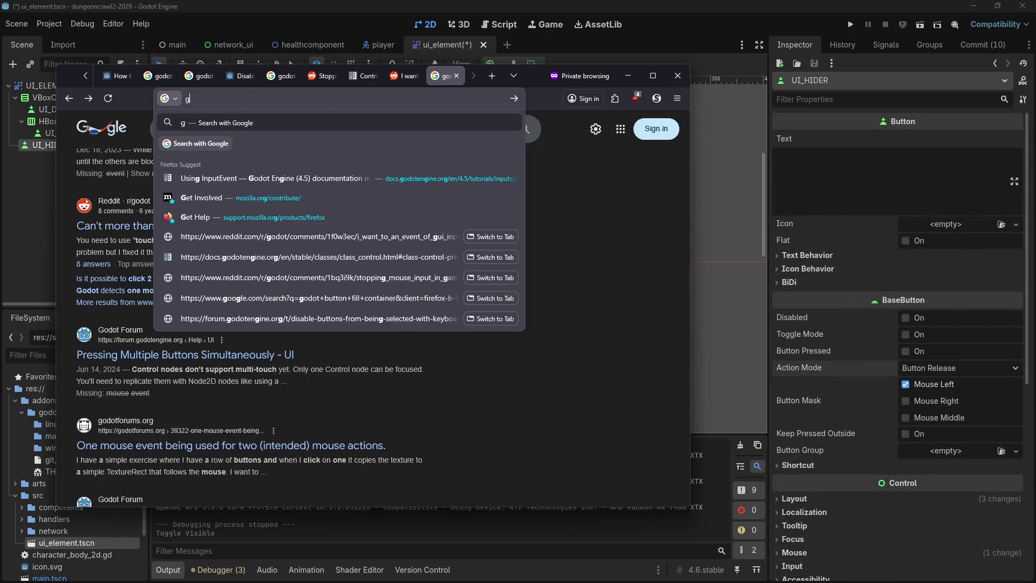
text(odot setting button)
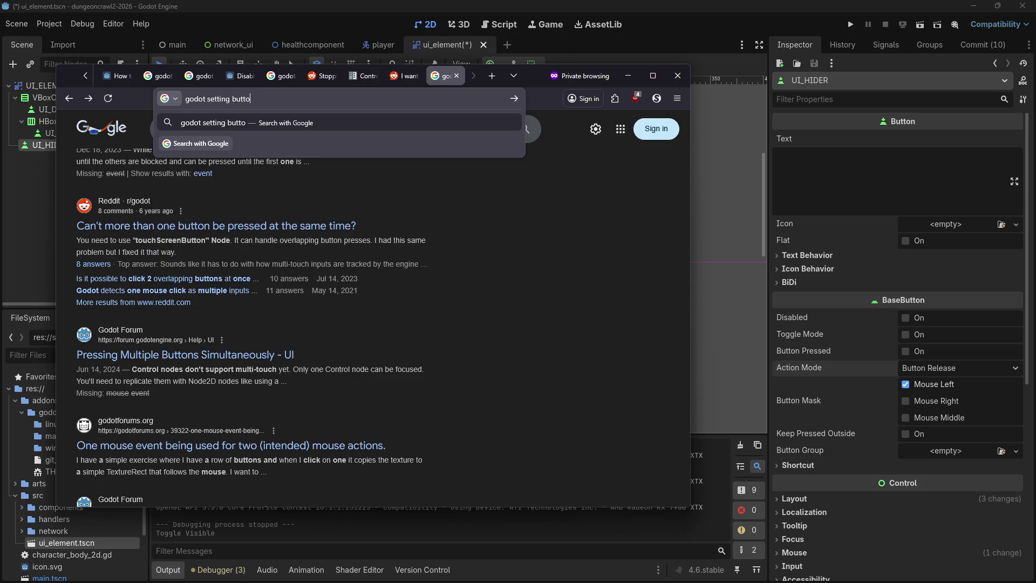
Read the godotforums thread about one mouse event triggering two actions, then return to Godot.
click(230, 446)
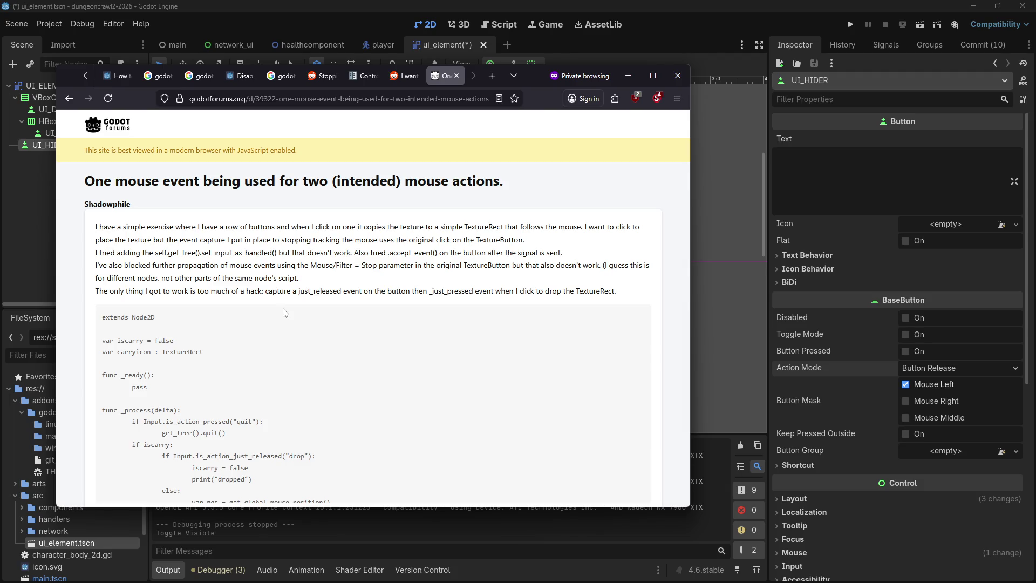
scroll(275, 324, down, 10)
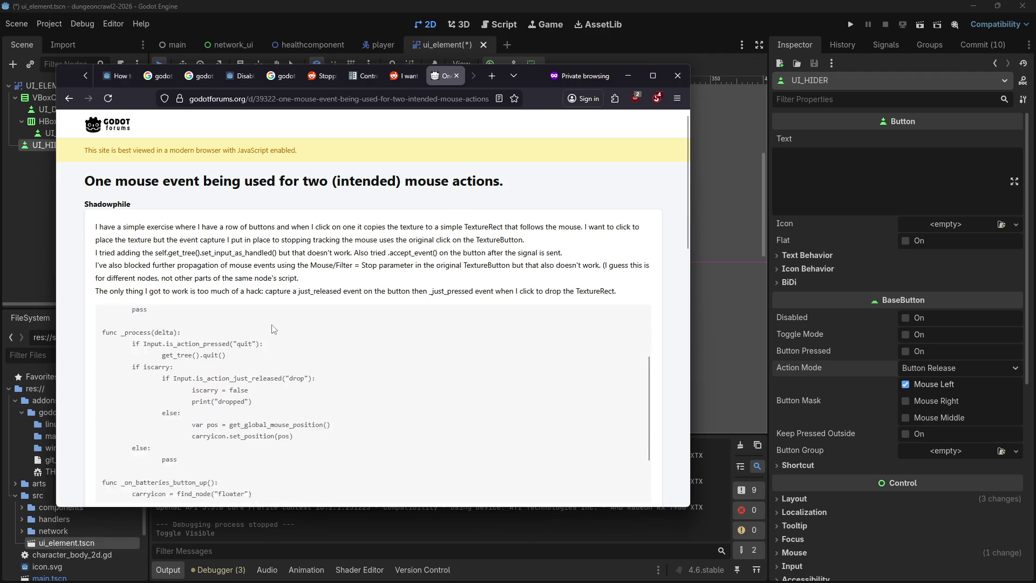
scroll(113, 375, down, 2)
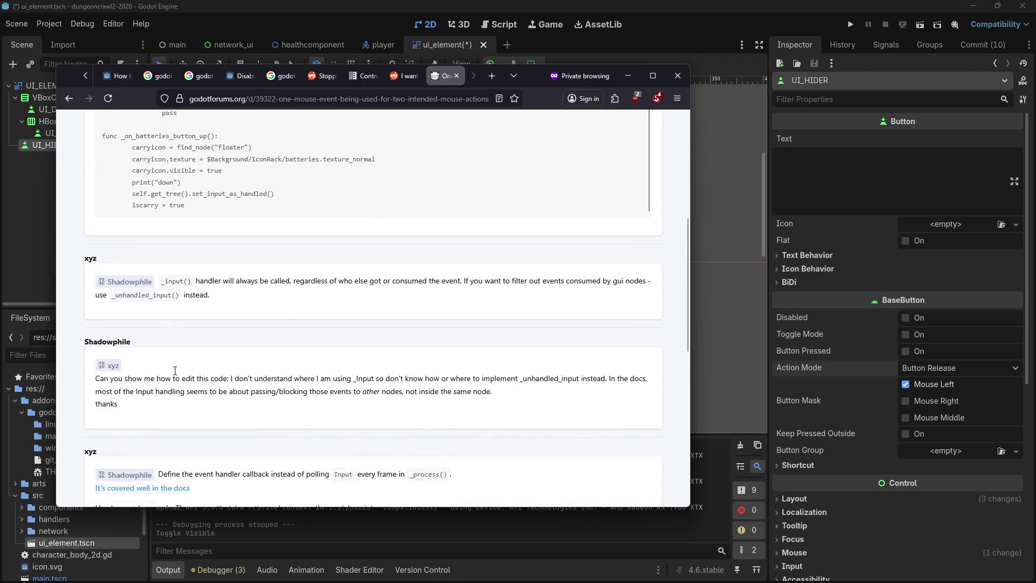
middle_click(218, 285)
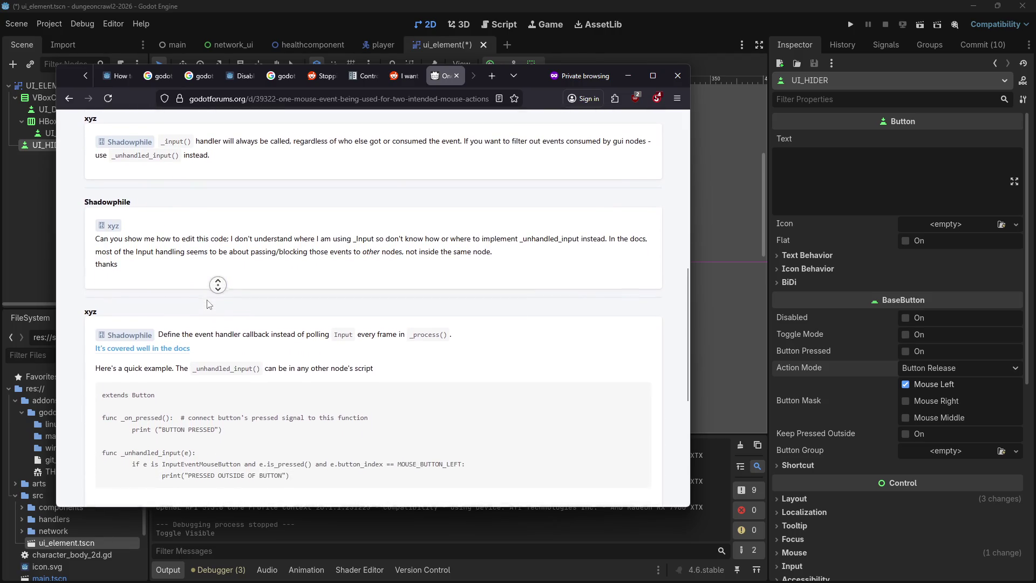
click(206, 295)
scroll(196, 292, up, 10)
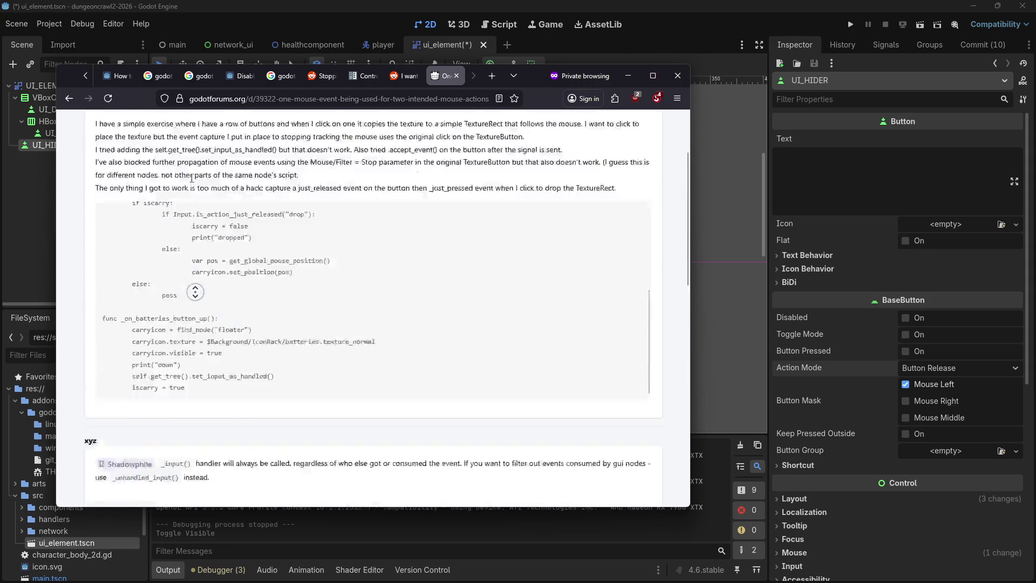
scroll(150, 162, down, 6)
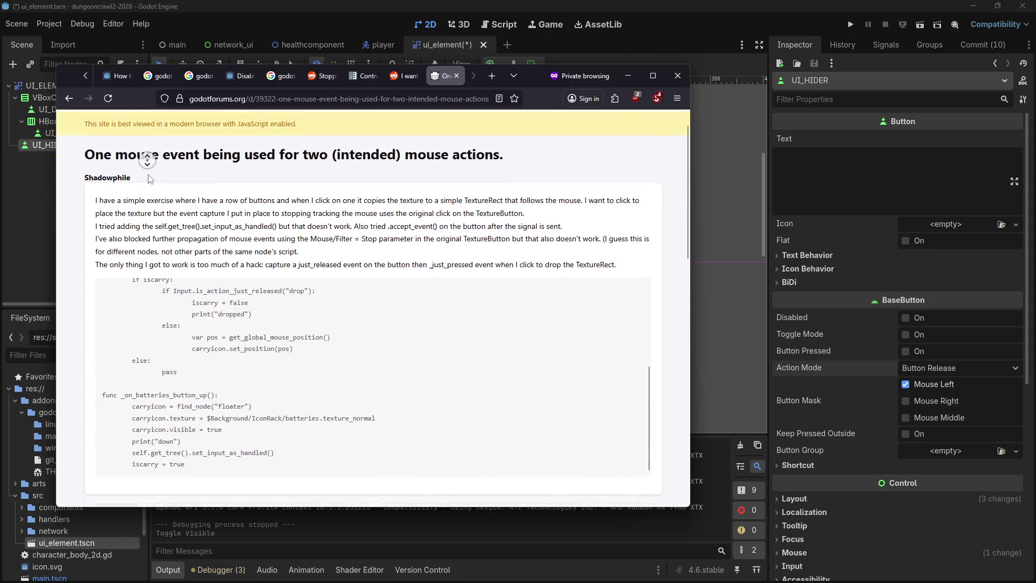
scroll(149, 265, down, 2)
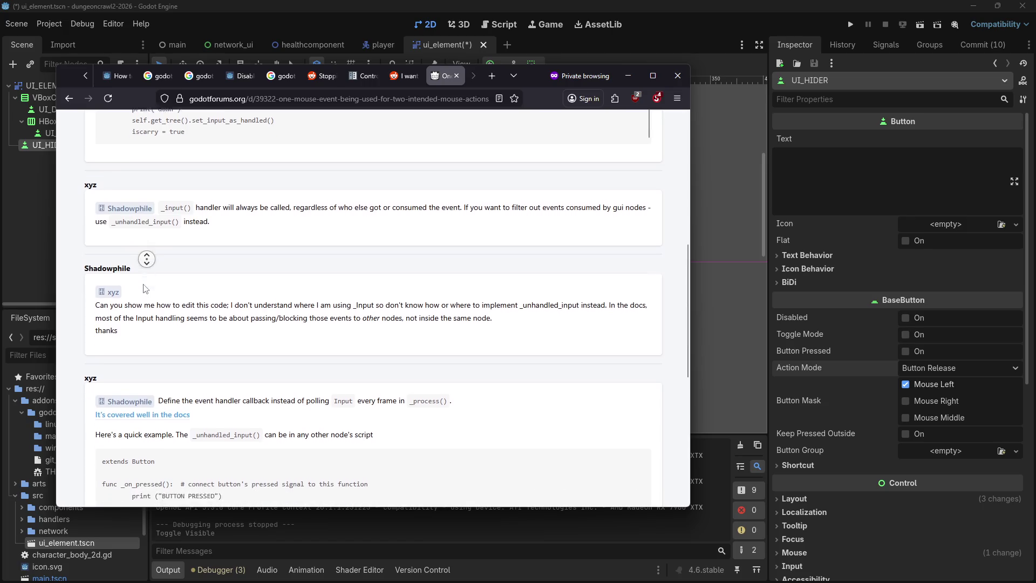
middle_click(160, 193)
middle_click(156, 224)
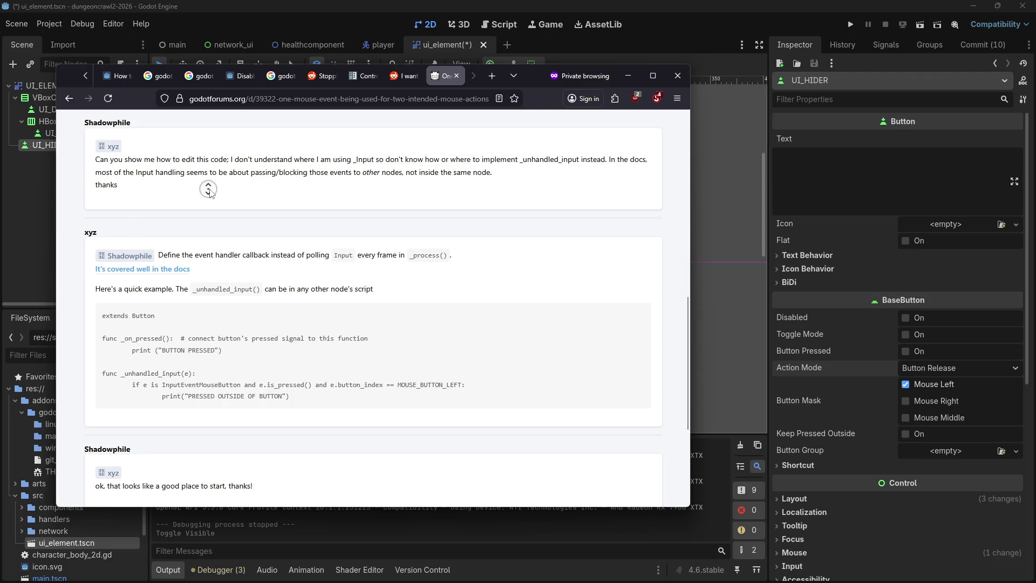
middle_click(208, 189)
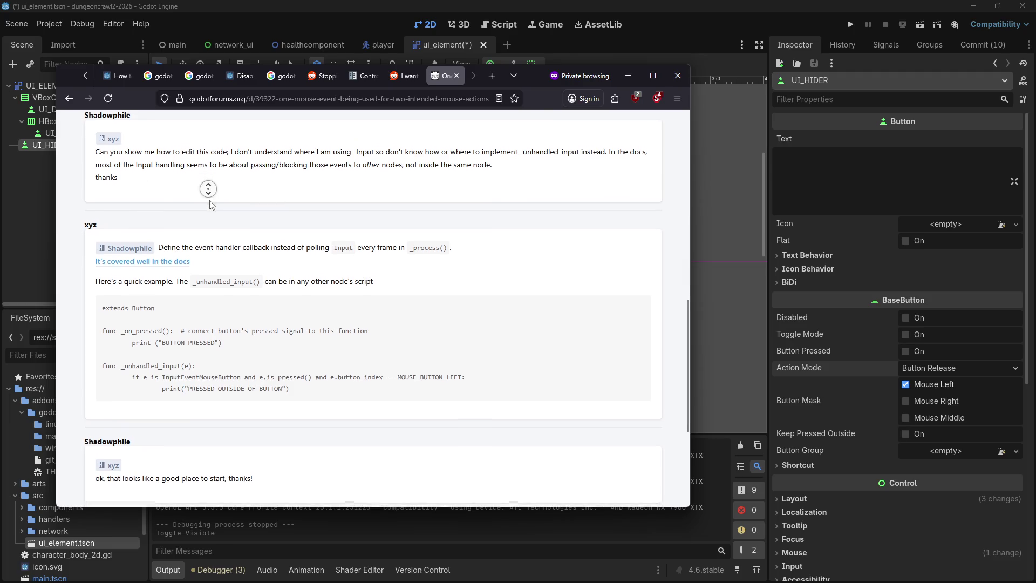
click(68, 98)
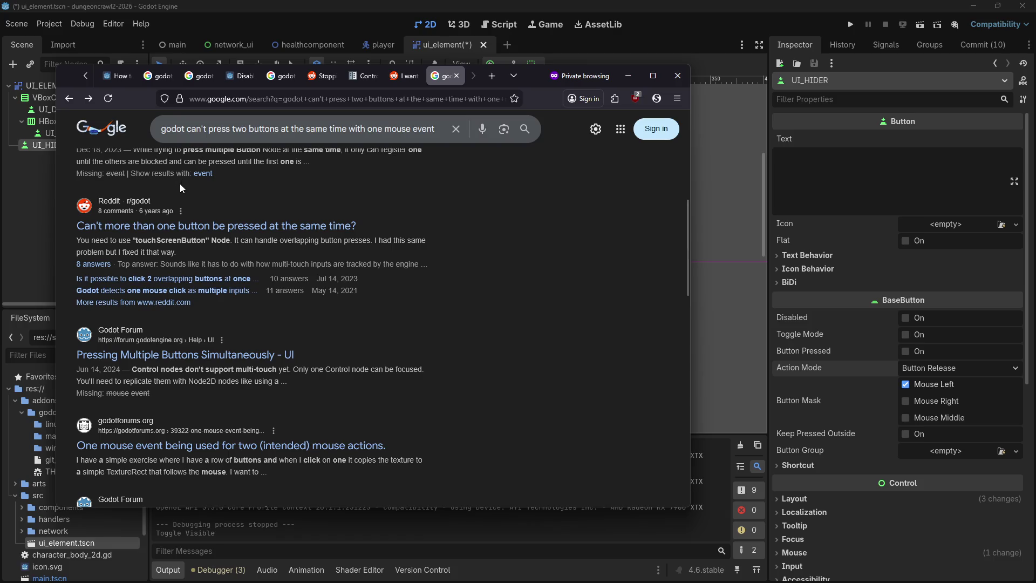
click(44, 192)
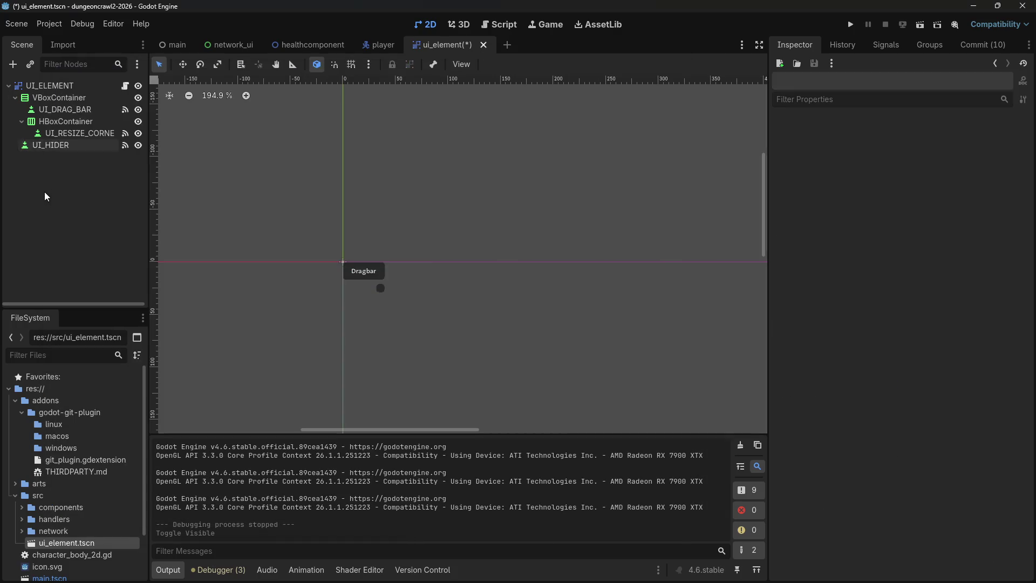
Connect UI_DRAG_BAR's gui_input signal to a new handler method.
click(69, 108)
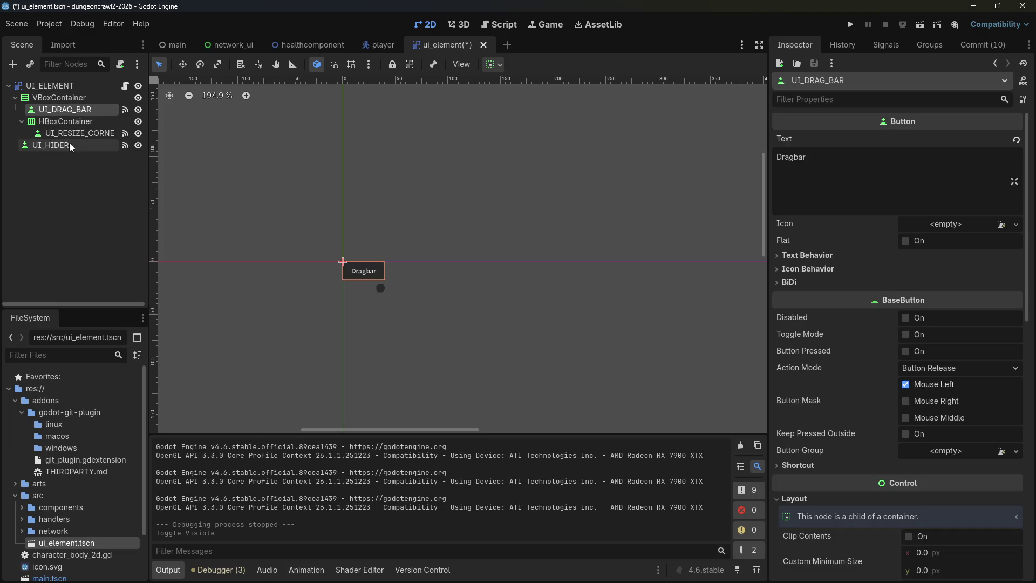
click(886, 44)
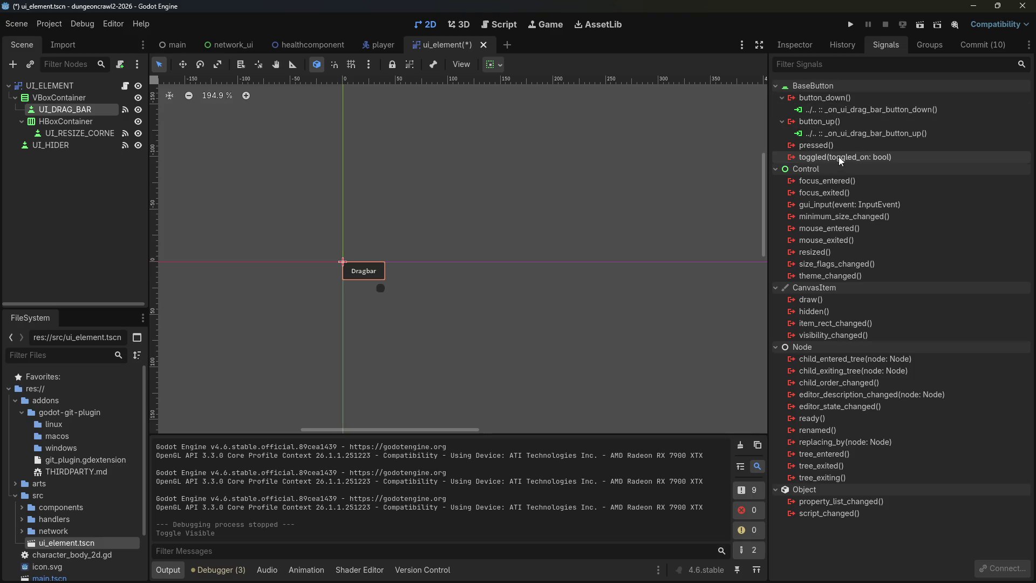
right_click(838, 204)
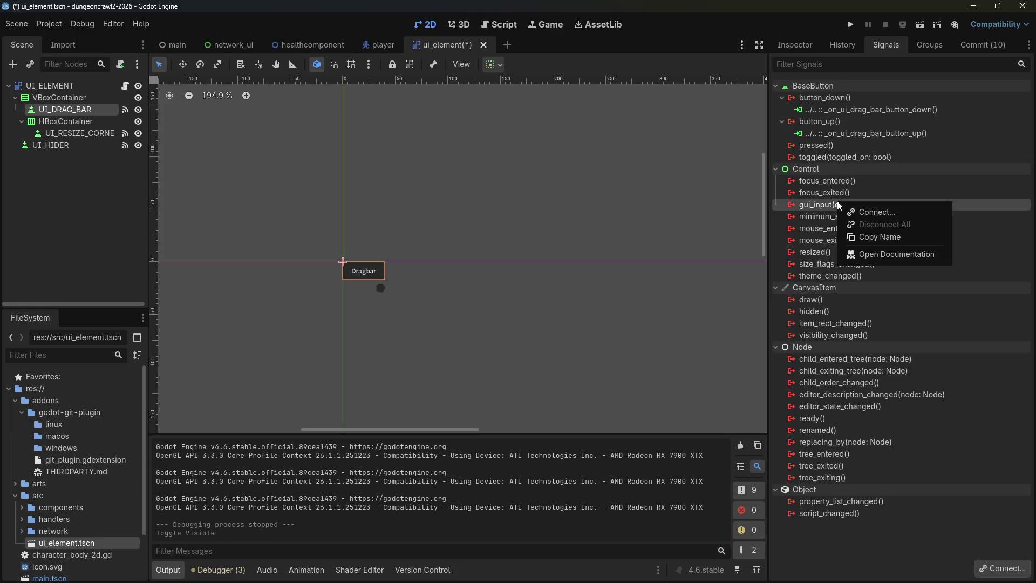
click(863, 212)
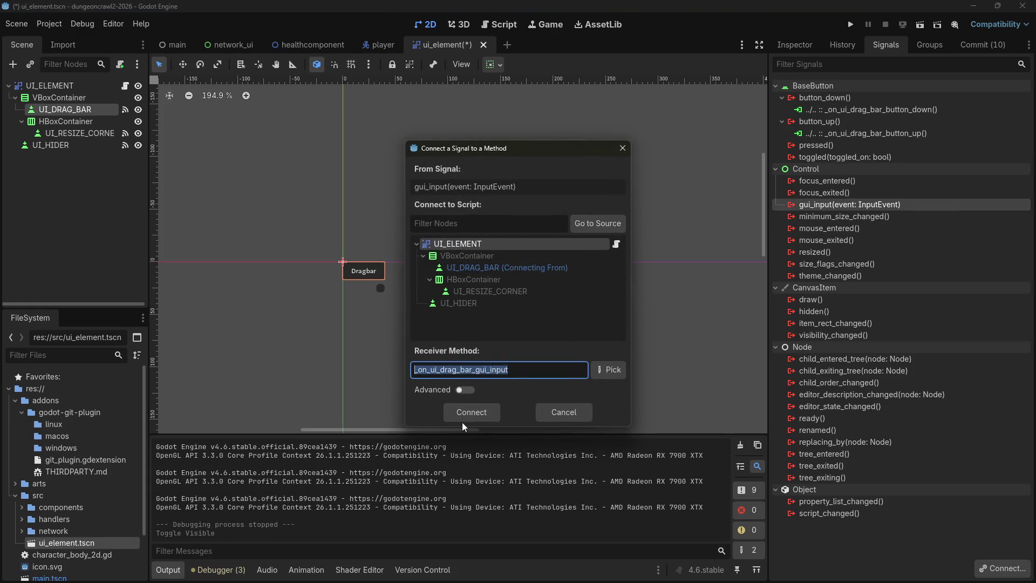
click(468, 413)
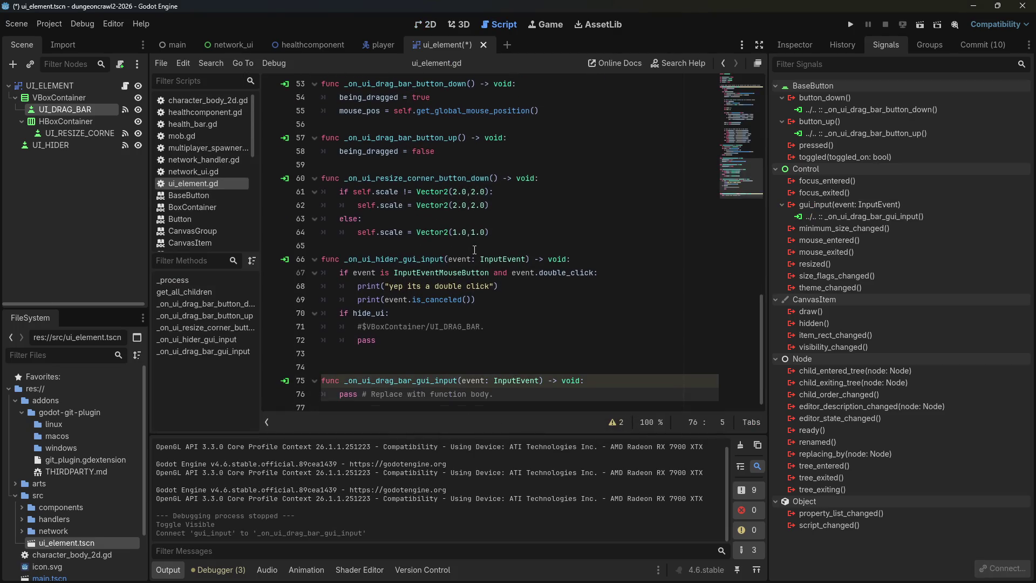
Add print("test") to the new _on_ui_drag_bar_gui_input handler and save.
key(Return)
key(Up)
text(print("test)
key(ctrl+s)
click(632, 261)
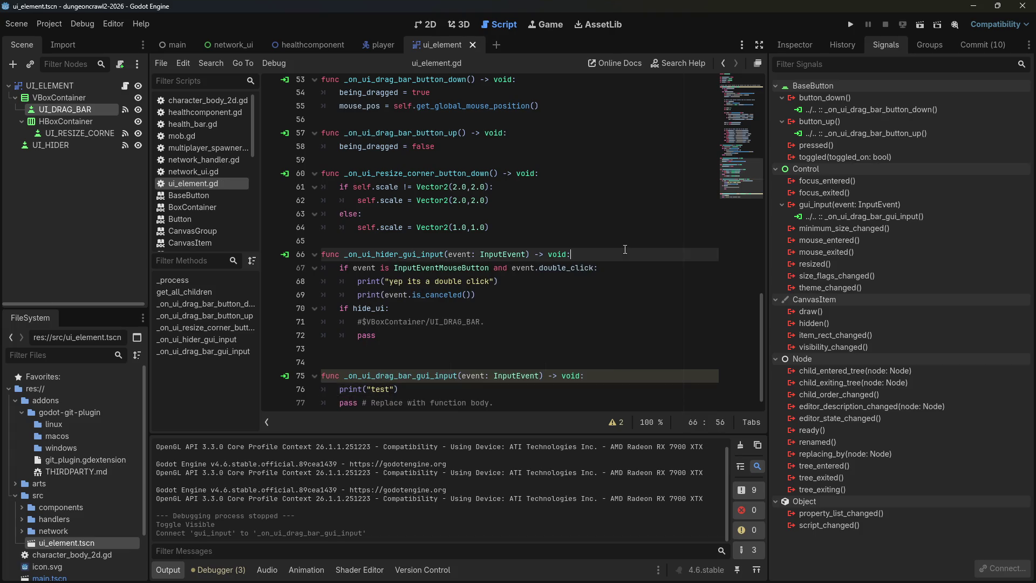
click(851, 25)
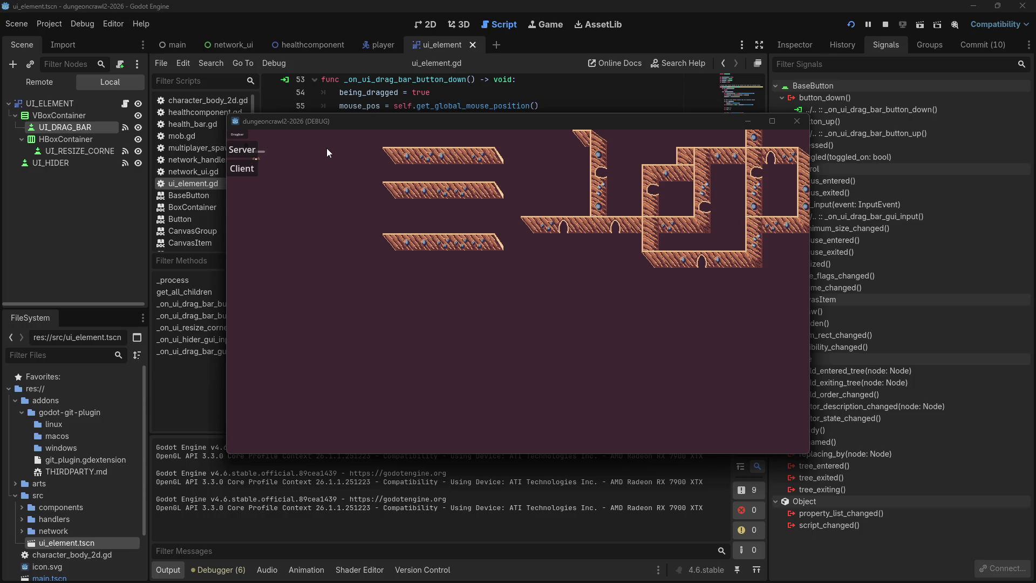
Double-click the in-game drag bar to check for the 'yep its a double click' log, then close the game.
click(234, 136)
double_click(237, 136)
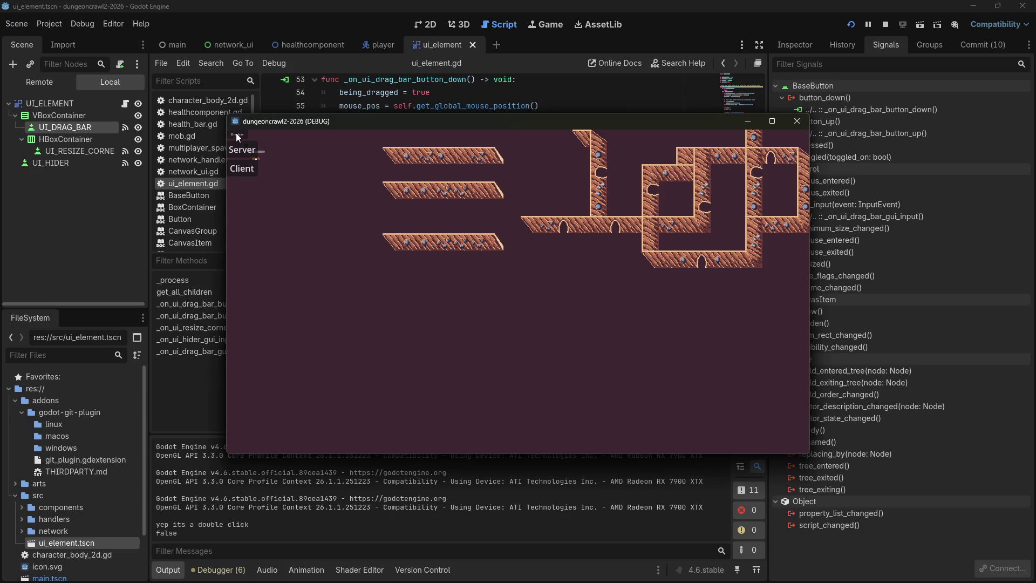
click(797, 121)
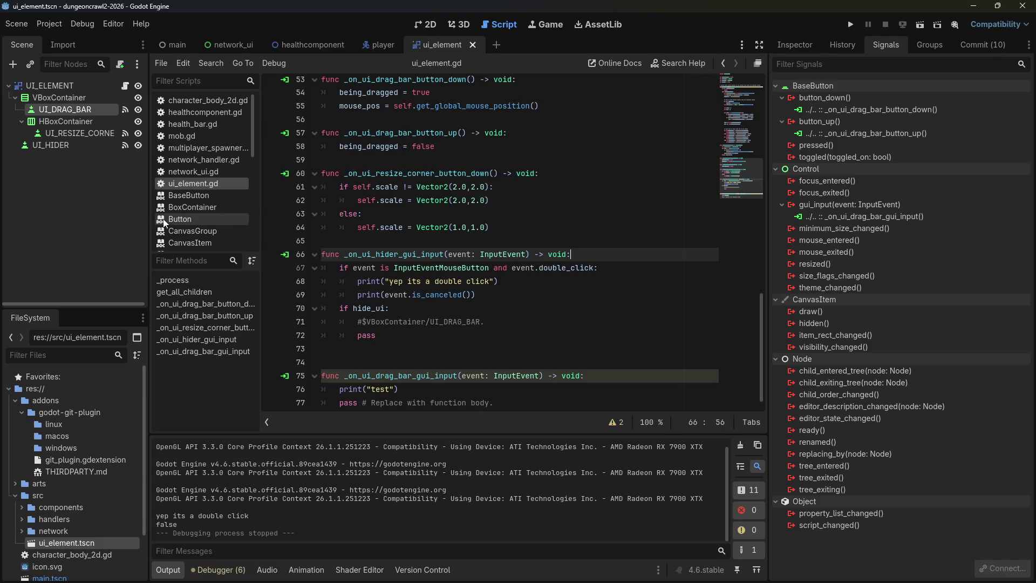
Show UI_DRAG_BAR in the Inspector and review its Layout, Focus and Theme Overrides settings.
click(791, 47)
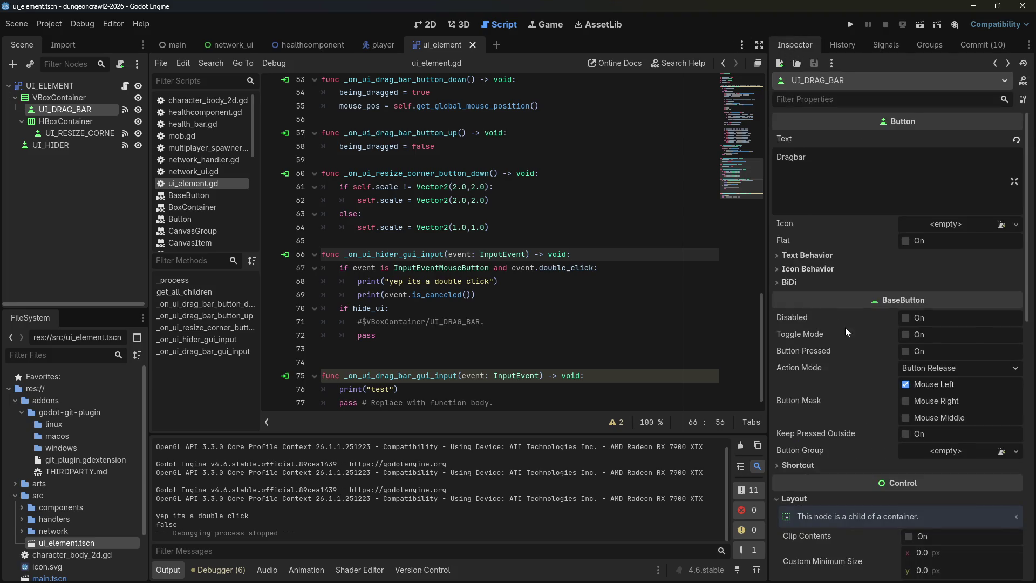
scroll(844, 326, down, 5)
scroll(847, 338, up, 6)
scroll(817, 235, down, 5)
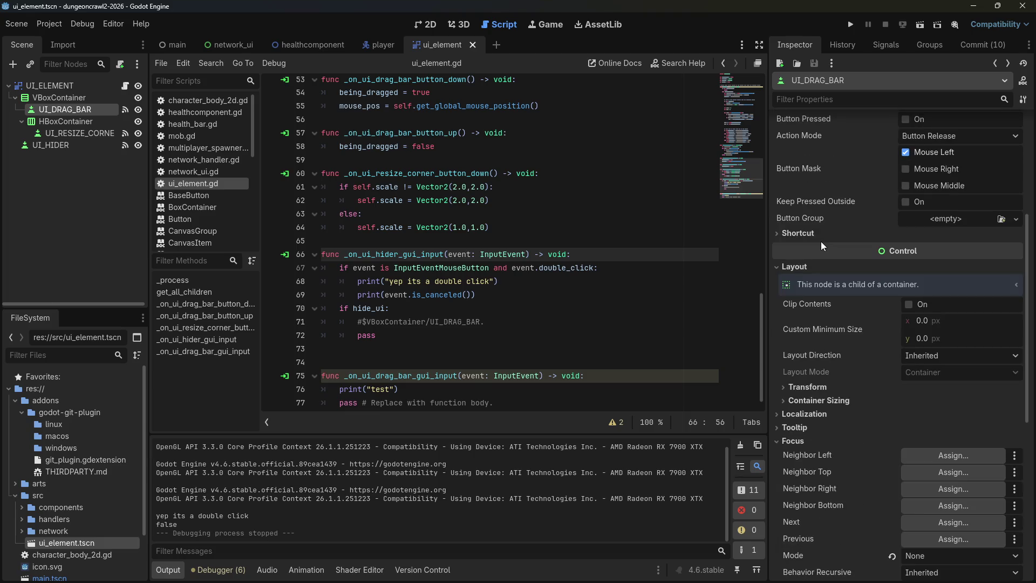
scroll(821, 241, down, 1)
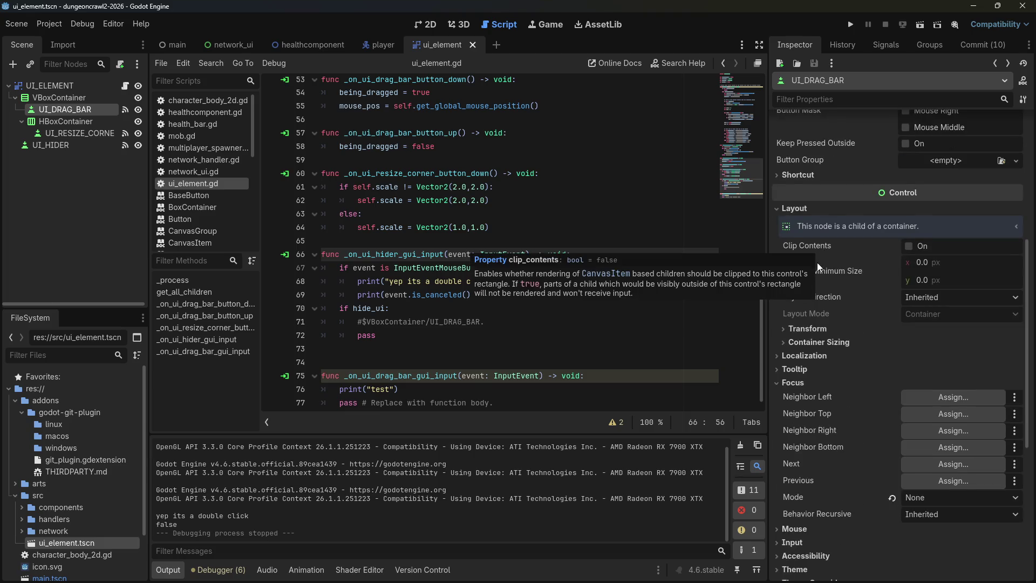
scroll(817, 261, down, 1)
scroll(886, 260, down, 1)
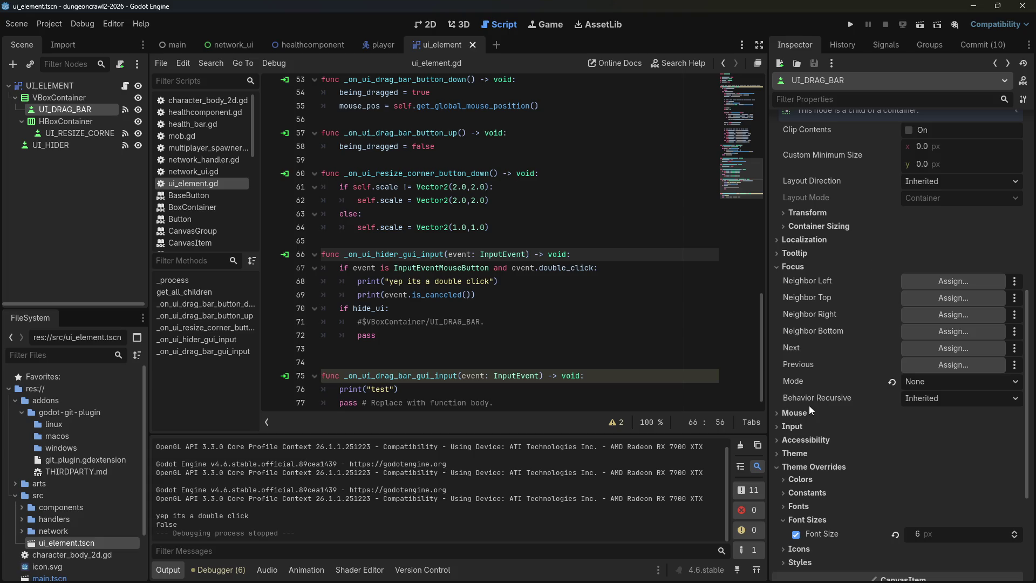
Run the game again and double-click the drag bar to retest detection.
click(94, 24)
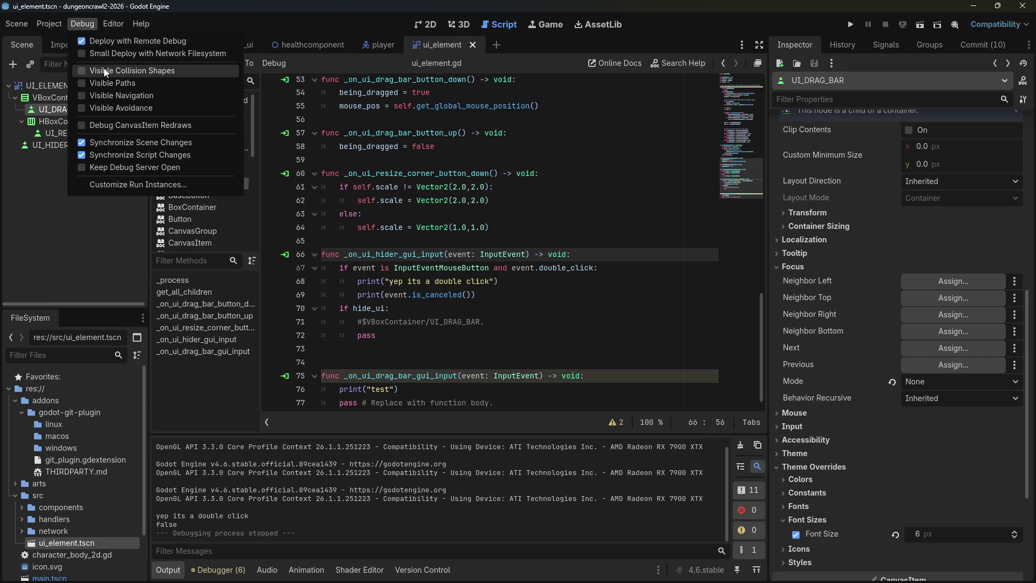
click(768, 15)
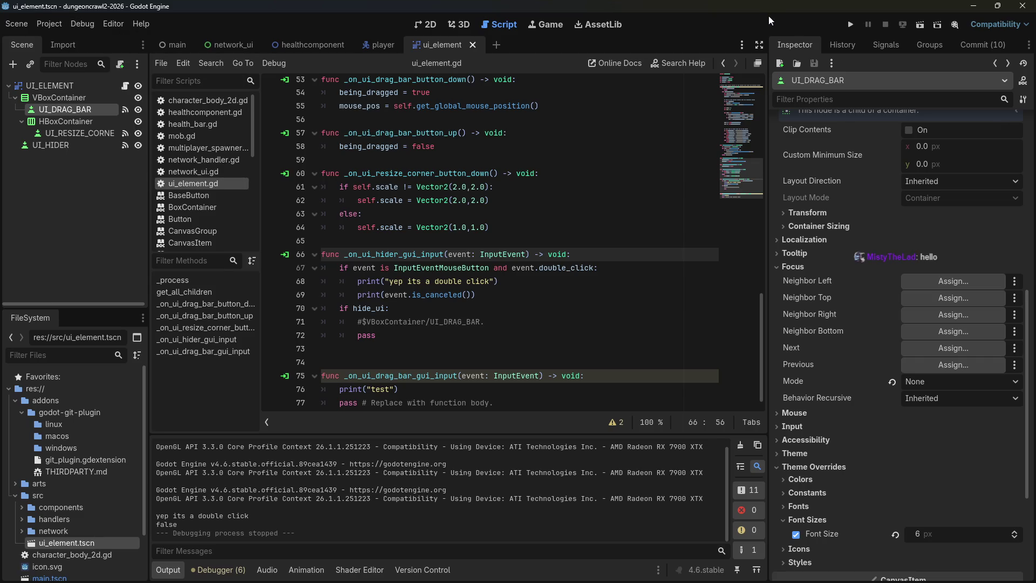
click(851, 25)
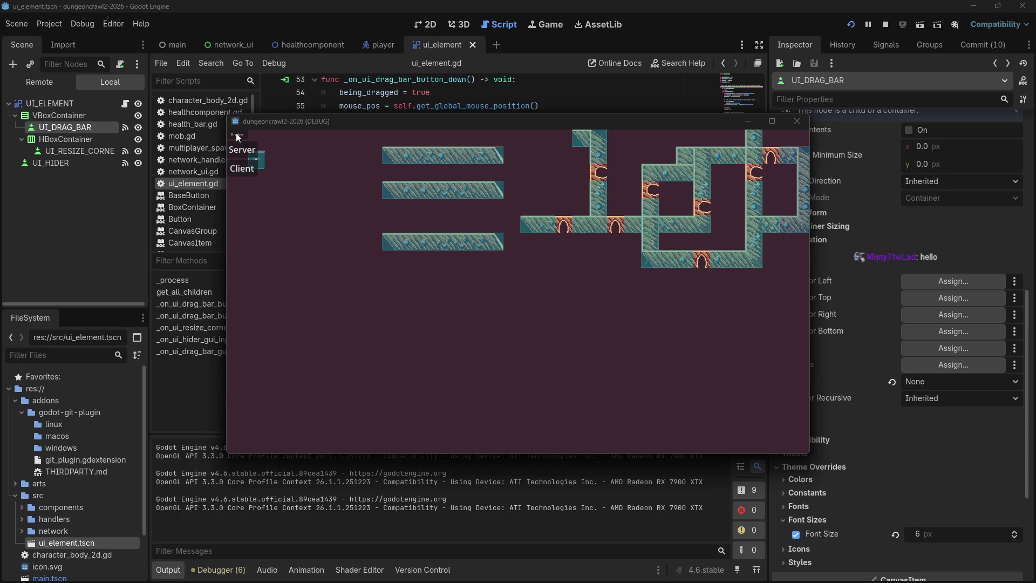
double_click(236, 136)
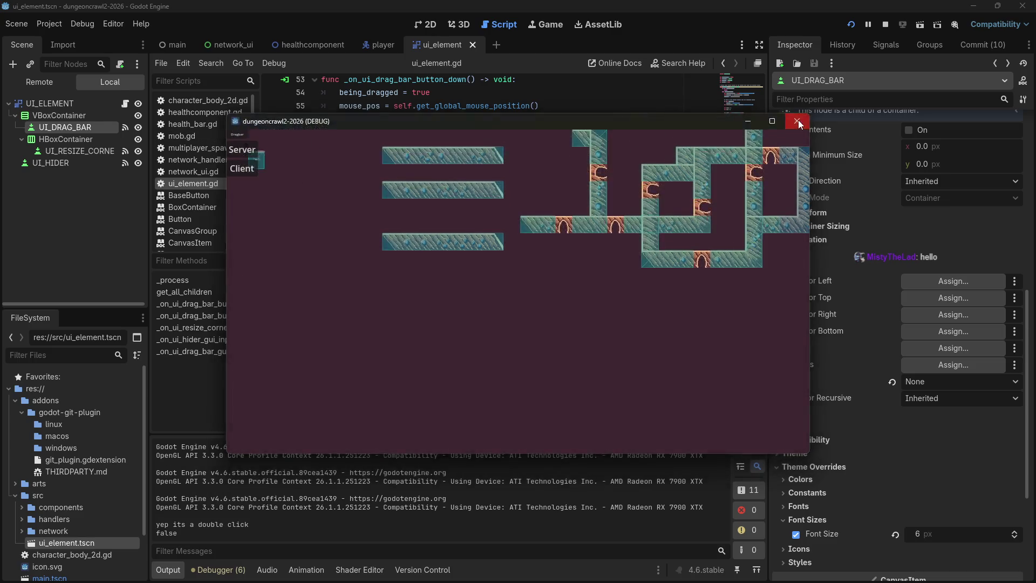
click(797, 121)
In the Debug menu, turn off Visible Collision Shapes and turn on Debug CanvasItem Redraws.
click(82, 24)
click(119, 71)
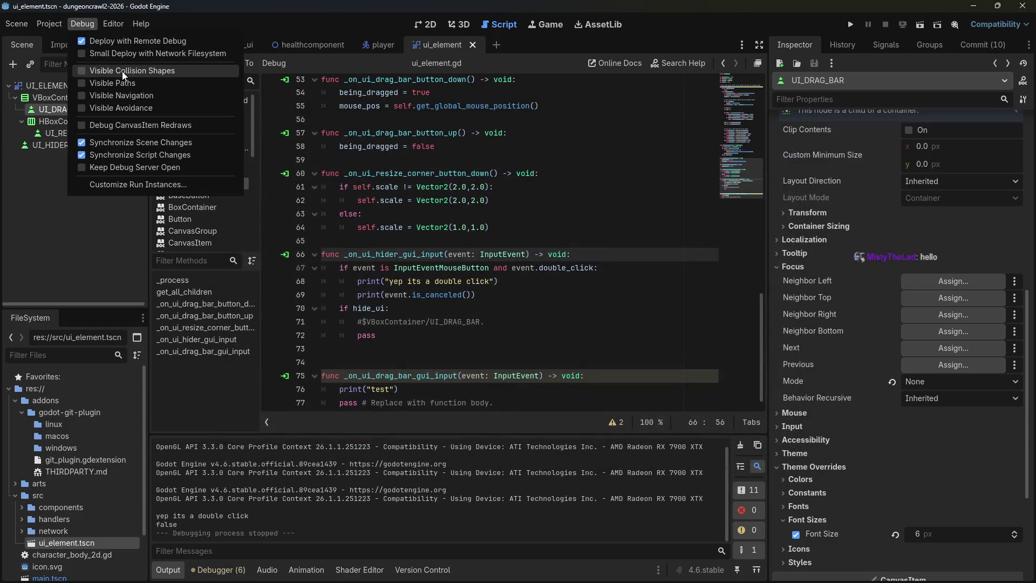
click(128, 125)
click(851, 27)
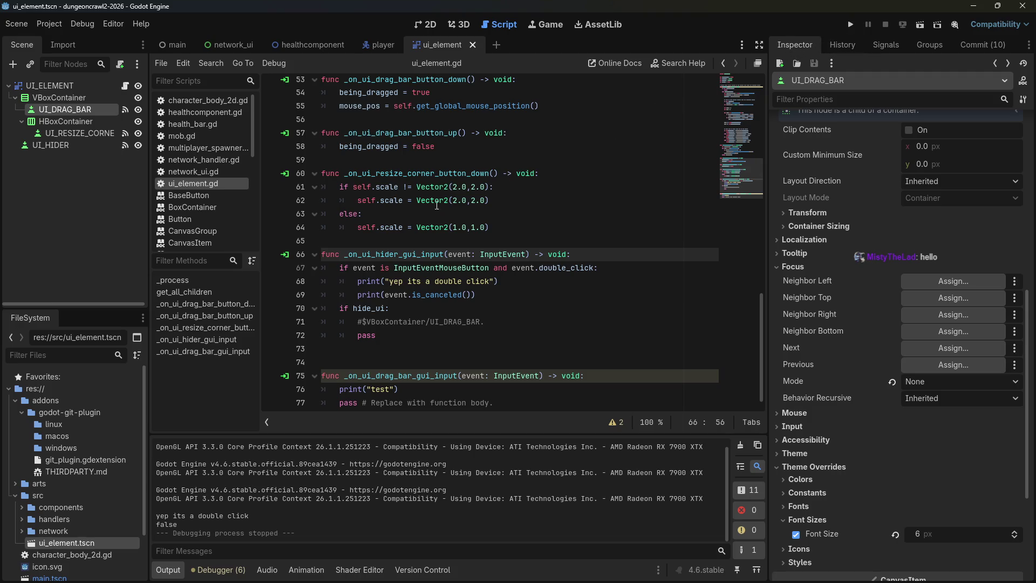
Run the game, double-click the in-game panel twice, then close the game window.
click(847, 25)
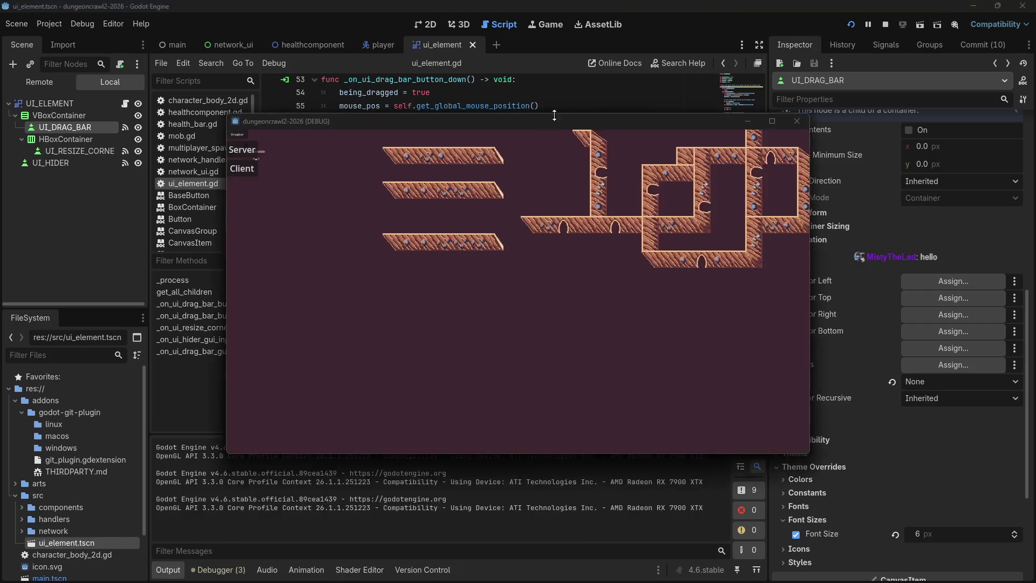
double_click(243, 135)
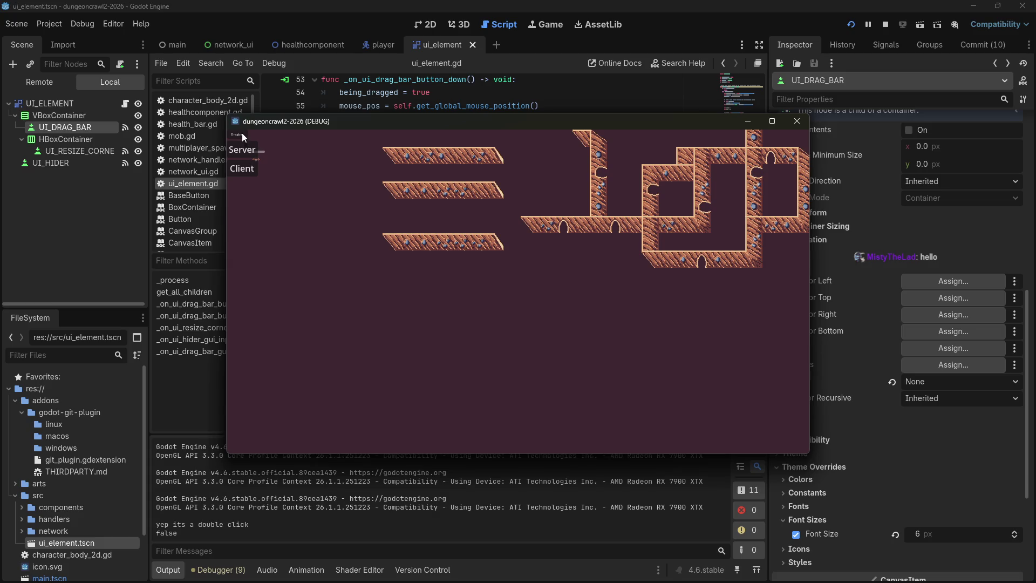
double_click(242, 133)
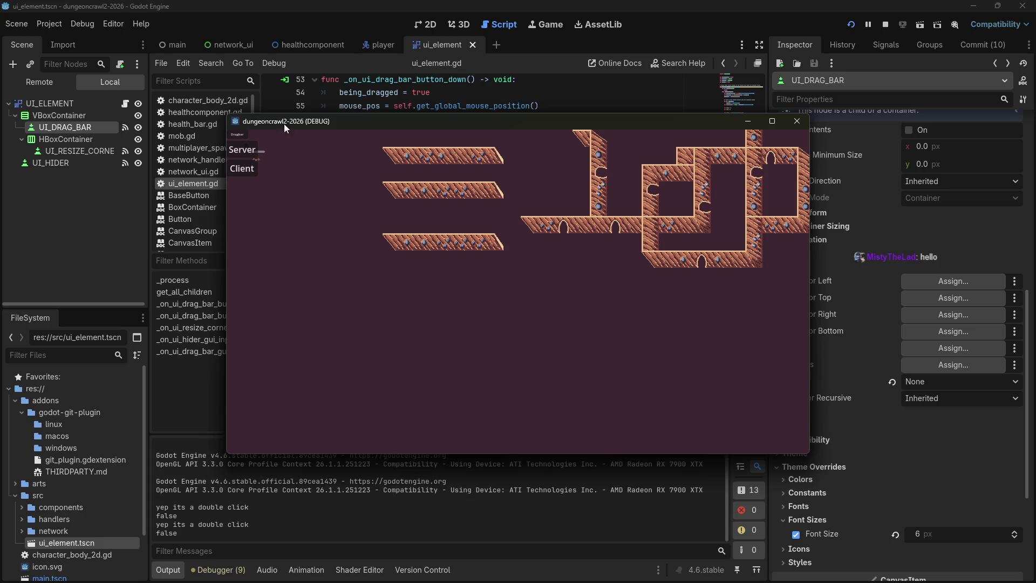
click(796, 122)
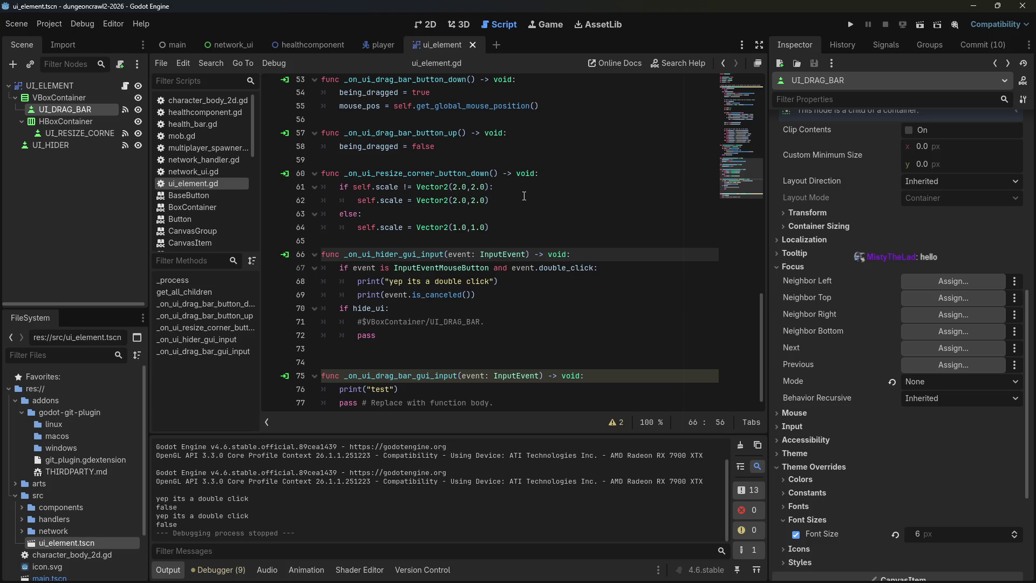
Hide UI_HIDER and connect VBoxContainer's gui_input signal to a new handler.
click(76, 146)
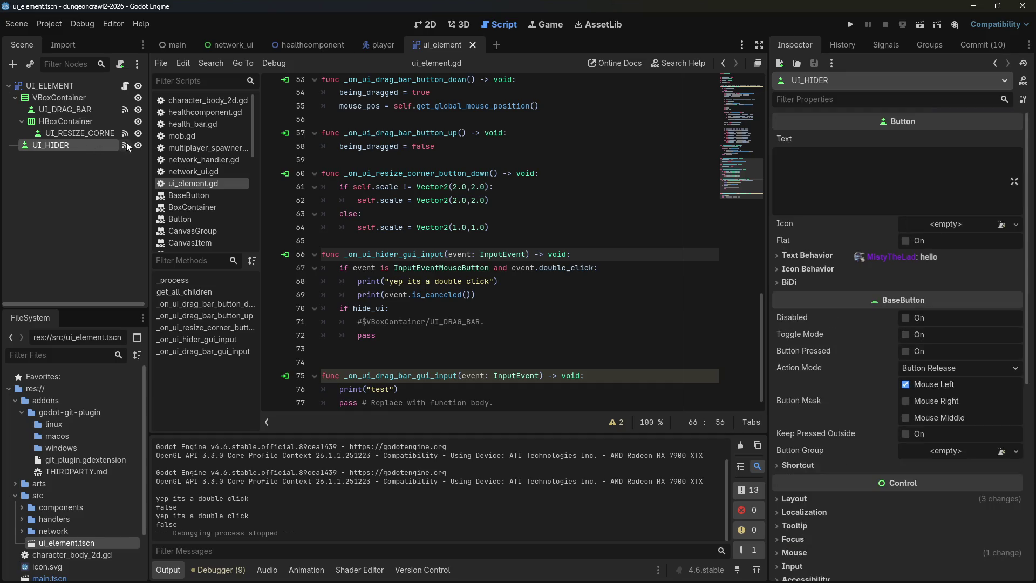
click(139, 146)
click(66, 99)
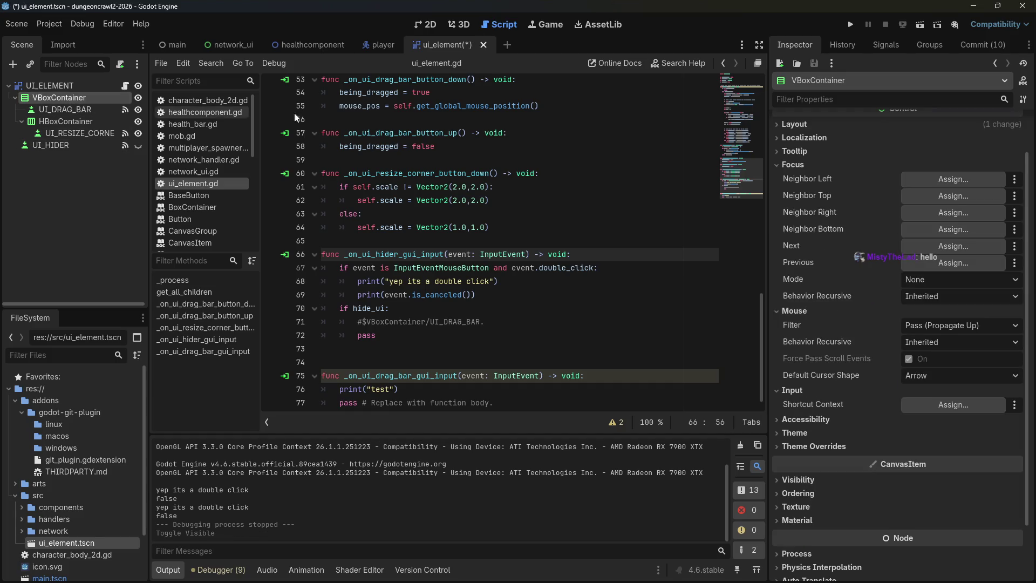
click(889, 45)
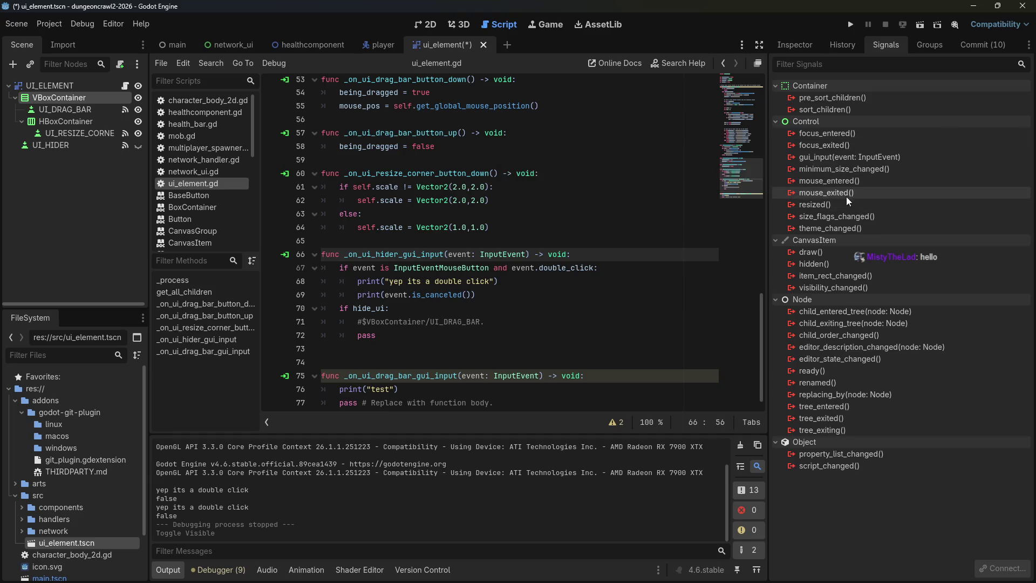
right_click(842, 156)
click(863, 161)
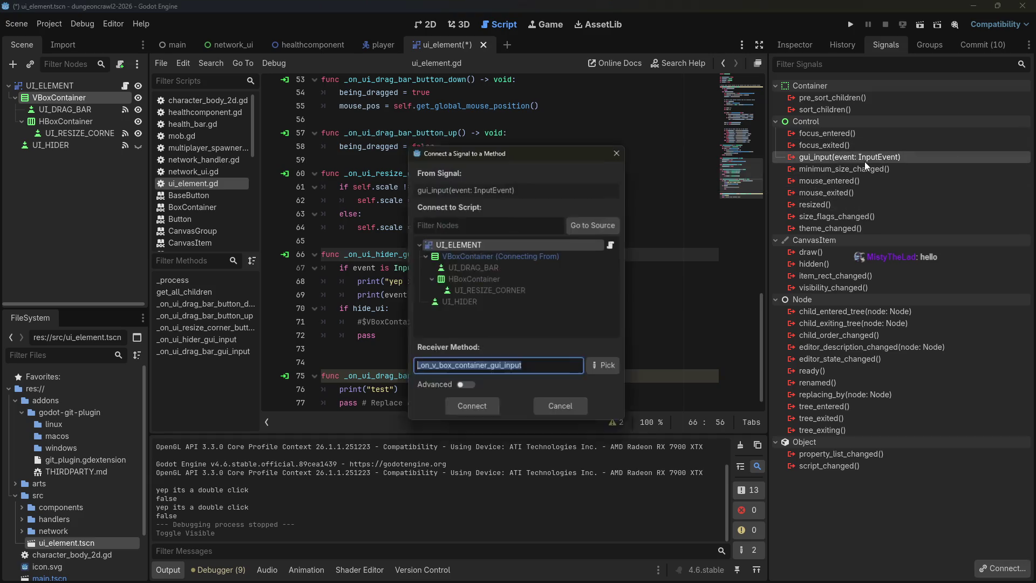
click(484, 413)
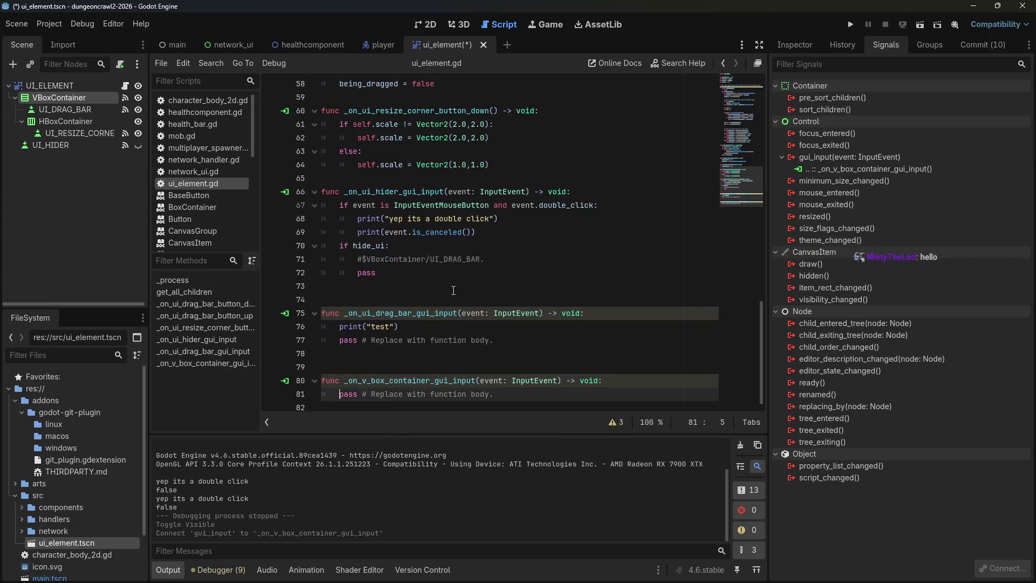
Copy the print("test") line into the new _on_v_box_container_gui_input method.
click(459, 328)
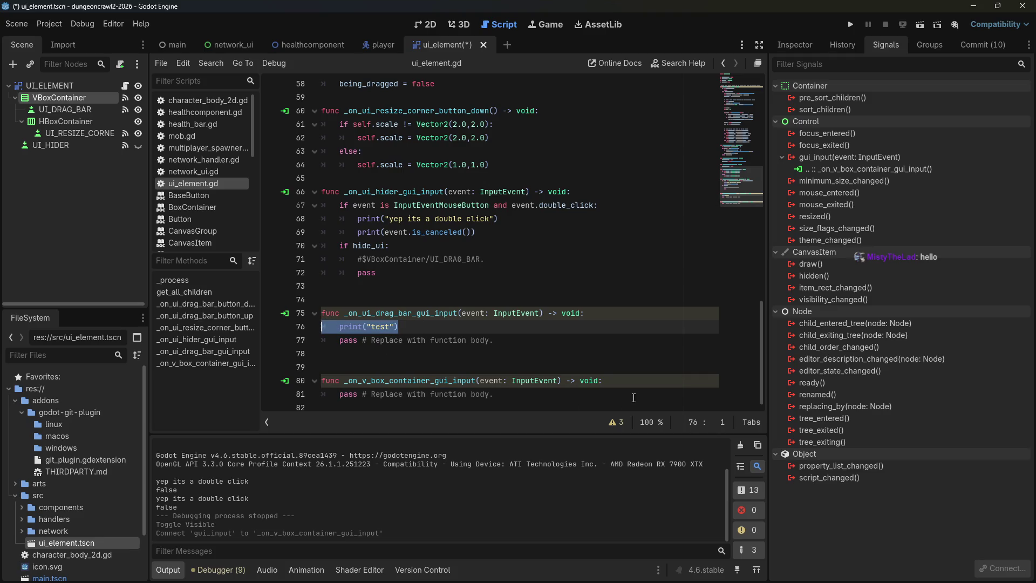
click(653, 393)
click(659, 380)
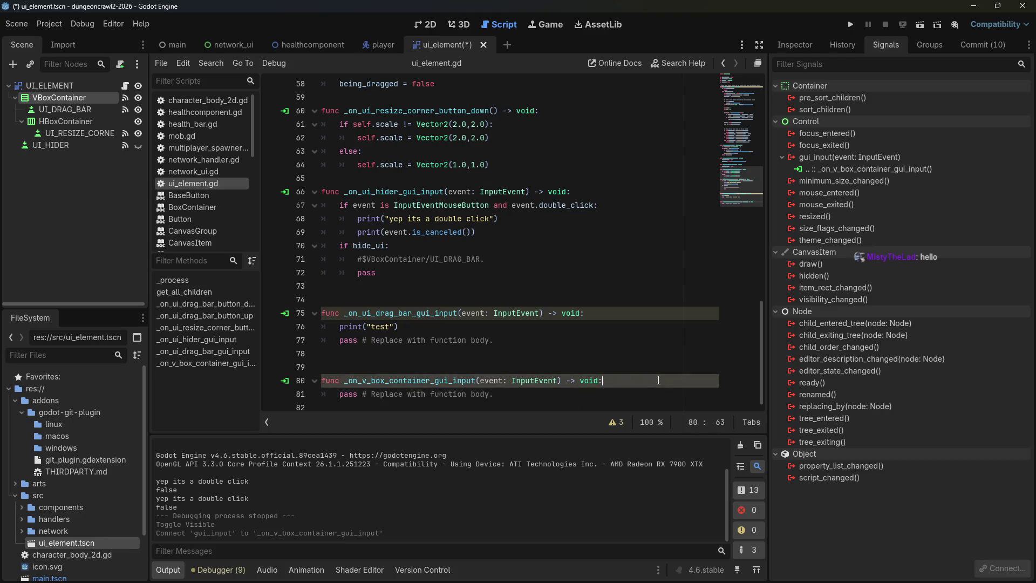
key(Return)
text(print("test"))
Remove the extra indent on line 81 and save the script.
click(358, 394)
key(BackSpace)
key(ctrl+s)
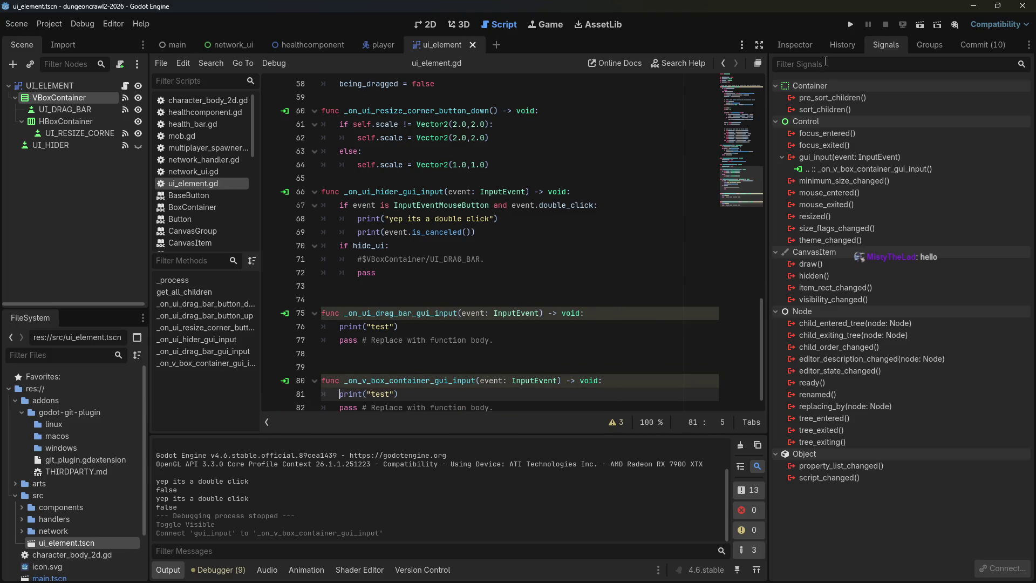
Run the game, drag the Dragbar panel to mid-window and click Server while 'test' logs.
click(853, 27)
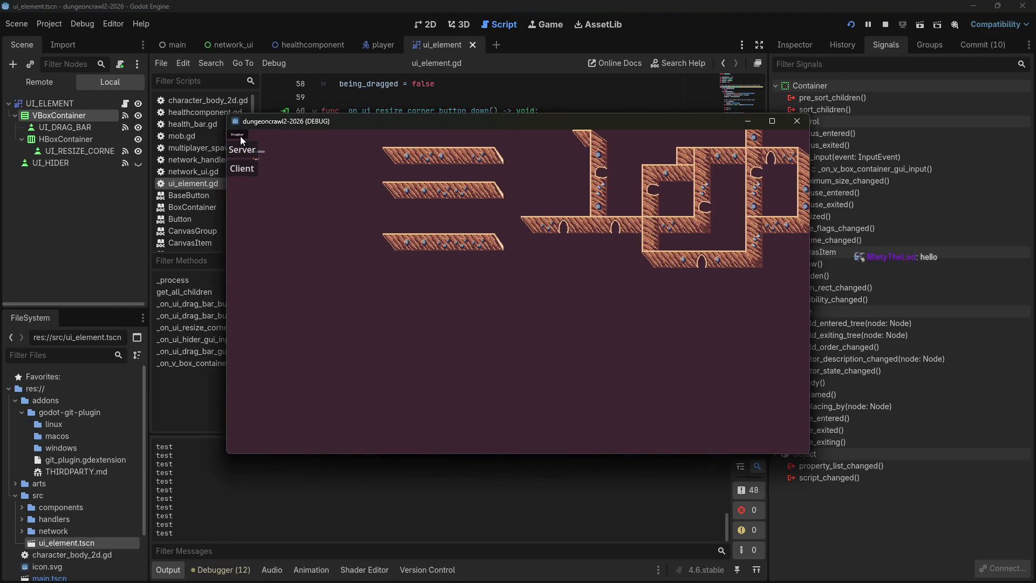
mouse_move(241, 135)
mouse_down()
mouse_move(255, 175)
mouse_move(338, 227)
mouse_move(324, 226)
mouse_up()
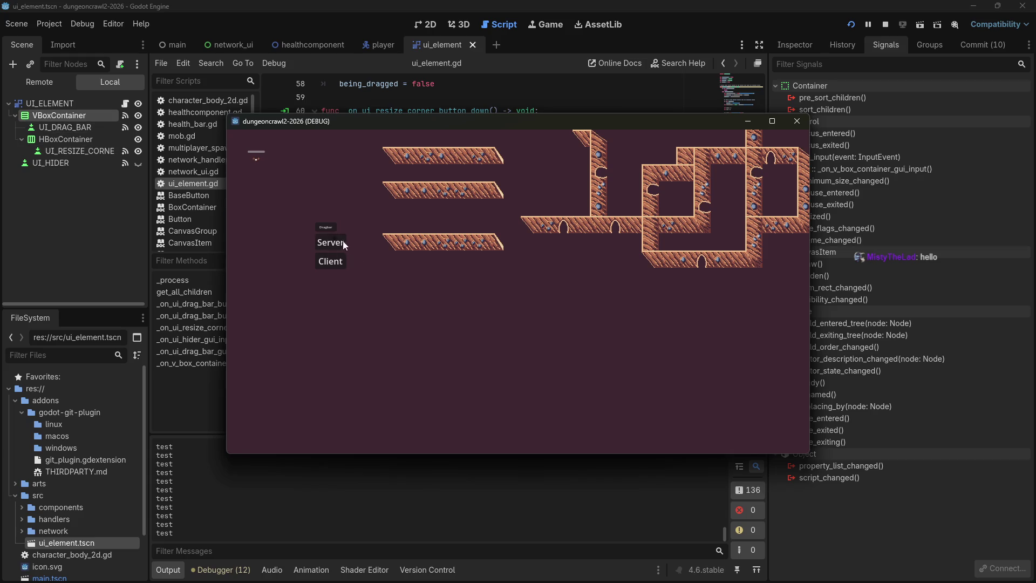
mouse_move(332, 229)
mouse_down()
mouse_move(348, 213)
mouse_move(345, 284)
mouse_move(385, 268)
mouse_up()
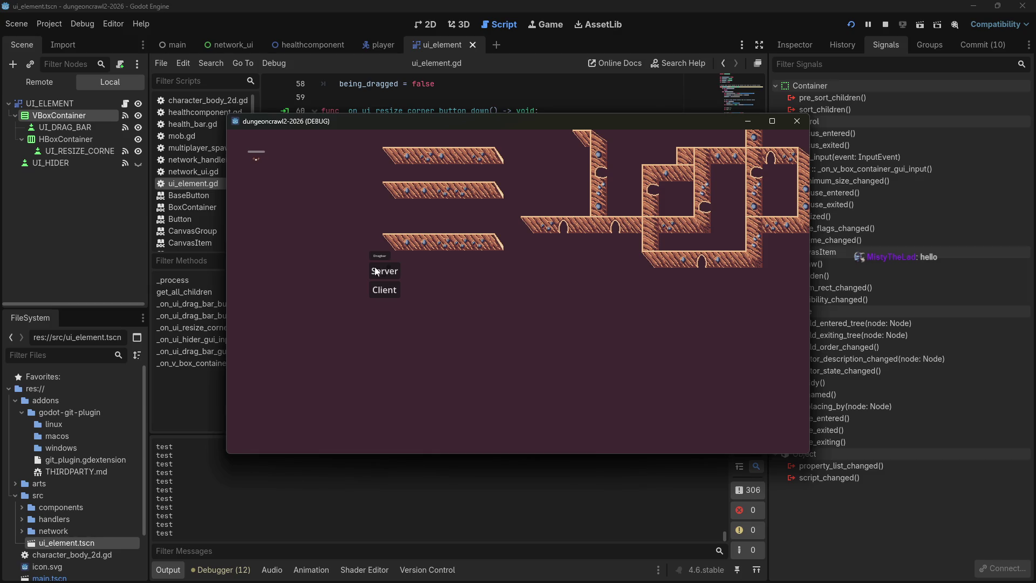
click(380, 269)
scroll(387, 267, up, 1)
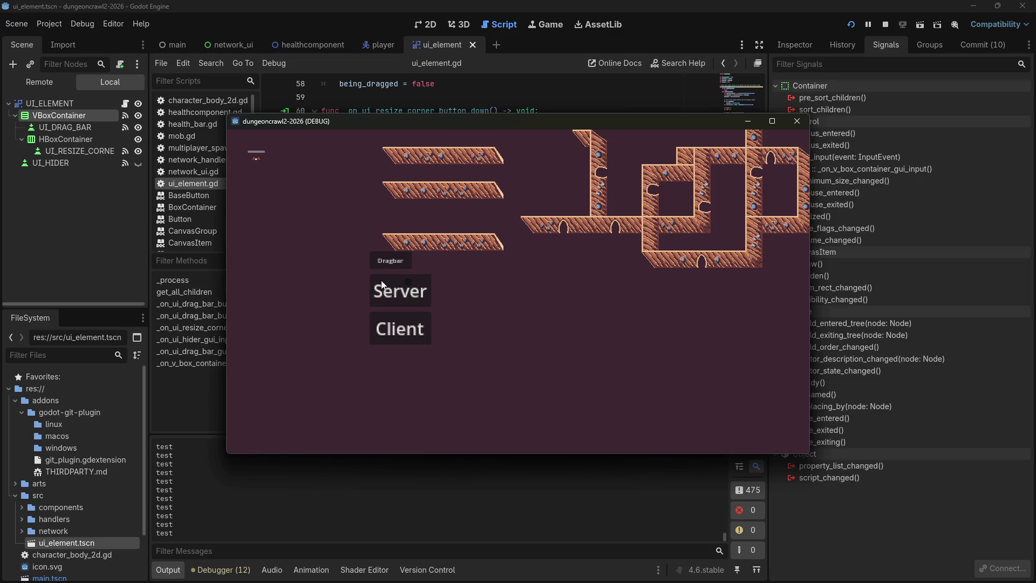
click(67, 151)
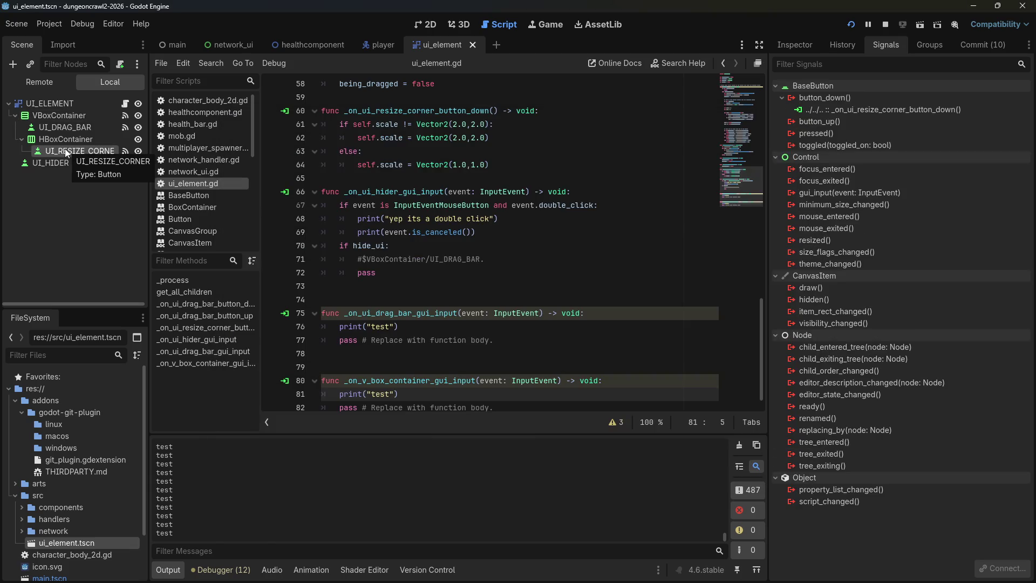
Compare the signal connections of VBoxContainer and UI_HIDER, then view the scene in the 2D workspace.
click(55, 112)
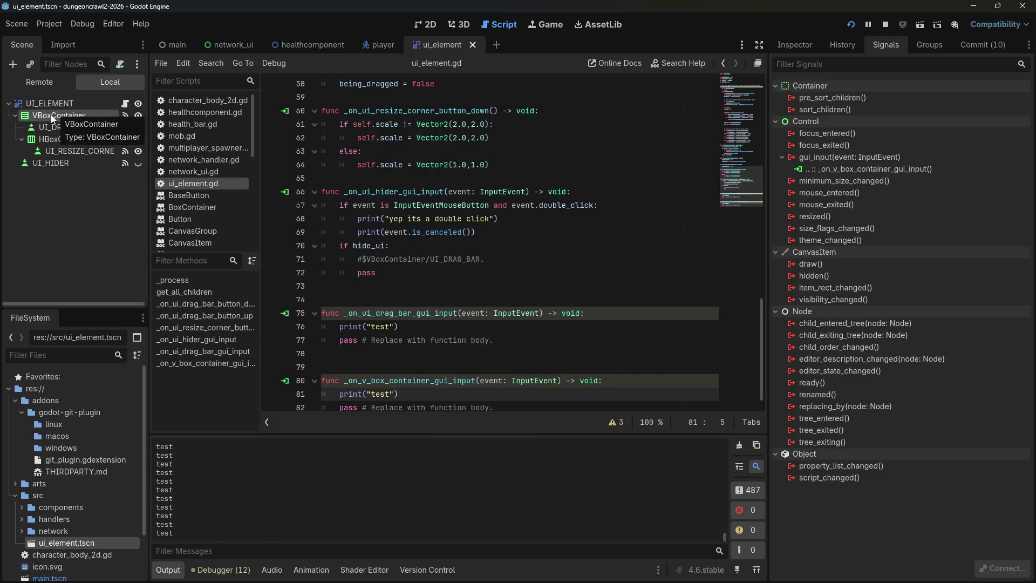
click(62, 167)
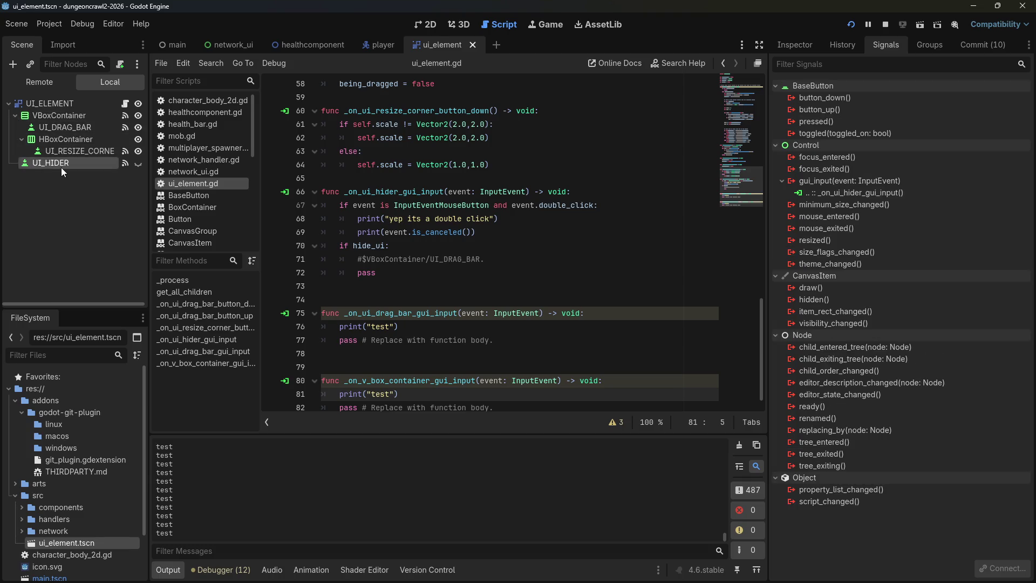
click(60, 116)
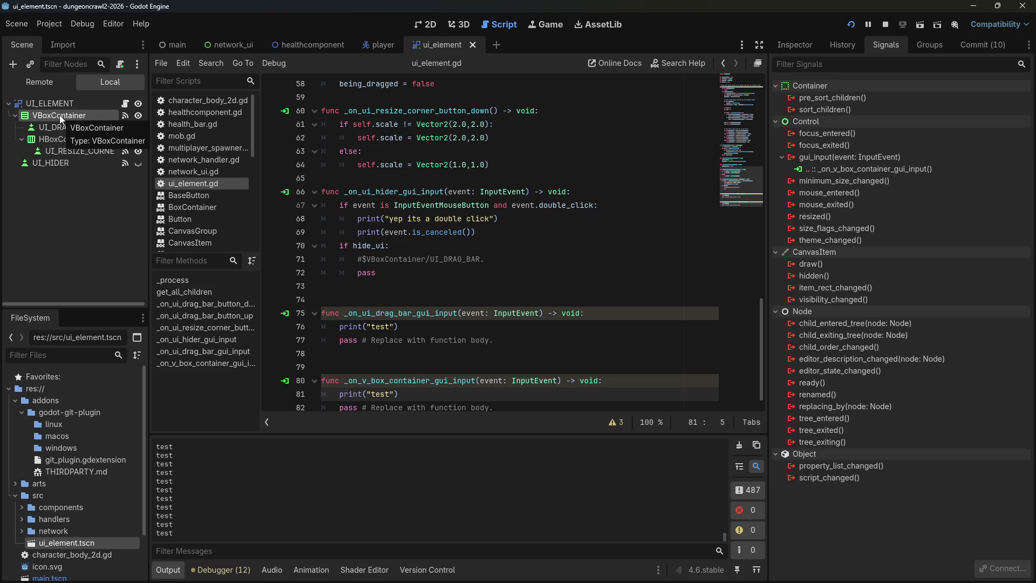
click(45, 163)
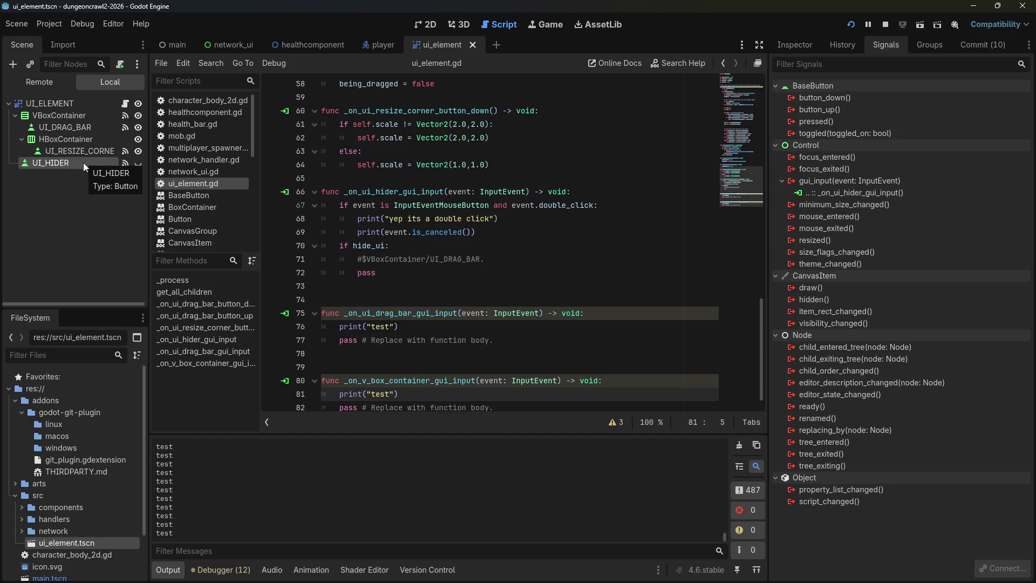
click(82, 116)
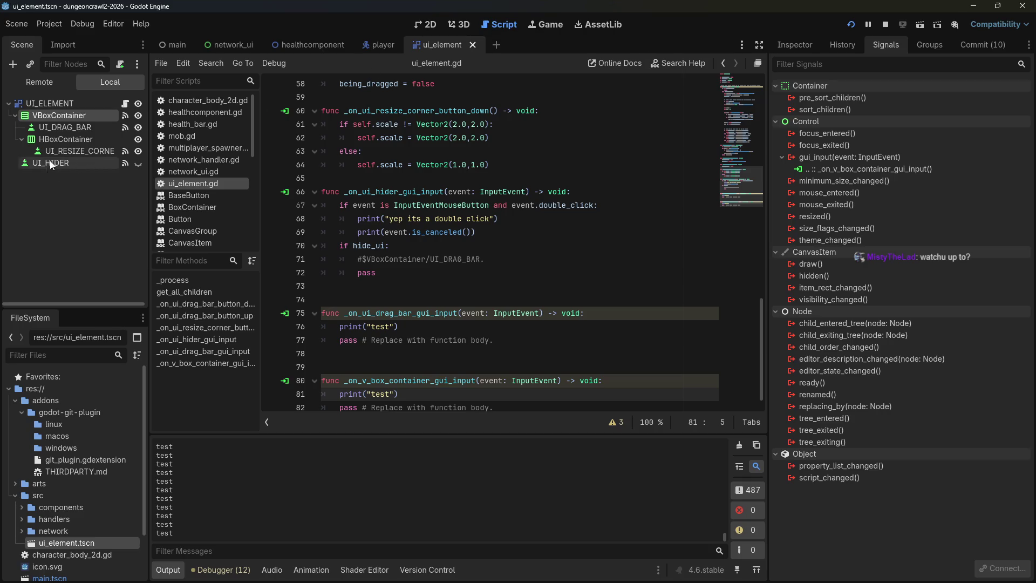
click(430, 27)
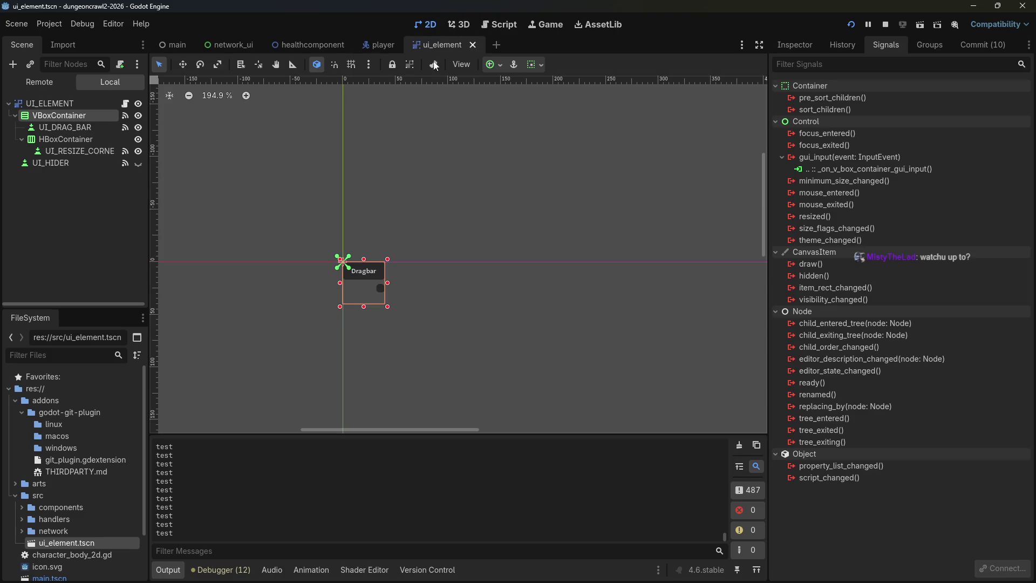
click(57, 164)
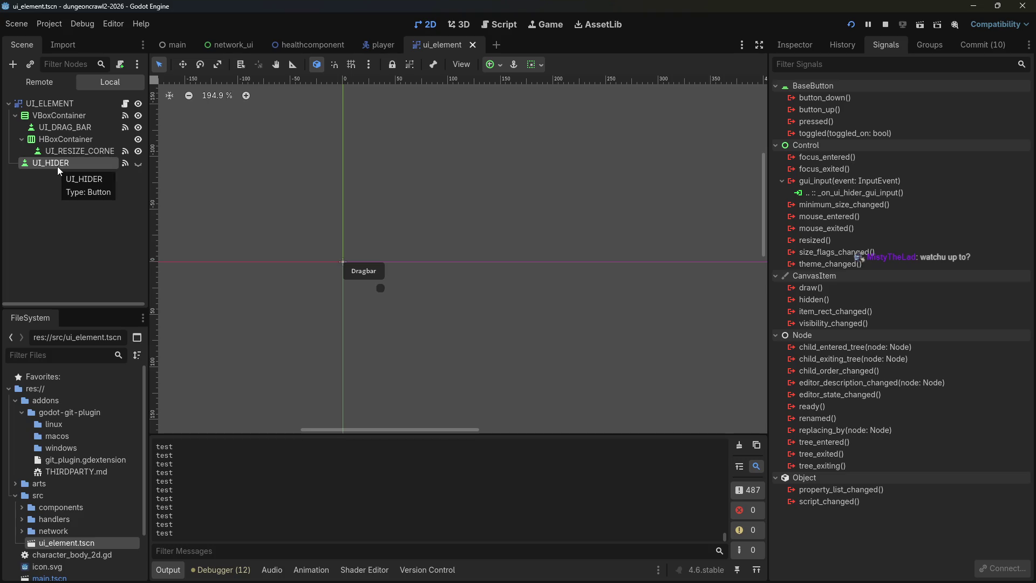
click(63, 117)
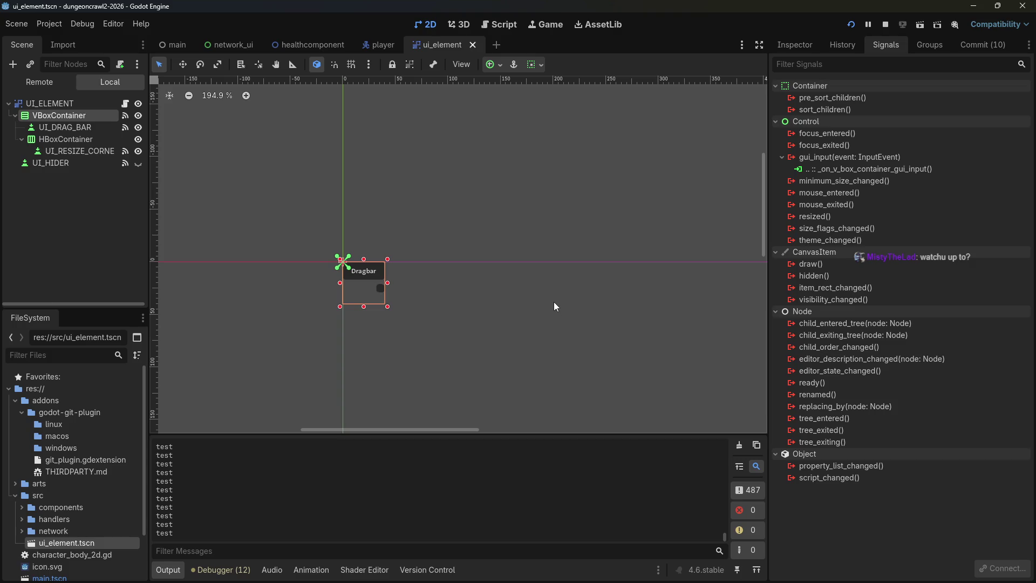
click(60, 162)
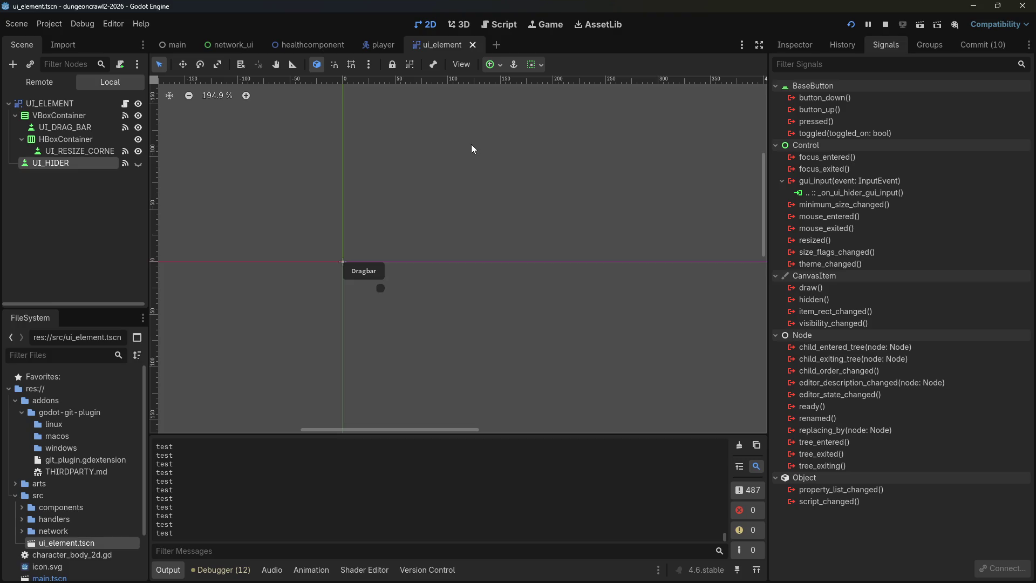
right_click(86, 164)
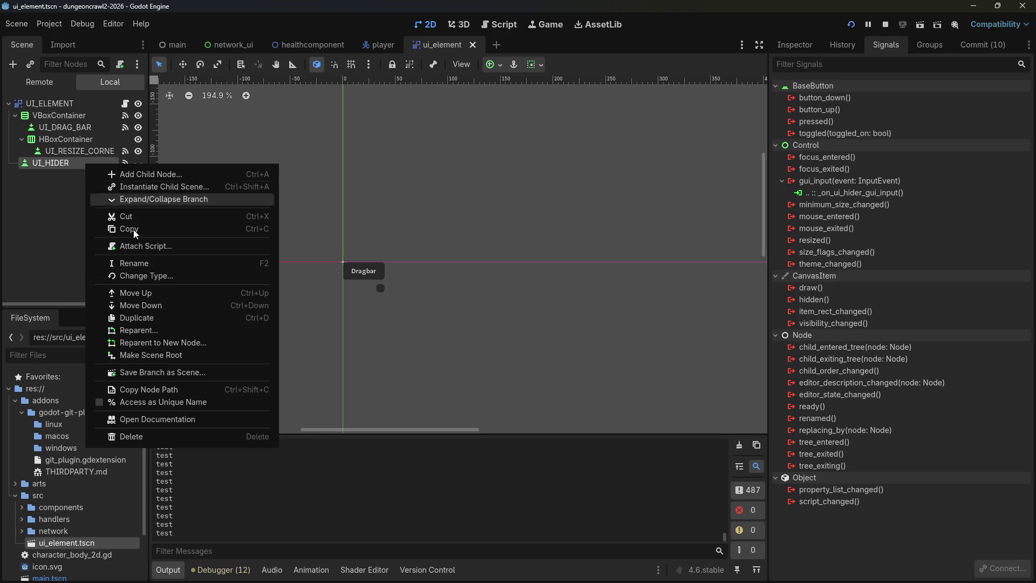
Disconnect UI_HIDER's gui_input handler and delete the UI_HIDER node.
right_click(843, 192)
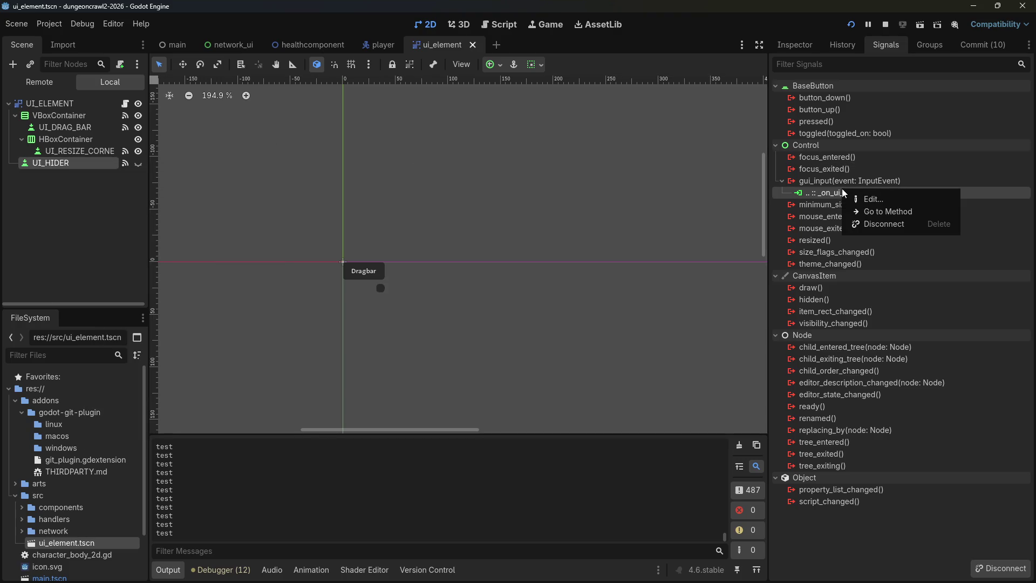
click(891, 225)
right_click(84, 168)
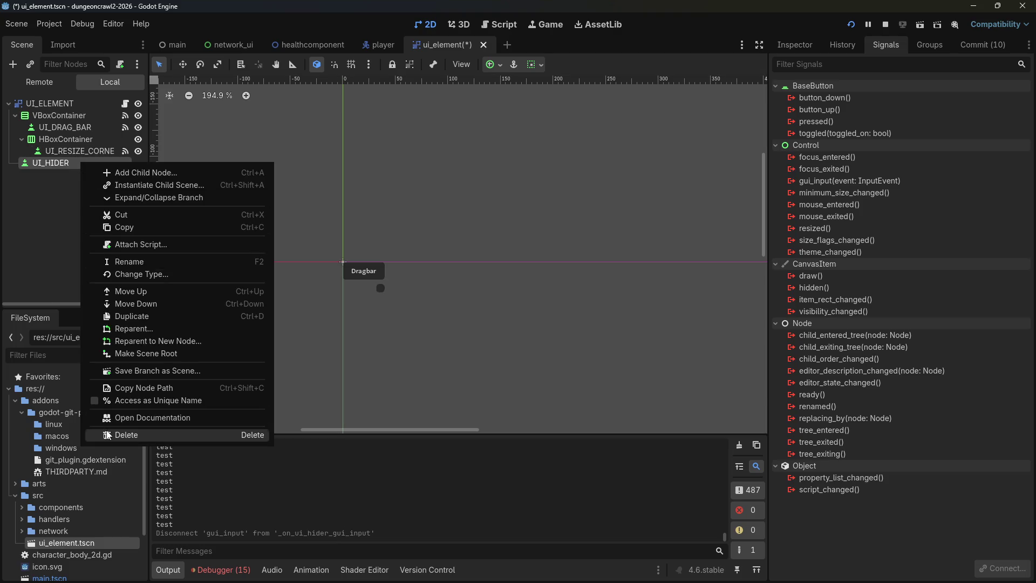
click(108, 435)
click(498, 301)
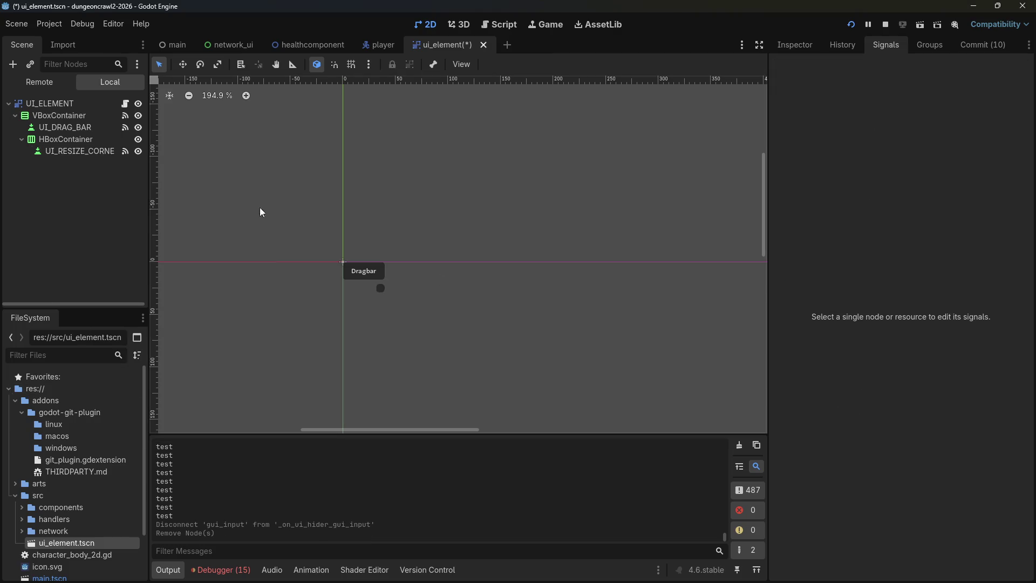
Move the double-click block into _on_v_box_container_gui_input, replacing its print line.
click(59, 115)
click(828, 169)
double_click(828, 169)
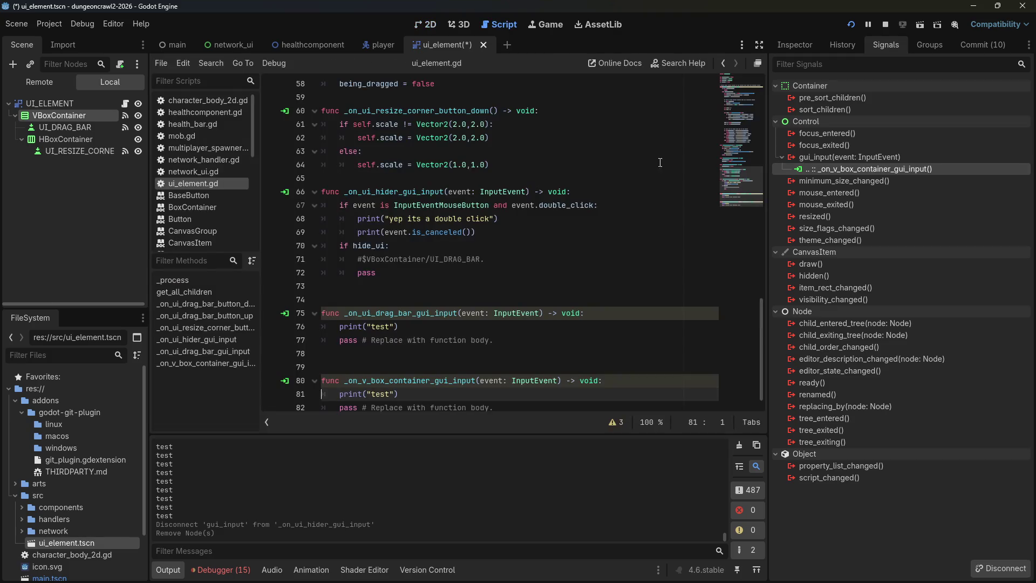
mouse_move(410, 260)
mouse_down()
mouse_move(346, 246)
mouse_move(322, 192)
mouse_up()
key(ctrl+c)
key(BackSpace)
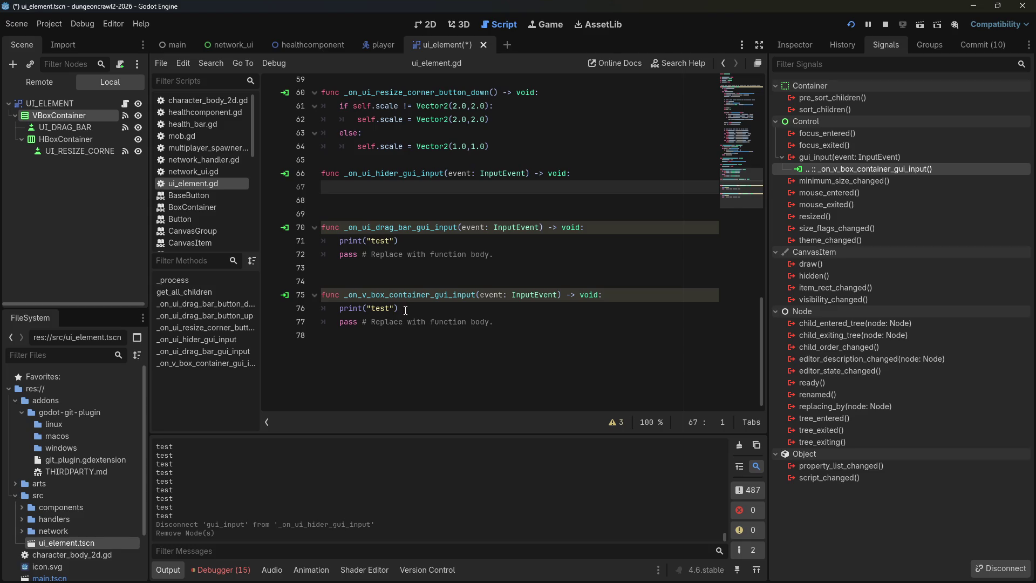
drag(405, 311, 322, 241)
scroll(432, 306, up, 2)
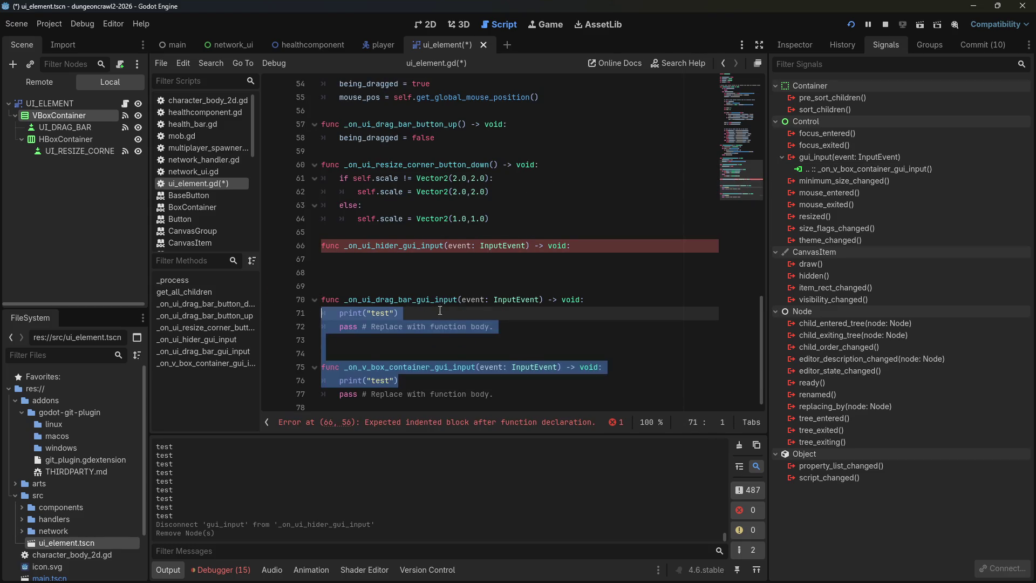
drag(399, 381, 287, 383)
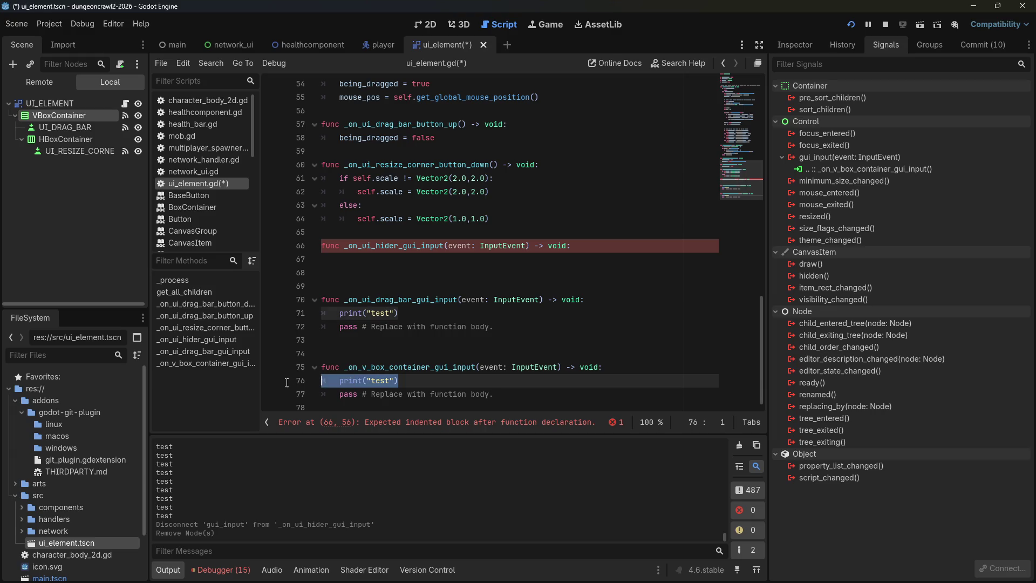
key(ctrl+v)
Delete the unused hider and drag-bar handler functions from ui_element.gd.
mouse_move(499, 282)
mouse_down()
mouse_move(378, 281)
mouse_move(303, 200)
mouse_move(291, 249)
mouse_up()
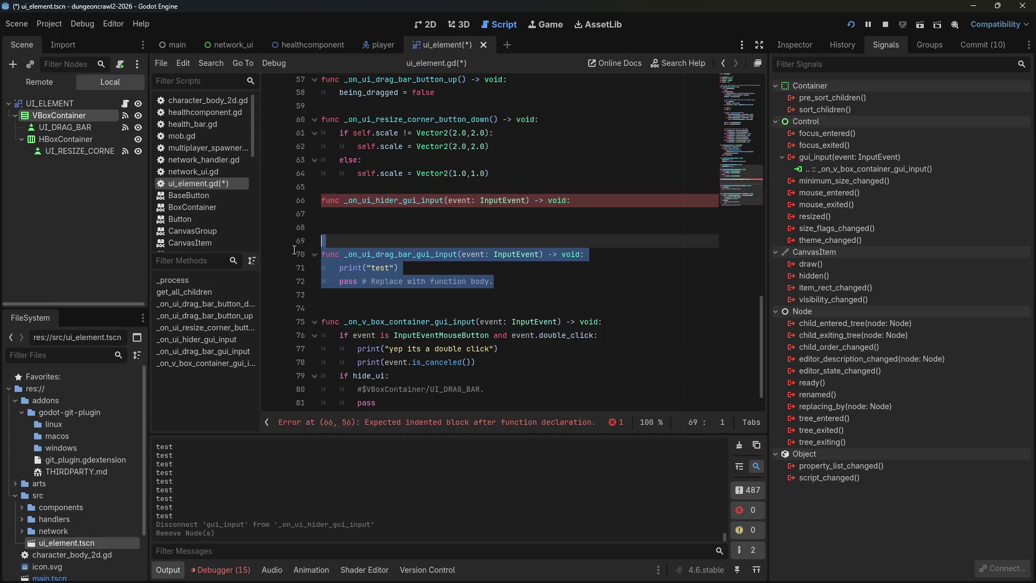
click(366, 250)
drag(521, 277, 322, 187)
key(BackSpace)
Disconnect UI_DRAG_BAR's gui_input signal, remove extra blank lines and save the script.
click(68, 128)
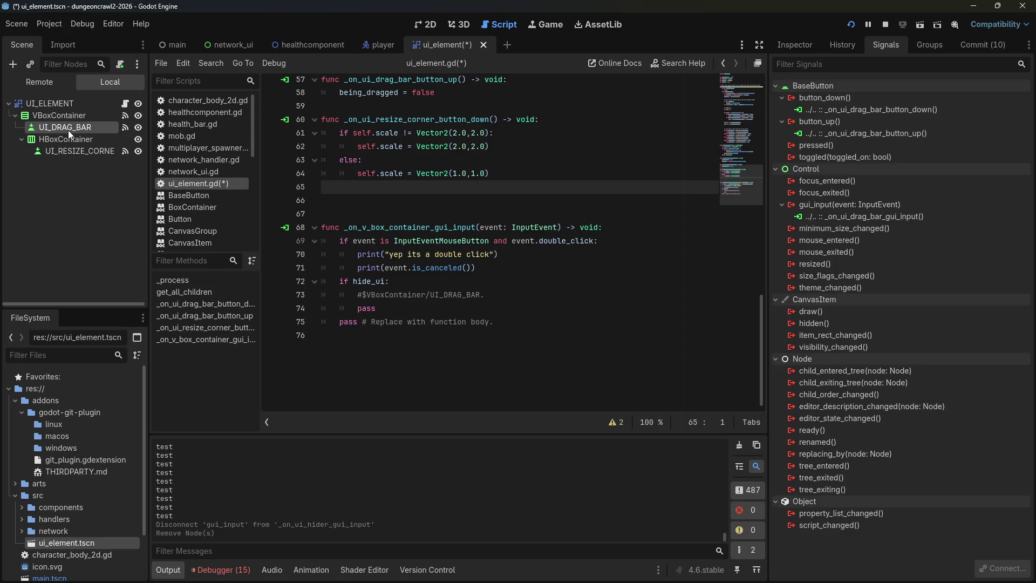
right_click(823, 217)
click(851, 253)
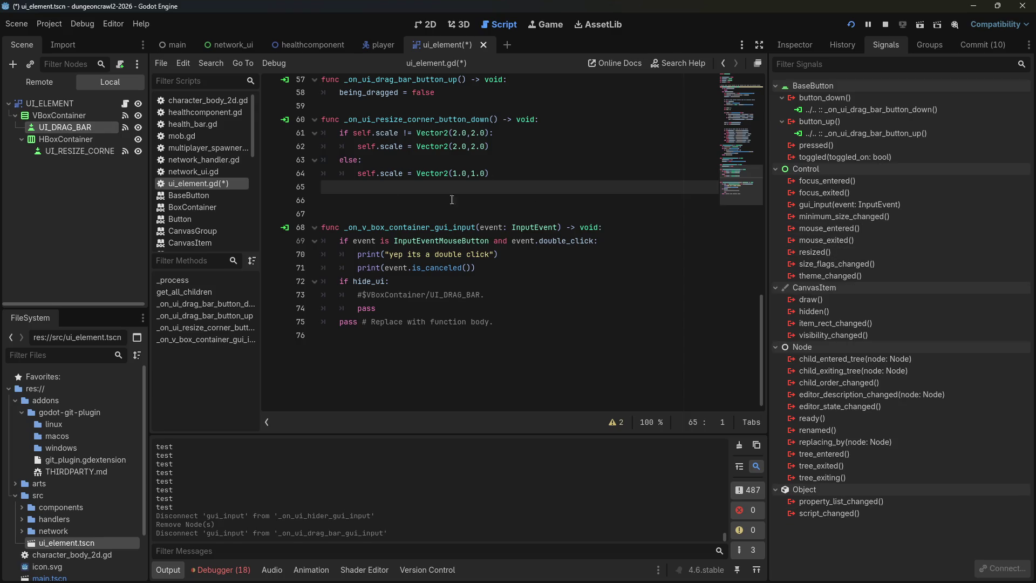
click(469, 269)
click(420, 294)
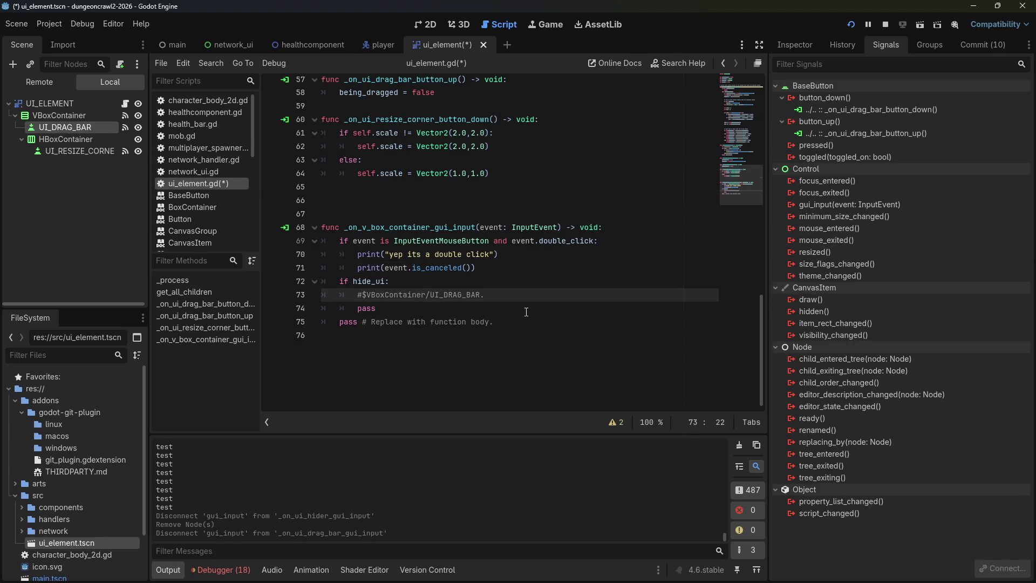
key(Up)
key(Up)
key(Up)
key(BackSpace)
key(BackSpace)
key(ctrl+s)
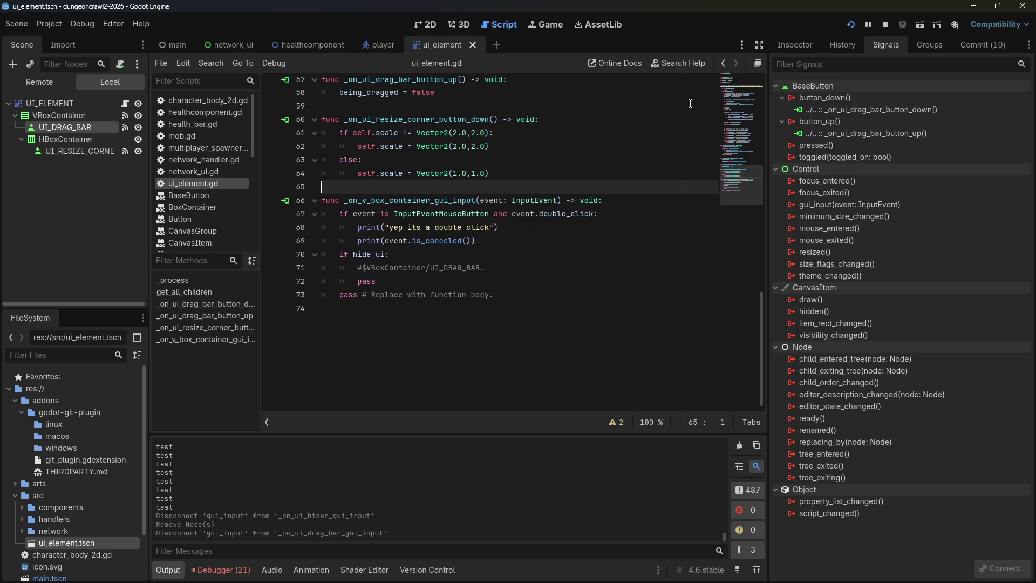
click(851, 25)
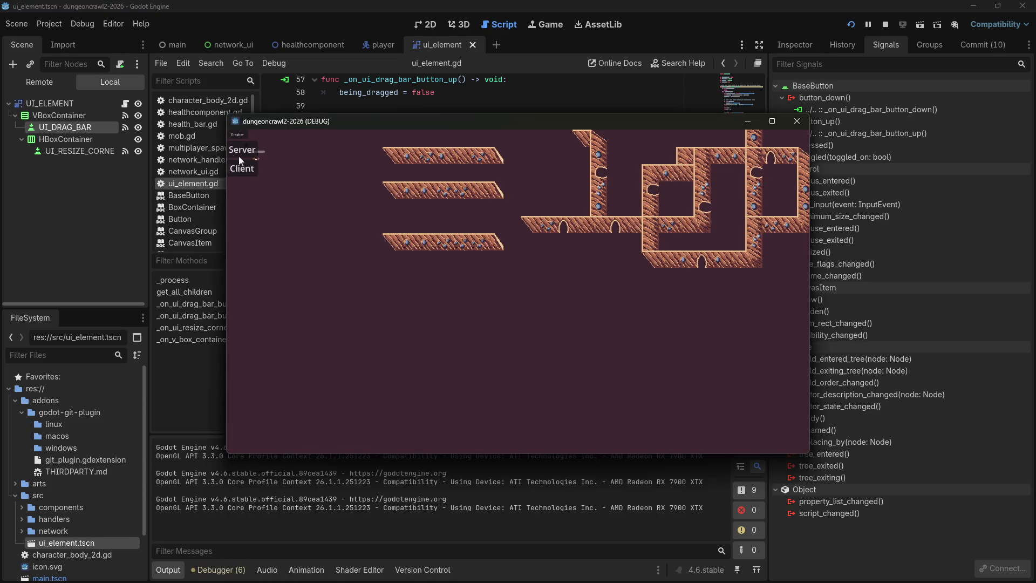
Drag the Server/Client panel to mid-window and double-click it repeatedly, watching 'yep its a double click' log.
mouse_move(238, 135)
mouse_down()
mouse_move(415, 236)
mouse_move(421, 326)
mouse_move(435, 338)
mouse_move(529, 292)
mouse_up()
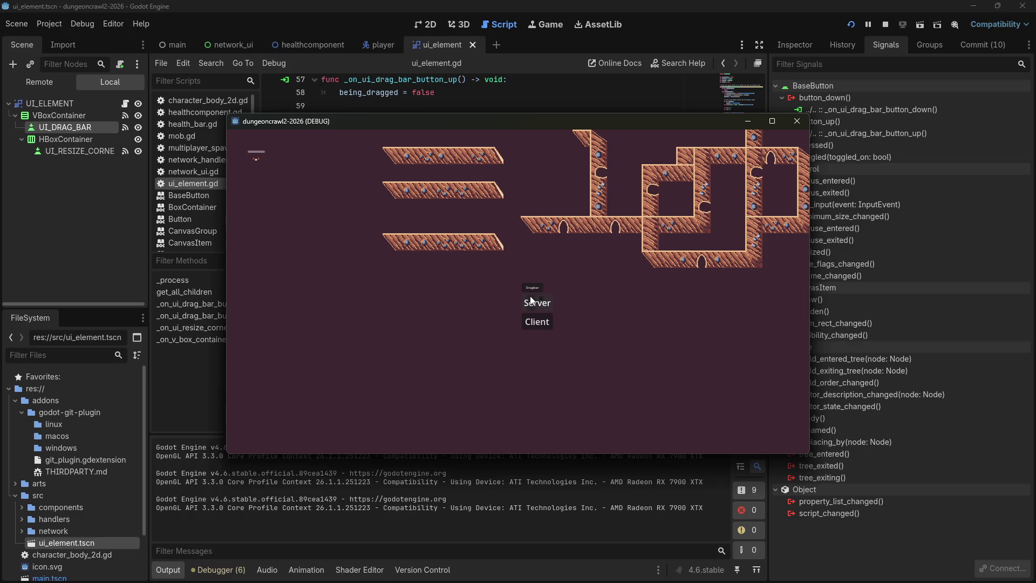
double_click(535, 302)
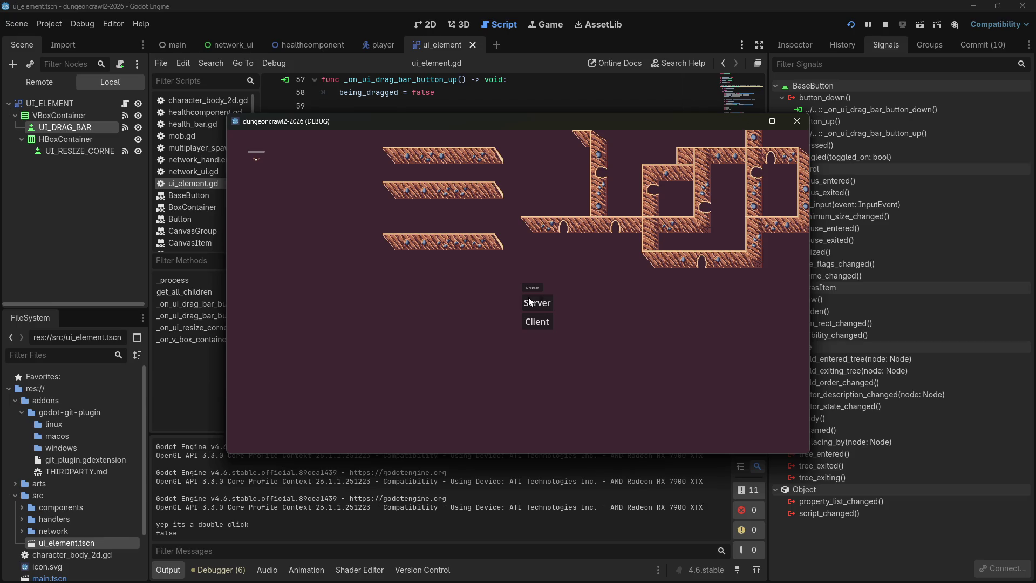
double_click(529, 299)
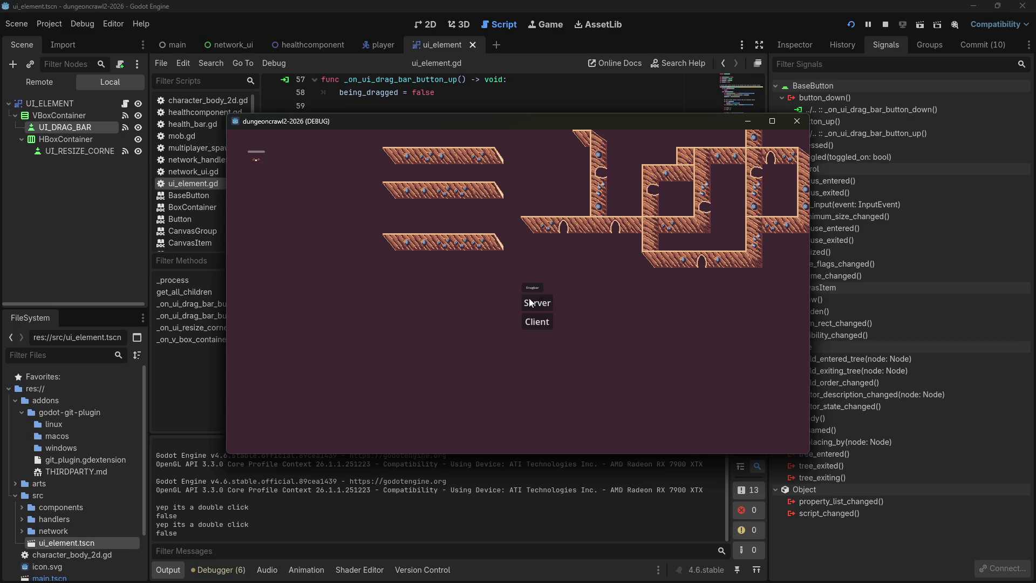
double_click(529, 299)
double_click(530, 299)
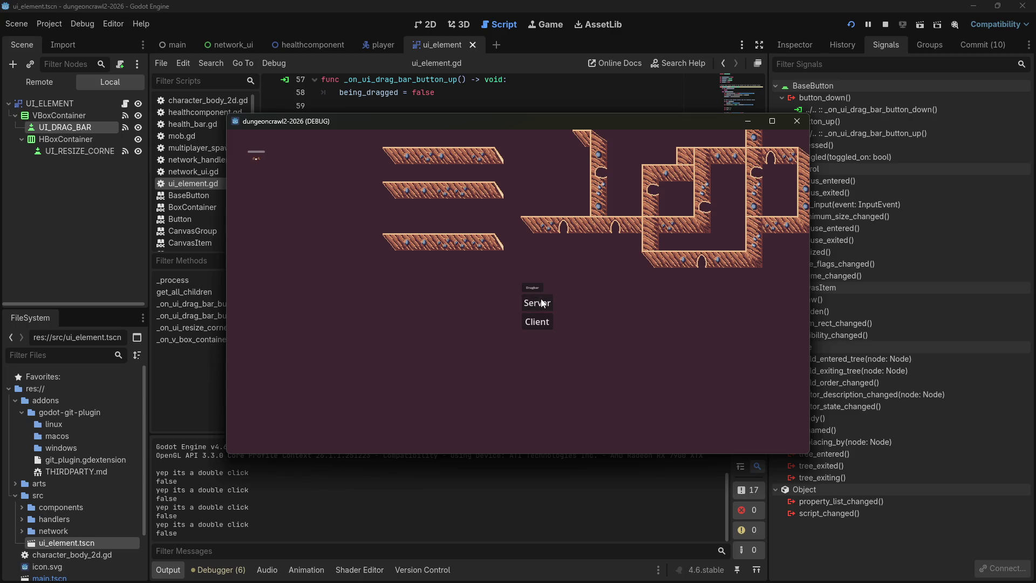
double_click(533, 297)
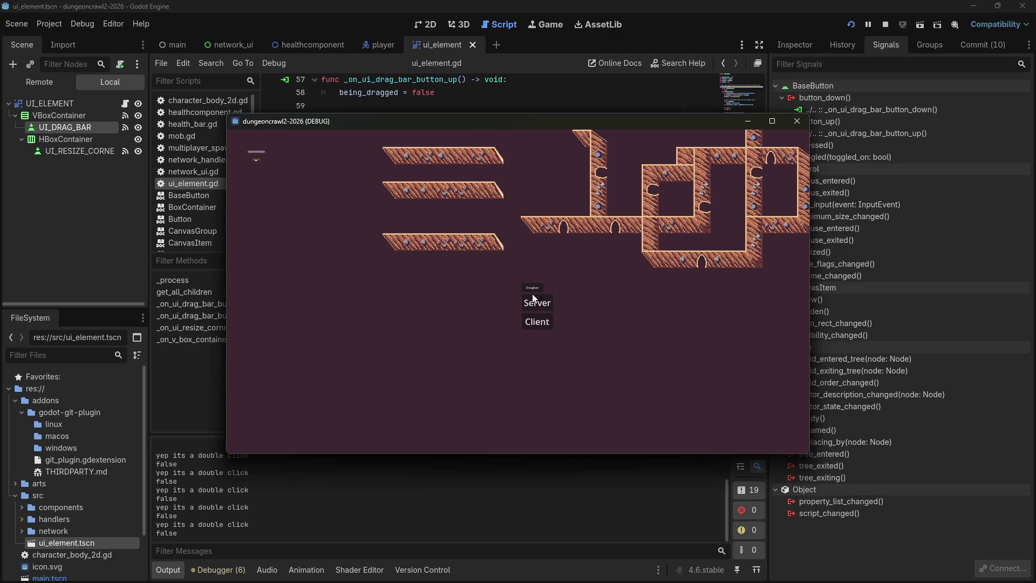
double_click(532, 294)
double_click(532, 294)
click(34, 114)
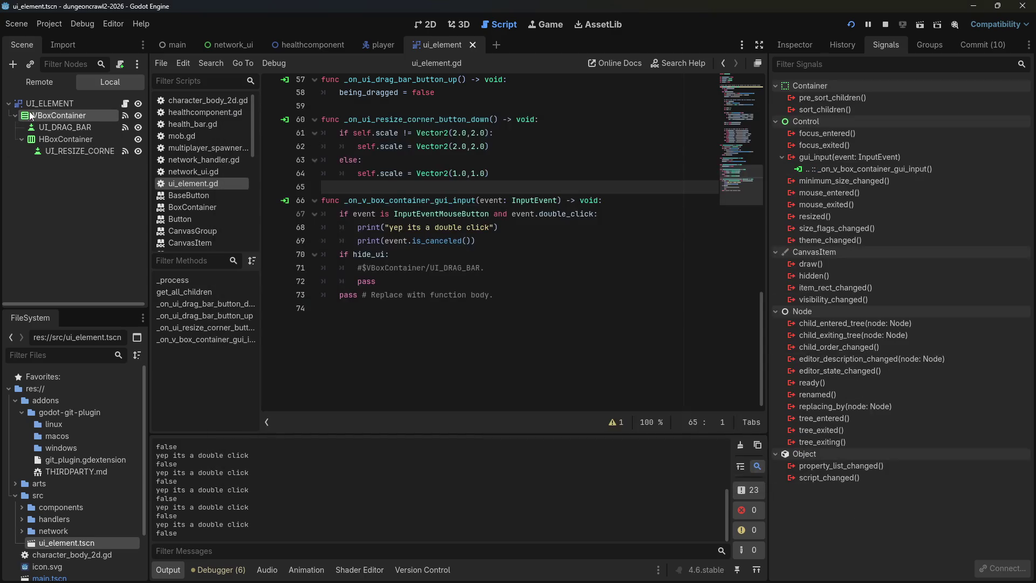
Confirm the VBoxContainer's mouse filter stays Pass (Propagate Up).
click(795, 49)
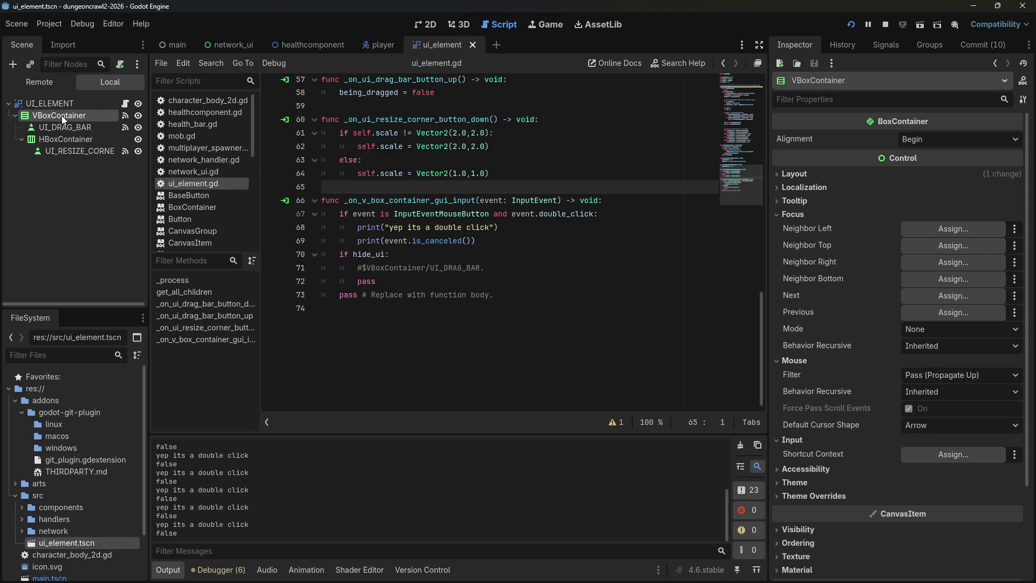
click(951, 376)
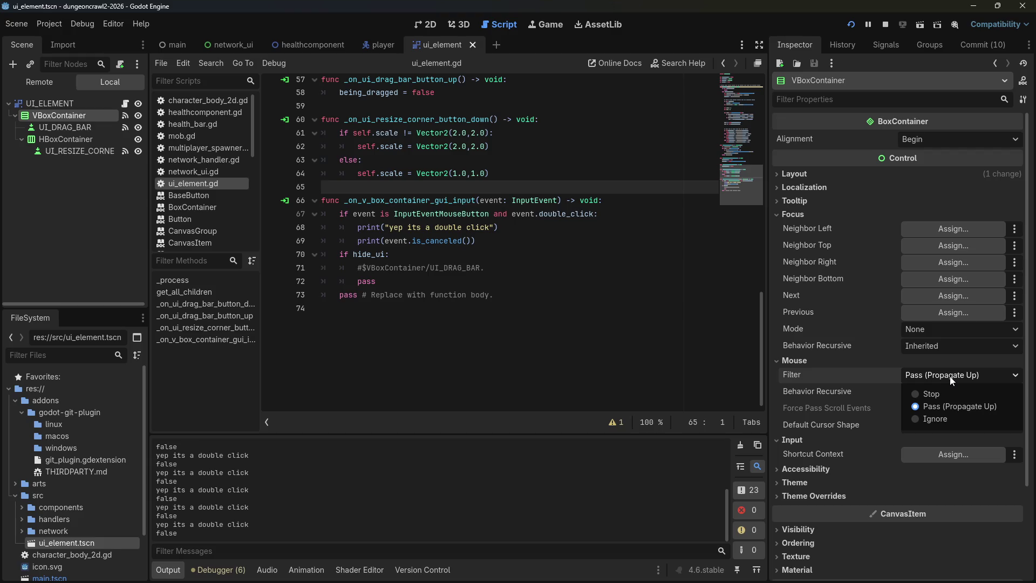
click(951, 378)
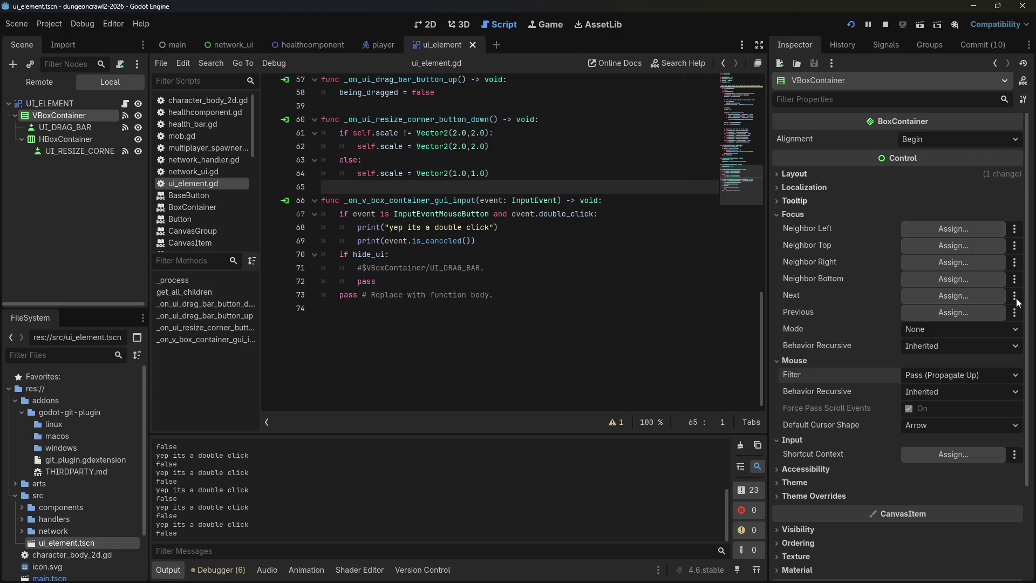
Run the game with F5, drag the Server/Client panel mid-window, then stop it.
key(F5)
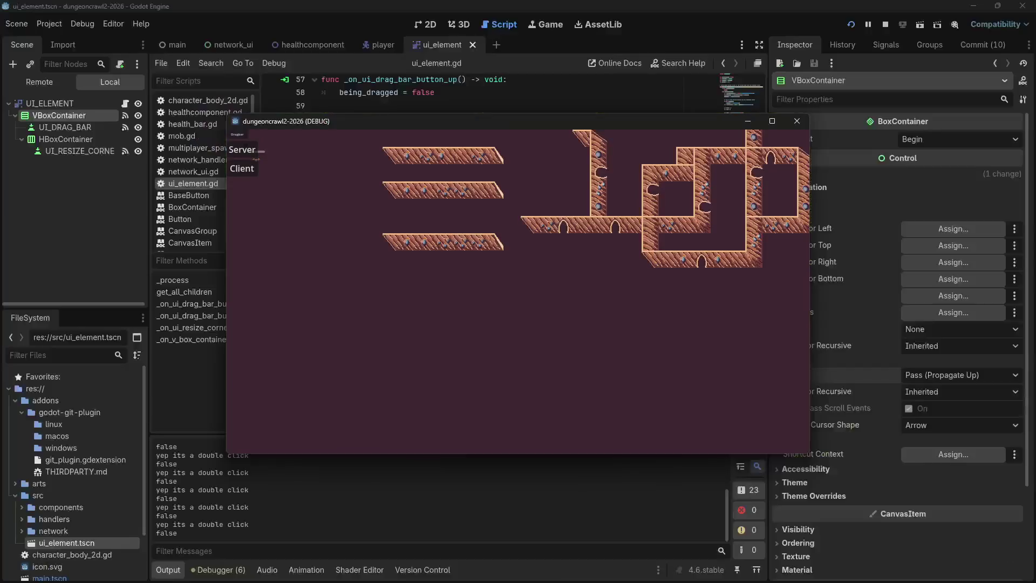
mouse_move(240, 135)
mouse_down()
mouse_move(462, 297)
mouse_move(449, 283)
mouse_up()
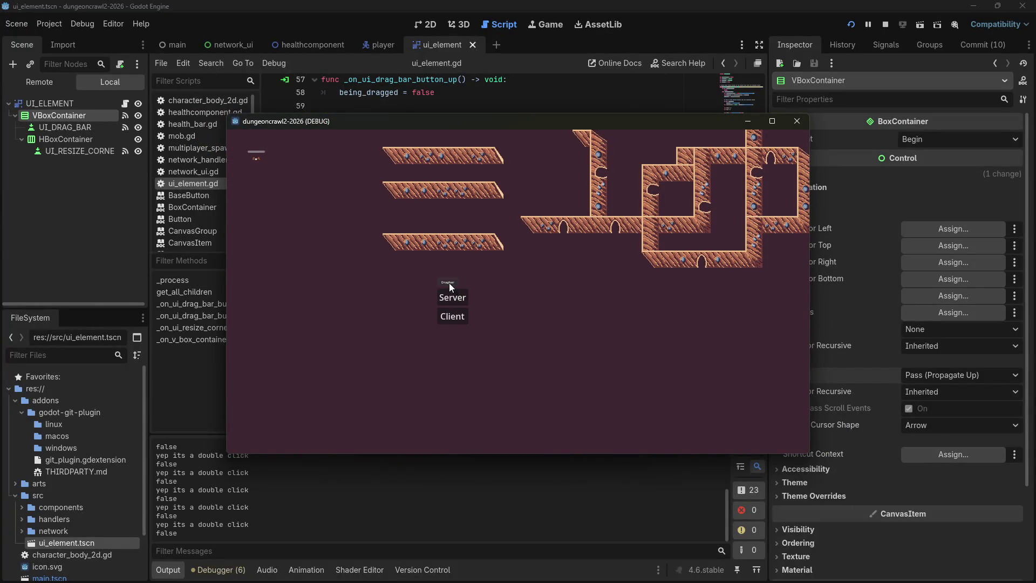
click(885, 25)
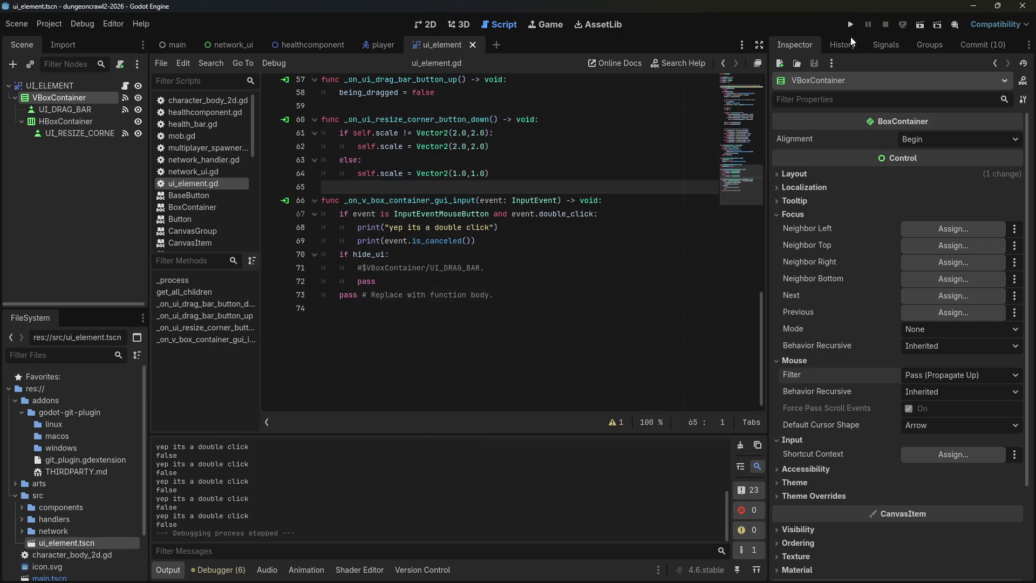
Delete the print(event.is_canceled()) line on line 69 and save the script.
drag(476, 241, 497, 227)
key(BackSpace)
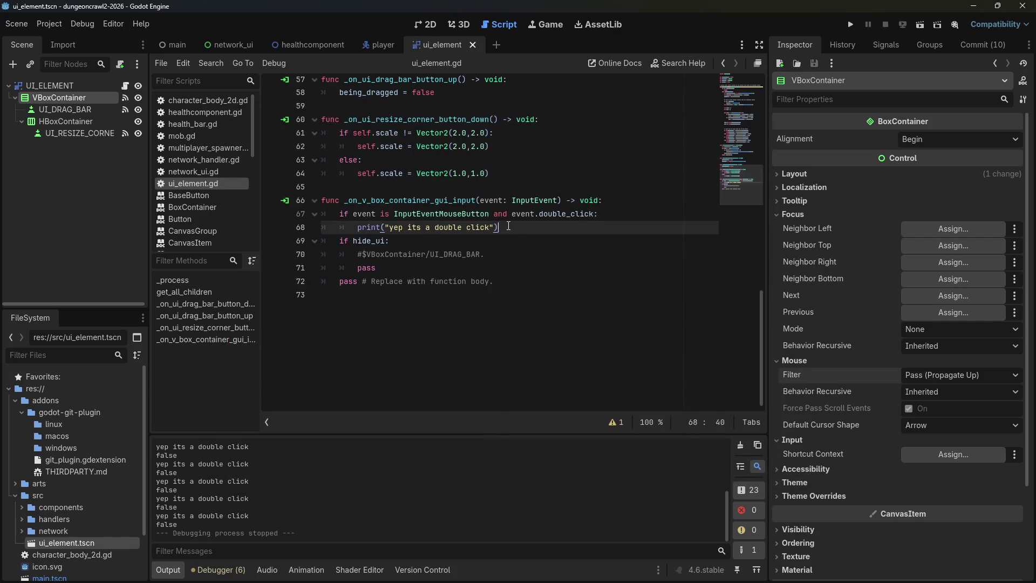
key(Return)
text(print()
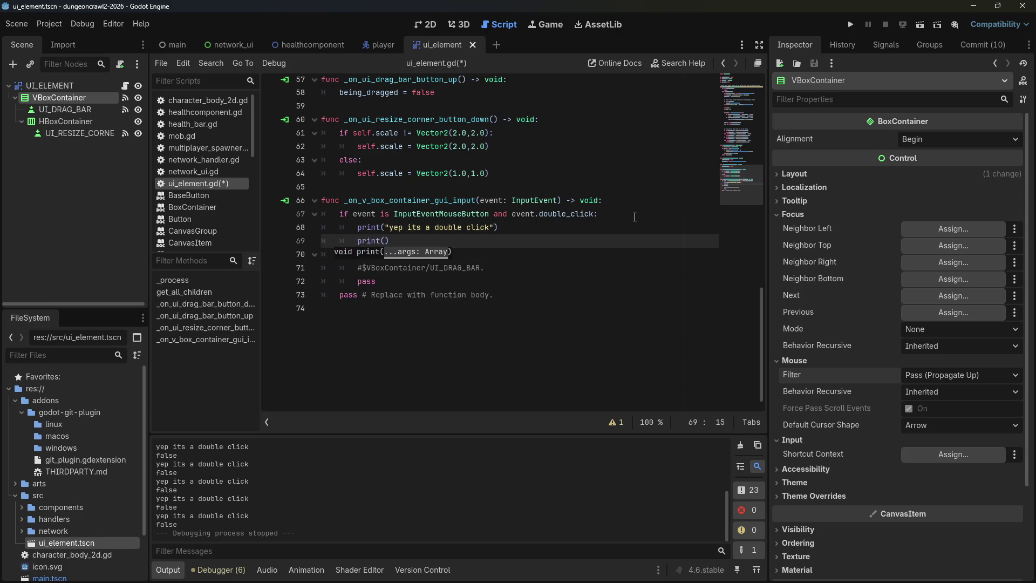
key(BackSpace)
key(BackSpace)
key(BackSpace)
key(ctrl+s)
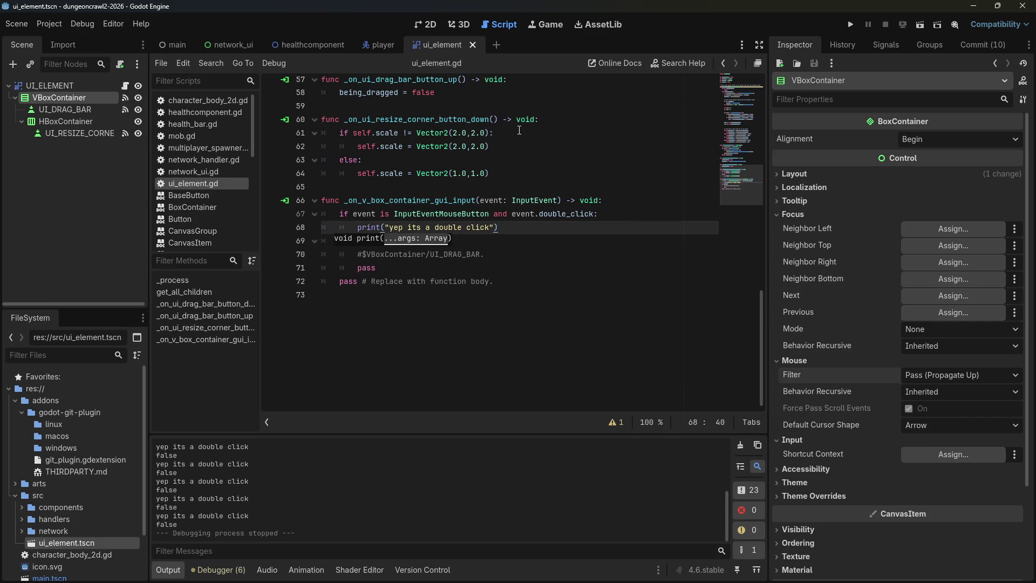
Add print(event) in the double-click branch and run the game.
key(Return)
text(print(event)
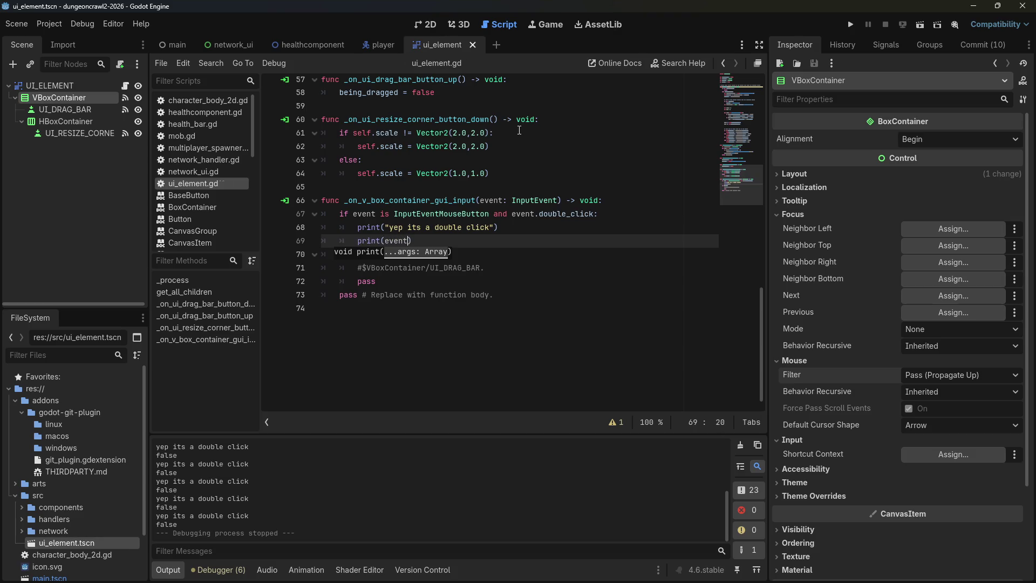
click(850, 25)
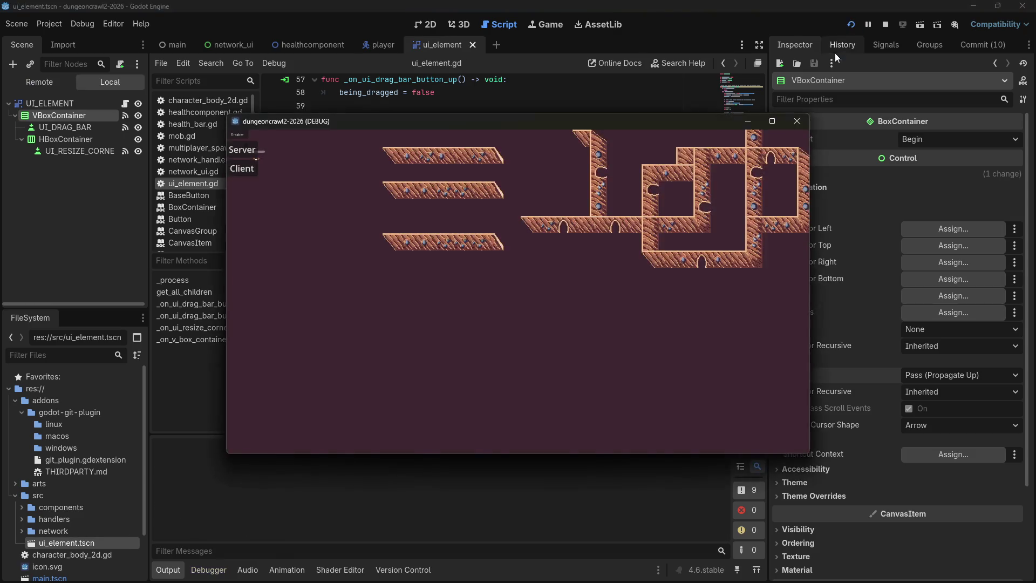
Drag the panel mid-right, double-click it three times and press Server, logging InputEventMouseButton lines.
drag(239, 139, 609, 286)
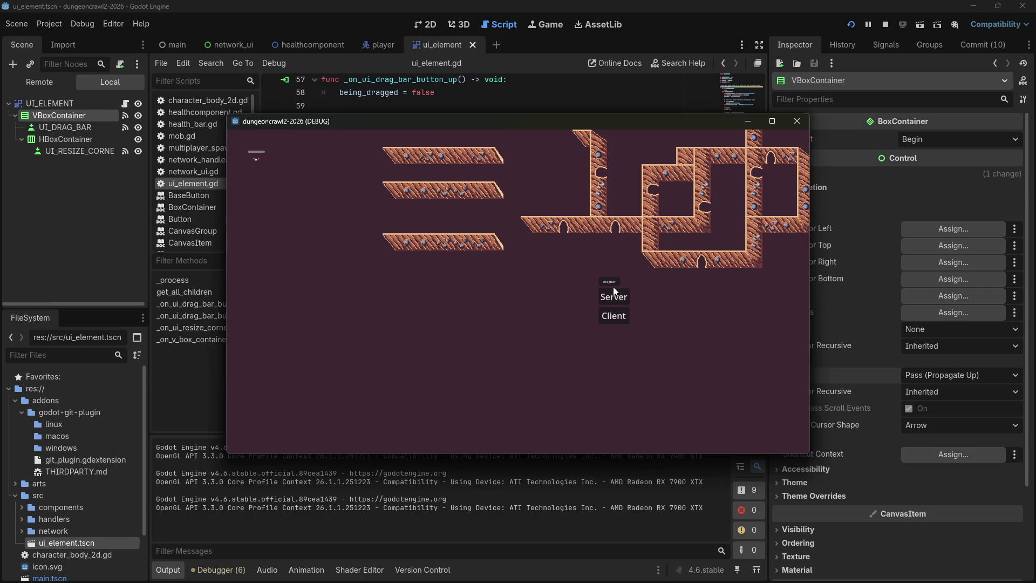
double_click(613, 288)
double_click(611, 292)
click(606, 299)
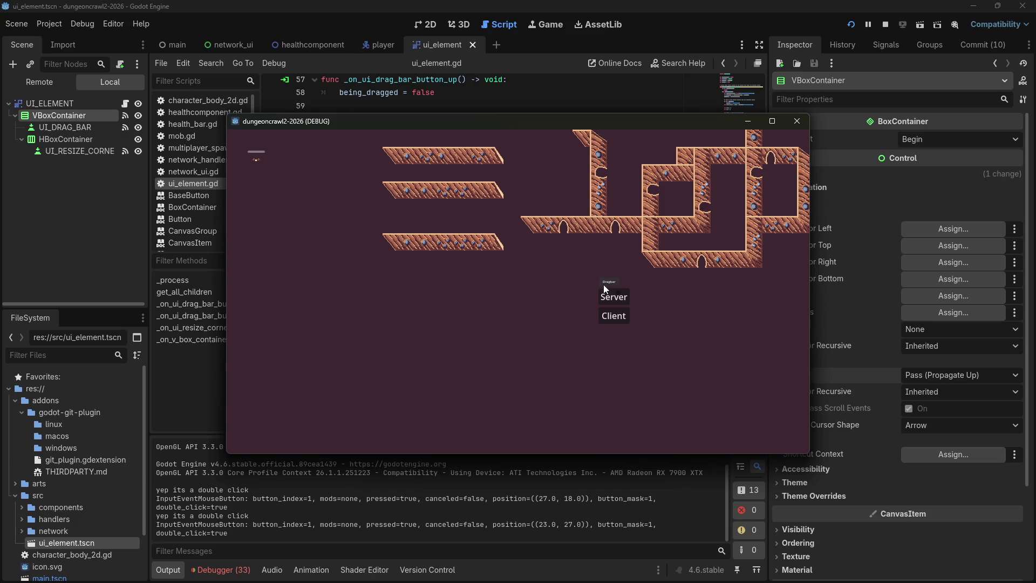
double_click(604, 286)
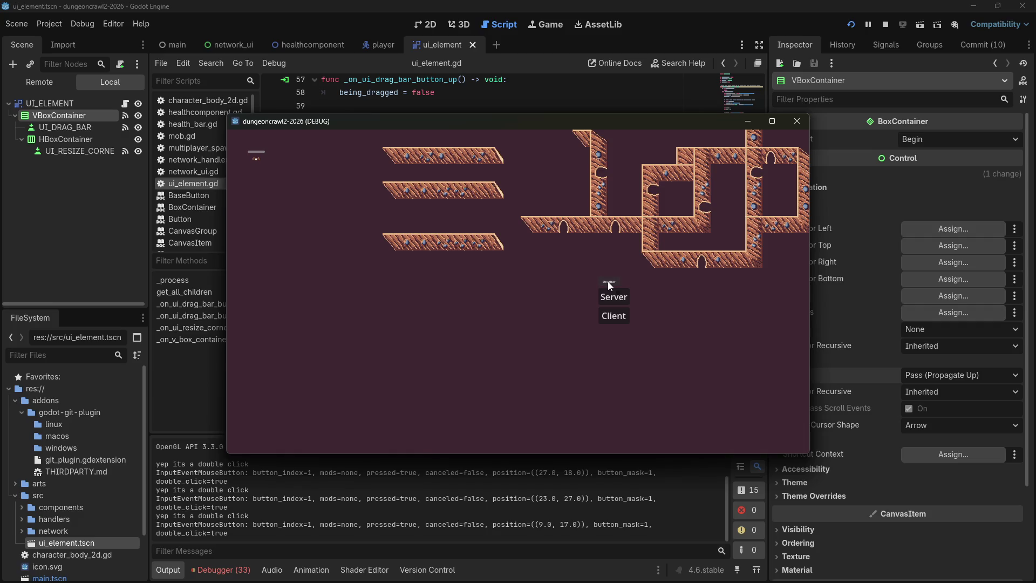
mouse_move(608, 281)
mouse_down()
mouse_move(516, 286)
mouse_move(549, 296)
mouse_move(566, 342)
mouse_move(529, 280)
mouse_move(537, 303)
mouse_up()
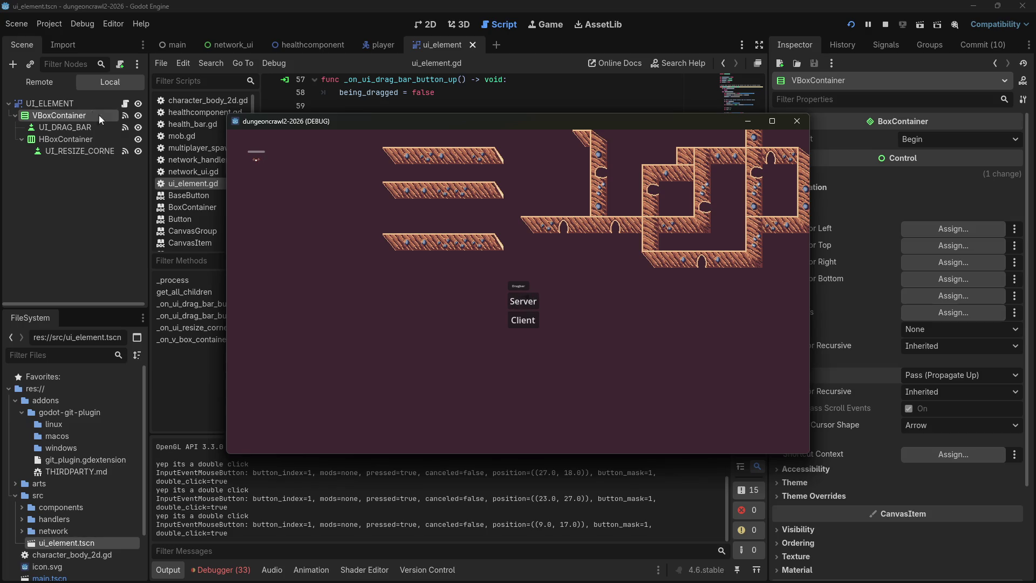
click(57, 113)
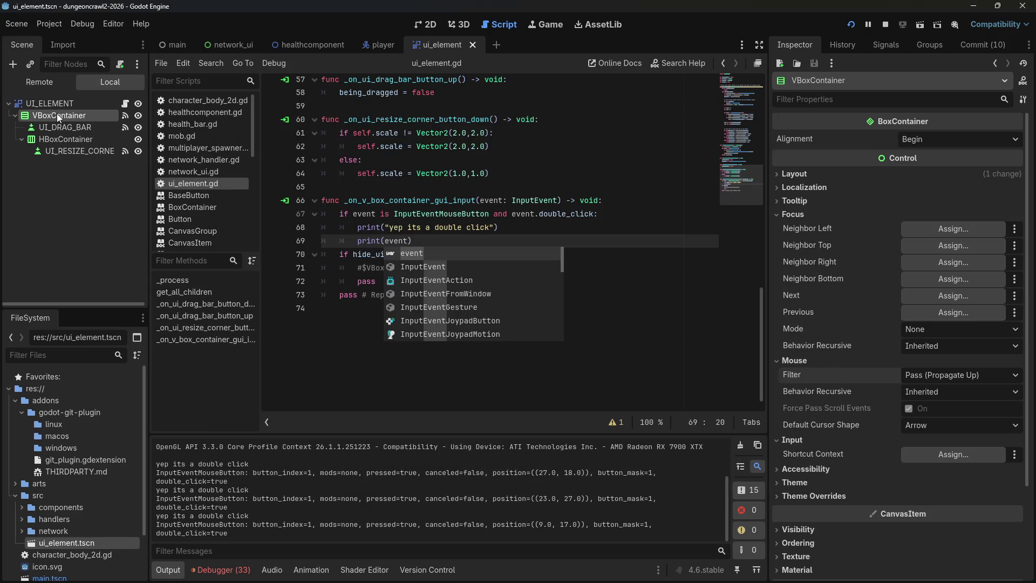
Bring the running game forward and stop it.
click(527, 387)
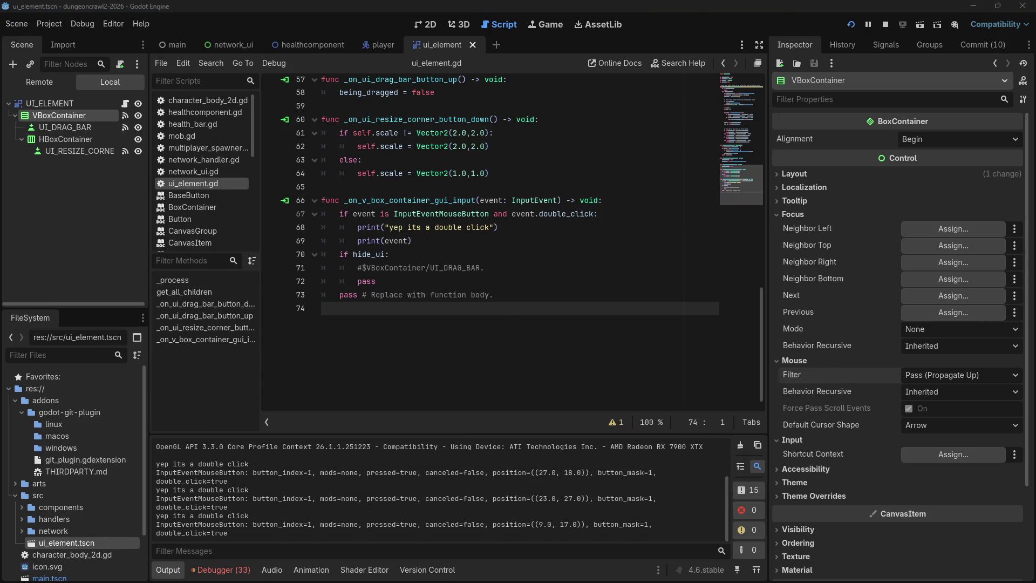
key(alt+Tab)
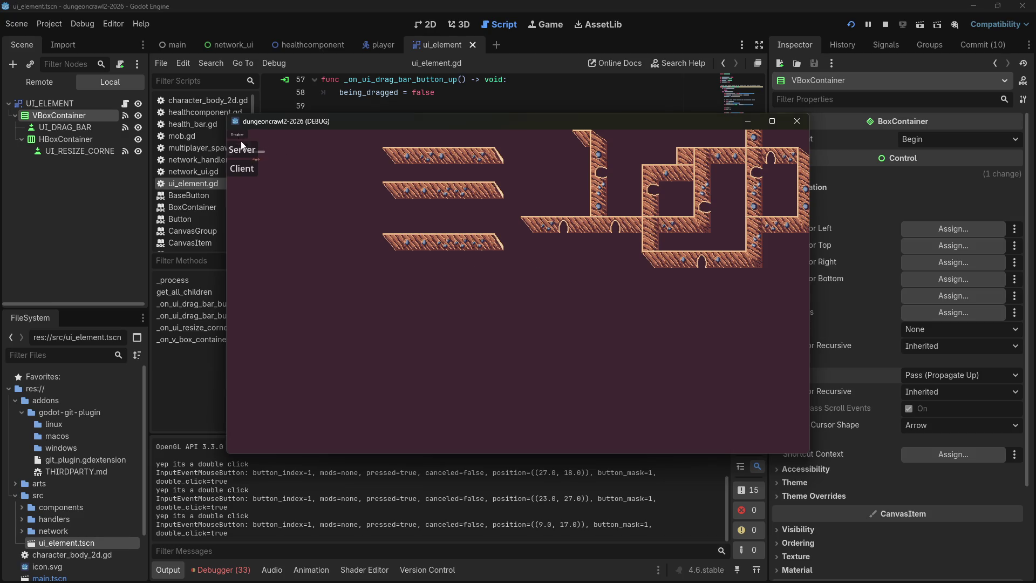
click(885, 24)
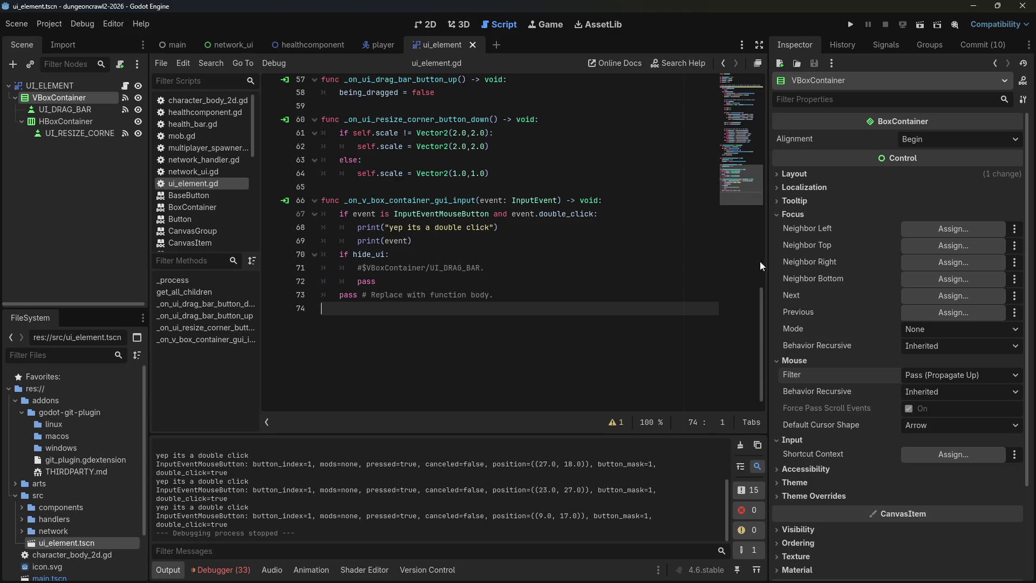
Check VBoxContainer's mouse options and view its Signals, showing gui_input connected to _on_v_box_container_gui_input.
click(911, 393)
click(917, 360)
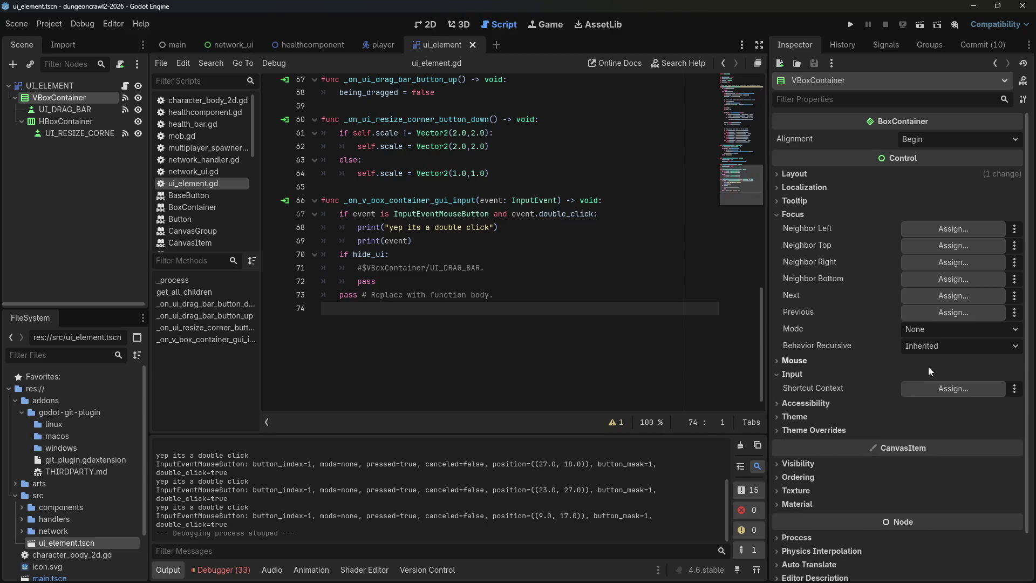
click(804, 360)
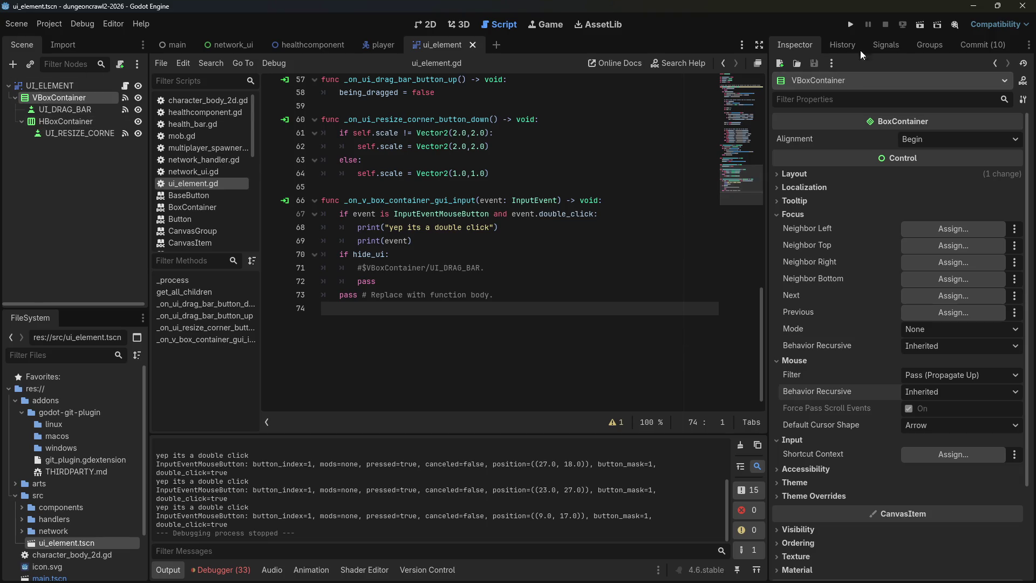
click(877, 46)
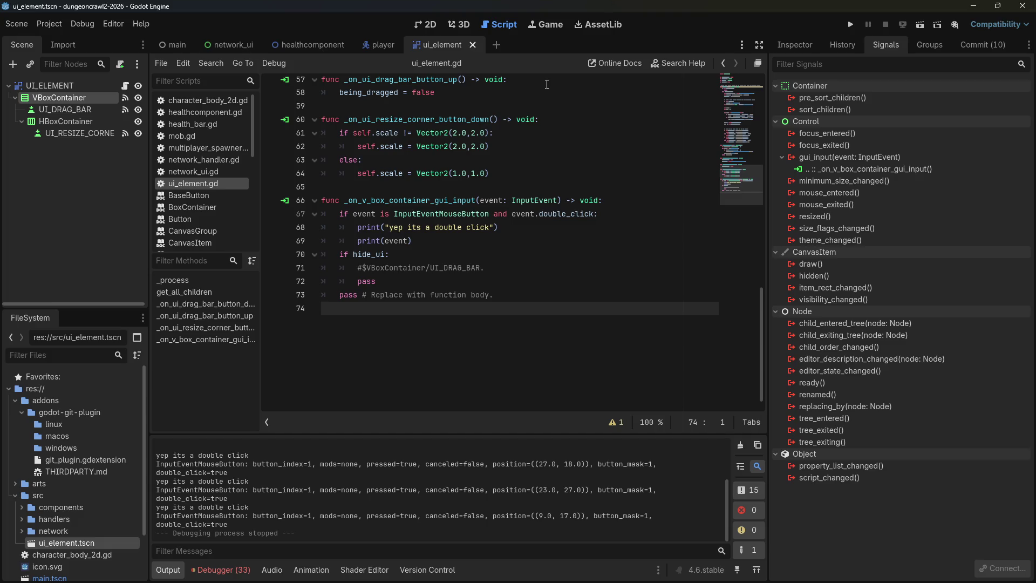
click(708, 146)
Run the game, center the panel, and expand UI_LAYER > ui_element > VBoxContainer in the Remote tree.
click(847, 30)
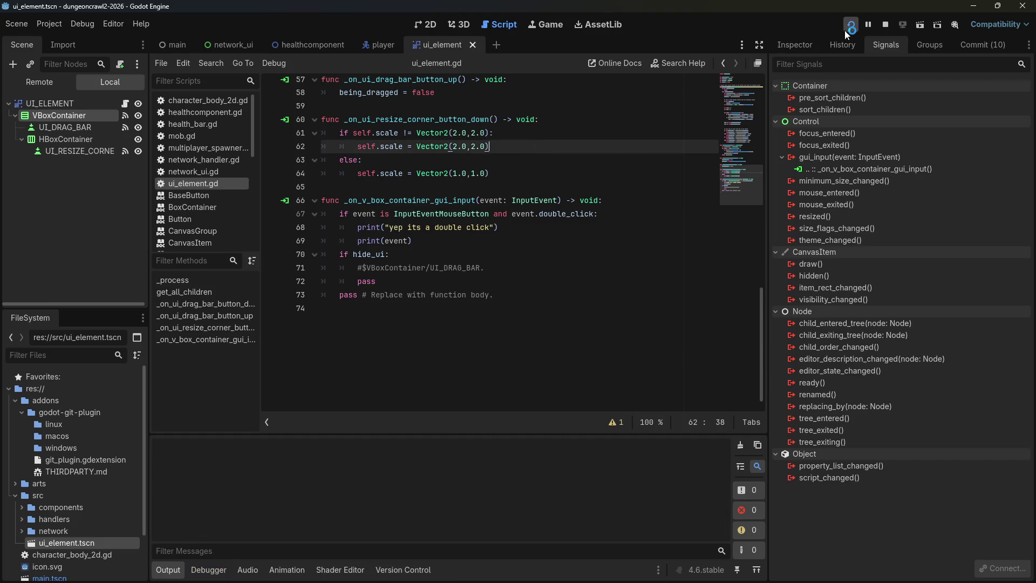
drag(235, 134, 553, 313)
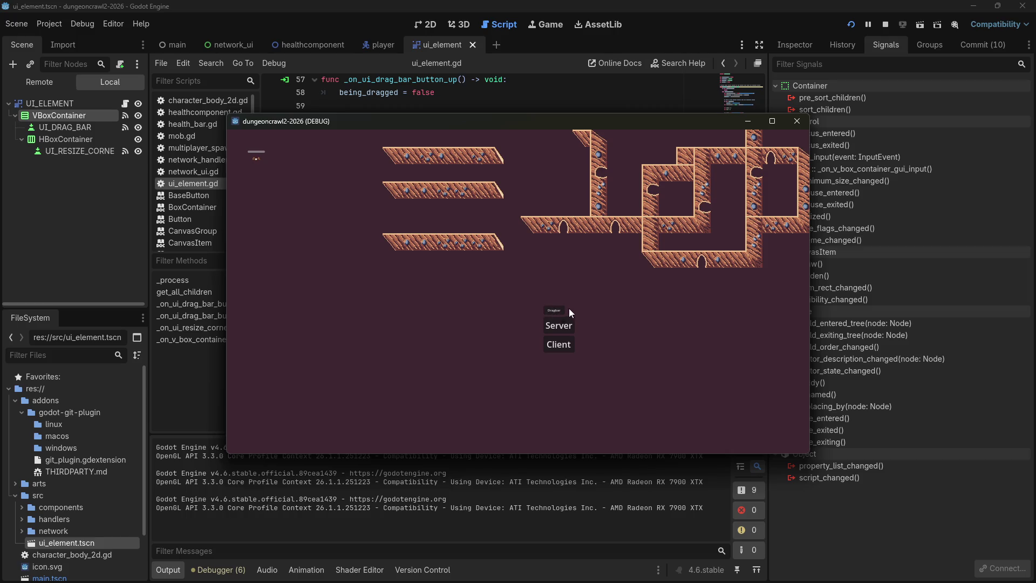
click(60, 81)
click(16, 128)
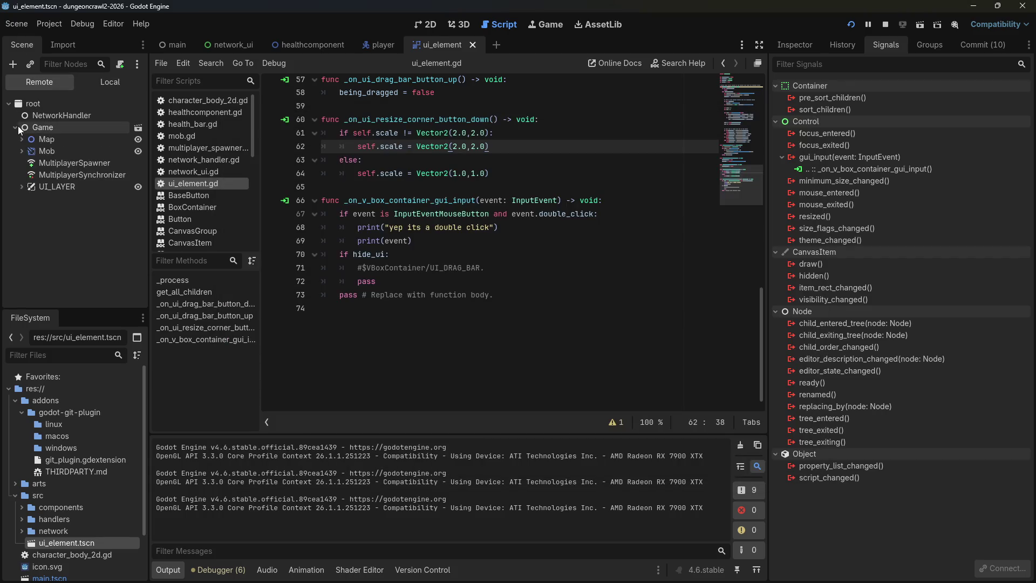
click(22, 187)
click(28, 198)
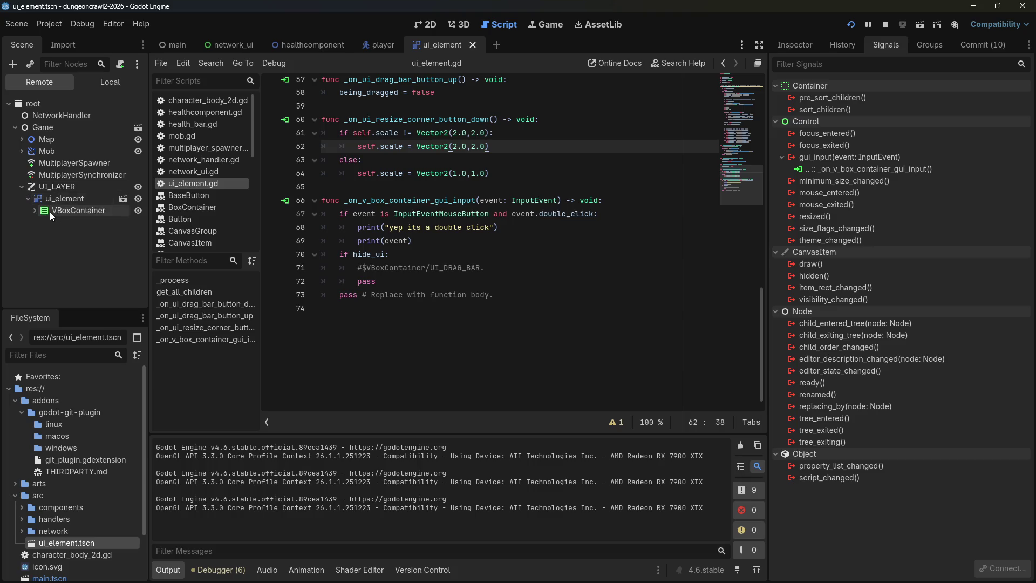
click(48, 211)
click(34, 211)
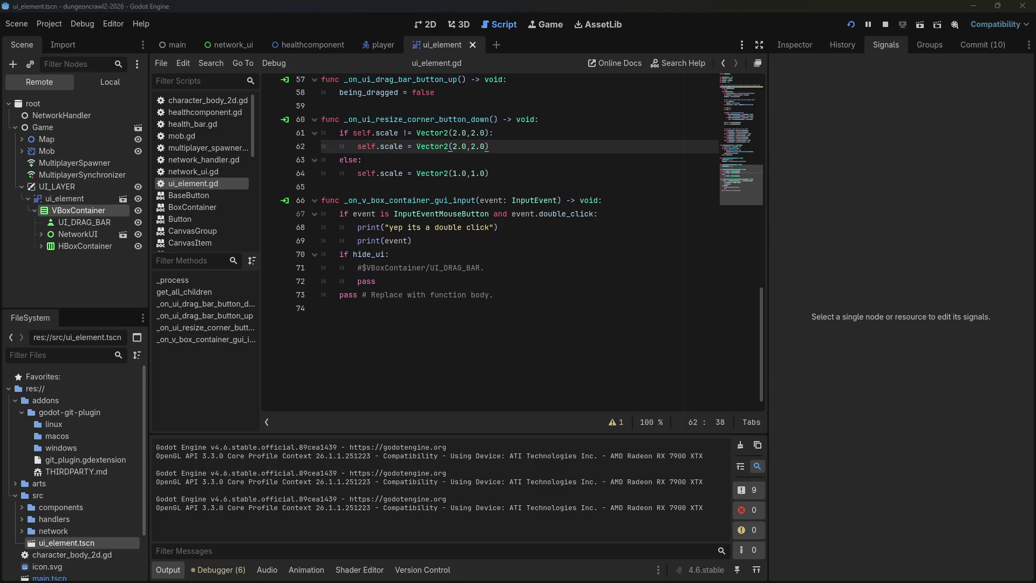
Move the Server/Client panel over the middle platforms, then close the game with F8.
key(alt+Tab)
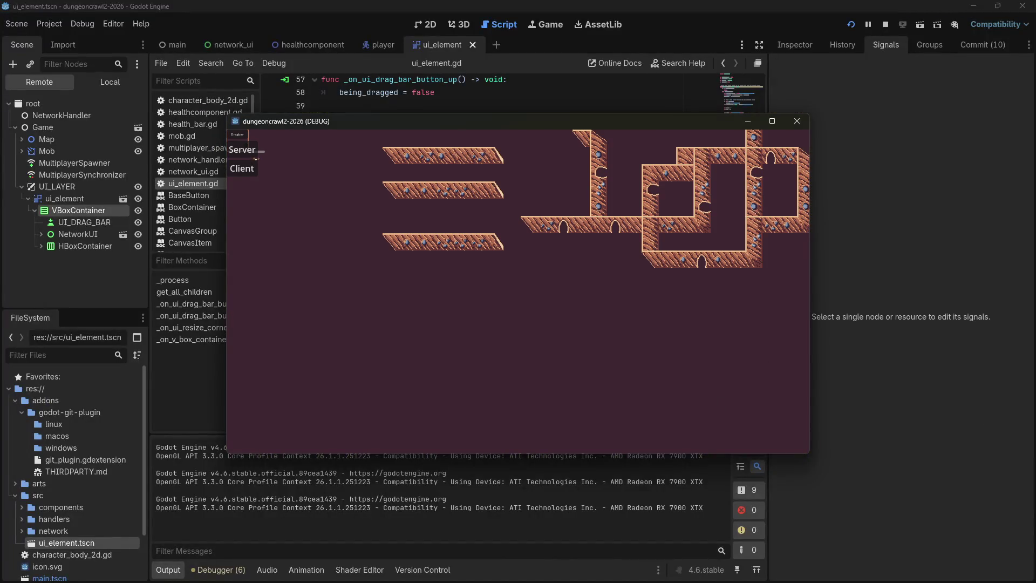
drag(237, 134, 554, 311)
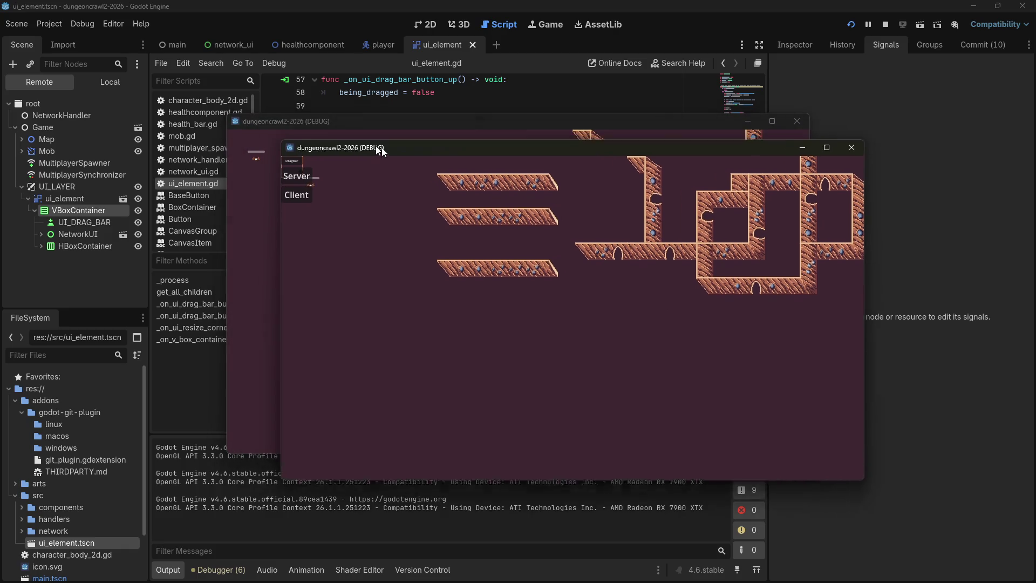
mouse_move(313, 170)
mouse_down()
mouse_move(498, 233)
mouse_move(485, 236)
mouse_up()
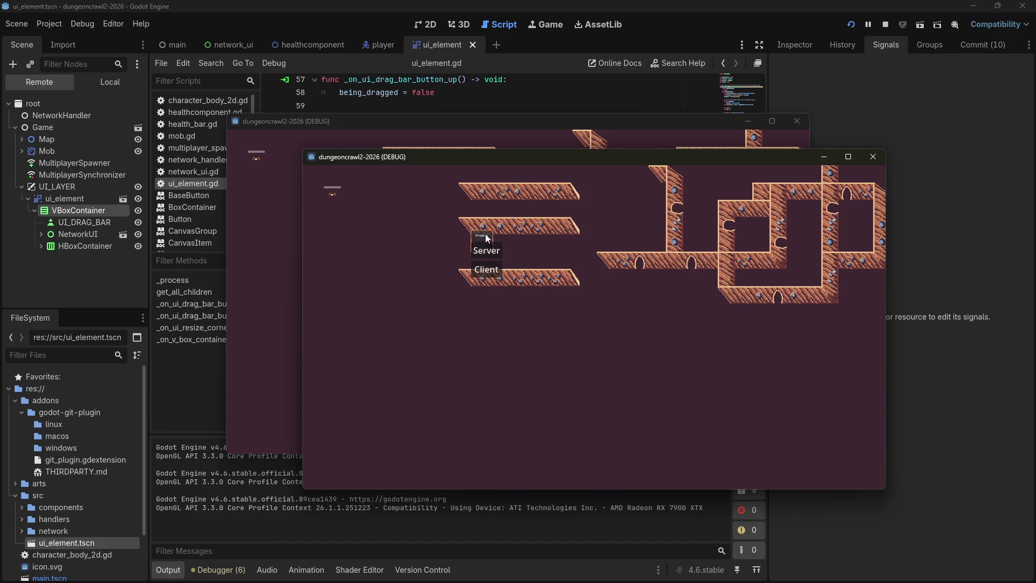
key(F8)
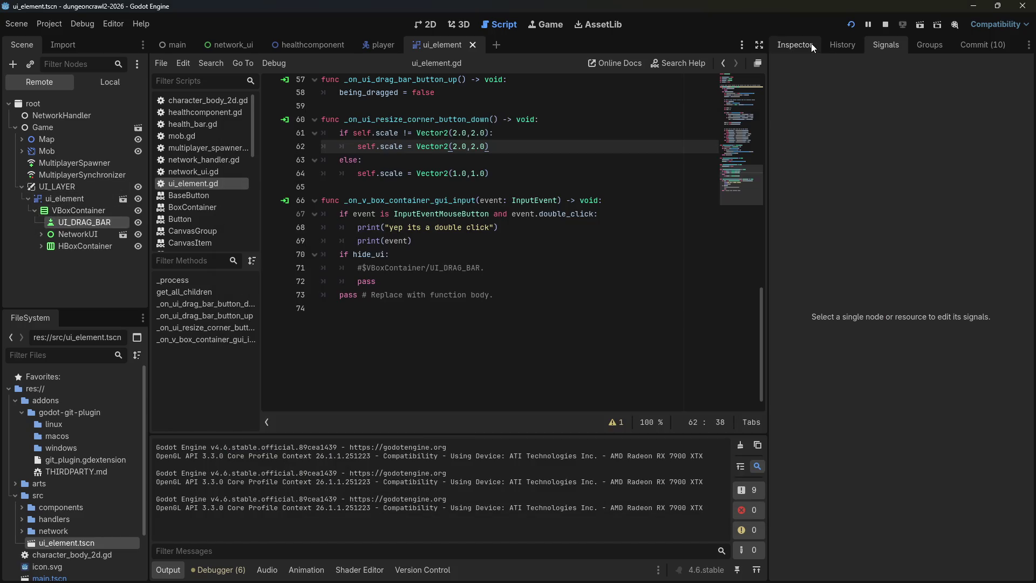
In the Local tree, give UI_DRAG_BAR focus mode None and mouse filter Pass (Propagate Up).
click(811, 44)
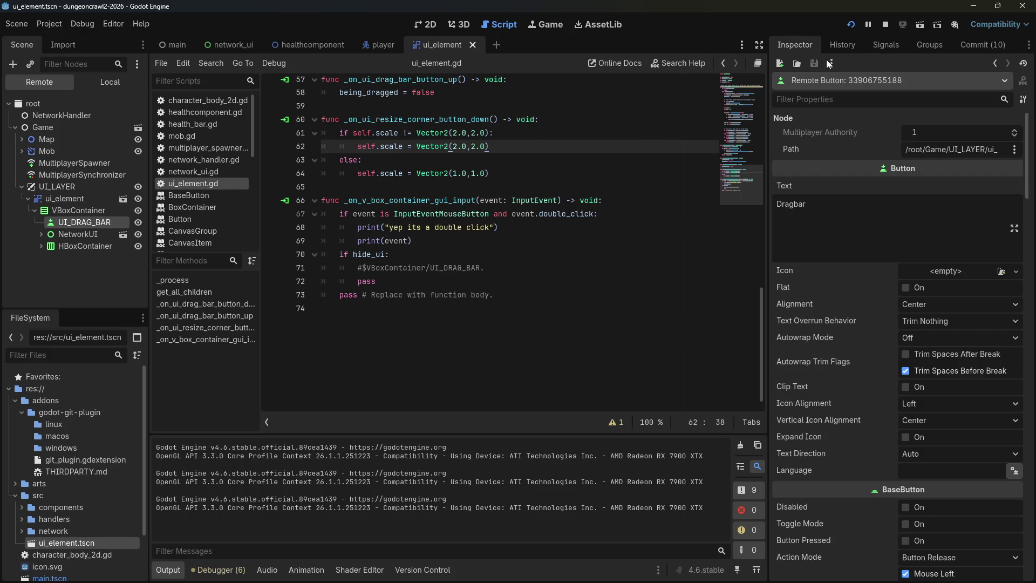
click(111, 82)
click(69, 127)
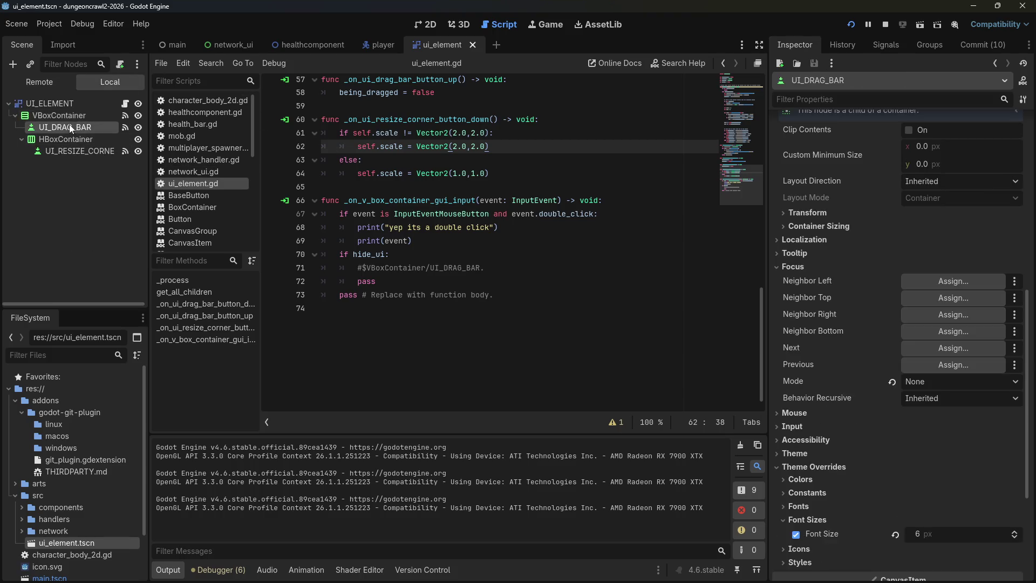
click(892, 382)
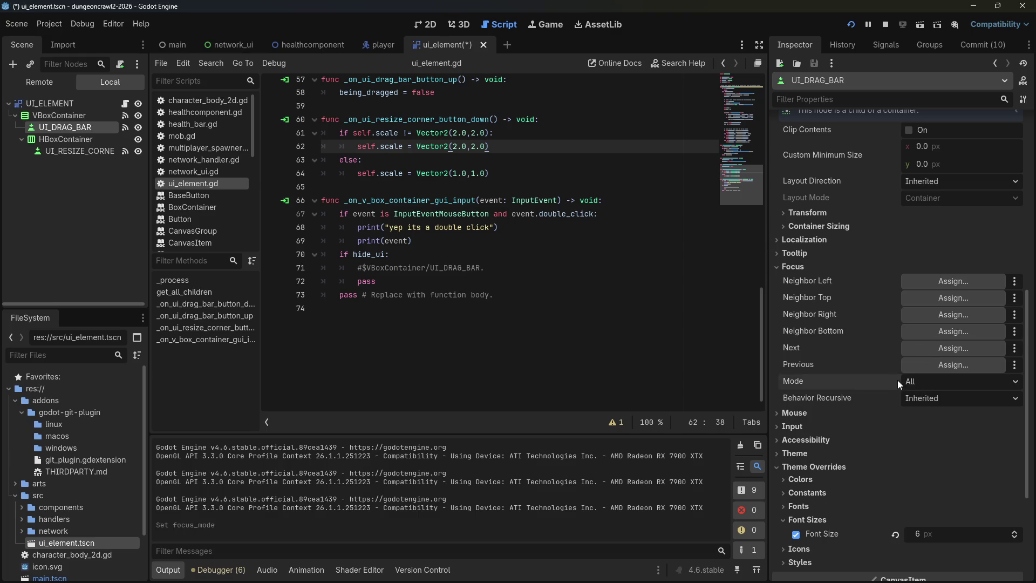
click(914, 383)
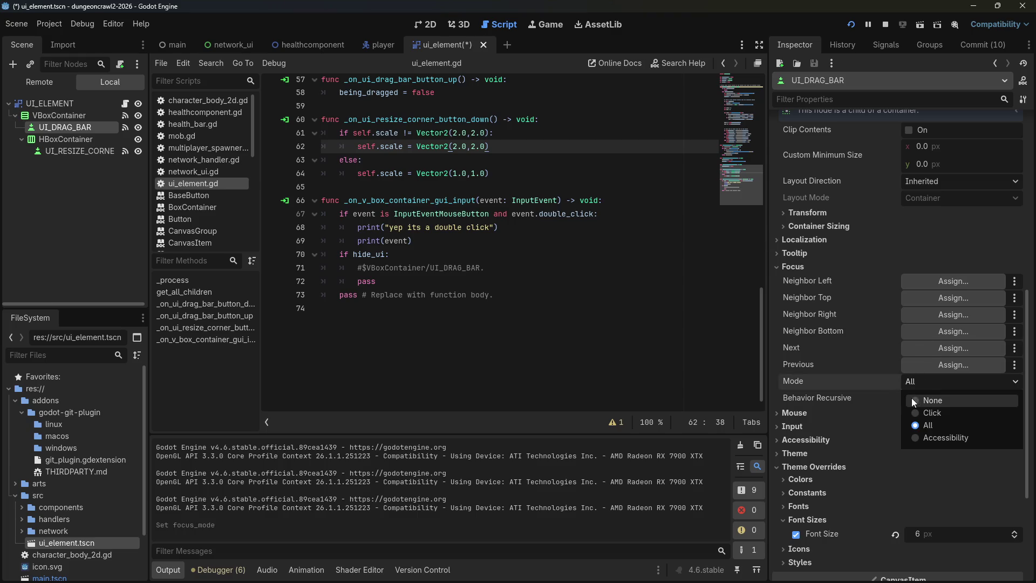
click(913, 399)
click(792, 414)
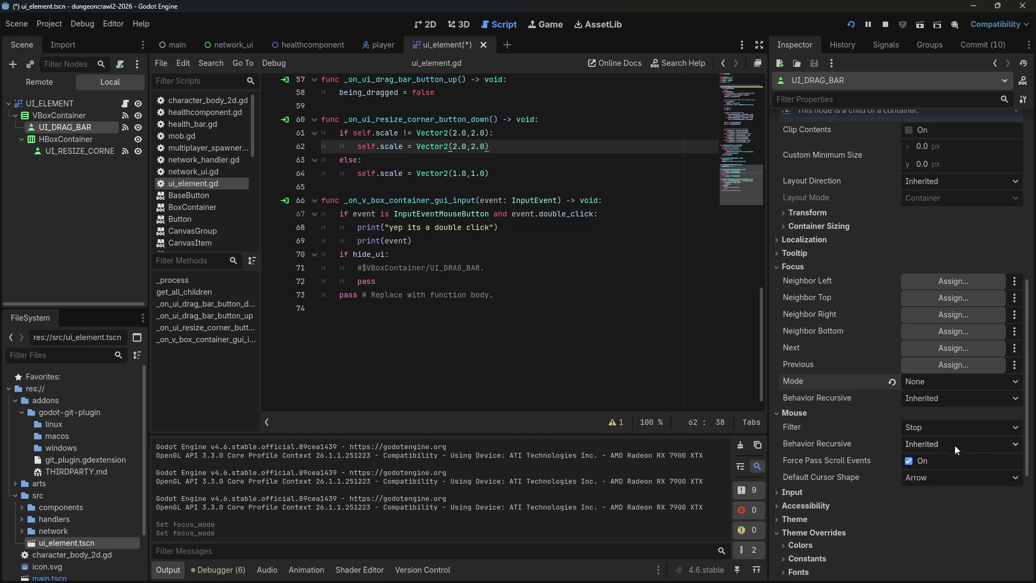
click(959, 427)
click(930, 461)
Set UI_RESIZE_CORNER's mouse filter to Pass (Propagate Up) and relaunch the game.
click(80, 151)
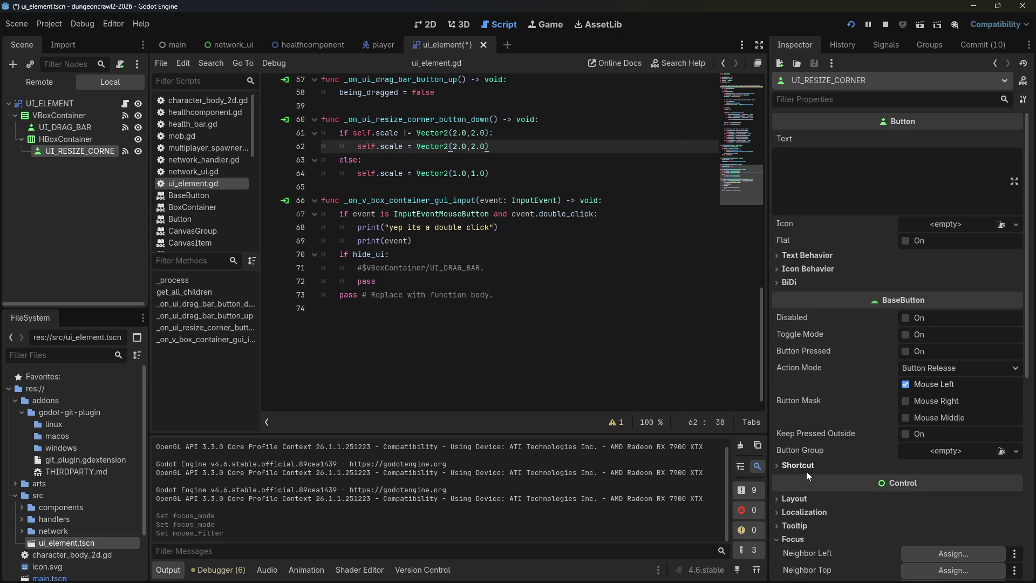
scroll(802, 338, down, 5)
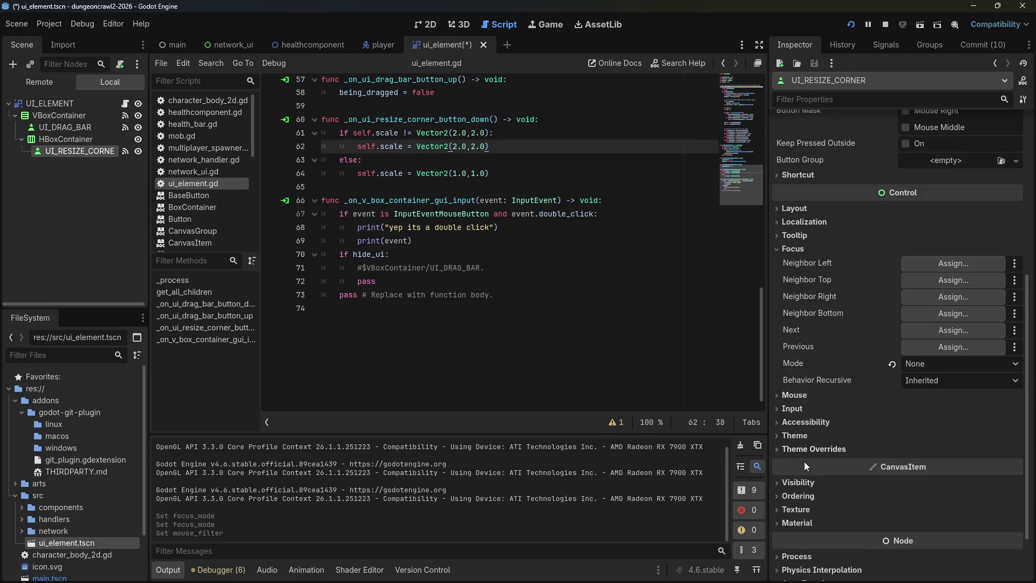
click(799, 394)
click(929, 409)
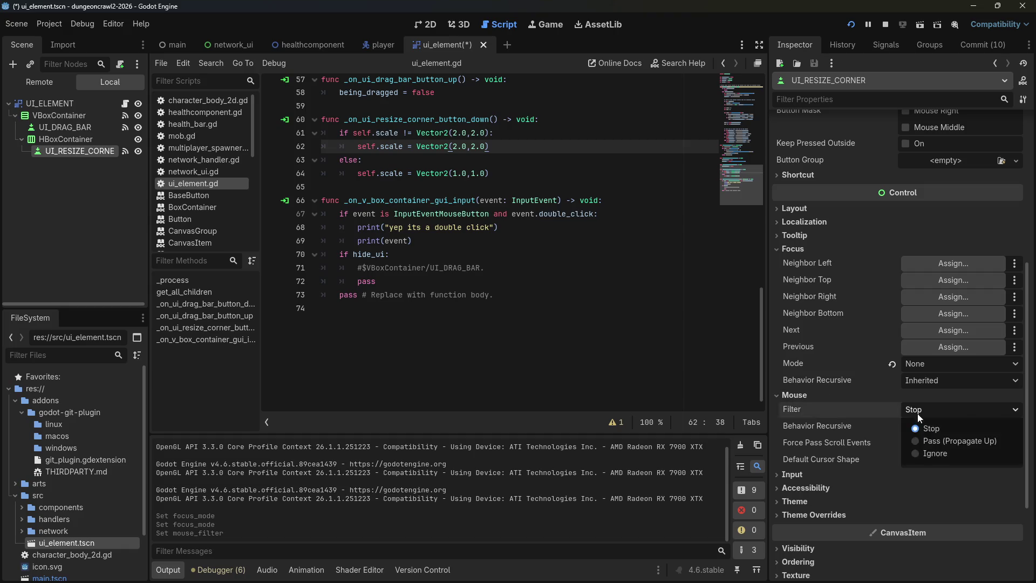
click(927, 442)
click(853, 24)
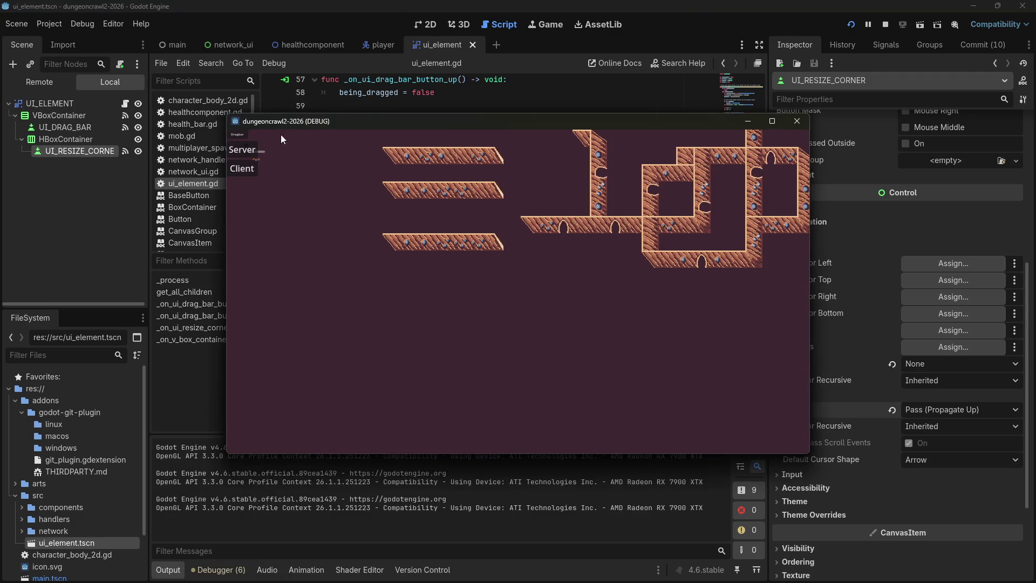
Double-click the drag bar four times while moving the panel, logging four double-click events.
drag(239, 134, 386, 236)
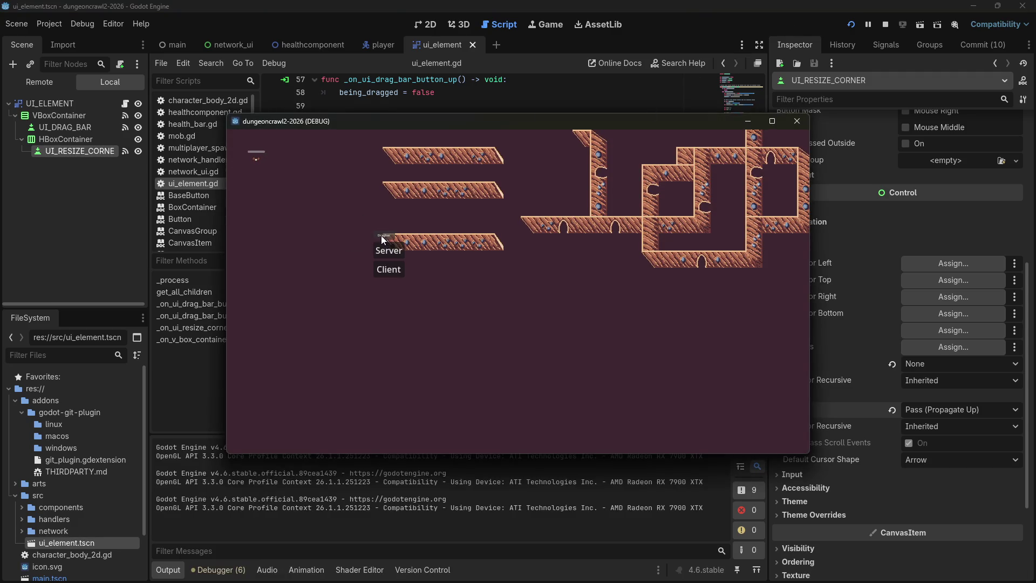
double_click(381, 235)
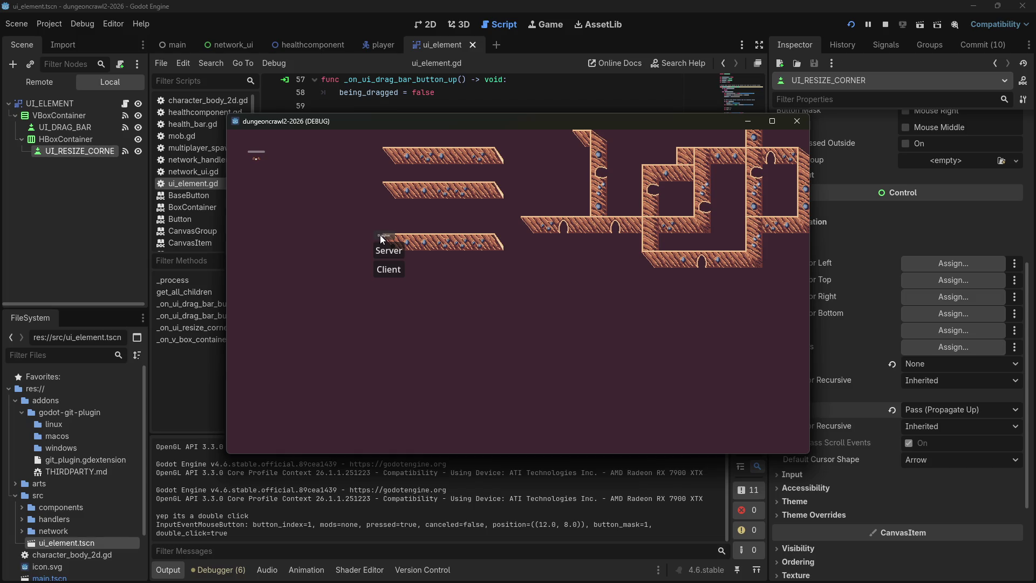
double_click(378, 235)
mouse_move(378, 235)
mouse_down()
mouse_move(475, 292)
mouse_move(399, 238)
mouse_move(450, 248)
mouse_move(493, 274)
mouse_move(497, 303)
mouse_up()
double_click(399, 237)
double_click(496, 300)
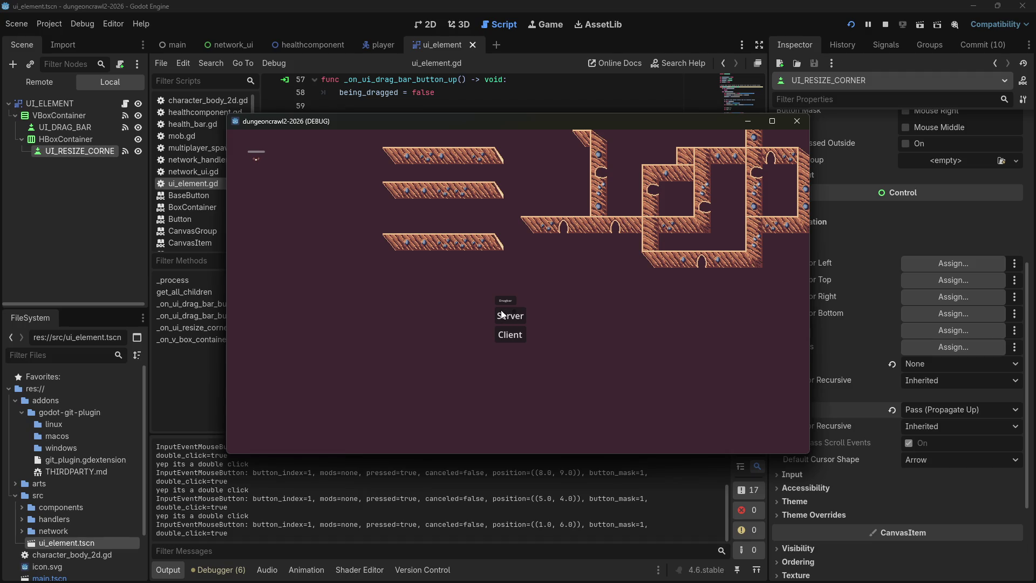
click(56, 115)
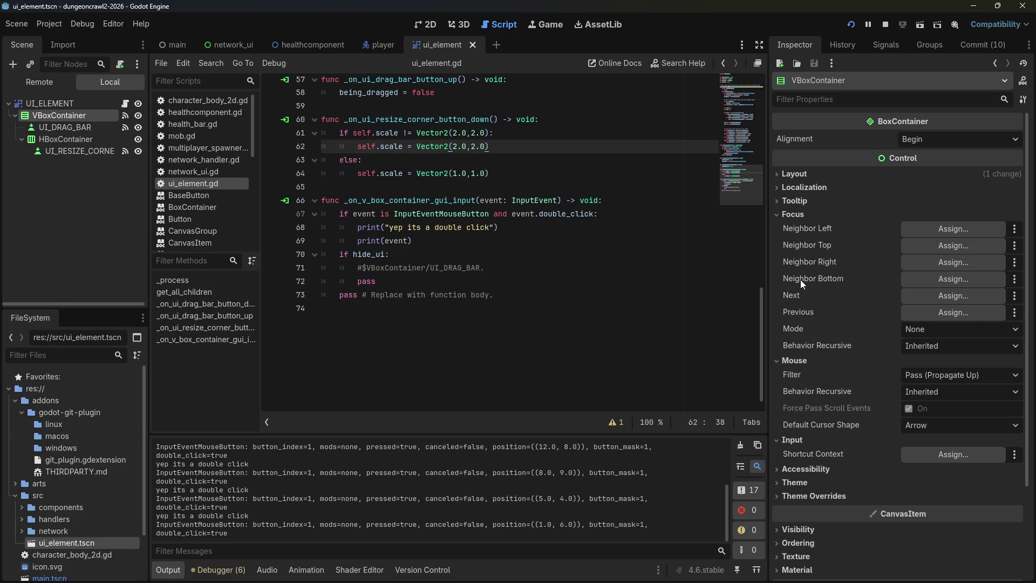
Set VBoxContainer's mouse filter to Stop, then Ignore, and run the game.
scroll(805, 283, down, 2)
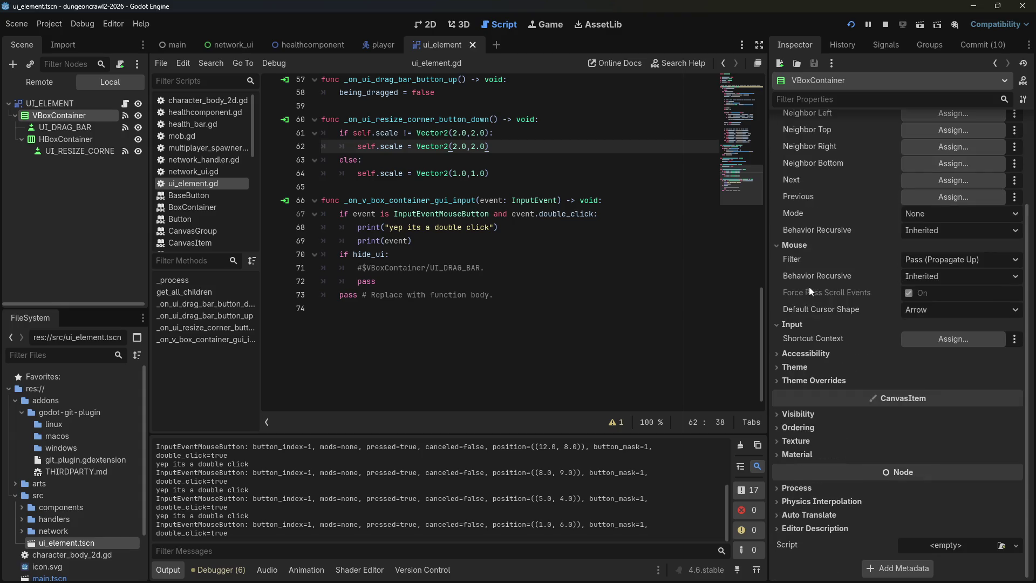
click(919, 260)
click(917, 279)
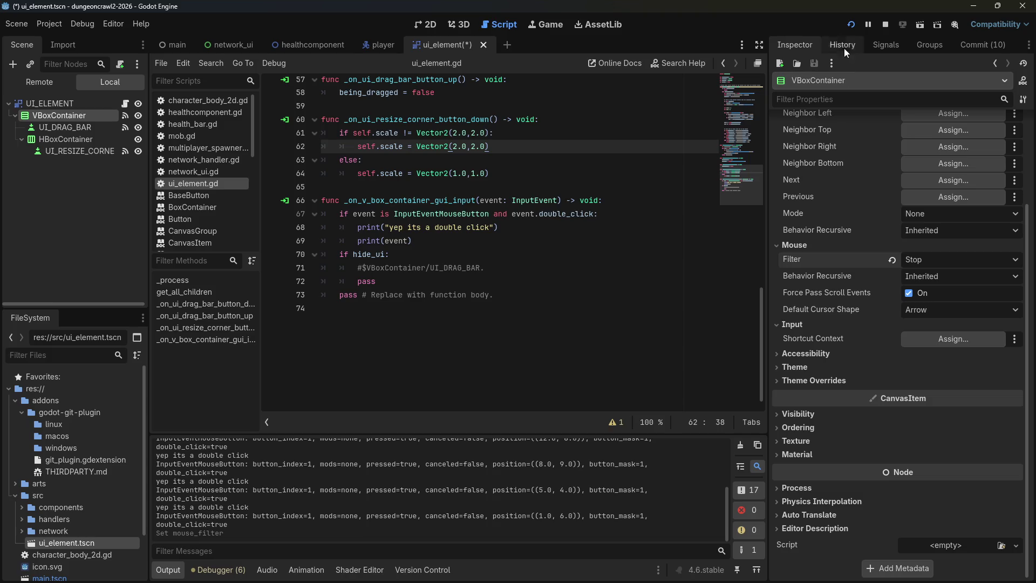
click(944, 260)
click(938, 303)
click(852, 23)
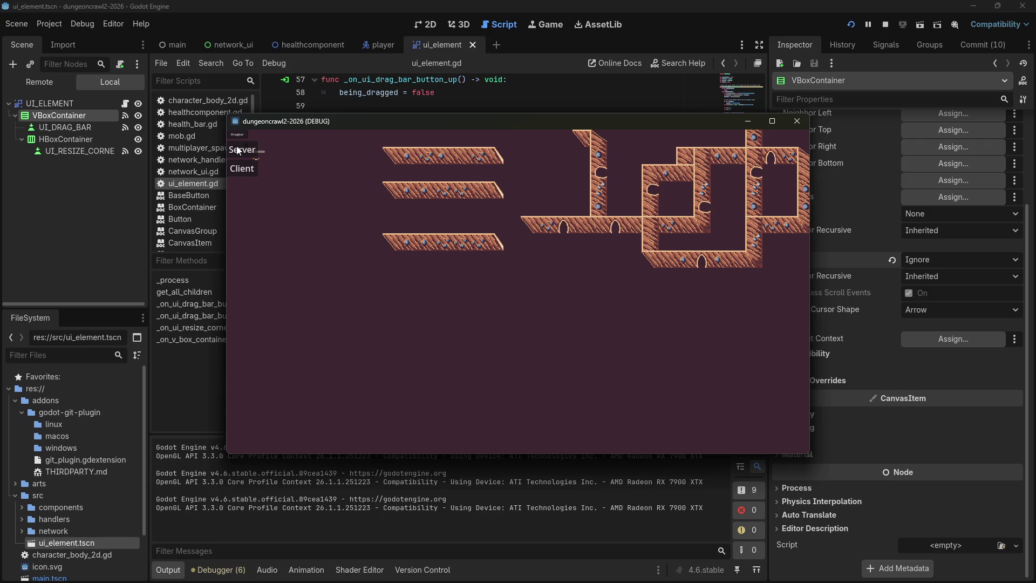
Close the game, restore the filter to Pass (Propagate Up), and run again.
click(798, 120)
click(936, 258)
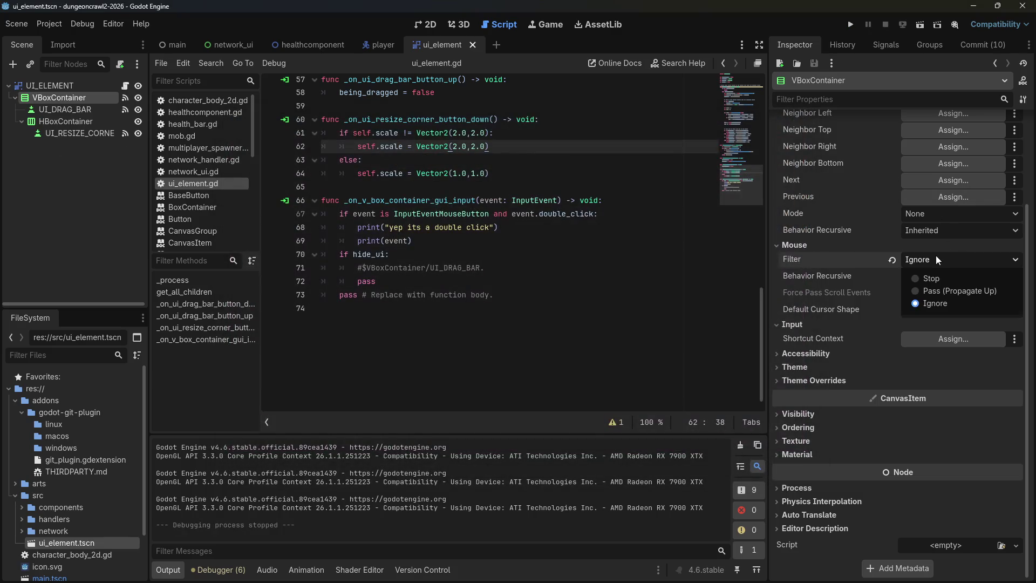
click(928, 294)
click(849, 22)
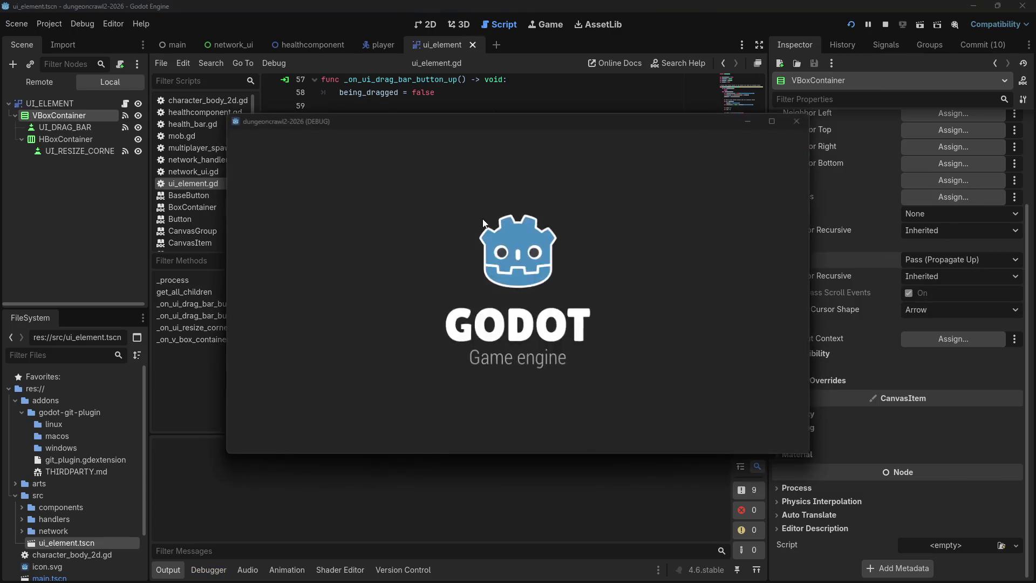
Center the panel, double-click it twice, press Server, then close the game.
drag(237, 134, 419, 264)
double_click(412, 252)
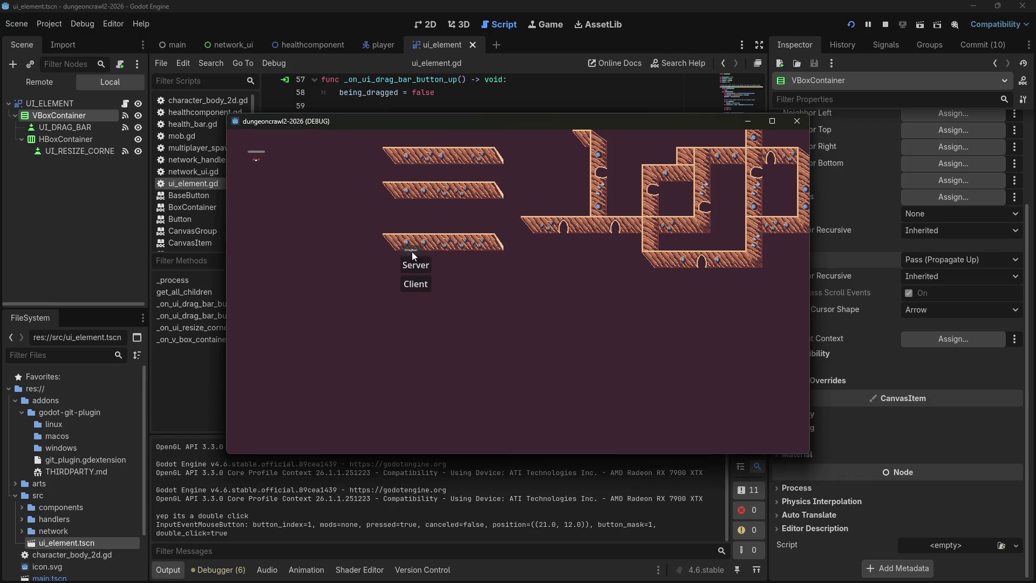
double_click(413, 250)
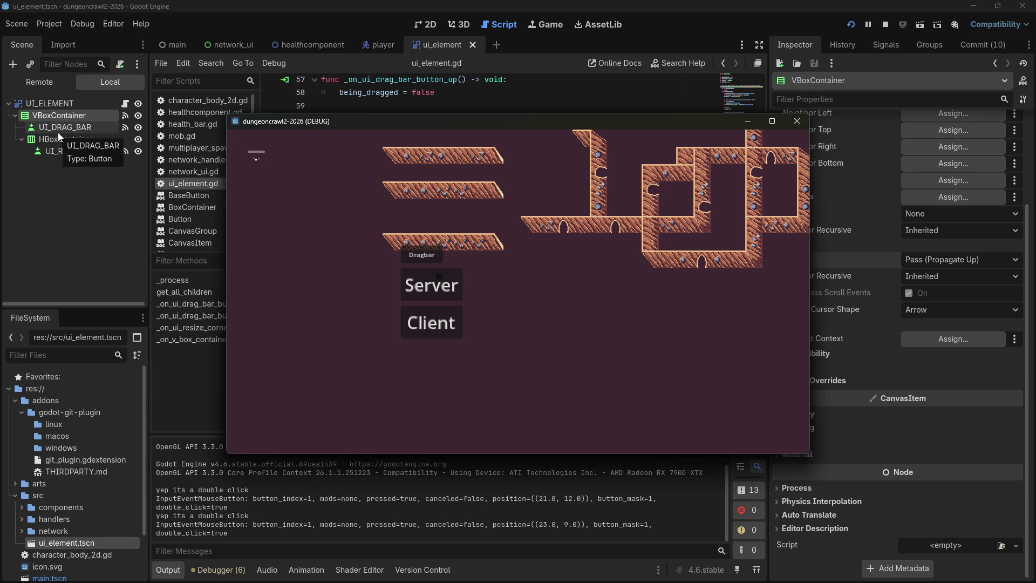
click(444, 287)
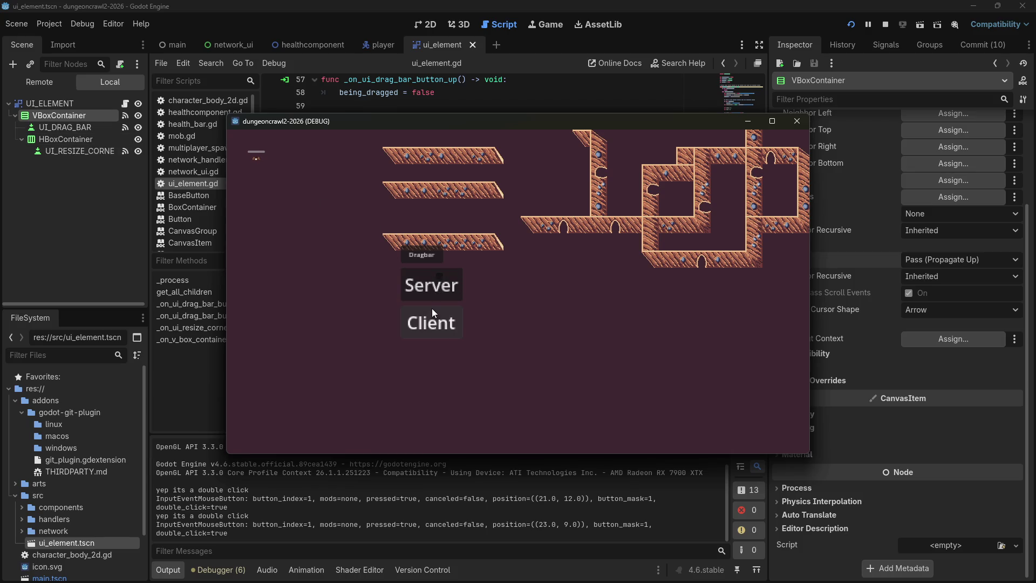
click(439, 284)
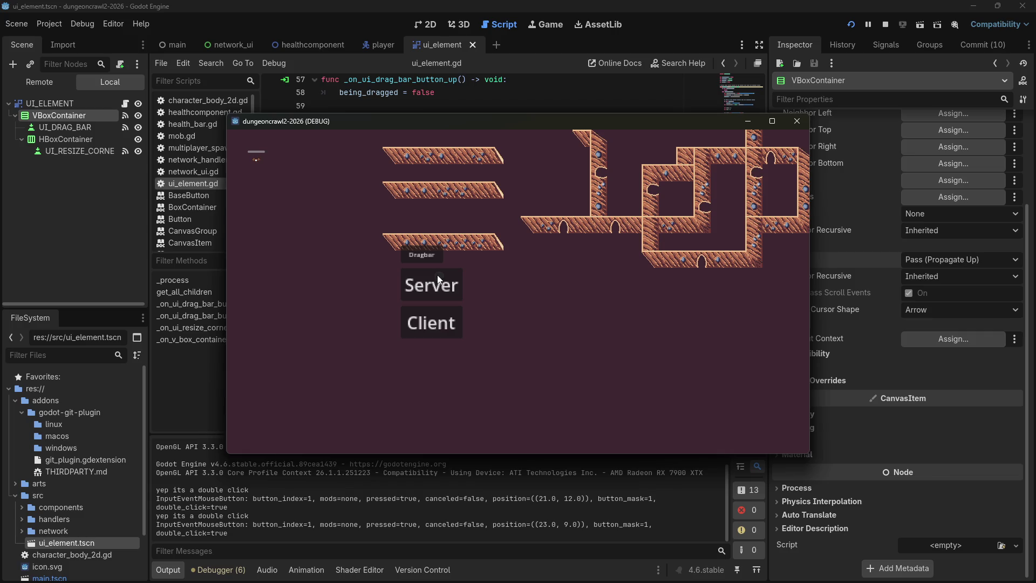
click(797, 121)
click(65, 122)
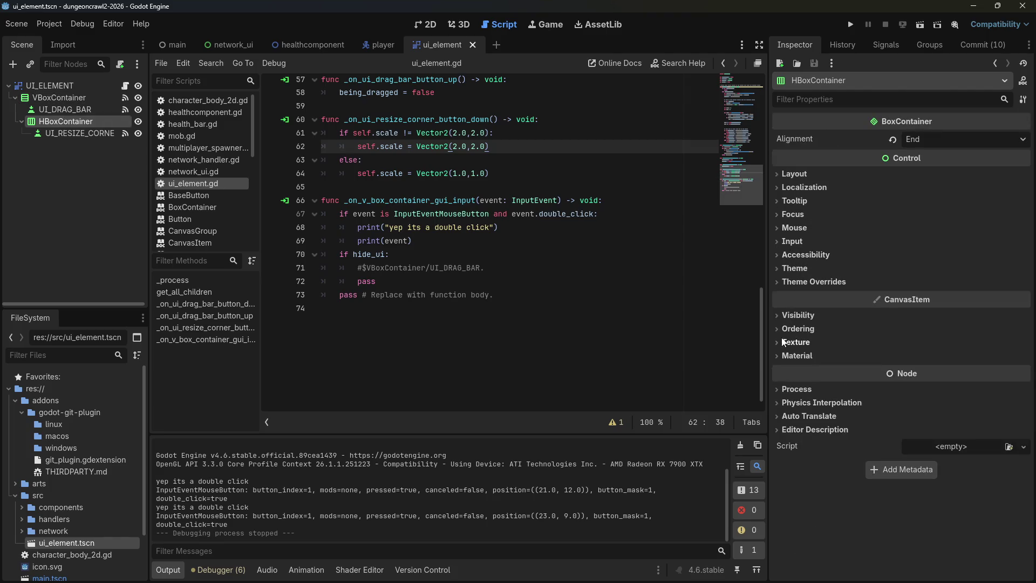
Set HBoxContainer's Z Index to -1 under Ordering and run the game.
click(775, 315)
click(775, 315)
click(777, 327)
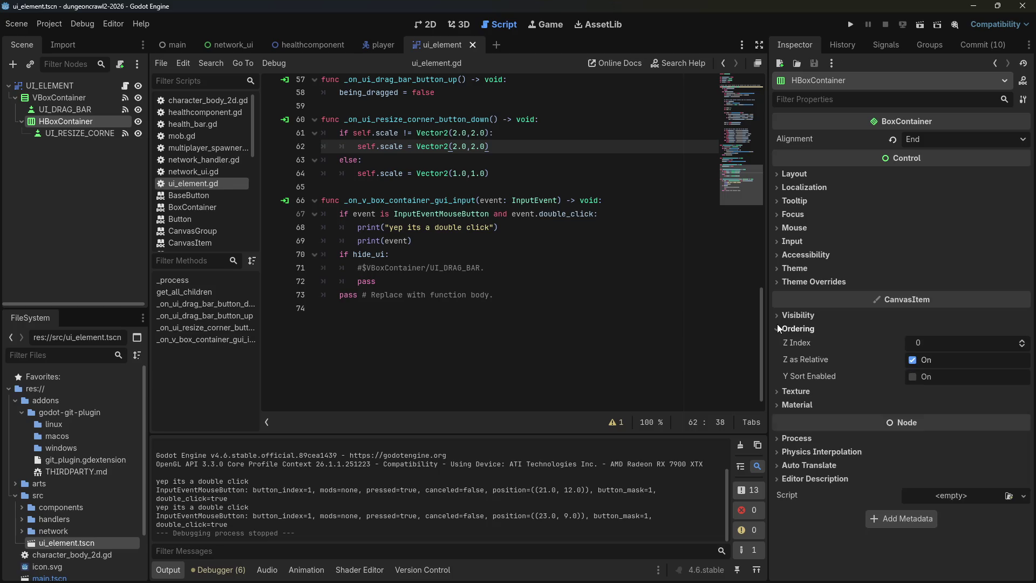
click(1023, 347)
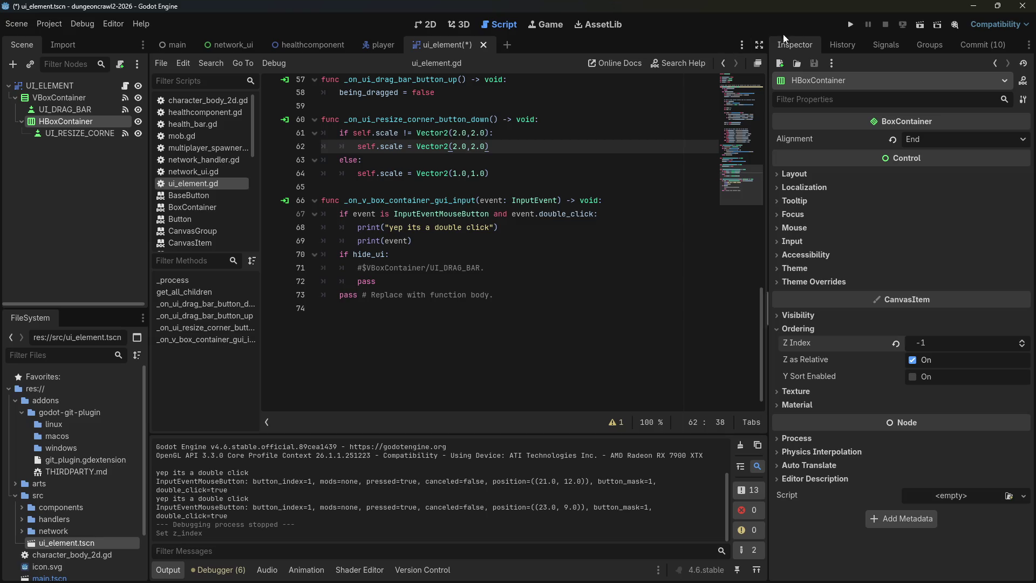
click(852, 23)
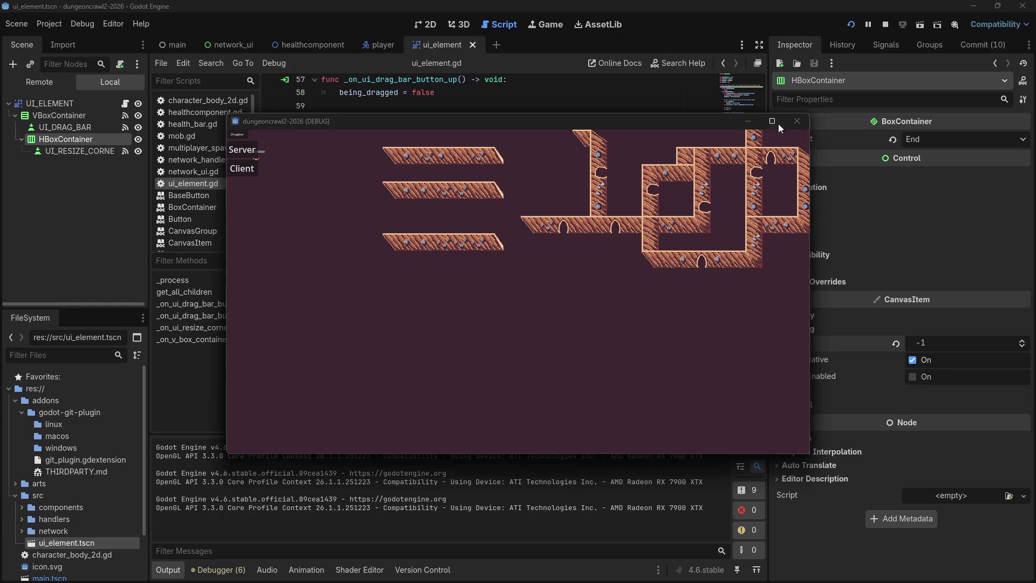
Close the game, reset the Z Index to 0, and inspect NetworkUI in the main scene.
click(798, 122)
click(1022, 342)
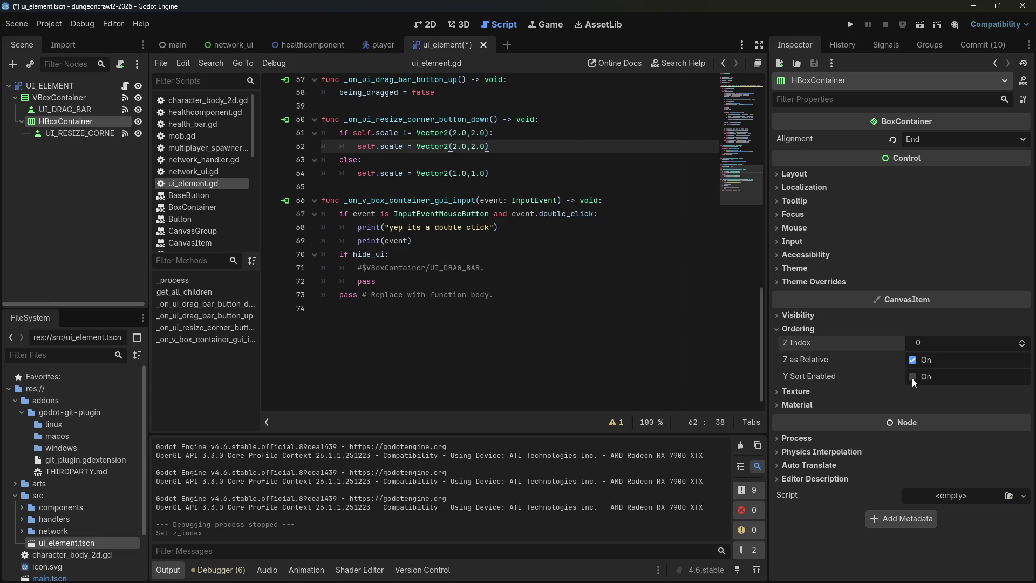
click(776, 315)
click(776, 315)
click(176, 45)
click(71, 193)
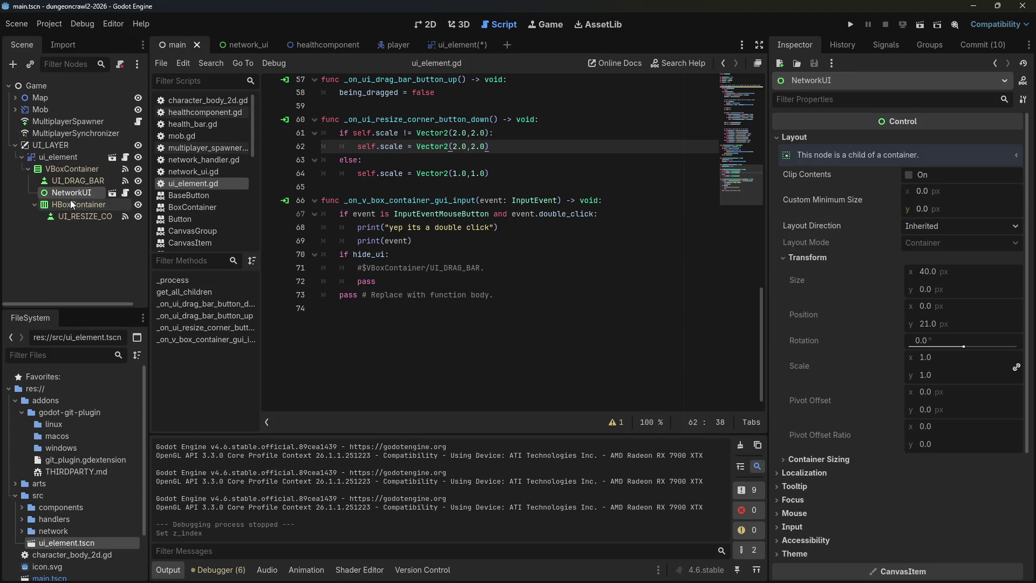
Set the ui_element HBoxContainer's mouse filter to Ignore, then save the scene and run the game.
click(71, 205)
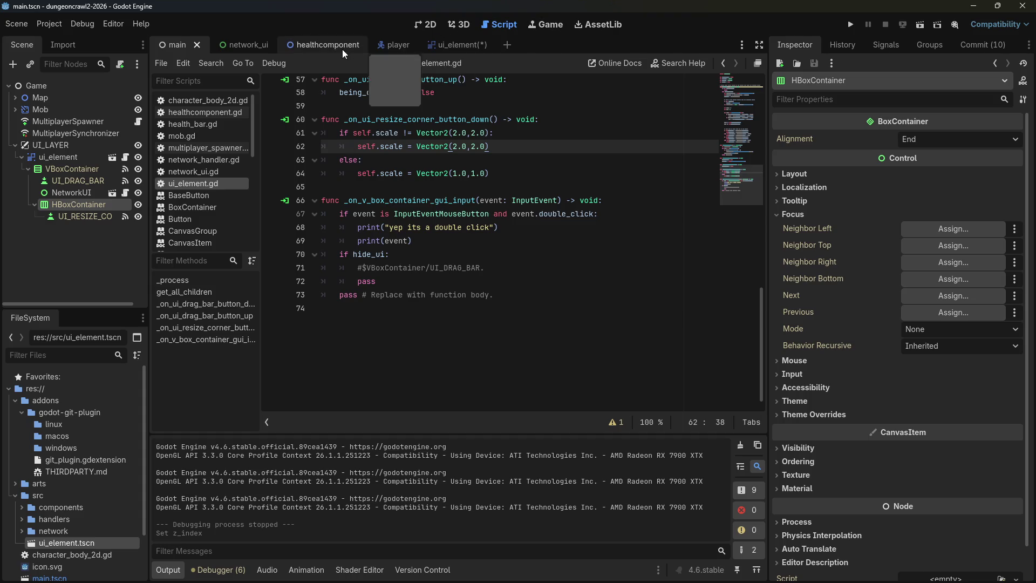
click(462, 46)
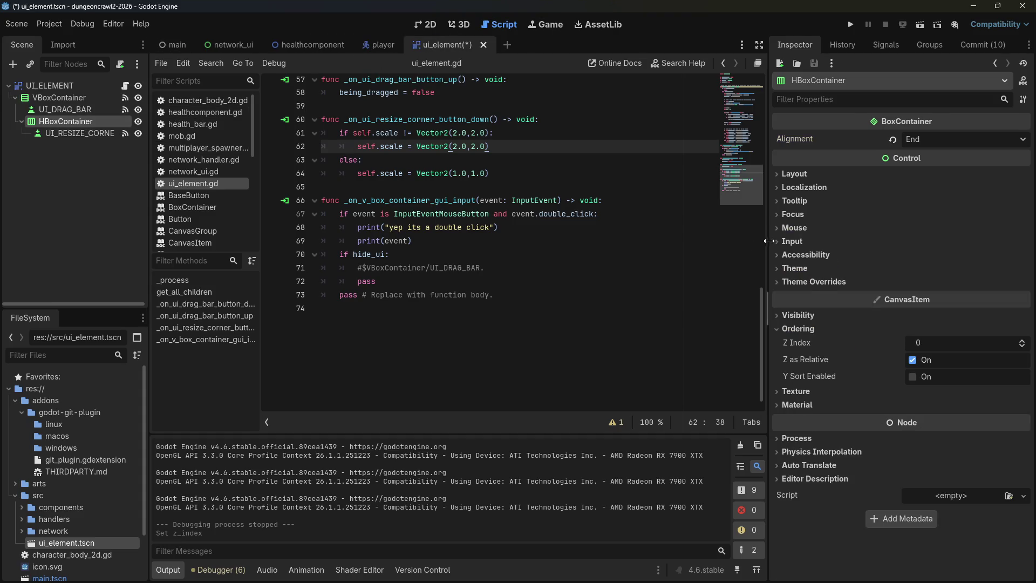
click(778, 228)
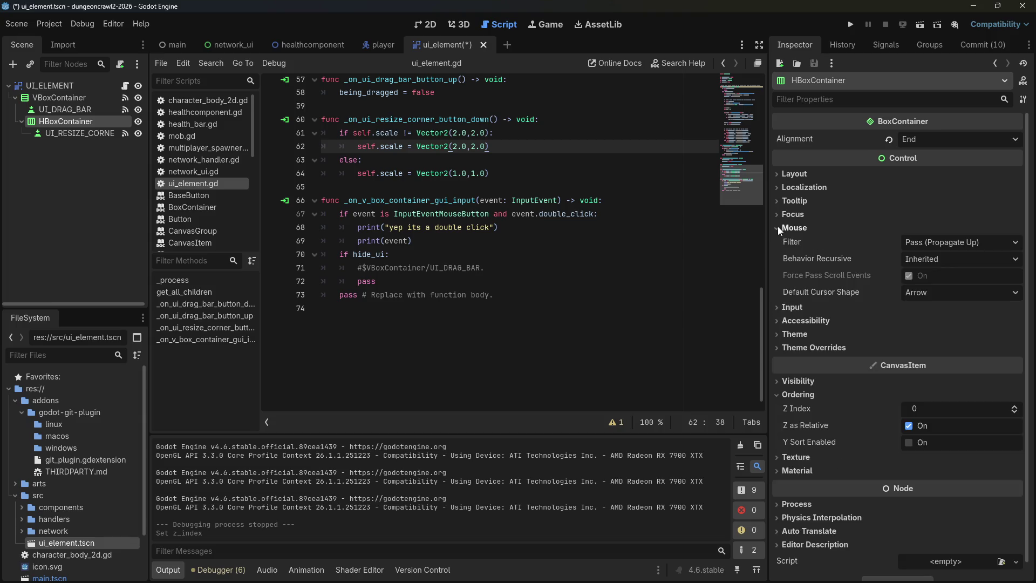
click(936, 243)
click(936, 243)
click(936, 243)
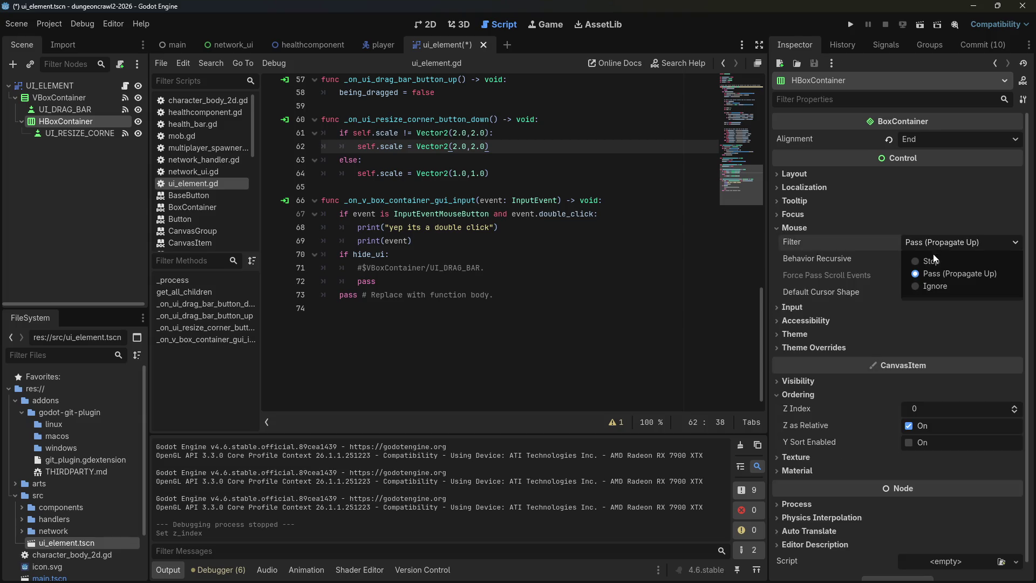
click(922, 292)
click(849, 25)
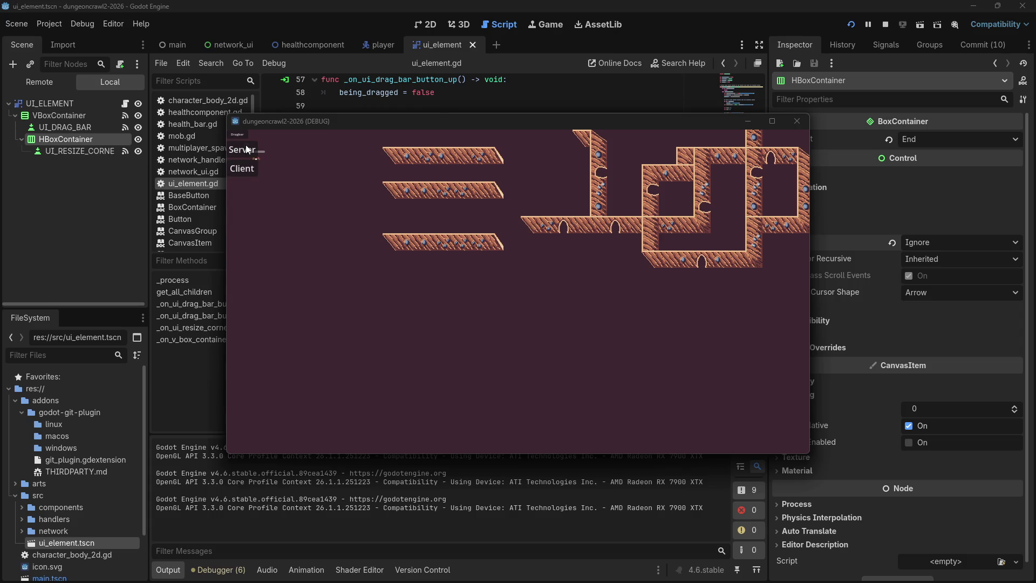
Drag the UI panel around the game window, shrink it from its corner, and double-click it.
mouse_move(241, 133)
mouse_down()
mouse_move(448, 267)
mouse_move(438, 289)
mouse_up()
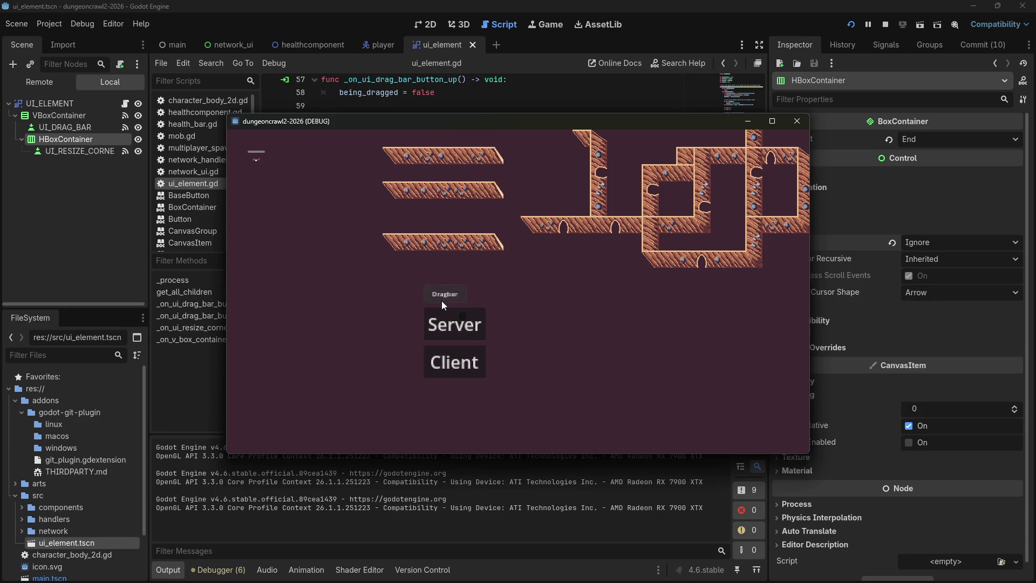
scroll(440, 302, up, 3)
drag(444, 300, 339, 219)
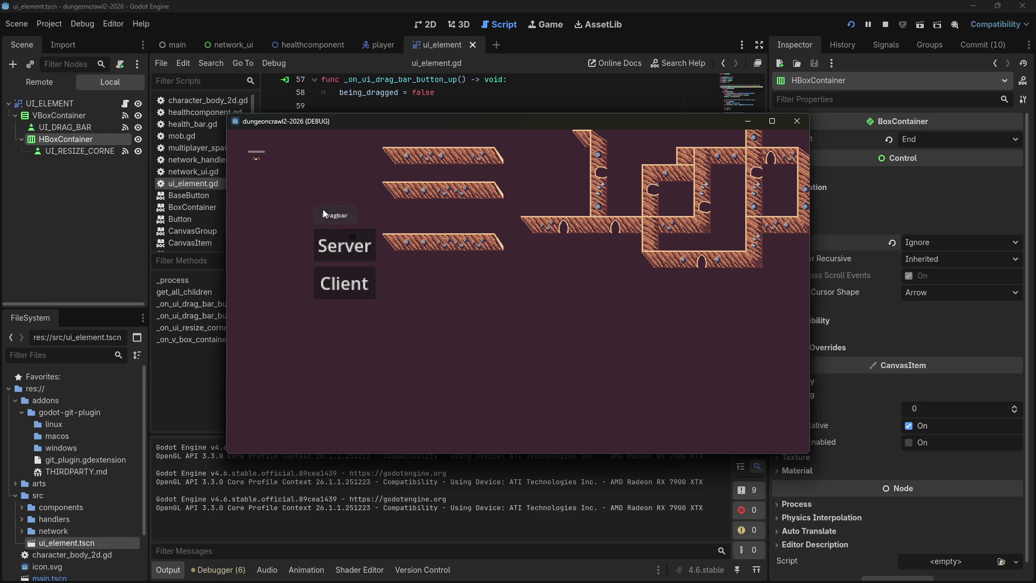
drag(388, 294, 351, 239)
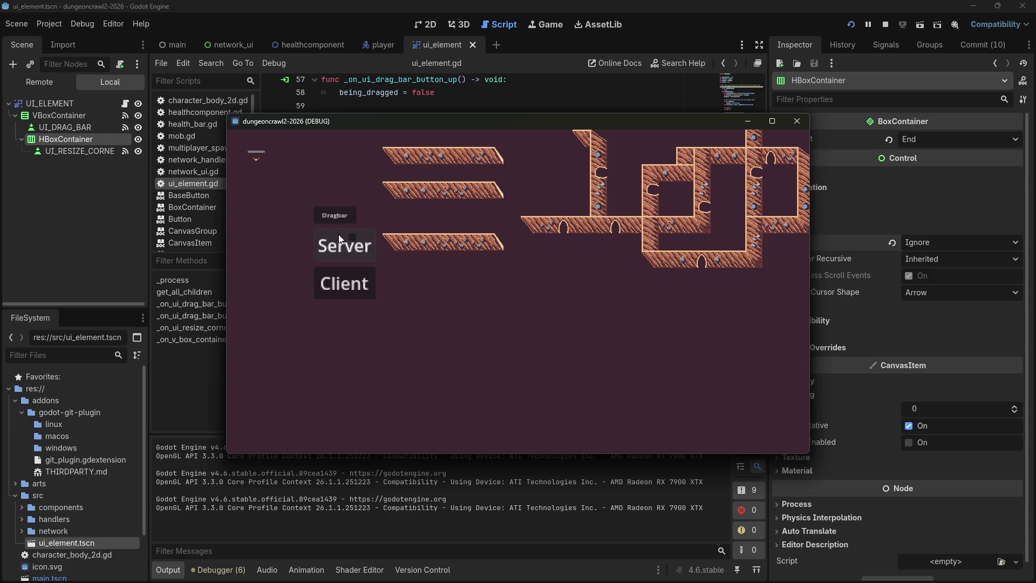
double_click(338, 217)
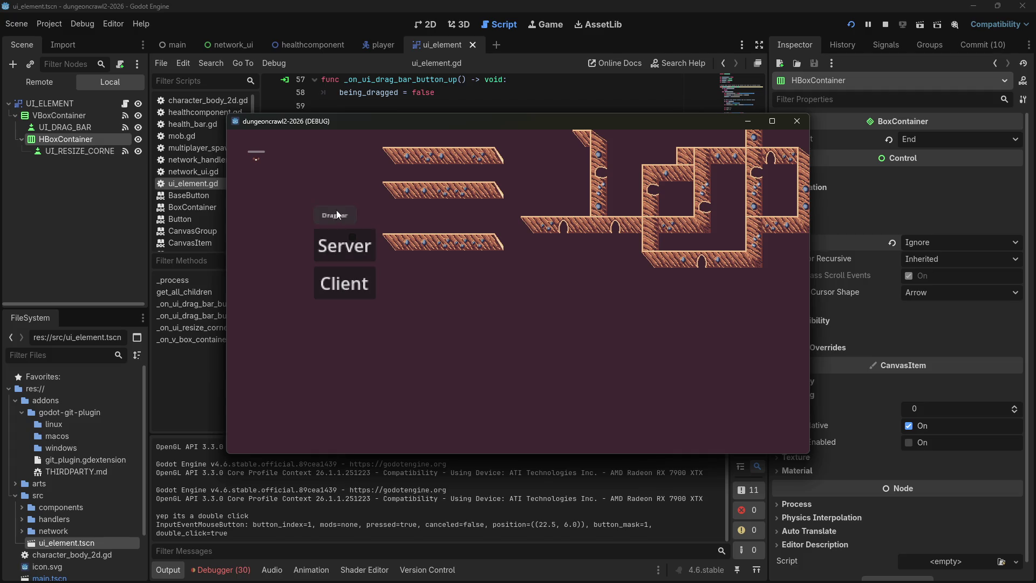
Review the Debugger errors for debug sessions 3, 2 and 1.
click(221, 570)
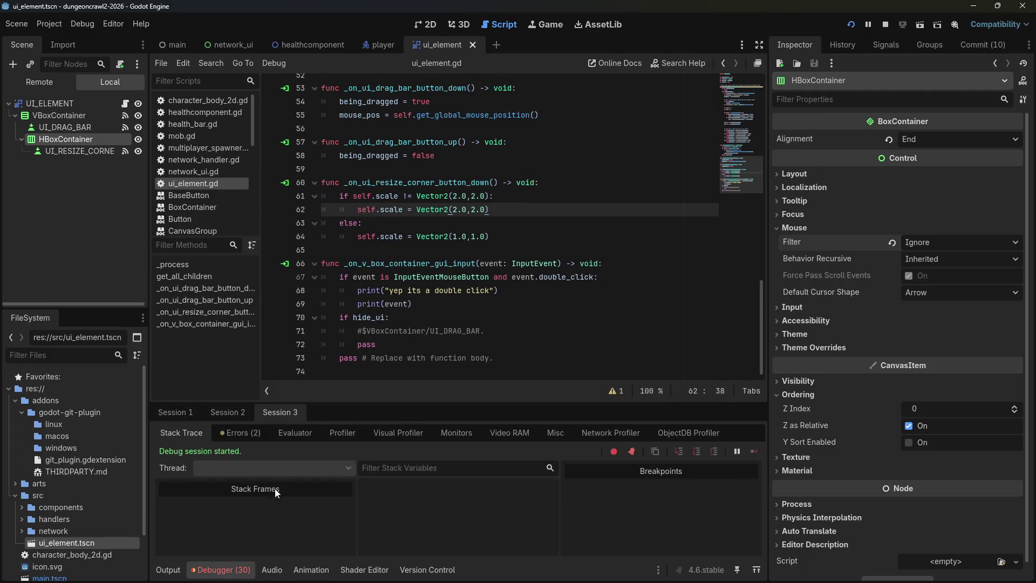
click(241, 432)
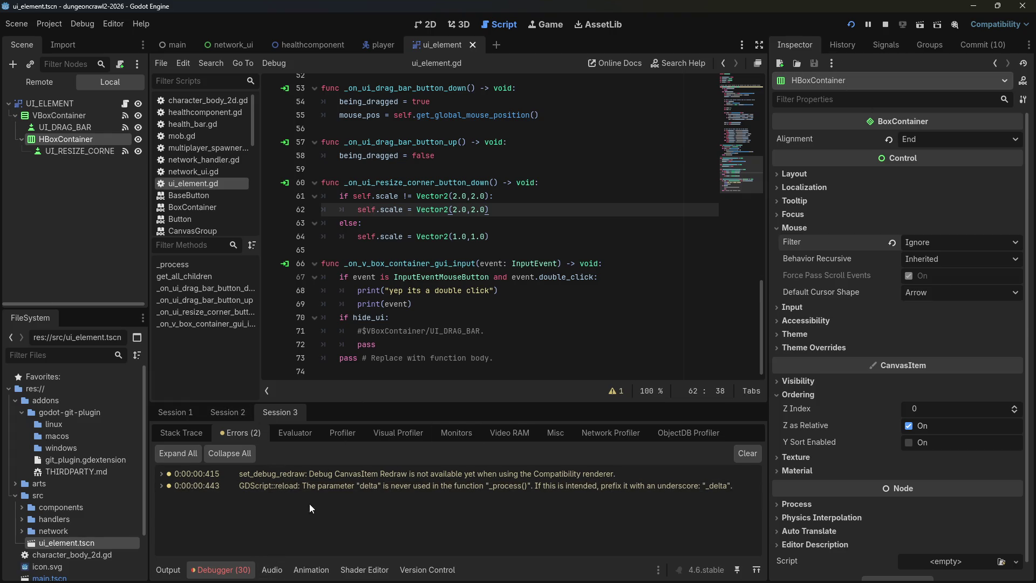
click(221, 576)
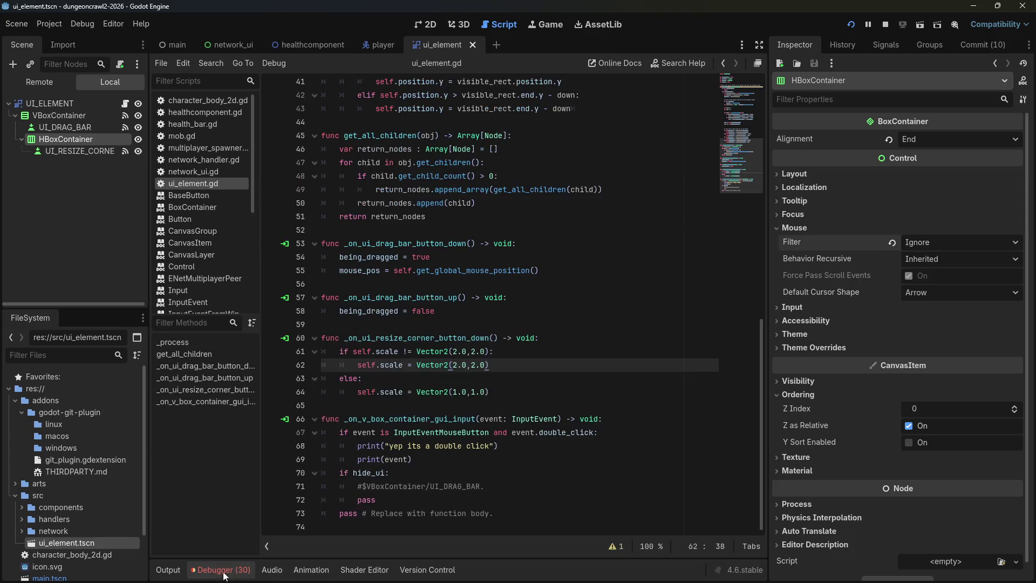
click(228, 577)
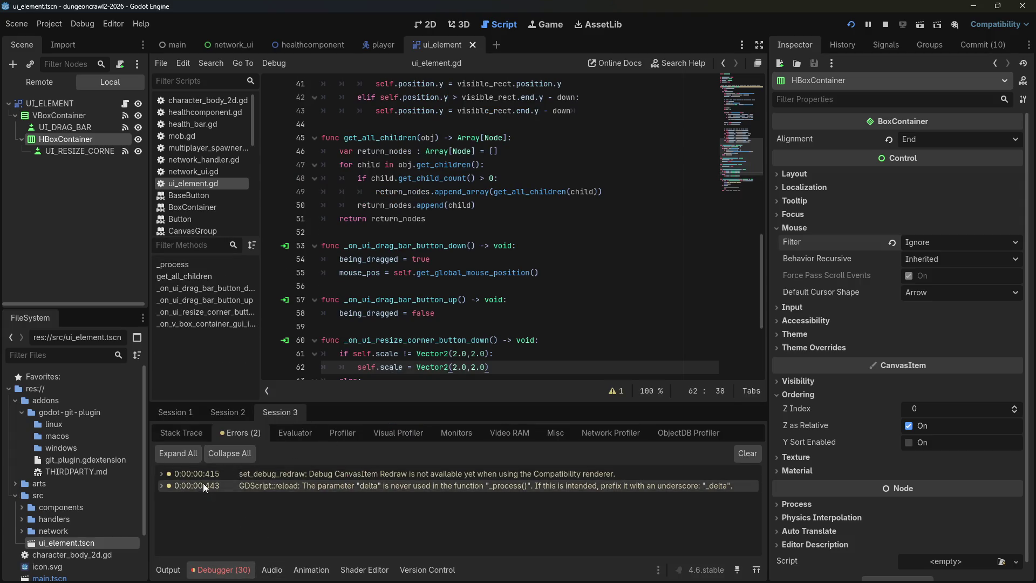
click(209, 413)
click(235, 432)
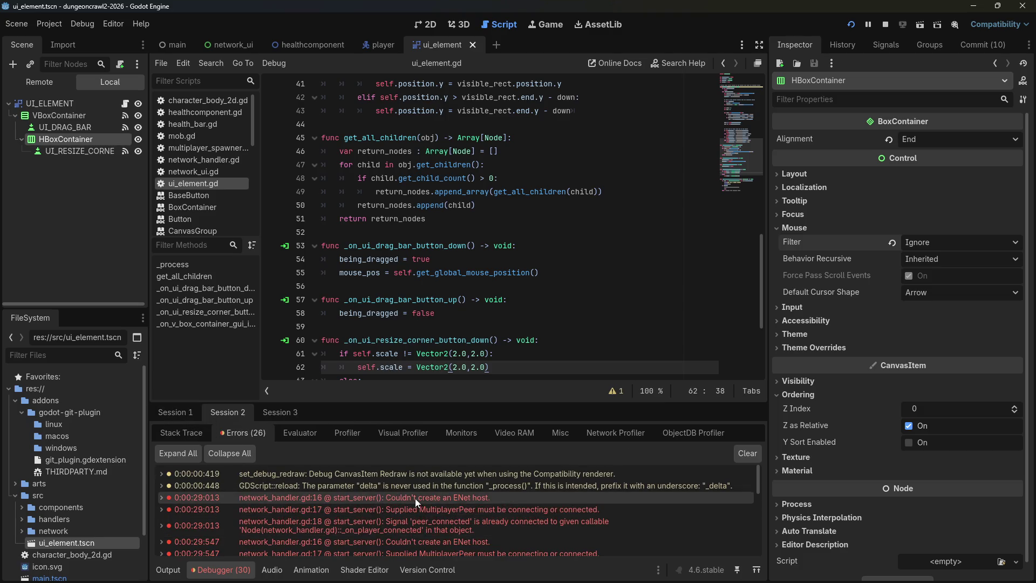
scroll(459, 500, down, 3)
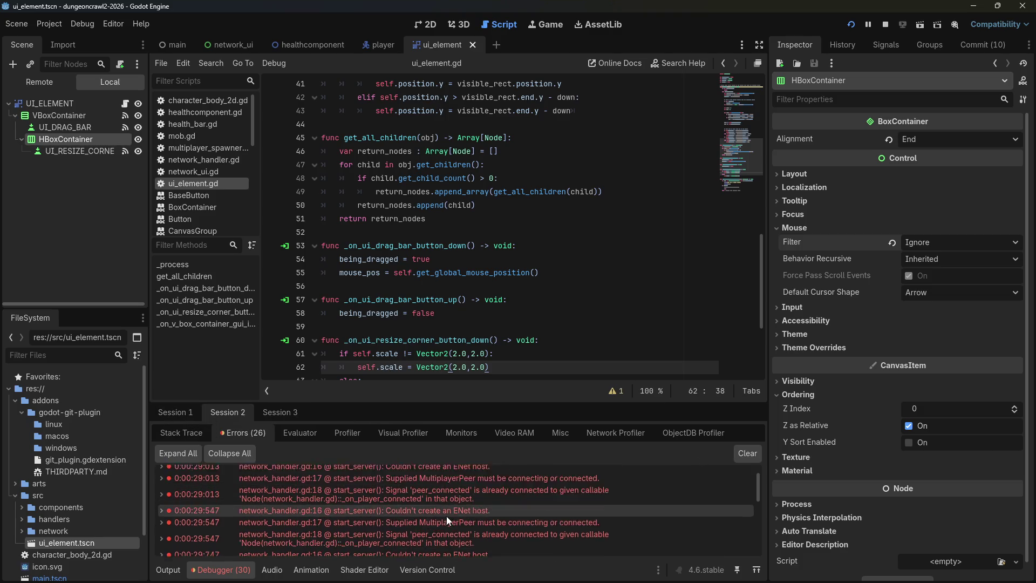
click(179, 418)
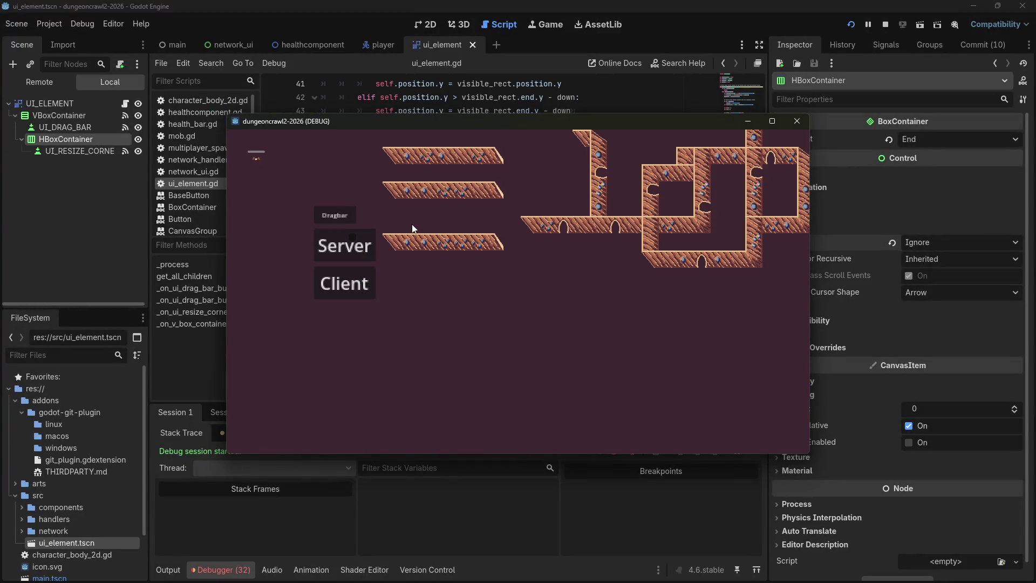
Press Client in the game, then stop and relaunch the debug game.
click(355, 286)
click(355, 286)
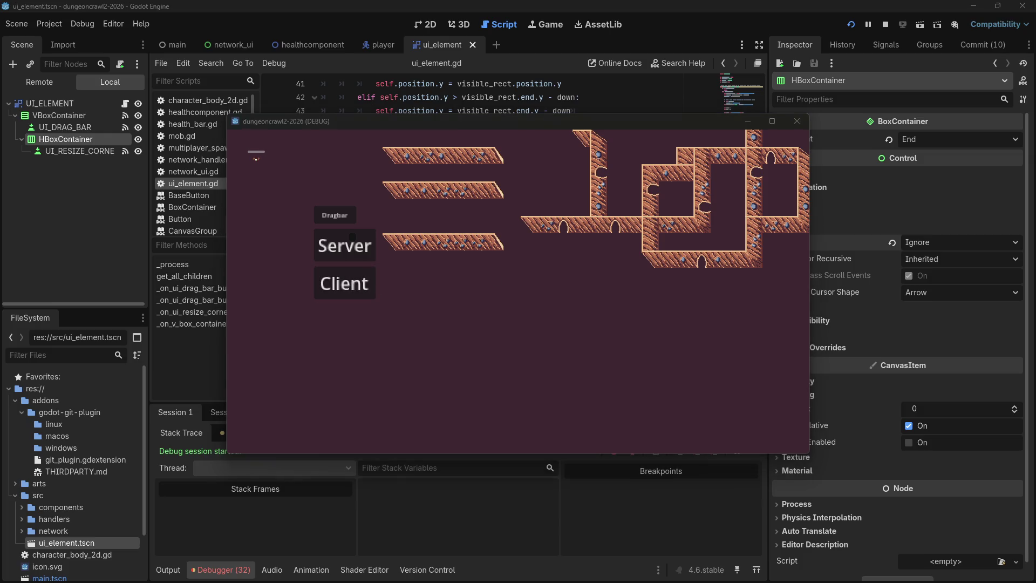
click(883, 28)
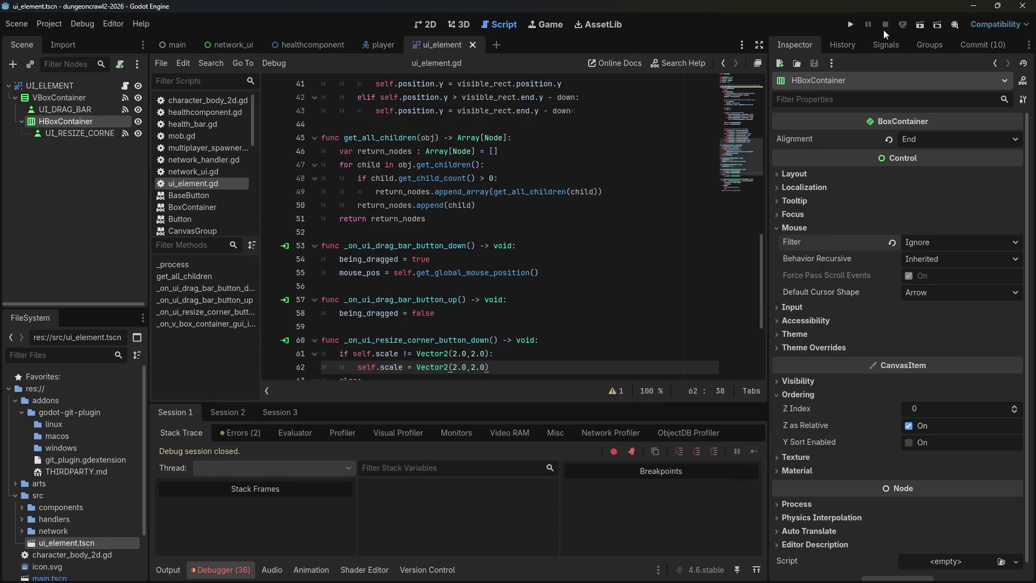
click(850, 25)
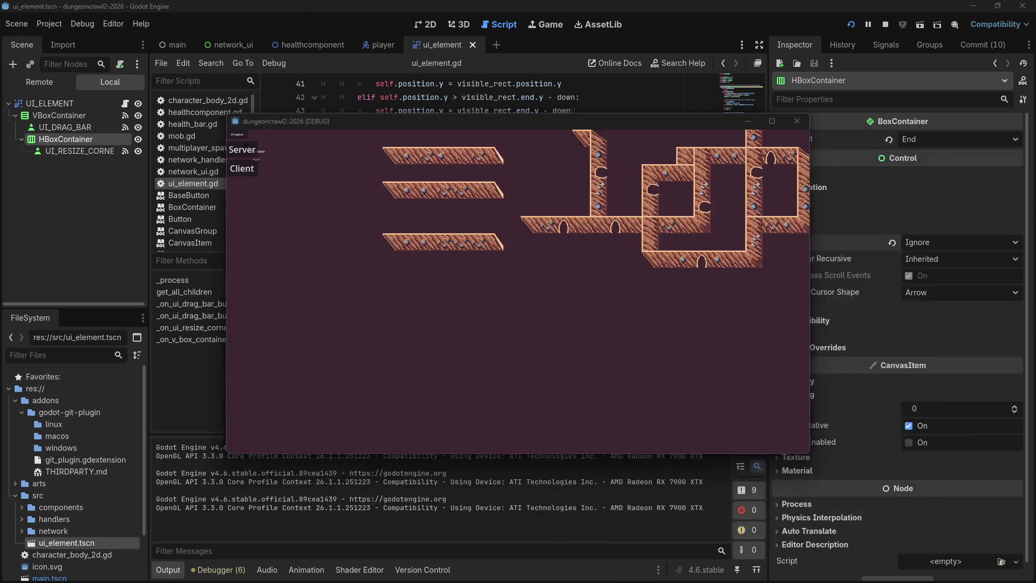
Connect a player, then move the panel beside the player and shrink it from its corner.
click(250, 173)
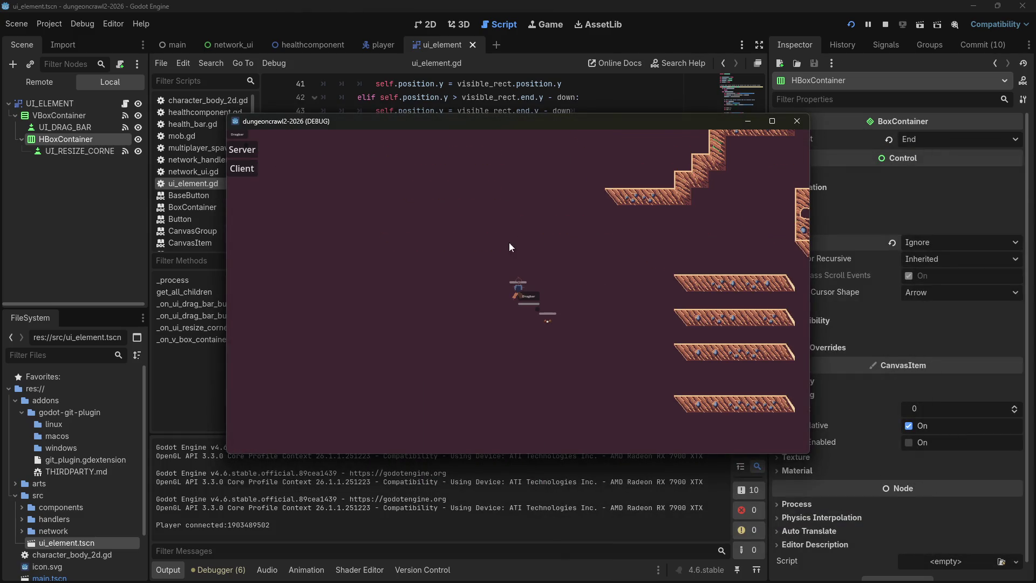
mouse_move(532, 300)
mouse_down()
mouse_move(629, 246)
mouse_move(611, 274)
mouse_move(622, 314)
mouse_move(555, 261)
mouse_move(672, 300)
mouse_move(486, 225)
mouse_move(507, 215)
mouse_up()
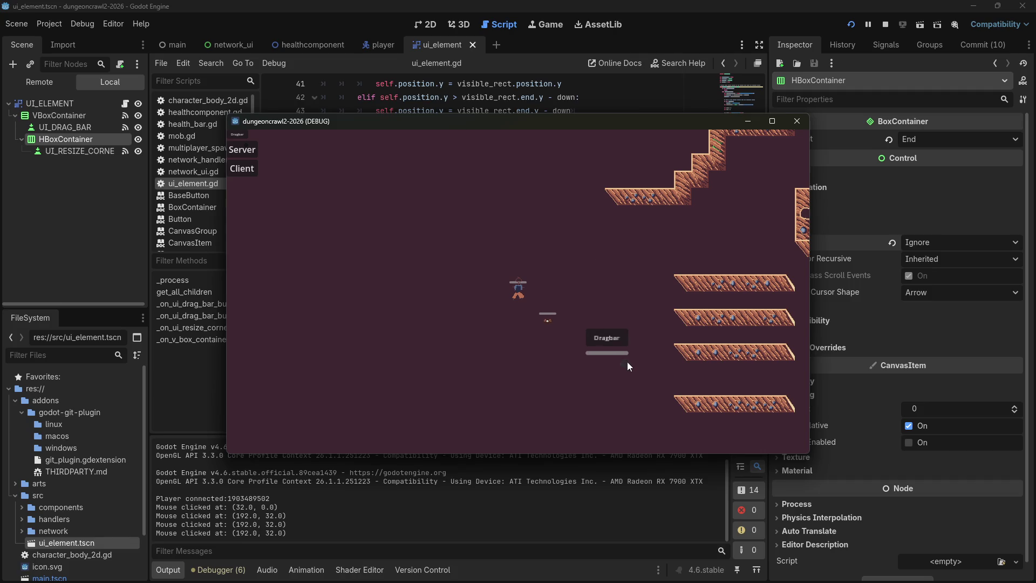
drag(624, 364, 601, 344)
Double-click the panel repeatedly until 'yep its a double click' logs, then close the game.
double_click(602, 338)
click(599, 339)
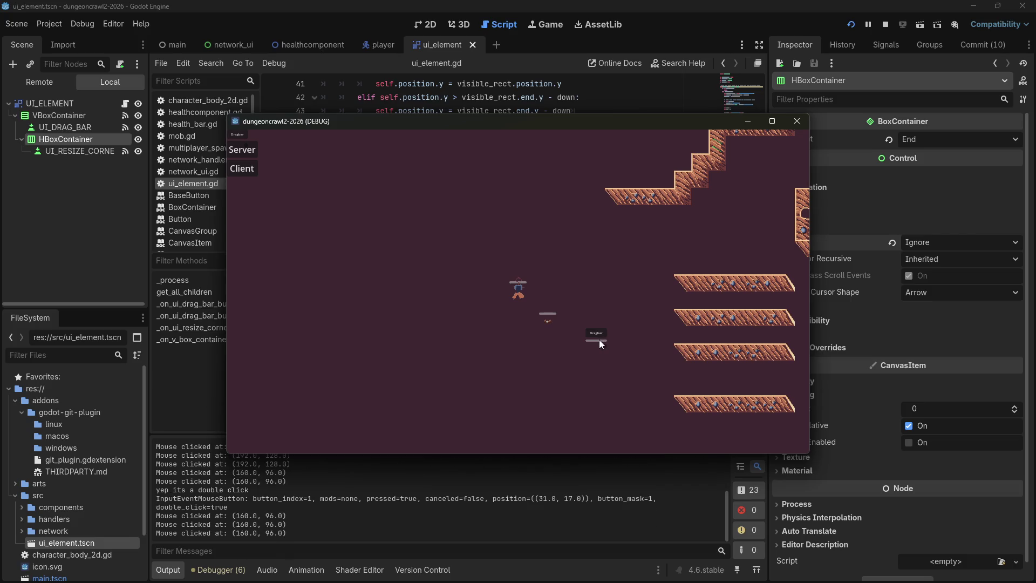
click(597, 340)
double_click(595, 342)
click(594, 342)
click(595, 342)
double_click(594, 345)
click(593, 342)
click(608, 339)
click(608, 339)
click(611, 339)
click(608, 339)
click(604, 339)
click(600, 339)
click(598, 339)
double_click(596, 339)
click(594, 338)
double_click(594, 342)
double_click(594, 342)
double_click(593, 342)
click(594, 339)
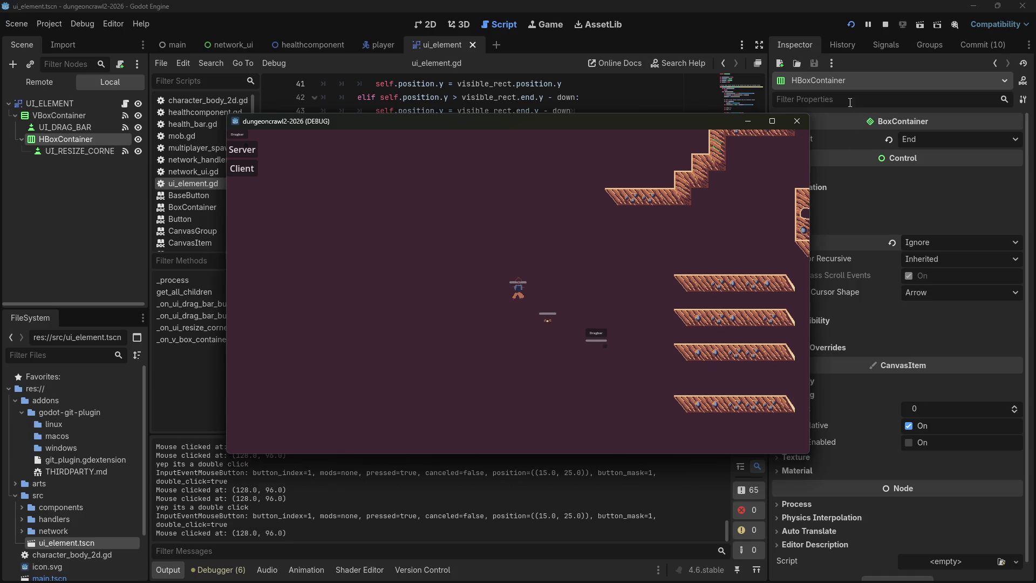
click(801, 125)
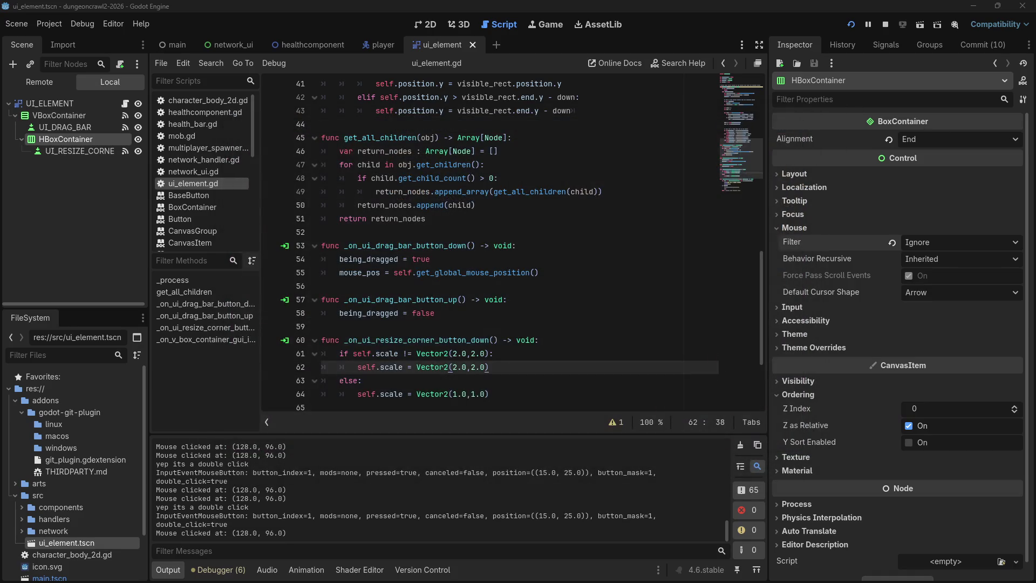
Delete the two debug print statements from the ui_element script's double-click handler.
click(493, 285)
scroll(432, 302, down, 3)
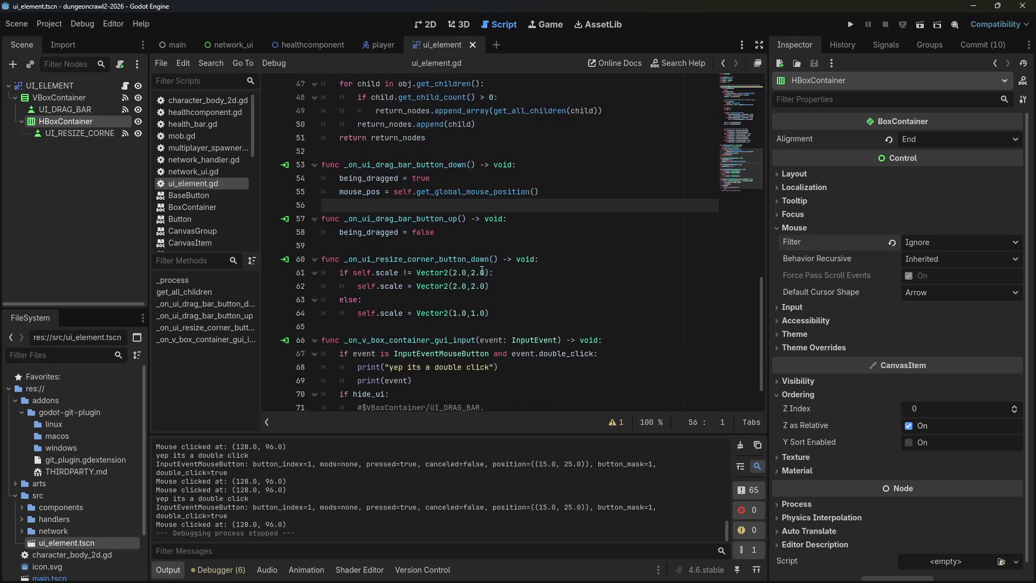
mouse_move(385, 327)
mouse_down()
mouse_move(495, 326)
mouse_move(303, 326)
mouse_up()
click(553, 322)
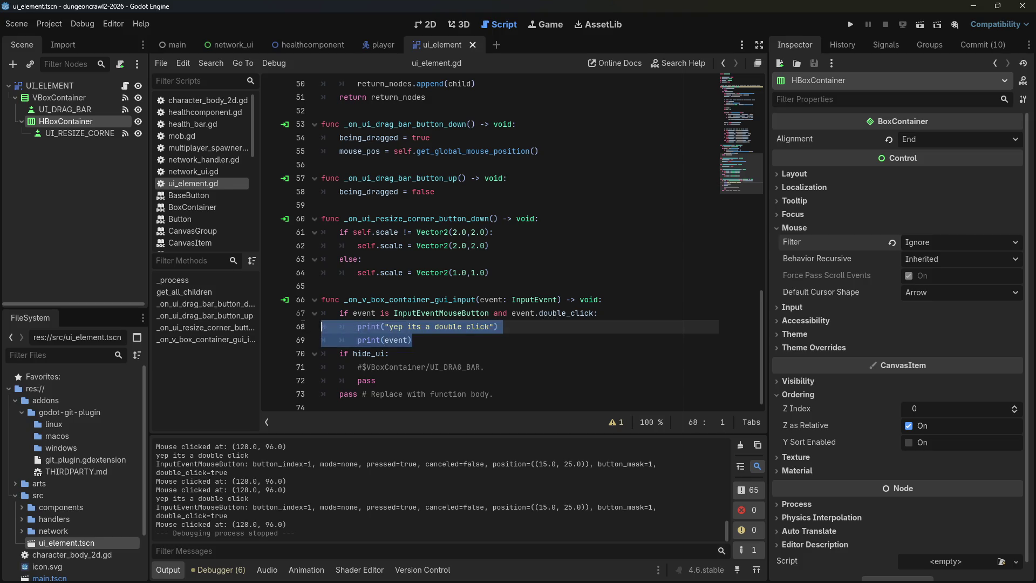
key(BackSpace)
key(BackSpace)
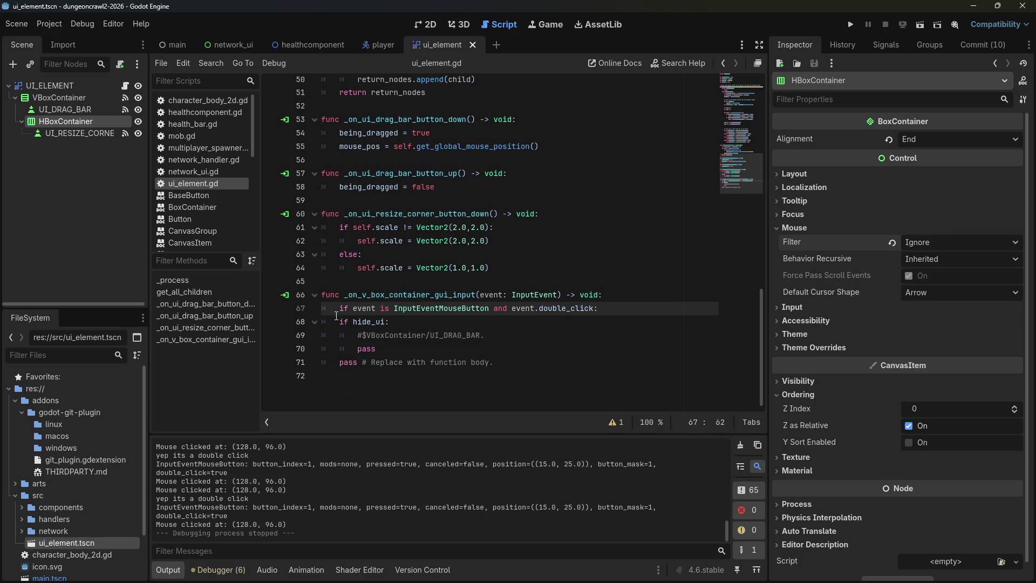
Indent the hide_ui block under the double-click check.
click(336, 319)
key(Tab)
key(Down)
key(Tab)
key(Down)
key(Tab)
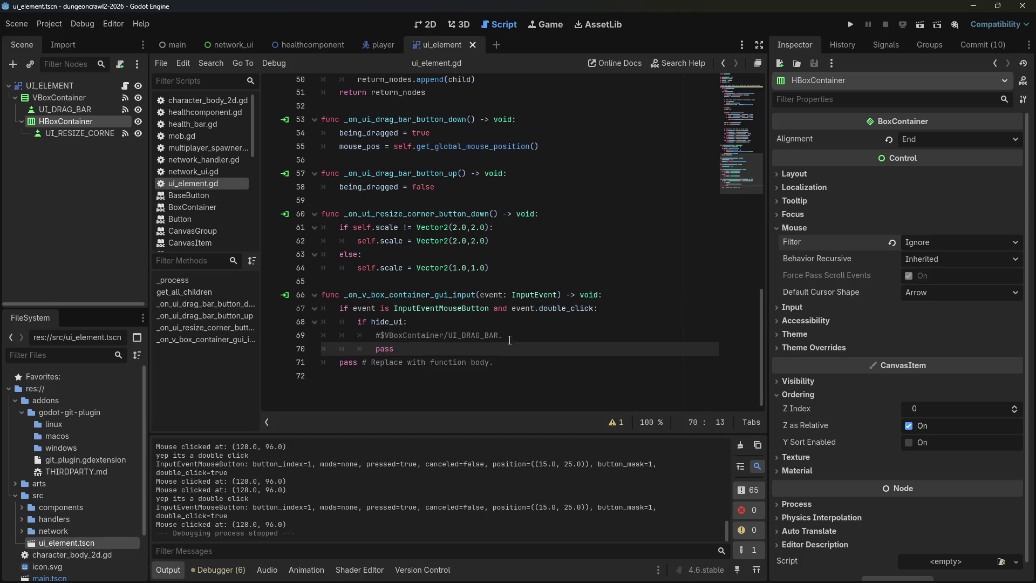
Uncomment the UI_DRAG_BAR line 69 and set its visible = true.
click(519, 337)
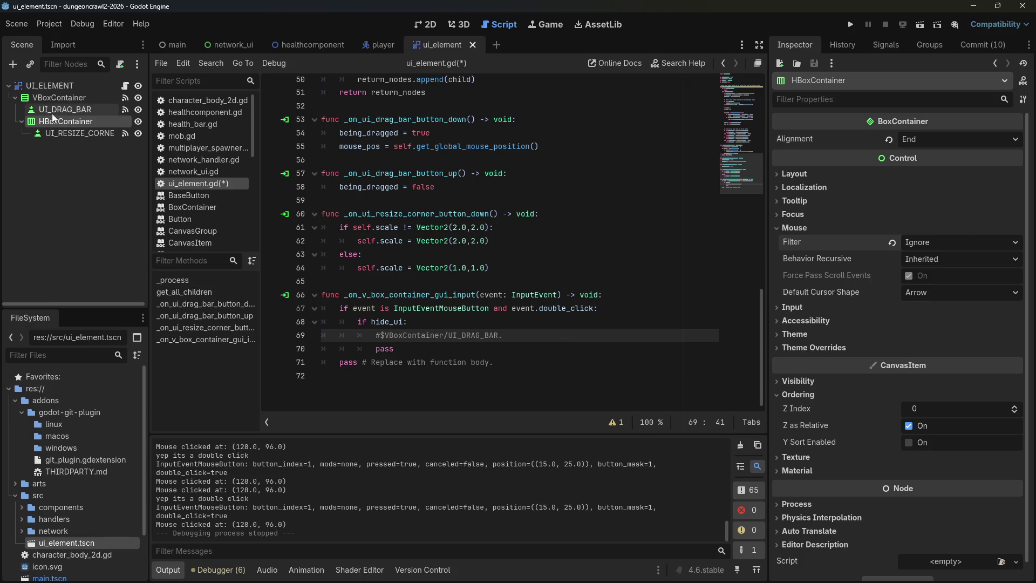
click(59, 110)
click(539, 338)
key(Home)
key(Delete)
click(539, 338)
text(v)
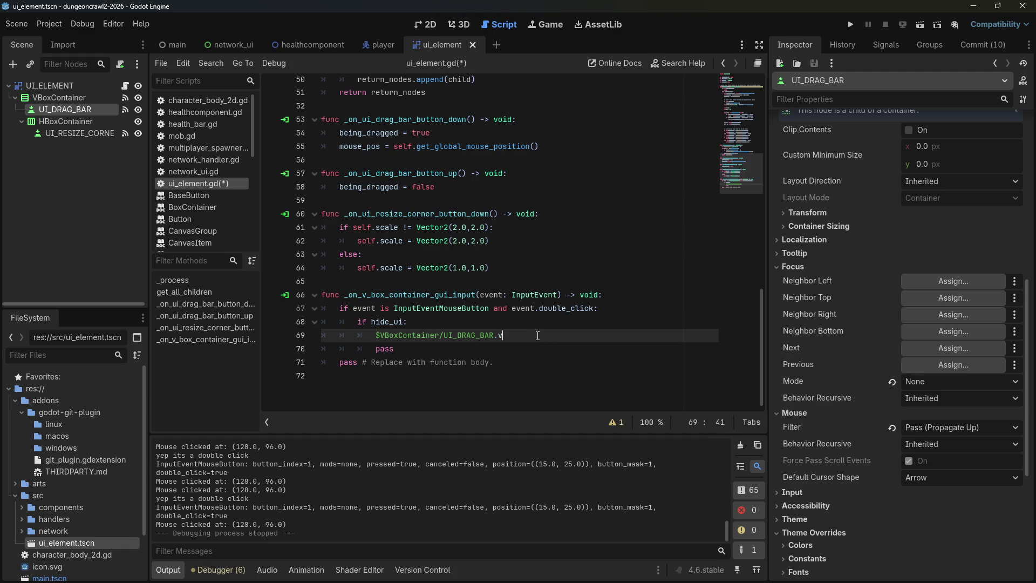
text(isible = true)
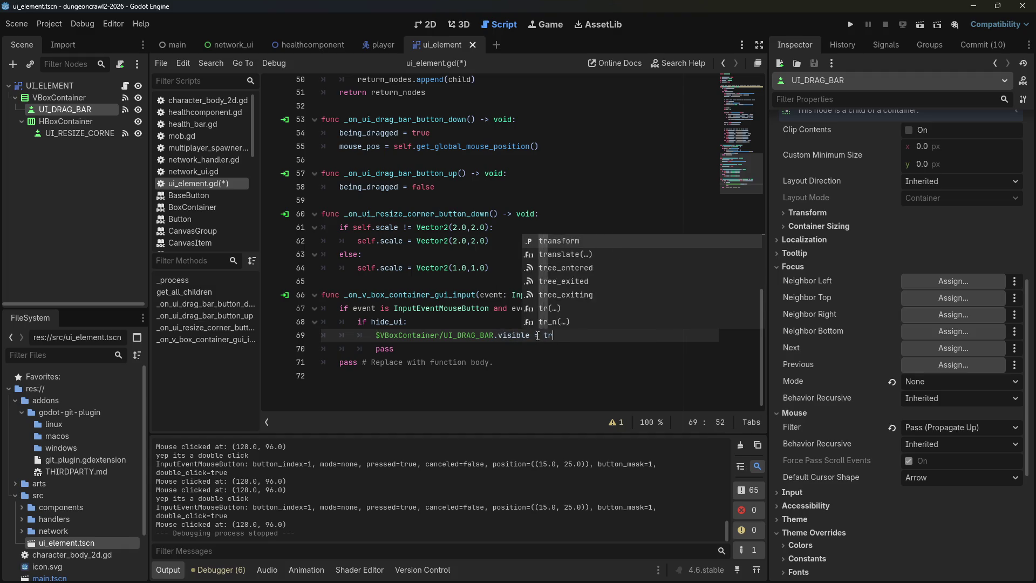
key(Return)
Add UI_RESIZE_CORNER.visible = true and hide_ui = false lines below it.
mouse_move(87, 134)
mouse_down()
mouse_move(397, 271)
mouse_move(373, 348)
mouse_up()
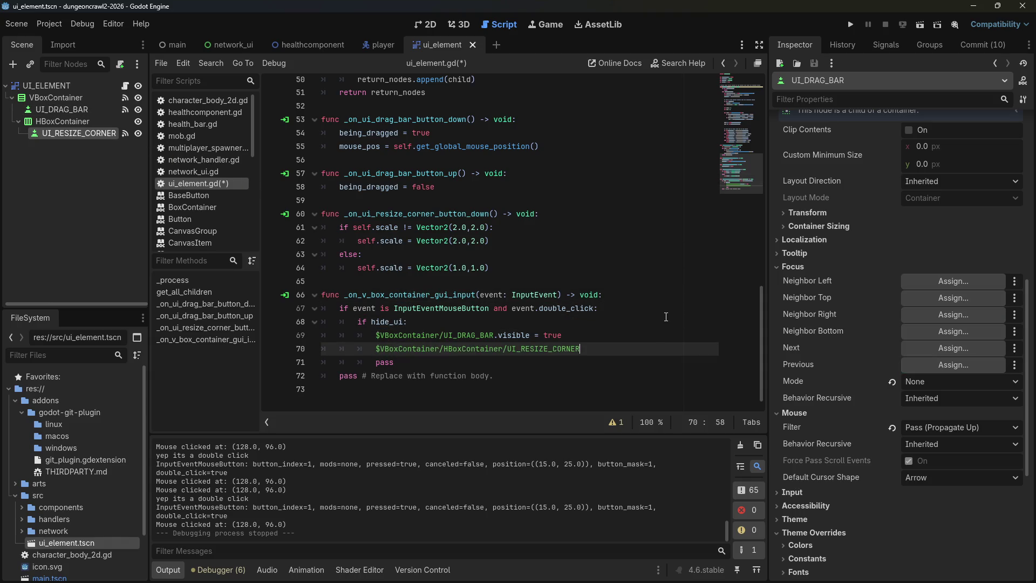
text(.visible = true)
key(Return)
text(hide)
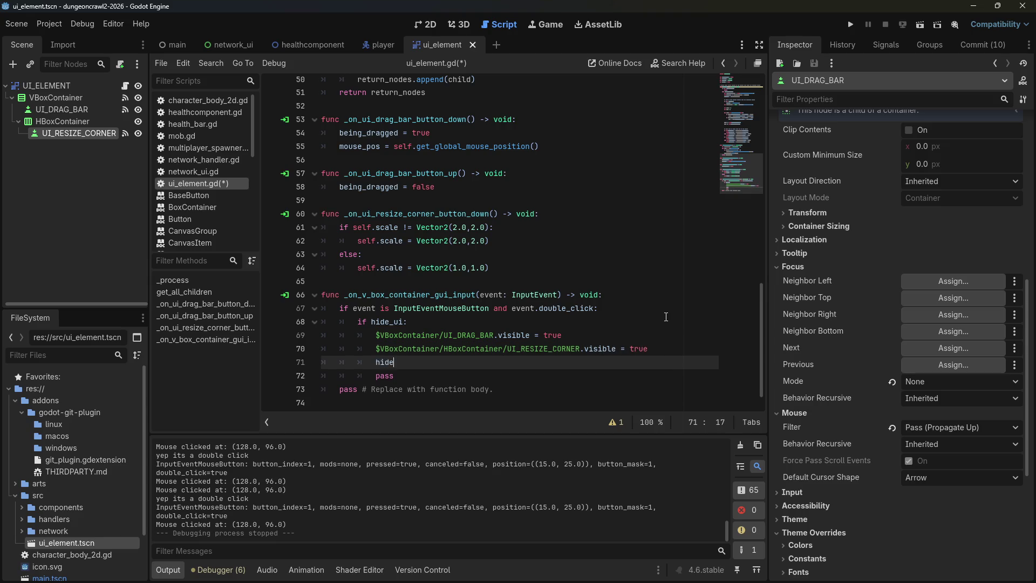
text(_ui = false)
Remove the leftover pass statements and start an else: branch.
key(Down)
key(shift+Home)
key(BackSpace)
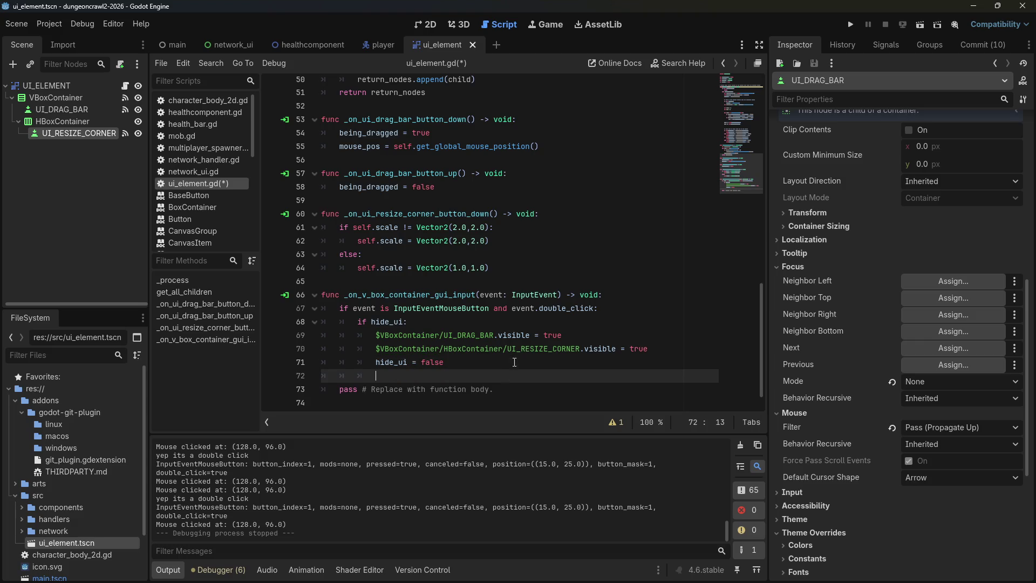
key(BackSpace)
text(else:)
key(Return)
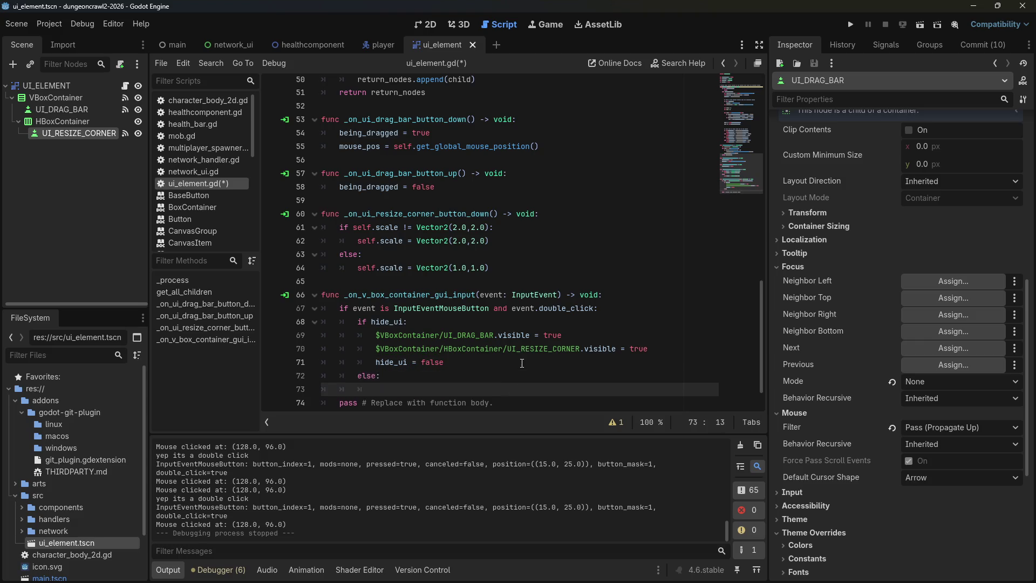
key(shift+Down)
key(shift+End)
key(Delete)
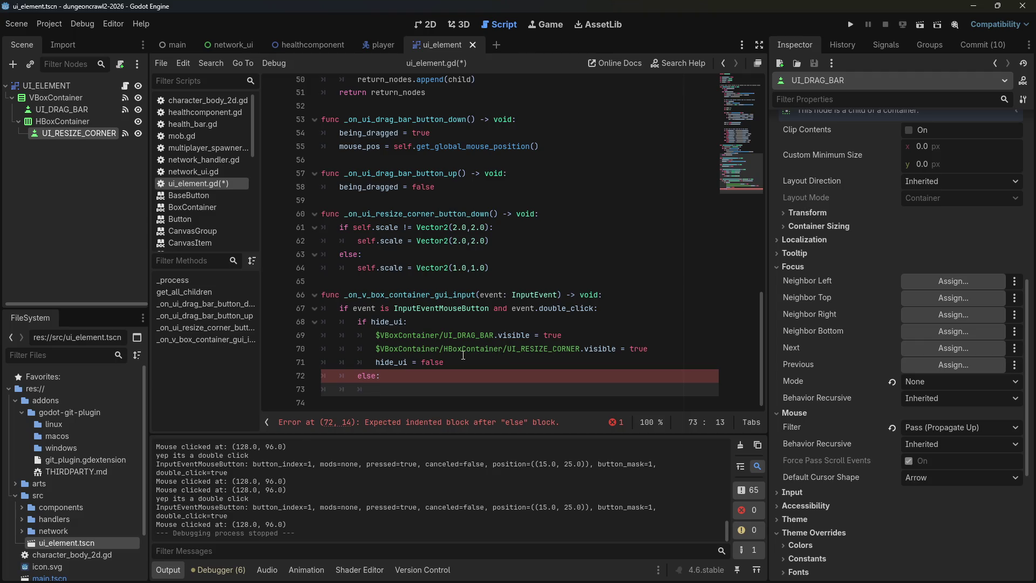
Copy the if branch into else, setting both visible values to false and hide_ui to true.
drag(463, 356, 321, 335)
key(ctrl+c)
click(391, 389)
key(ctrl+v)
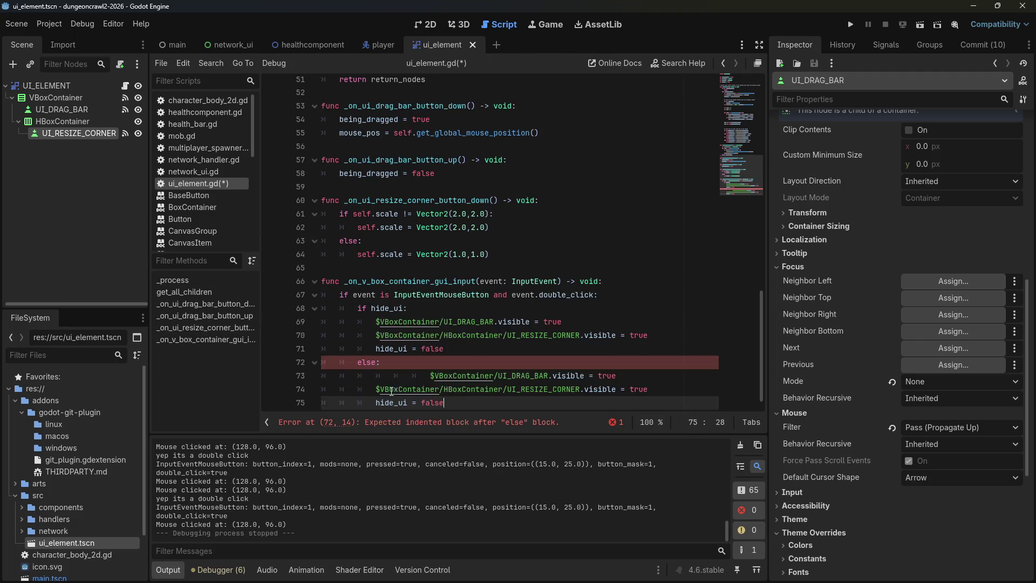
click(596, 377)
key(shift+Tab)
key(shift+Tab)
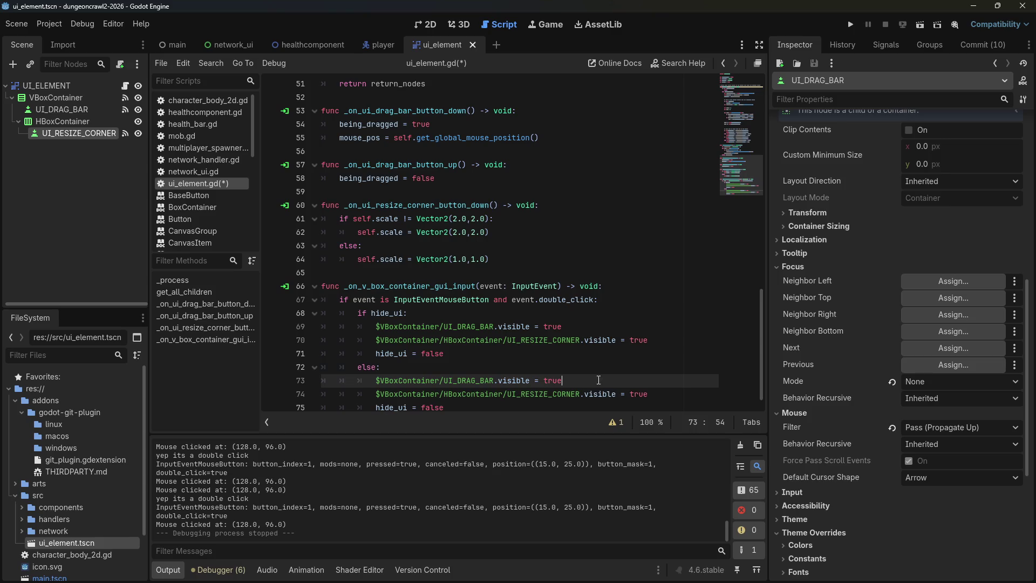
key(BackSpace)
key(BackSpace)
key(BackSpace)
text(false)
double_click(632, 395)
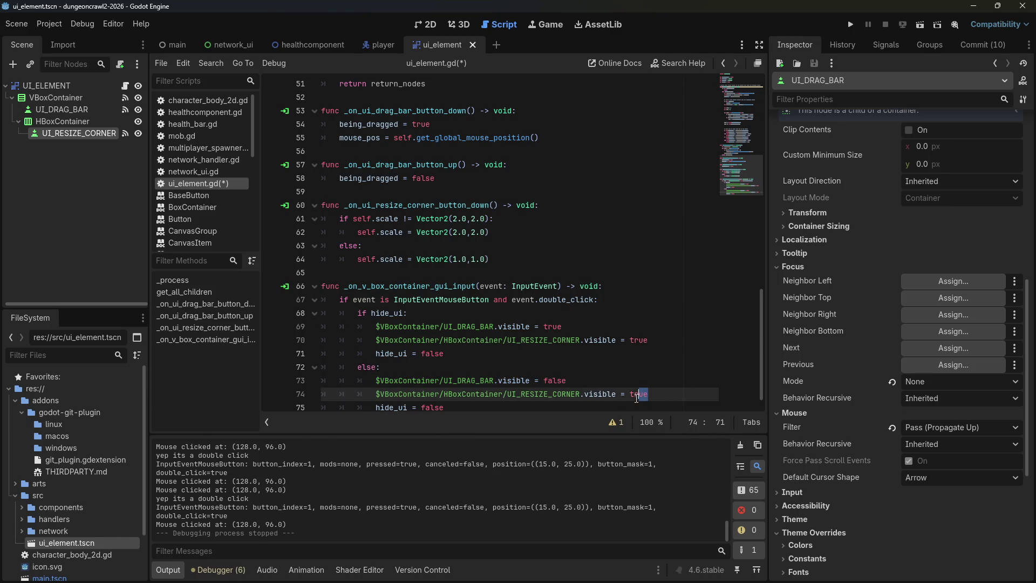
text(false)
key(Down)
key(BackSpace)
key(BackSpace)
key(BackSpace)
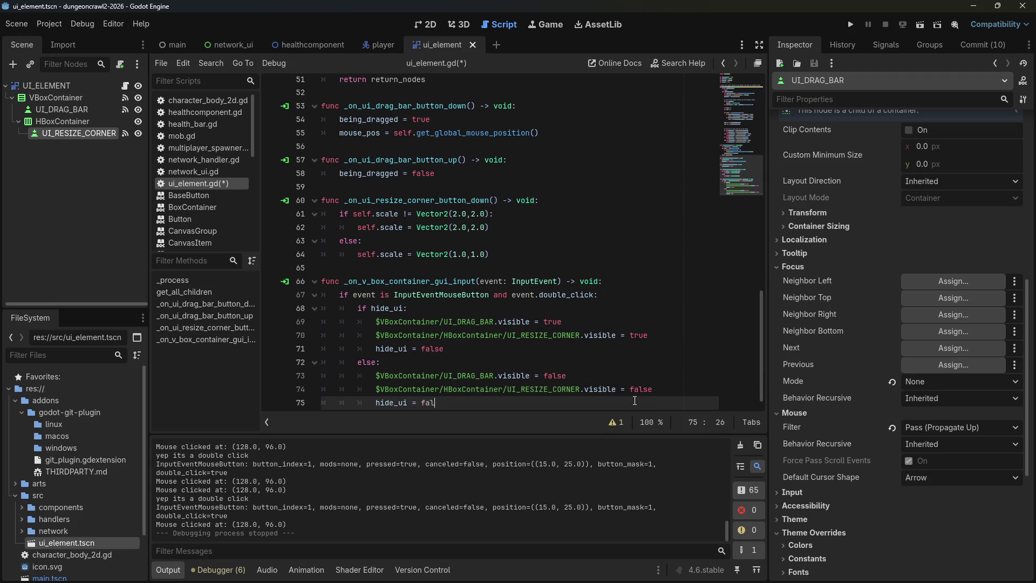
text(true)
Save the script, run the project, and move the in-game panel toward the centre.
key(ctrl+s)
click(847, 21)
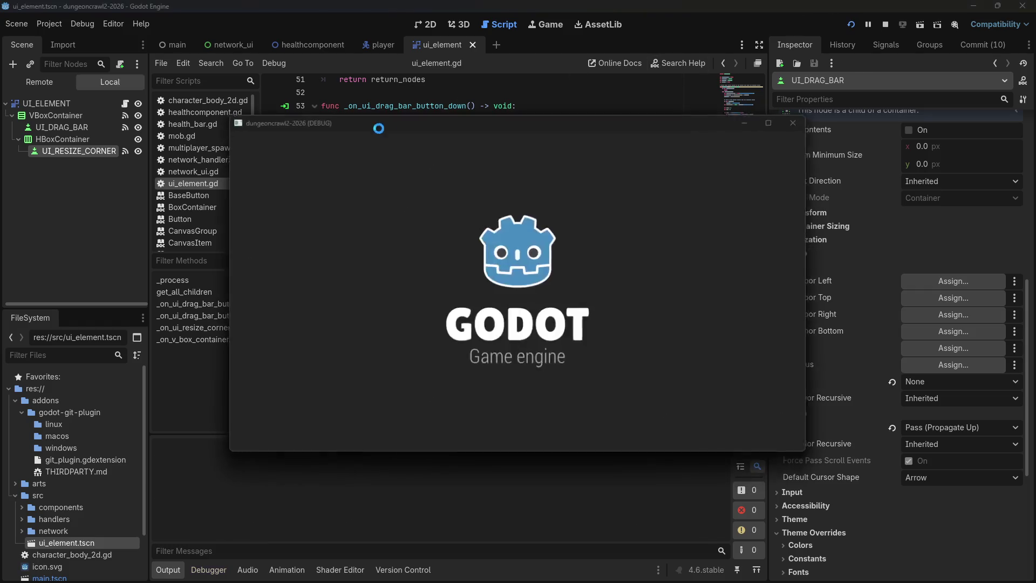
drag(242, 133, 383, 203)
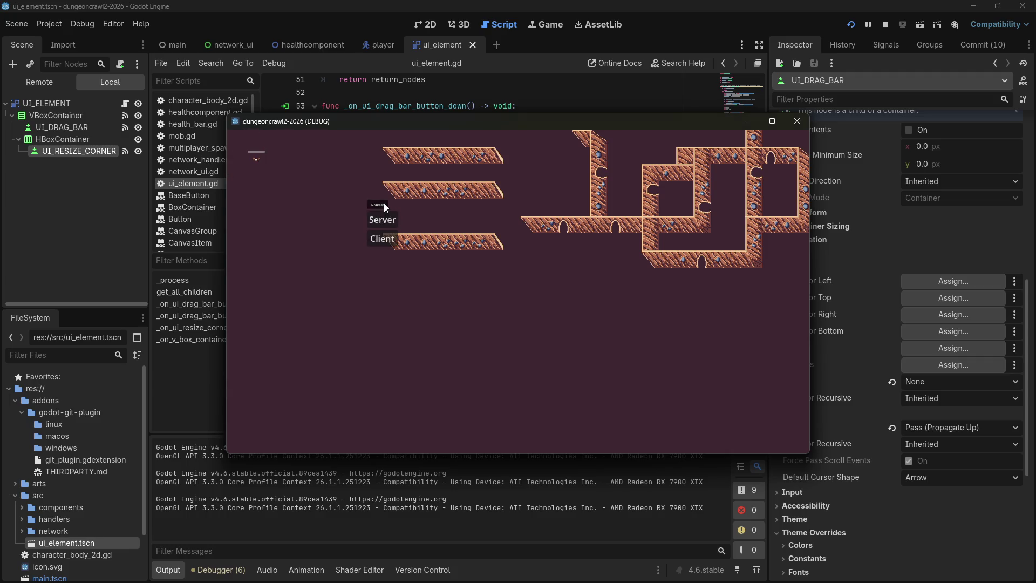
Host the game as server and connect so the player spawns in the level.
click(380, 203)
click(375, 202)
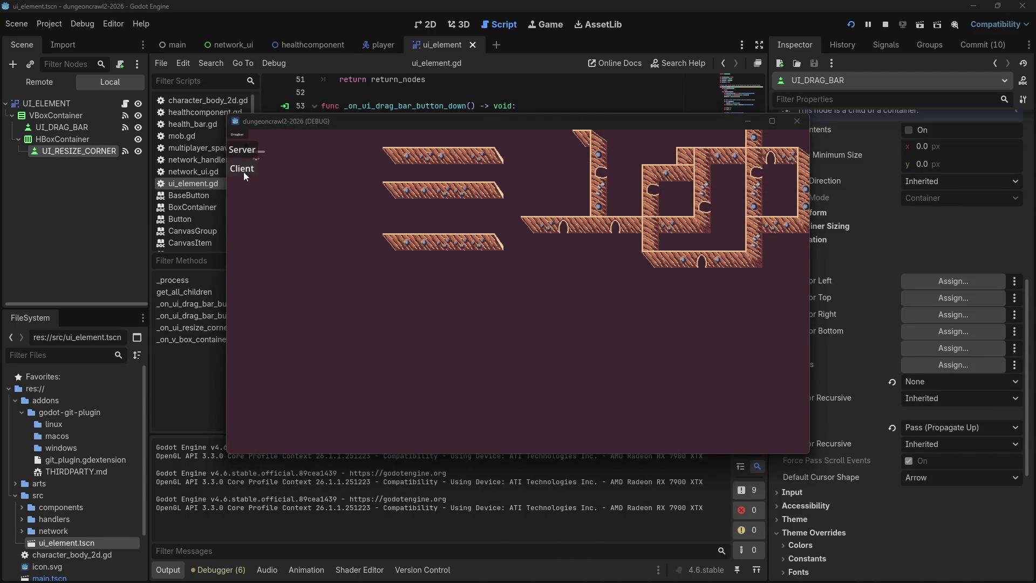
click(244, 171)
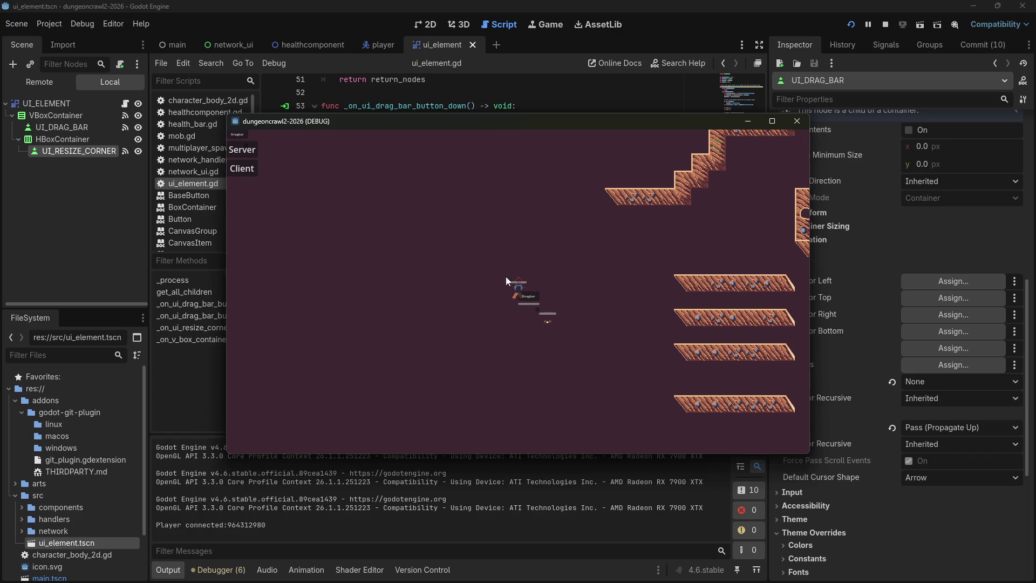
Move the Dragbar panel and click it repeatedly to hide the drag bar.
drag(527, 295, 583, 322)
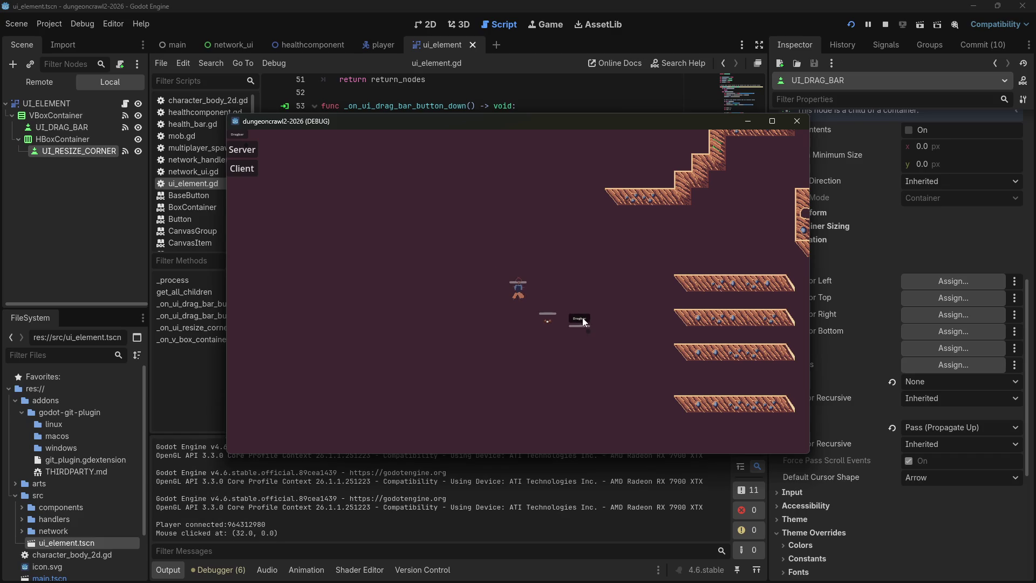
click(582, 325)
click(582, 325)
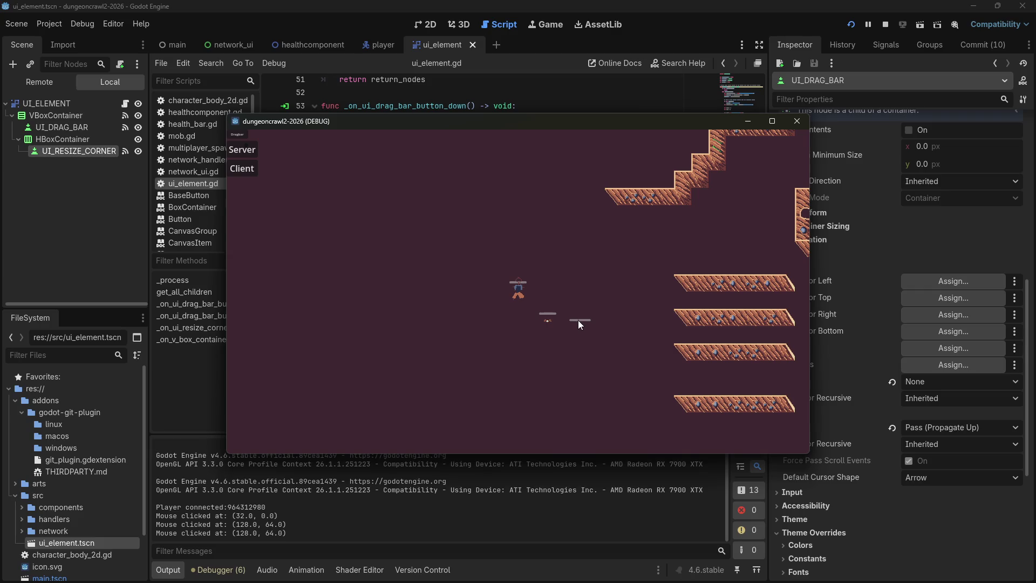
click(579, 319)
click(579, 319)
click(579, 319)
click(578, 320)
click(572, 319)
click(573, 320)
click(571, 318)
click(571, 318)
click(575, 318)
drag(574, 317, 579, 324)
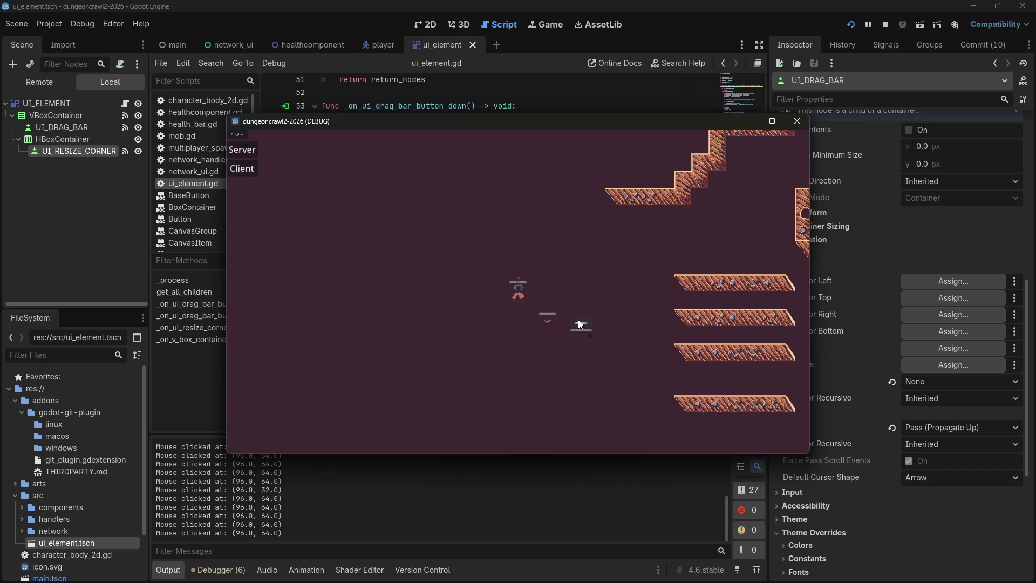
click(573, 330)
click(578, 321)
Double-click to restore the drag bar, enlarge and move the panel, then close the game.
click(572, 319)
click(595, 341)
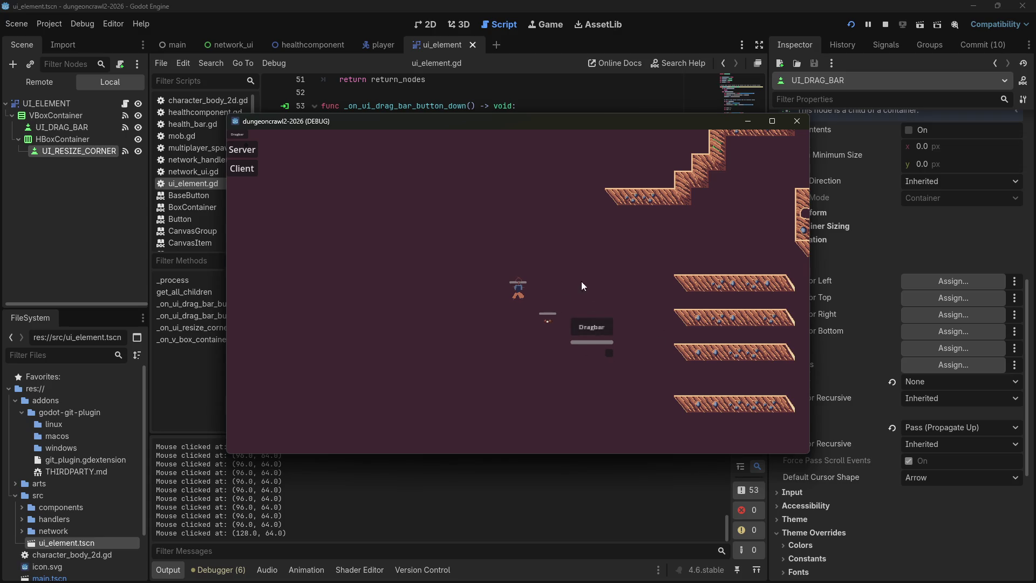
mouse_move(579, 322)
mouse_down()
mouse_move(587, 298)
mouse_move(610, 309)
mouse_move(607, 243)
mouse_move(600, 276)
mouse_move(573, 215)
mouse_up()
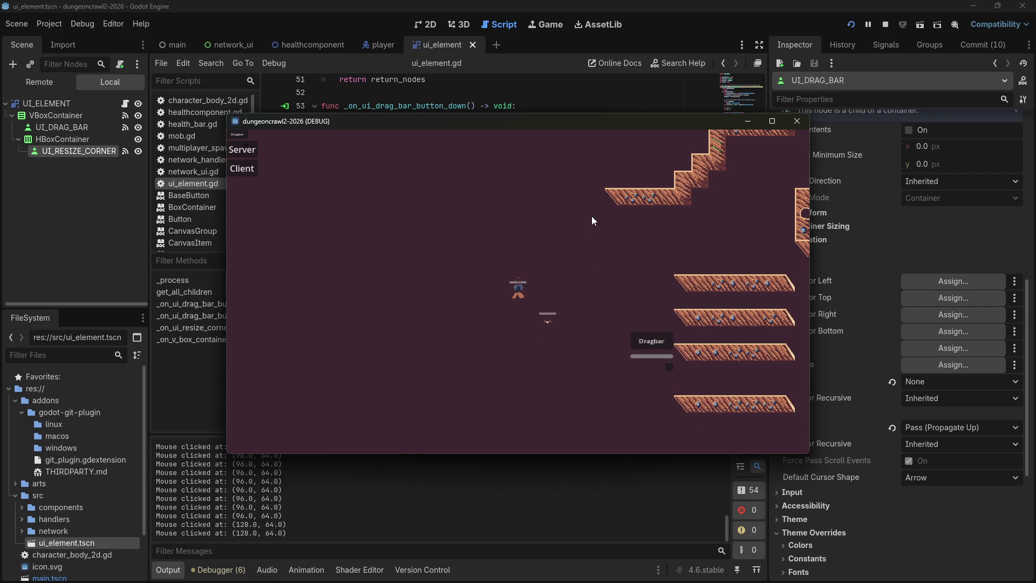
click(802, 124)
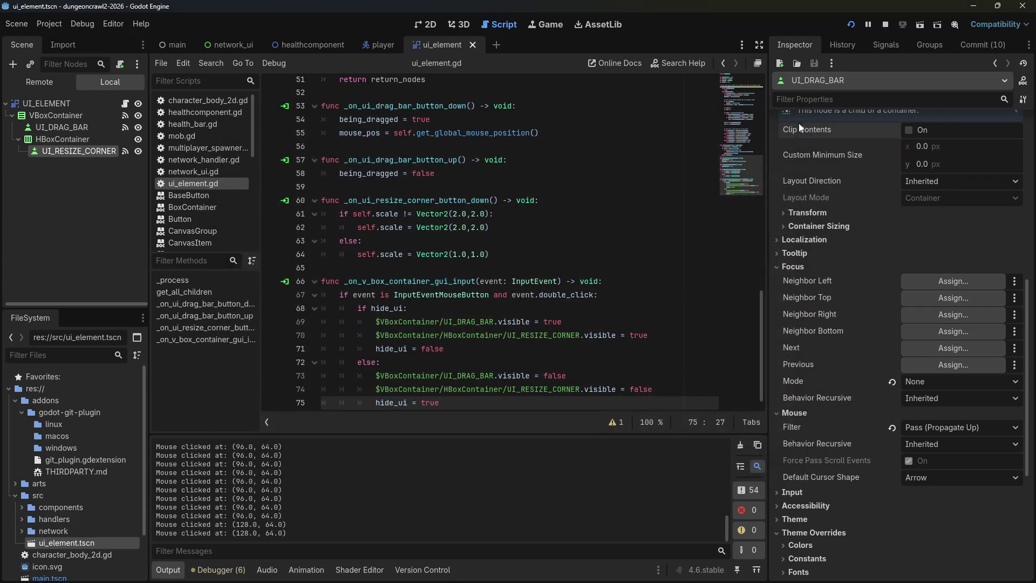
Delete the empty line 33 from ui_element.gd.
click(573, 265)
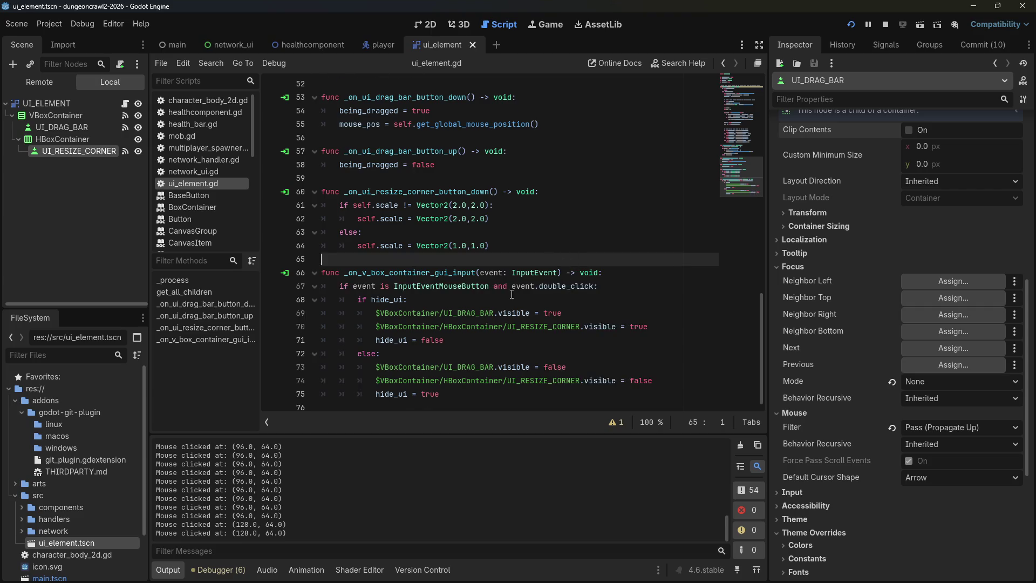
click(512, 294)
click(517, 245)
scroll(518, 254, up, 3)
scroll(518, 259, up, 9)
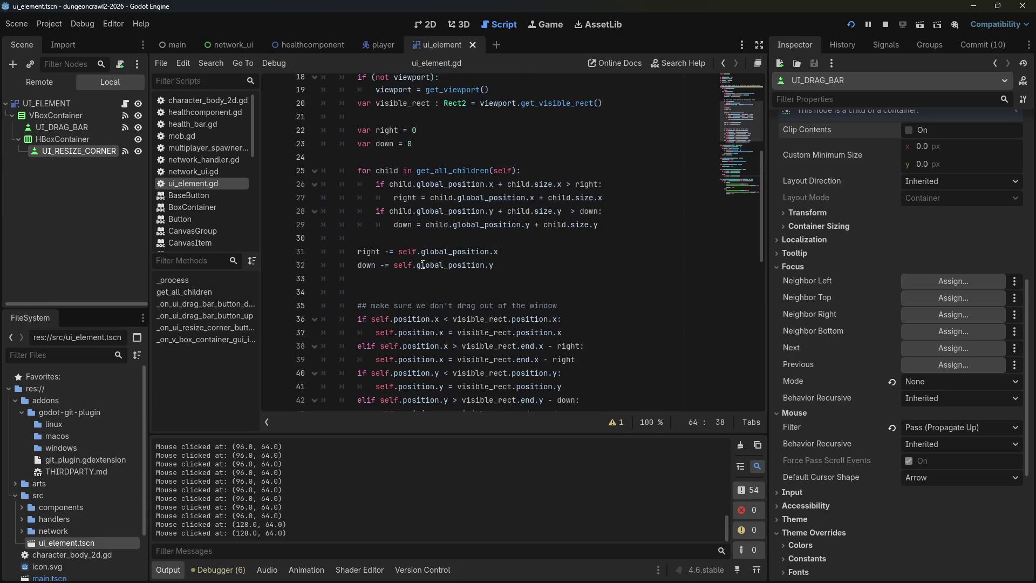
click(407, 277)
key(BackSpace)
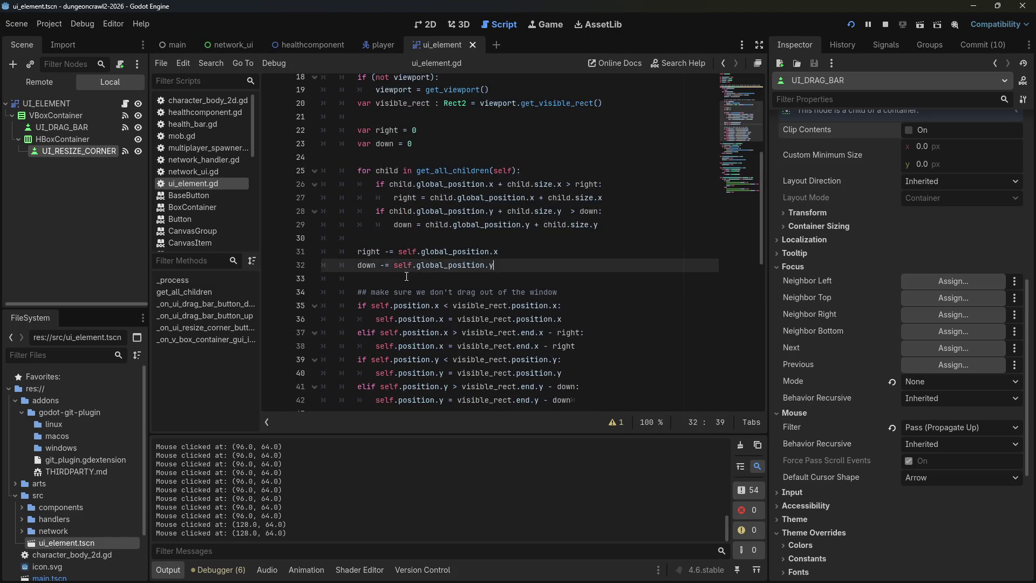
Save and run the project, then drag the UI panel toward the game view centre.
click(877, 24)
click(850, 25)
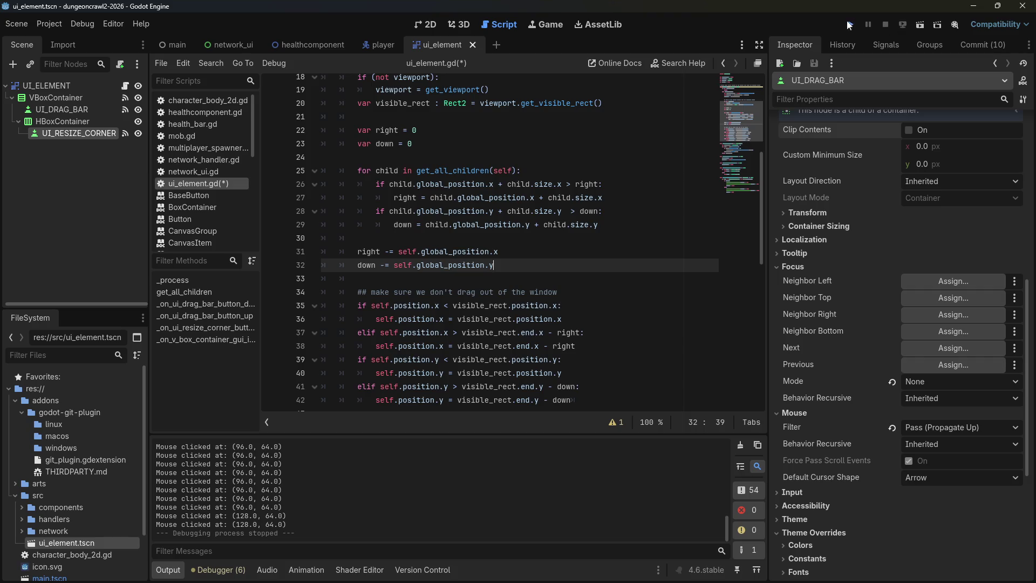
mouse_move(250, 133)
mouse_down()
mouse_move(449, 225)
mouse_move(388, 258)
mouse_up()
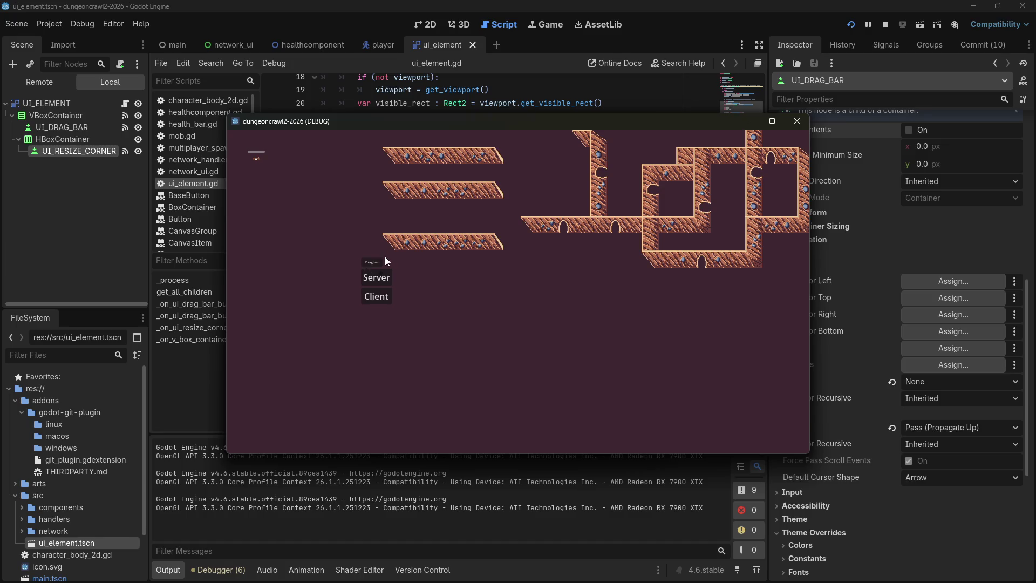
Start the game as server, then drag the Dragbar element across the view and resize it.
click(377, 277)
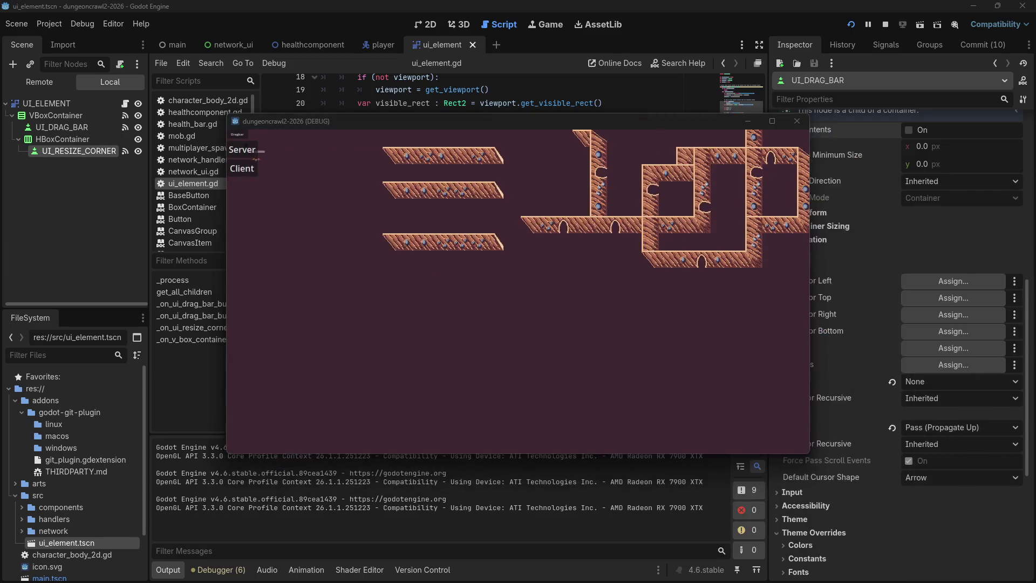
click(254, 150)
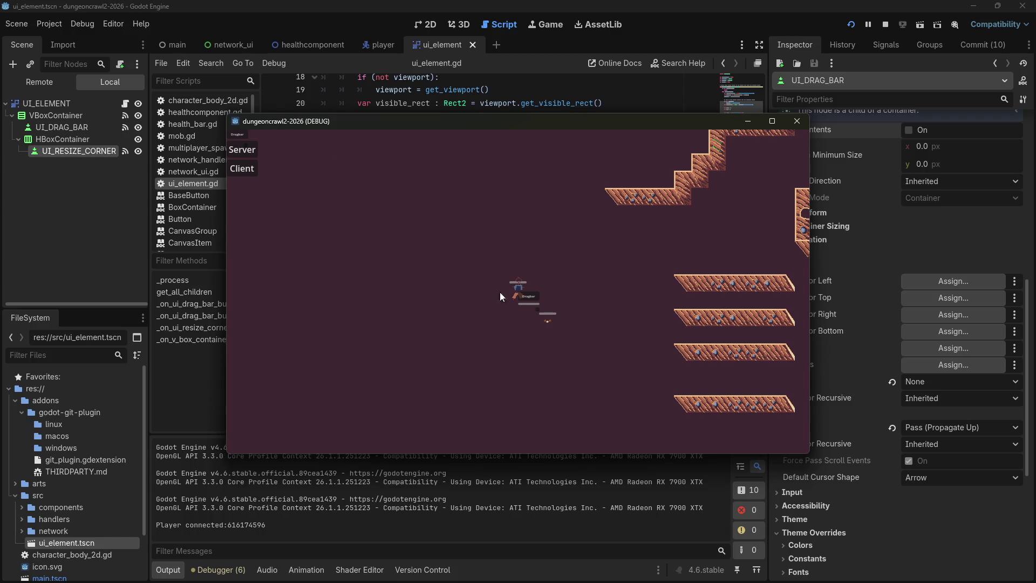
drag(539, 298, 653, 317)
drag(582, 376, 578, 378)
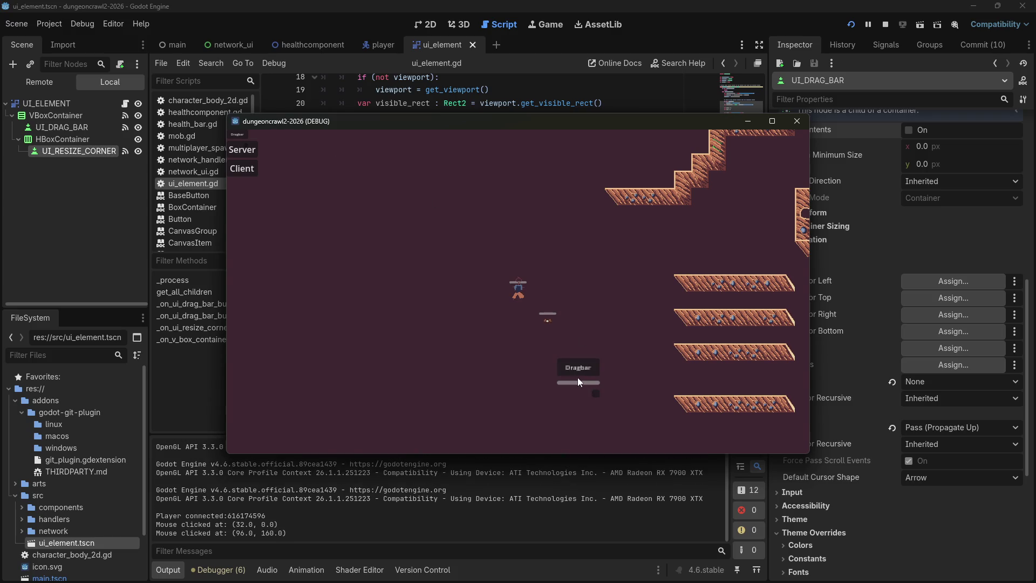
click(595, 394)
click(578, 374)
click(592, 390)
Double-click the VBoxContainer to hide the drag bar and resize corner, then show them again.
double_click(568, 361)
click(562, 359)
double_click(562, 358)
click(563, 359)
double_click(564, 356)
double_click(562, 358)
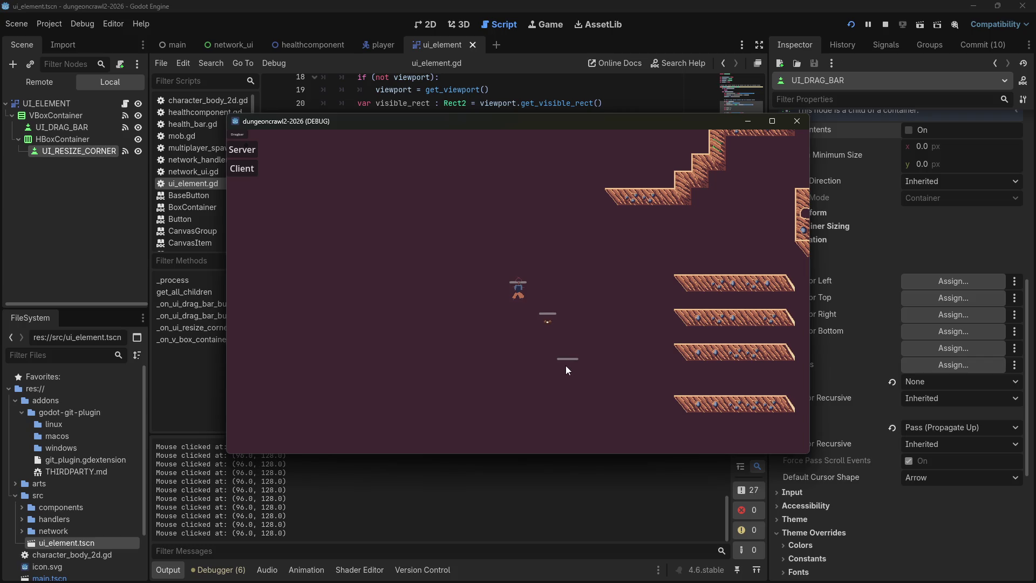
double_click(575, 375)
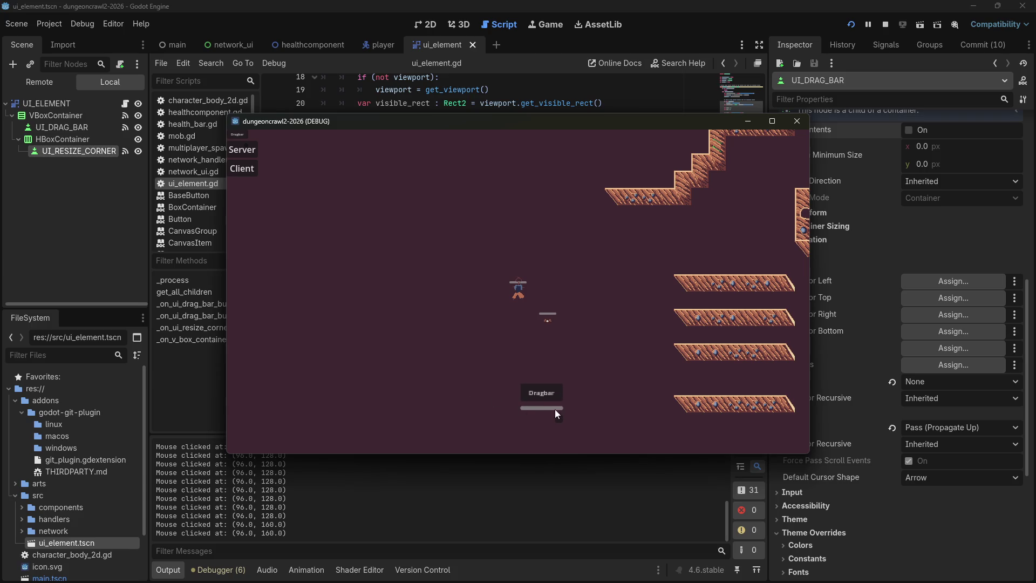
Toggle the drag bar and resize corner on and off again, attack in-game, and close the game window.
double_click(554, 409)
double_click(542, 407)
double_click(537, 415)
double_click(537, 398)
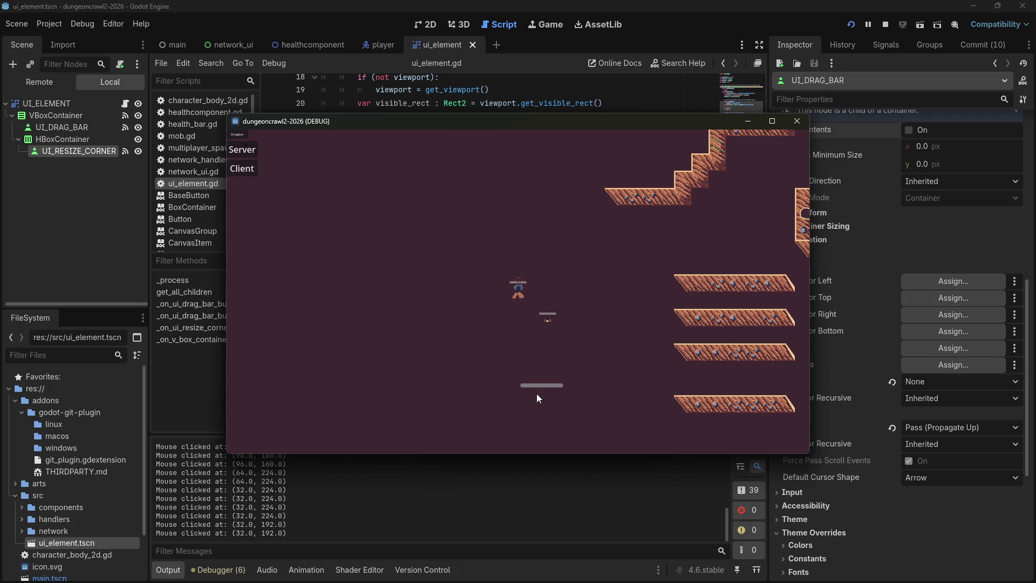
click(556, 260)
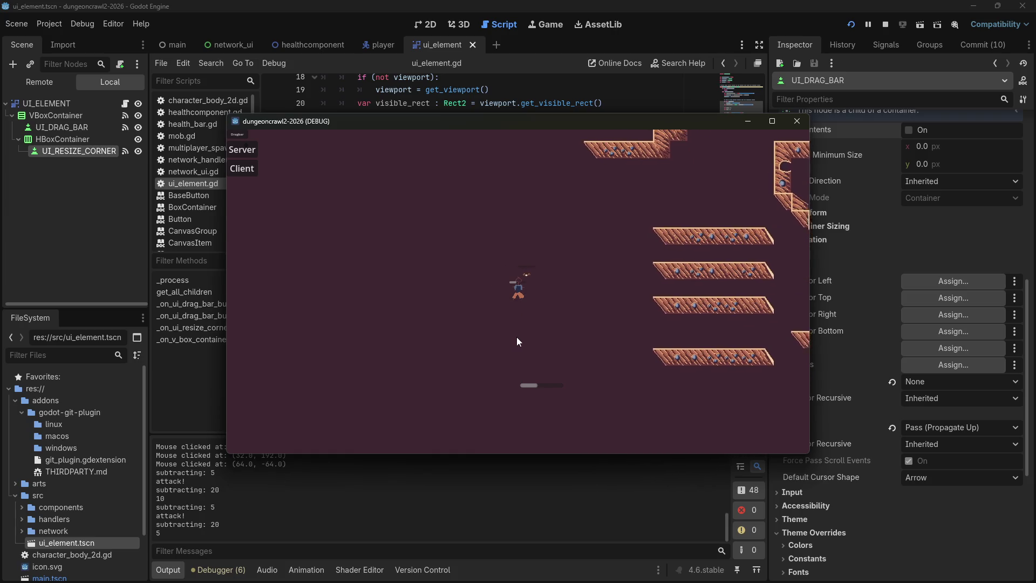
click(801, 121)
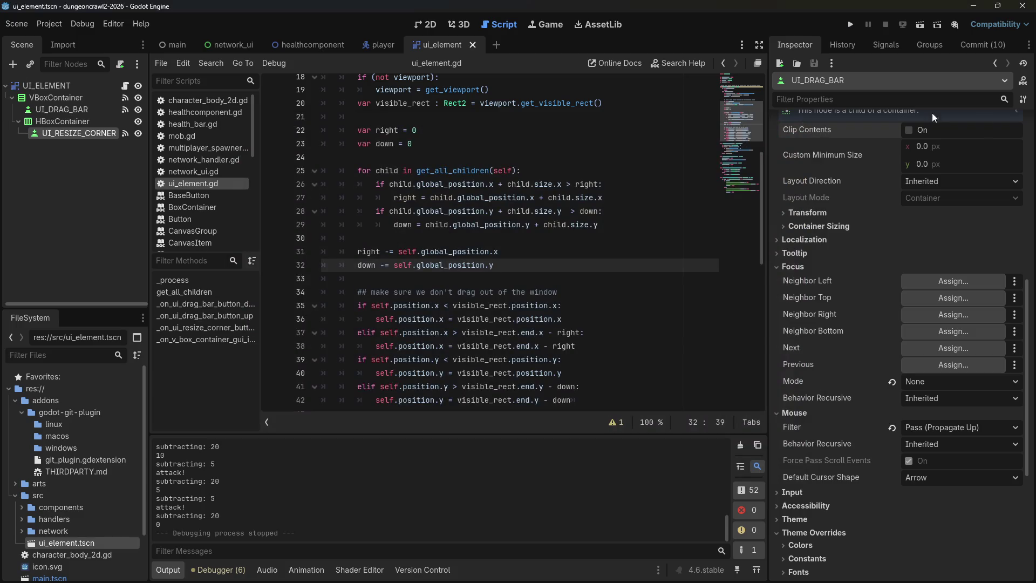
Collapse the addons and src folders in the FileSystem tree and do a quick test run.
click(335, 238)
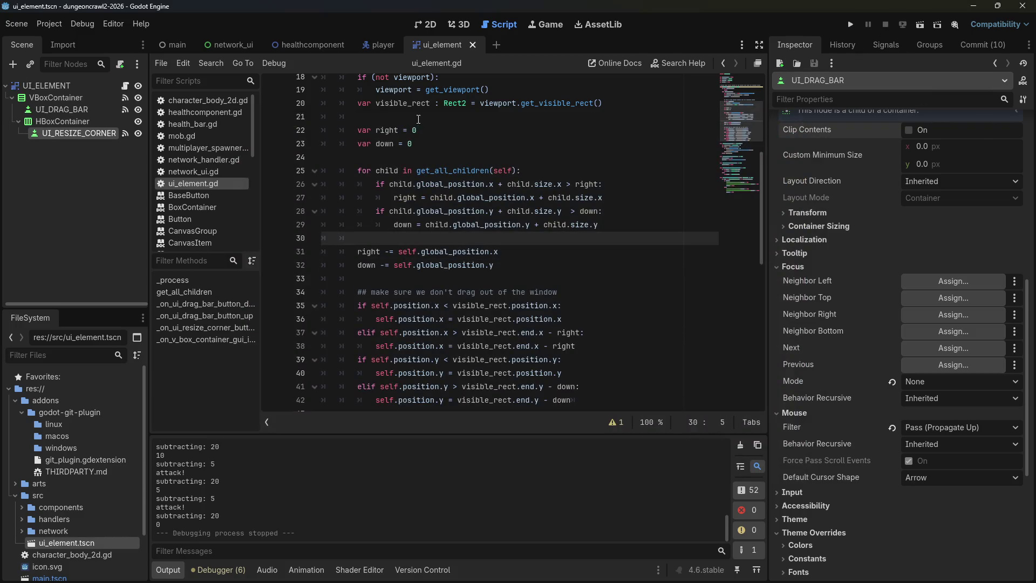
click(22, 412)
click(15, 400)
click(15, 424)
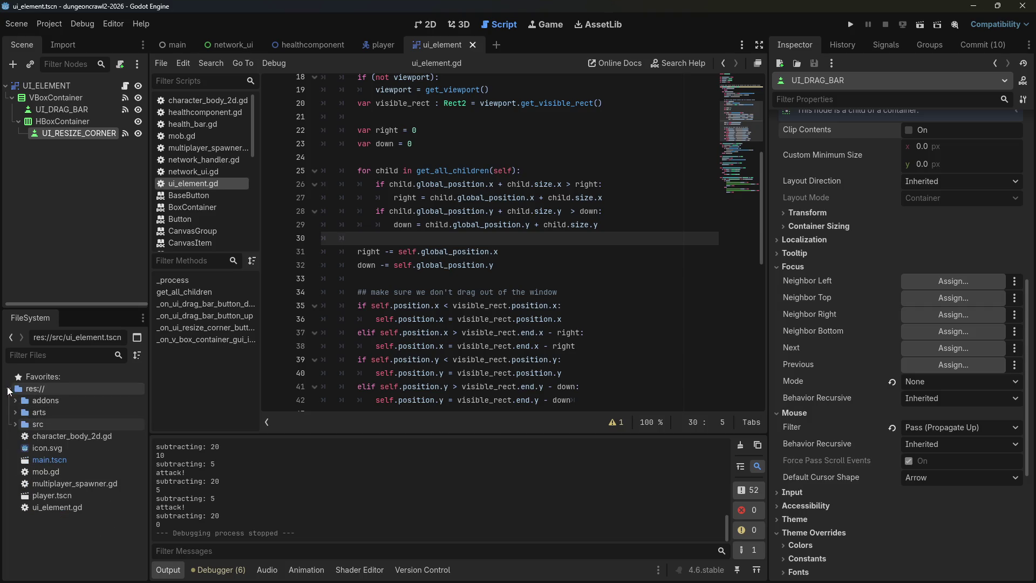
click(403, 243)
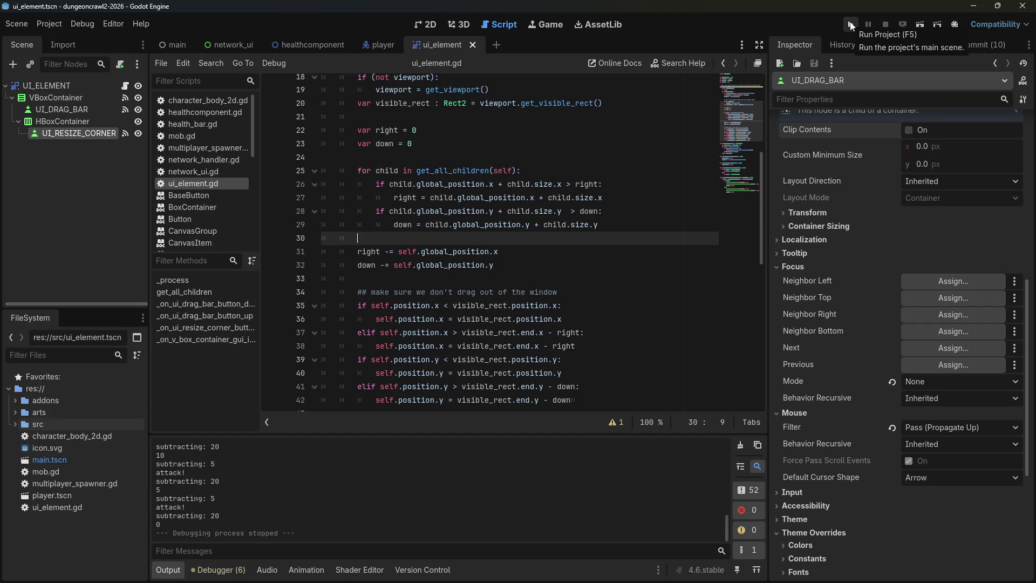
click(851, 26)
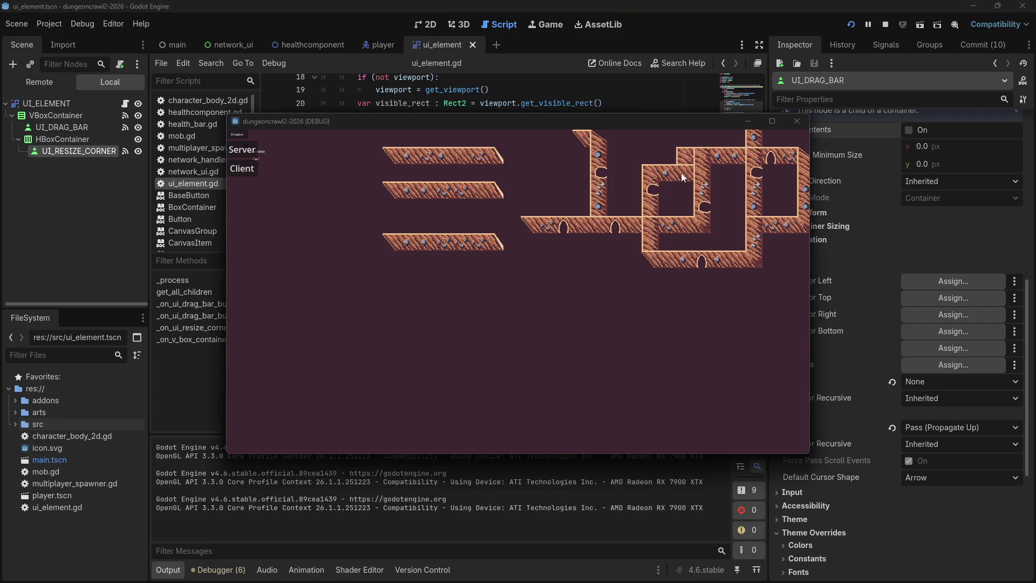
click(803, 121)
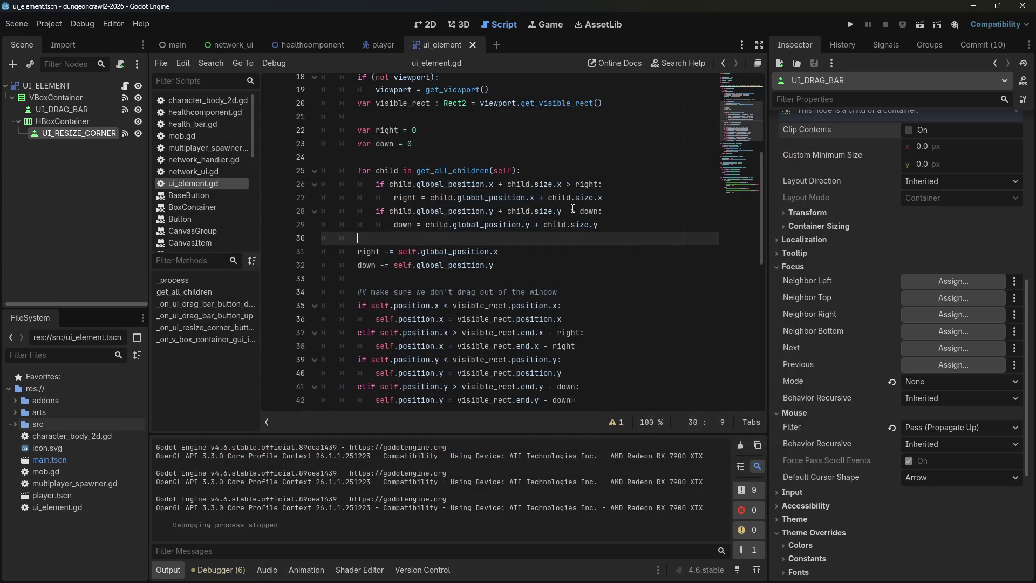
Add a space before '> down:' on line 28 of ui_element.gd and review the script.
click(573, 211)
scroll(600, 291, down, 1)
scroll(594, 297, up, 1)
scroll(591, 301, down, 1)
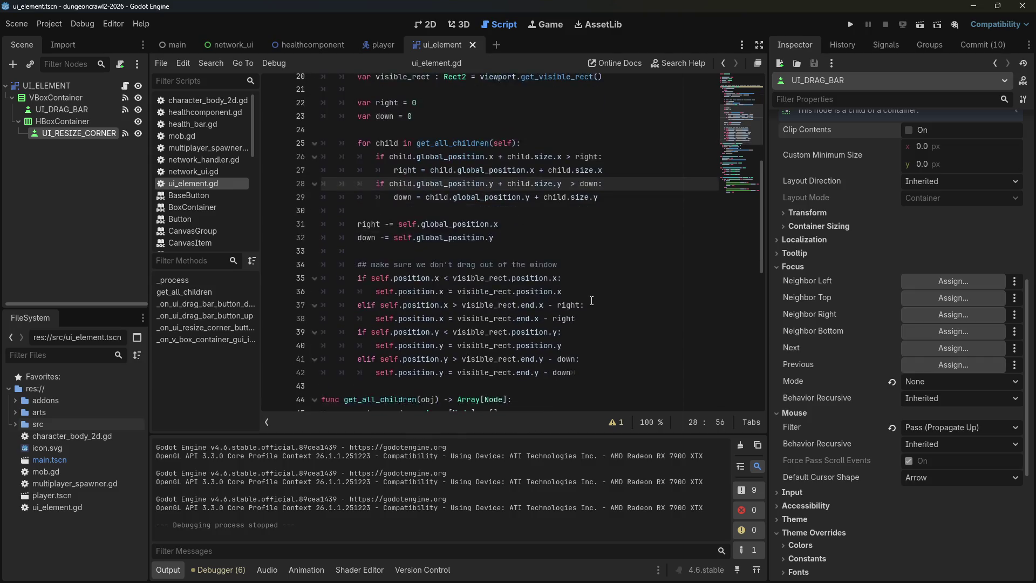
scroll(591, 302, down, 10)
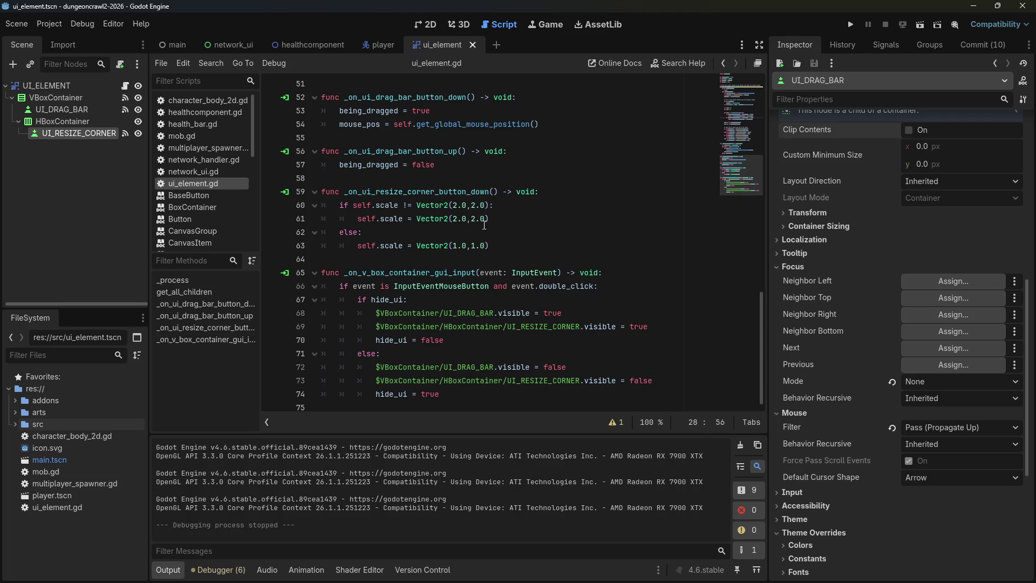
scroll(440, 182, up, 10)
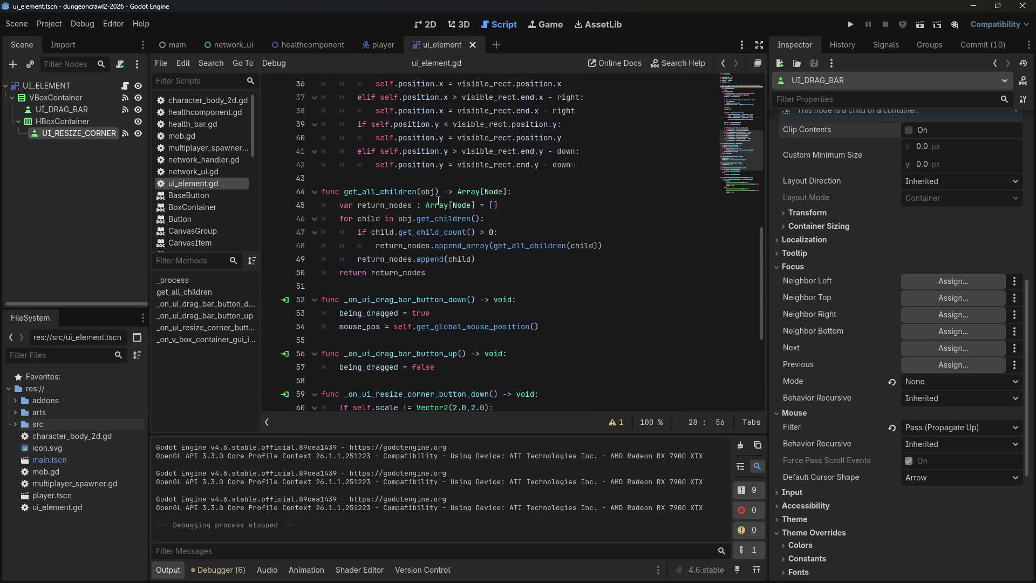
scroll(447, 209, up, 2)
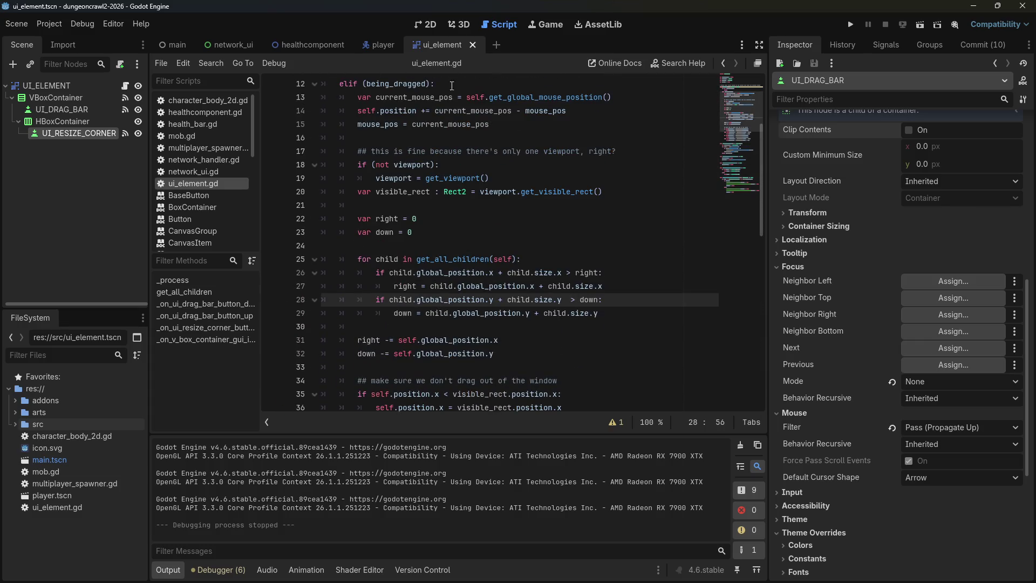
Switch to the player scene tab and scroll ui_element.gd back up to the top.
click(377, 44)
scroll(569, 306, up, 2)
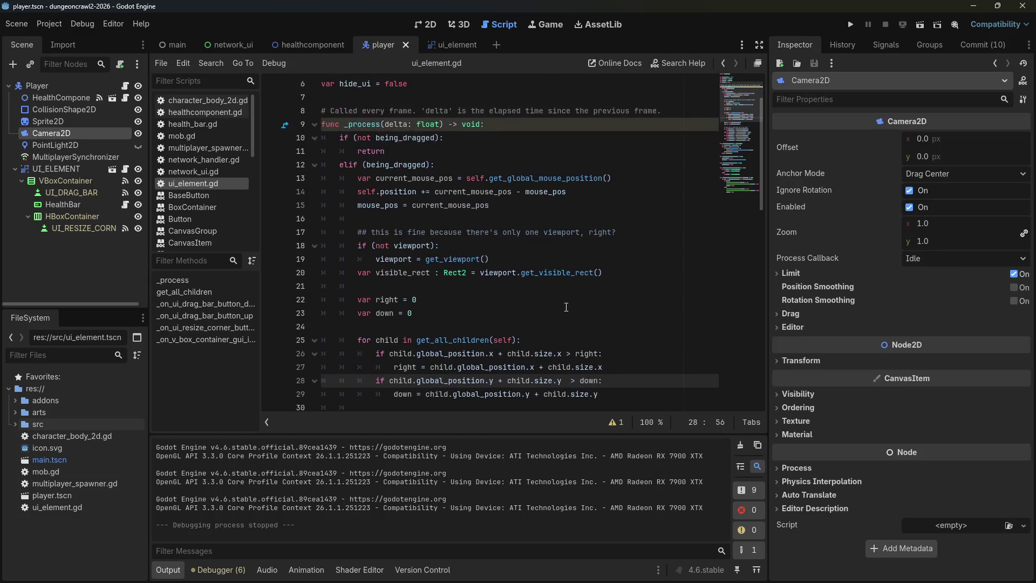
scroll(572, 308, down, 6)
scroll(575, 312, down, 8)
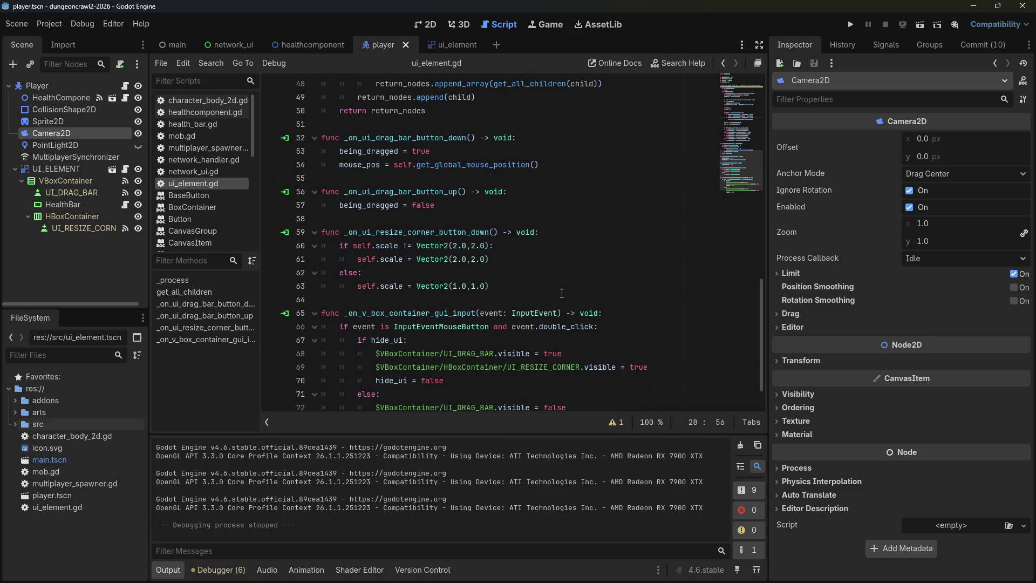
scroll(561, 296, up, 8)
scroll(564, 301, up, 8)
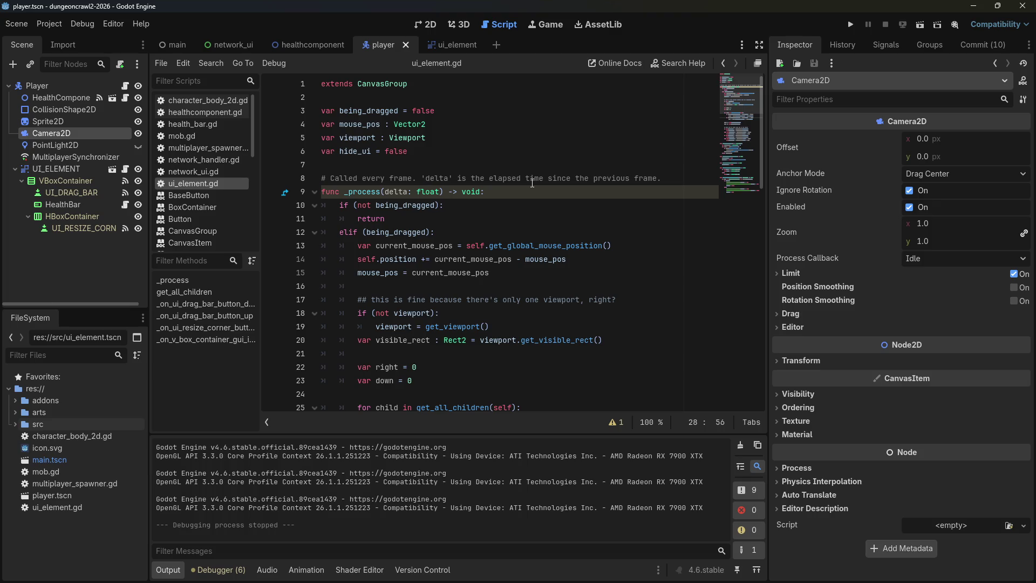
key(alt+Tab)
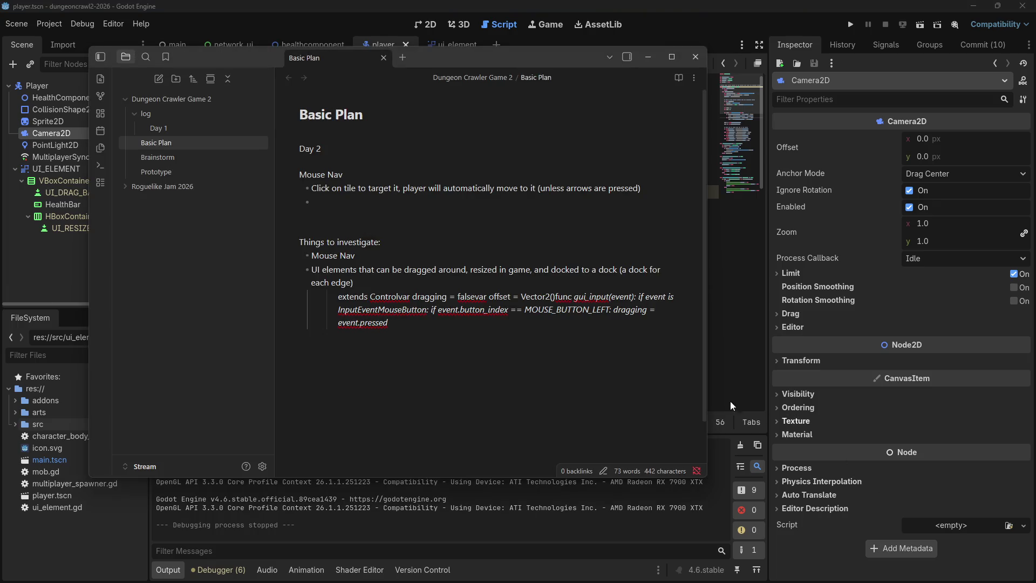
drag(372, 267, 319, 254)
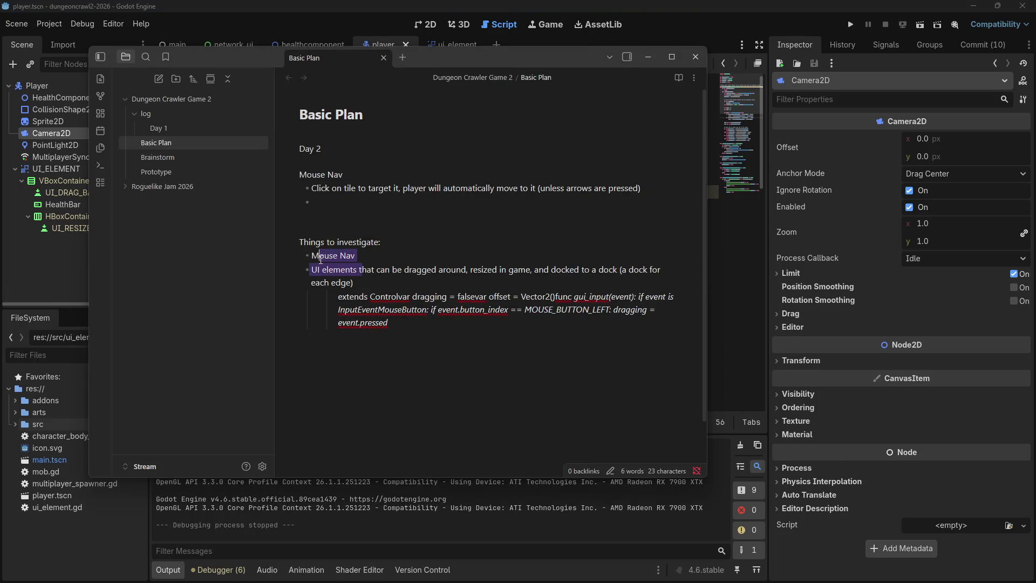
click(319, 255)
key(shift+End)
triple_click(319, 255)
click(379, 253)
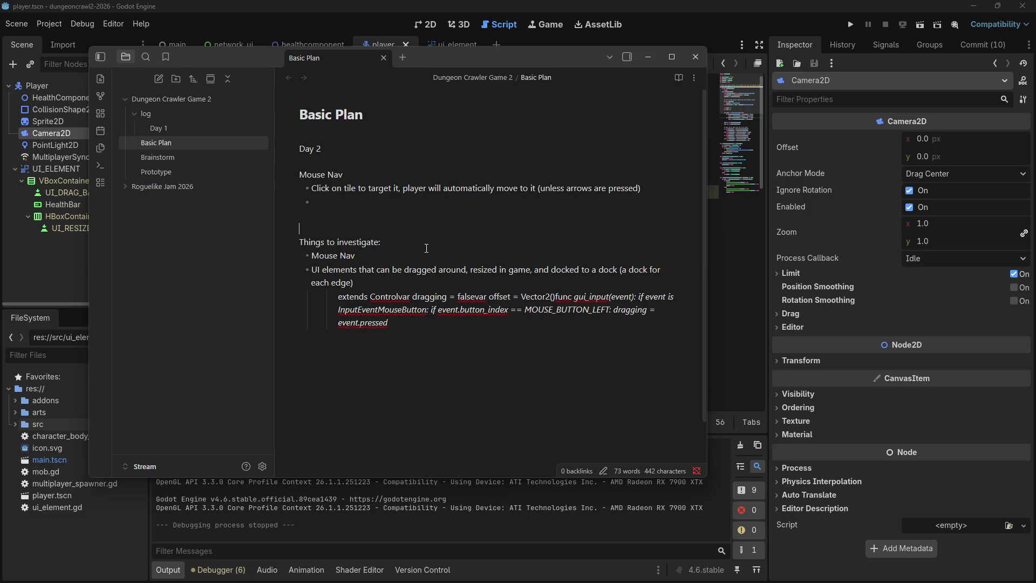
click(649, 56)
click(569, 209)
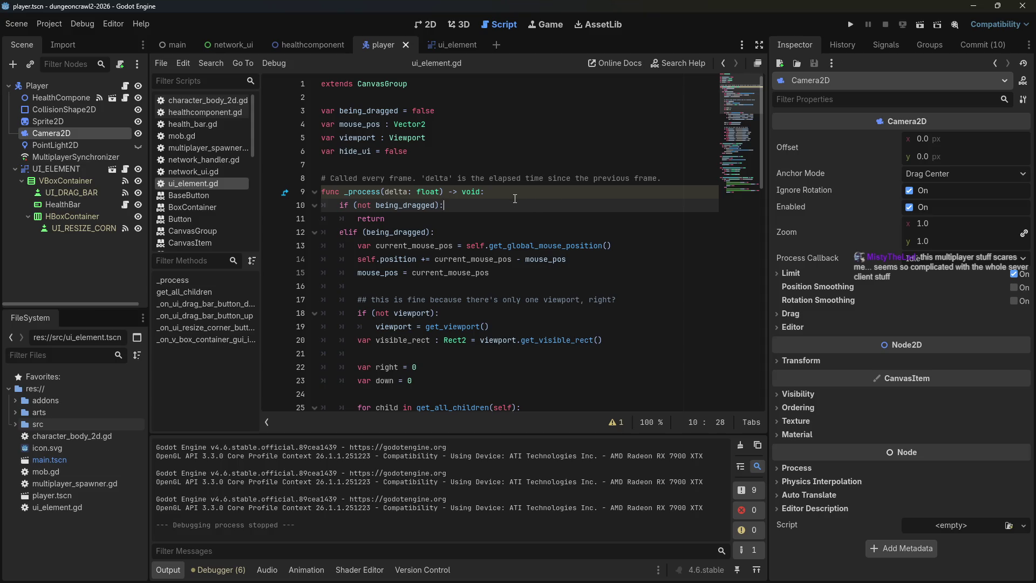
Select MultiplayerSynchronizer to show replication of Player:position and HealthComponent health properties, then review the script.
click(93, 157)
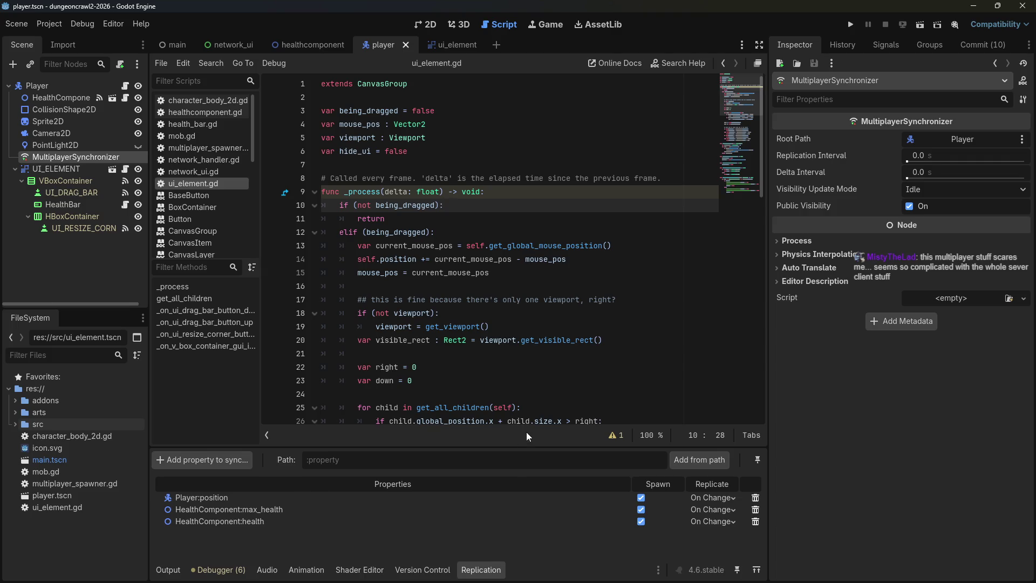
click(473, 312)
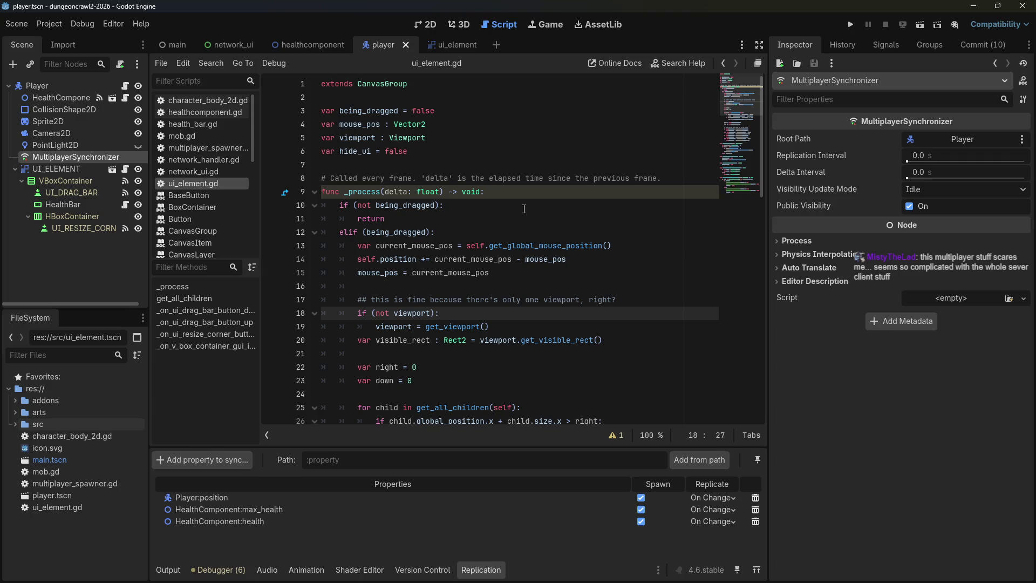
click(463, 88)
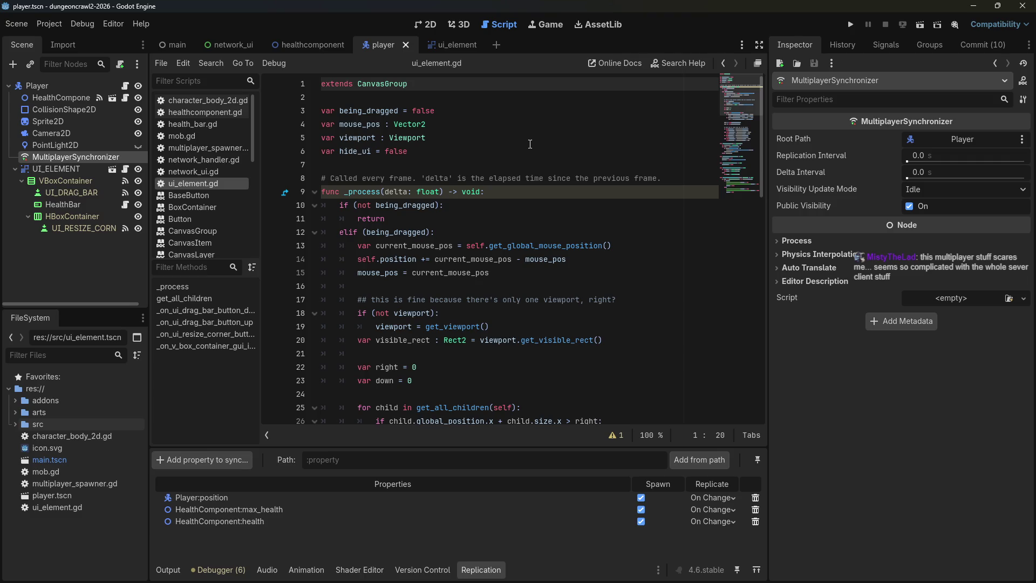
click(503, 133)
click(501, 129)
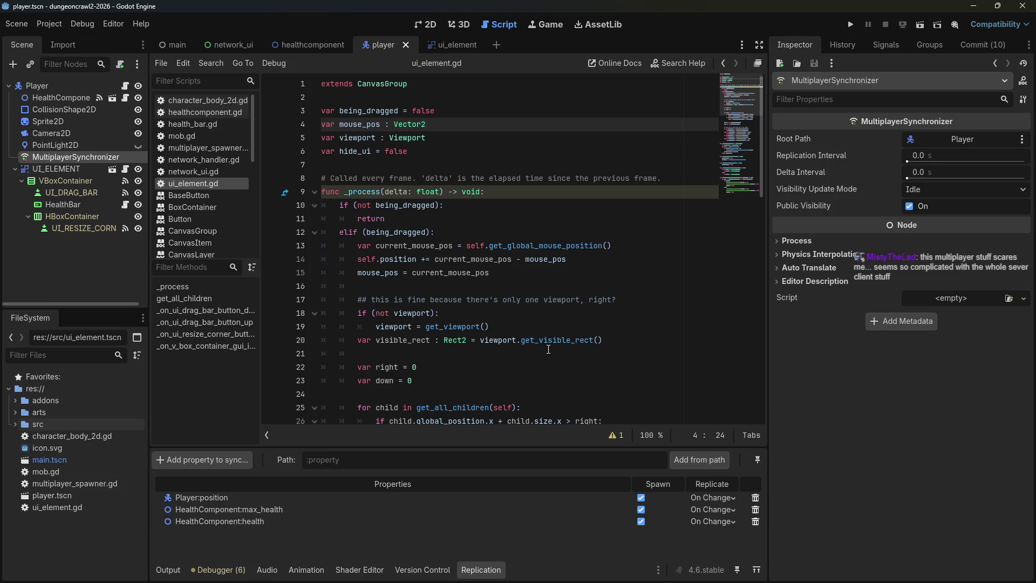
Unhide the PointLight2D node in the player scene using its eye icon.
mouse_move(567, 346)
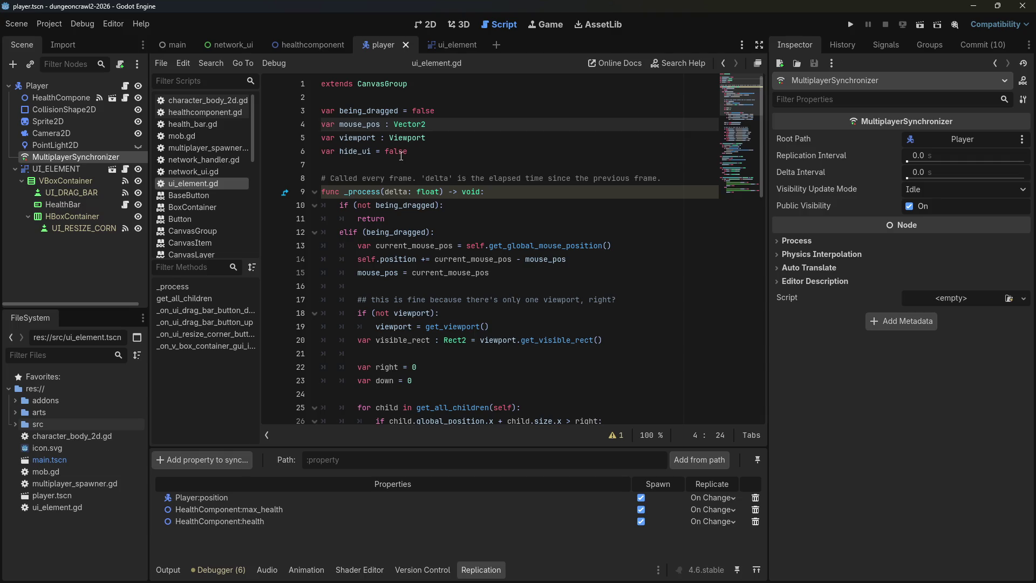
click(417, 154)
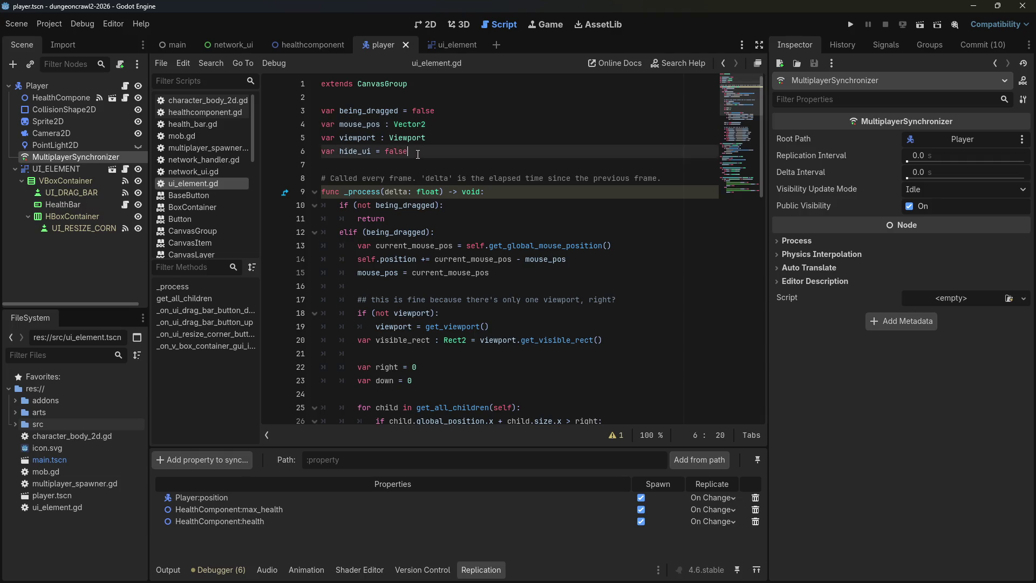
click(450, 40)
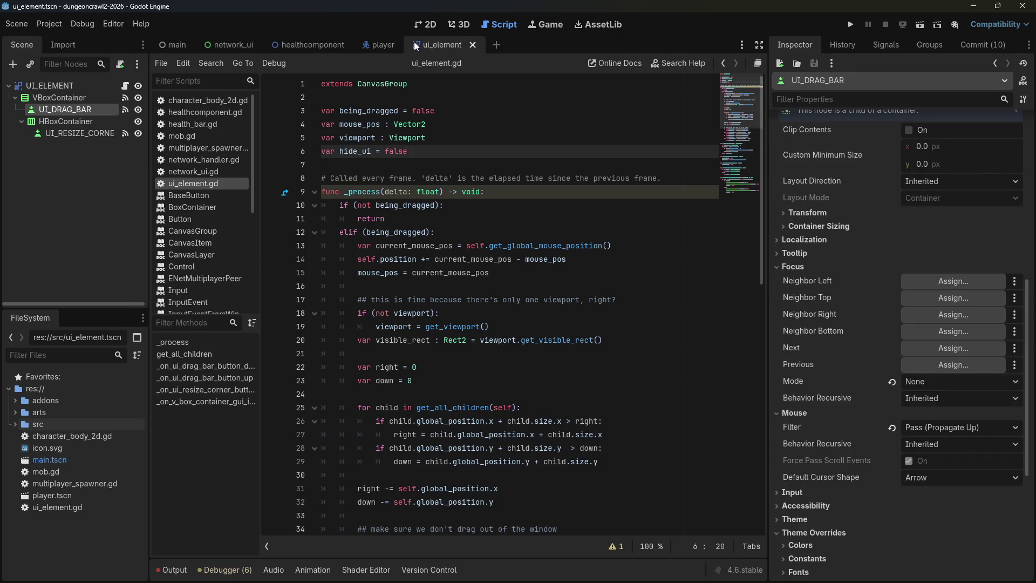
click(380, 45)
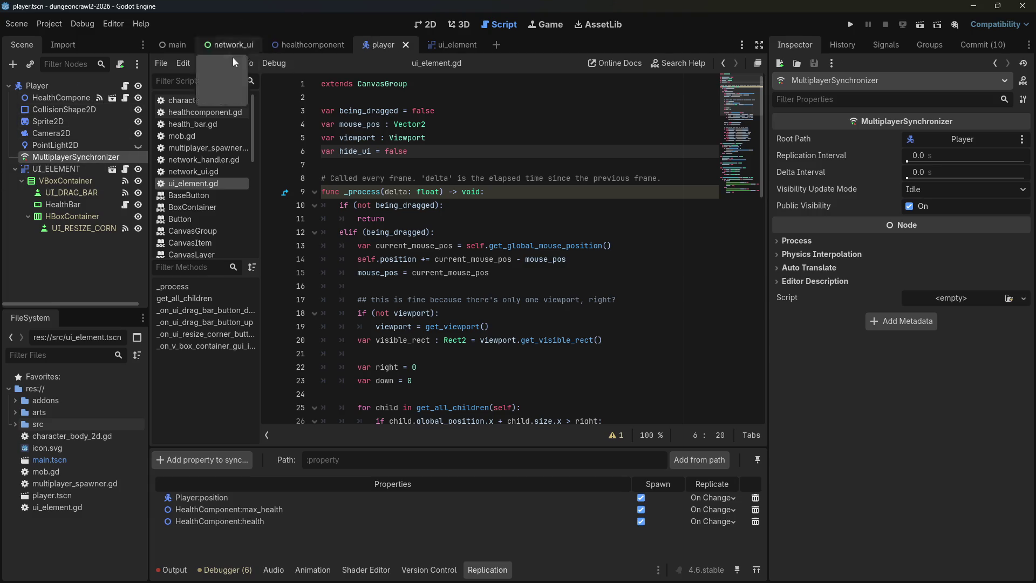
click(52, 122)
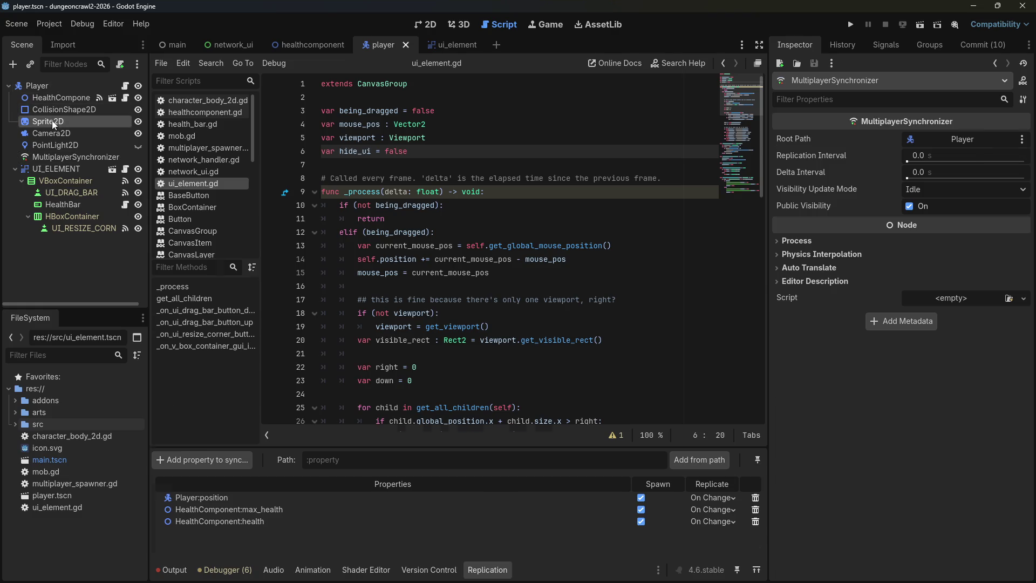
click(53, 132)
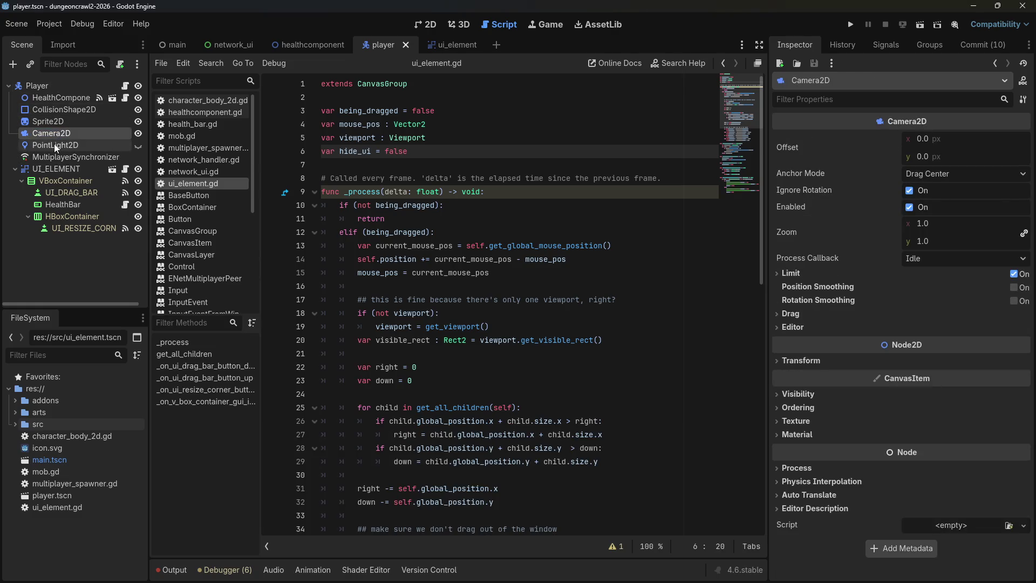
click(66, 144)
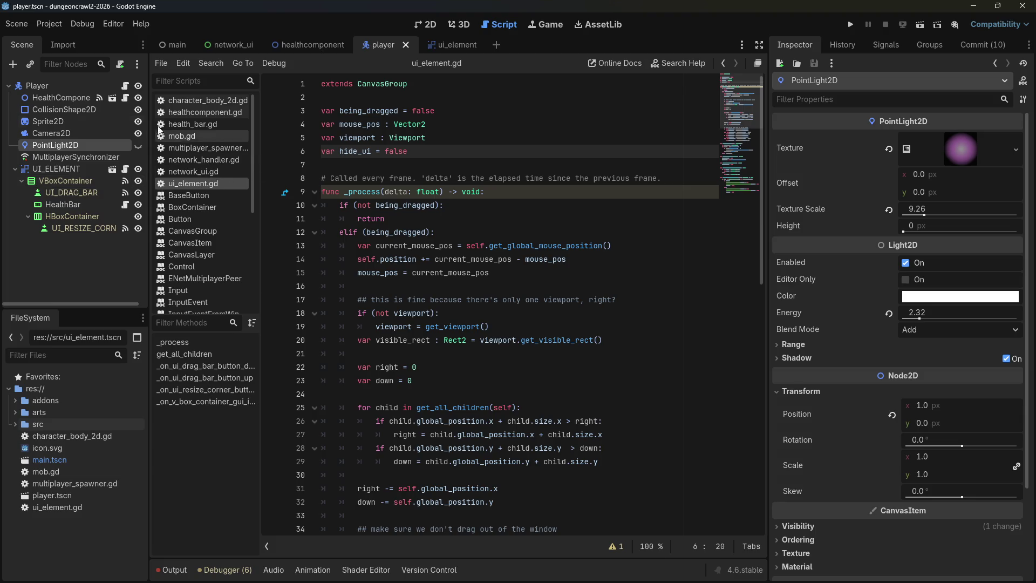
click(139, 145)
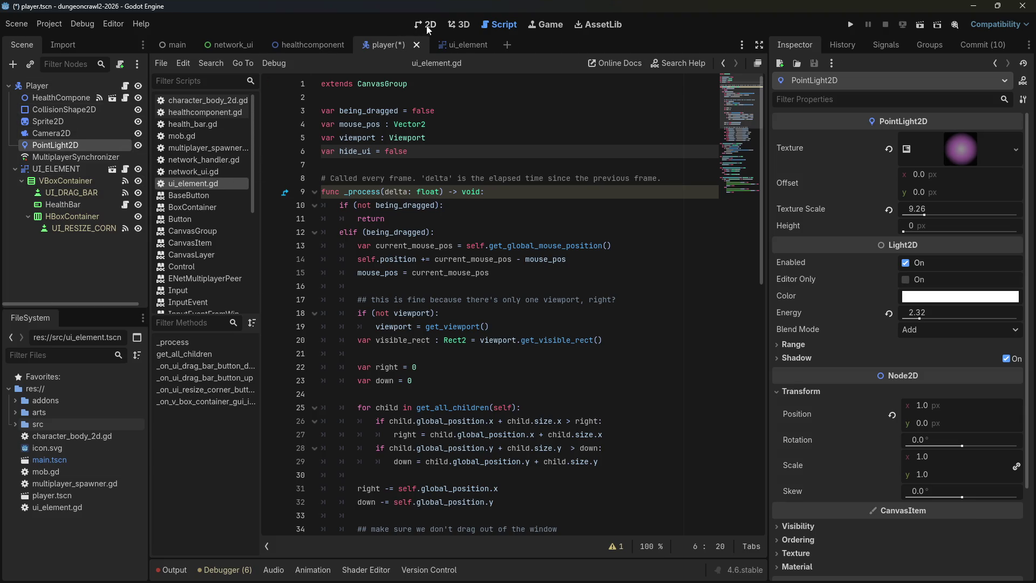
click(172, 47)
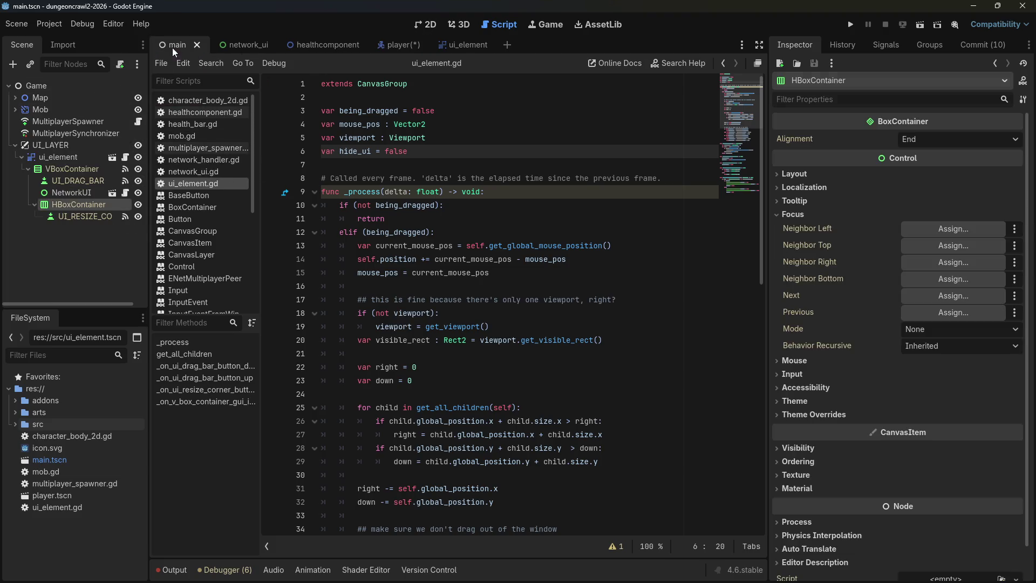
Expand Map in the main scene and make the DayNight node visible.
click(76, 101)
click(15, 98)
click(139, 132)
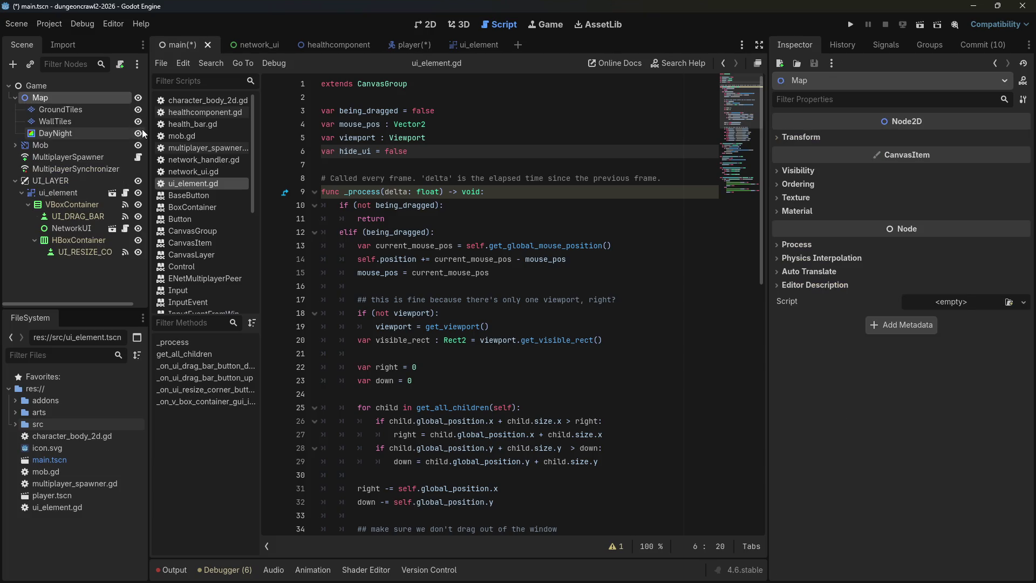
Run the game and join as a client.
click(846, 23)
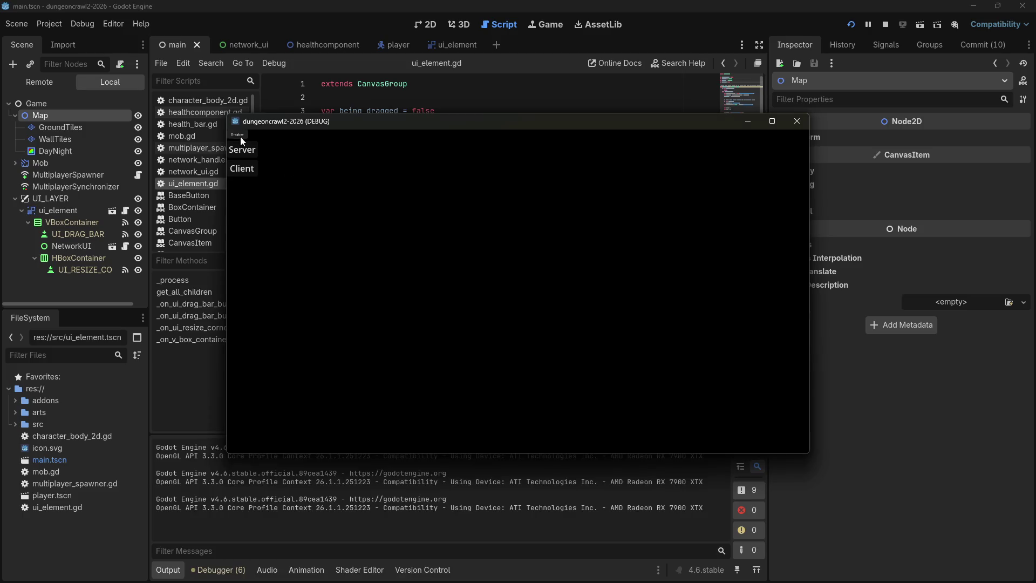
drag(241, 137, 351, 262)
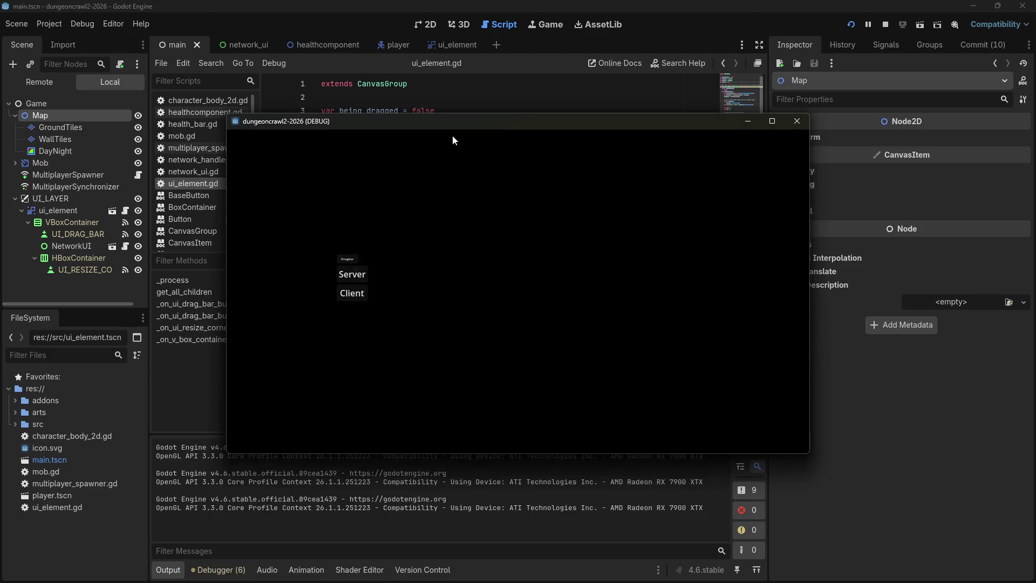
key(F5)
click(241, 168)
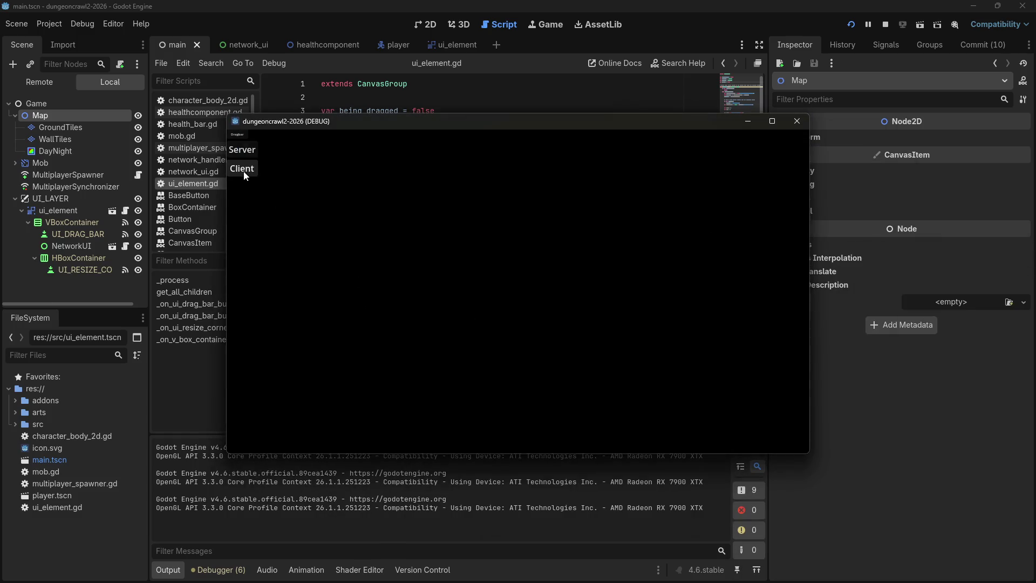
Move the player around the dungeon with clicks and the D and W keys, then close the game.
click(523, 282)
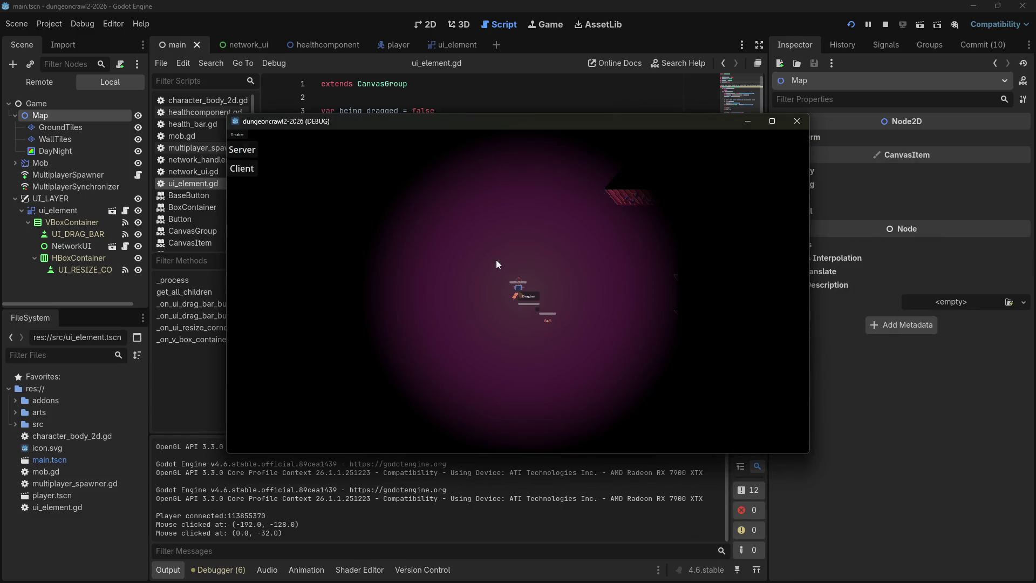
drag(531, 294, 678, 296)
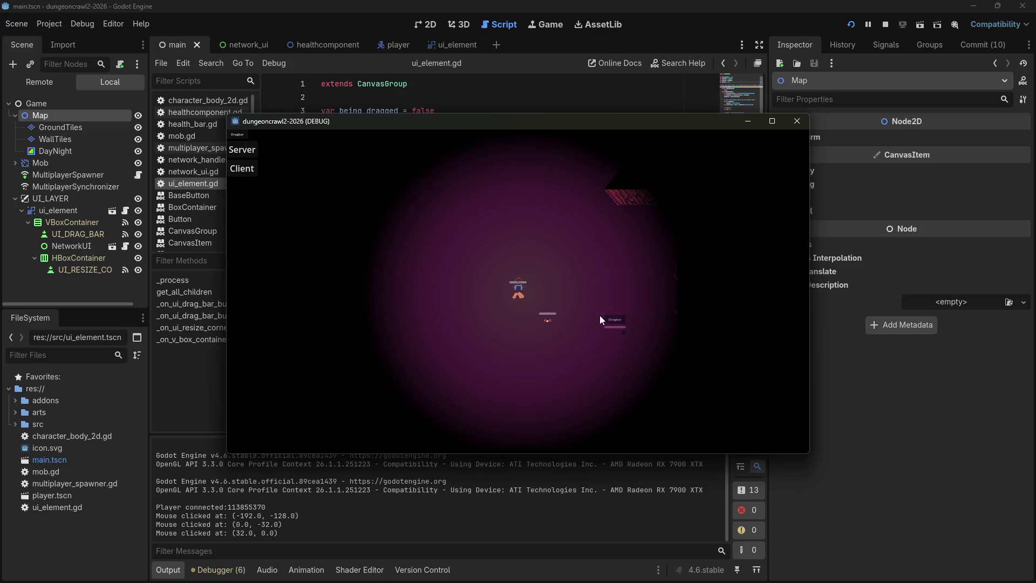
drag(610, 323, 583, 335)
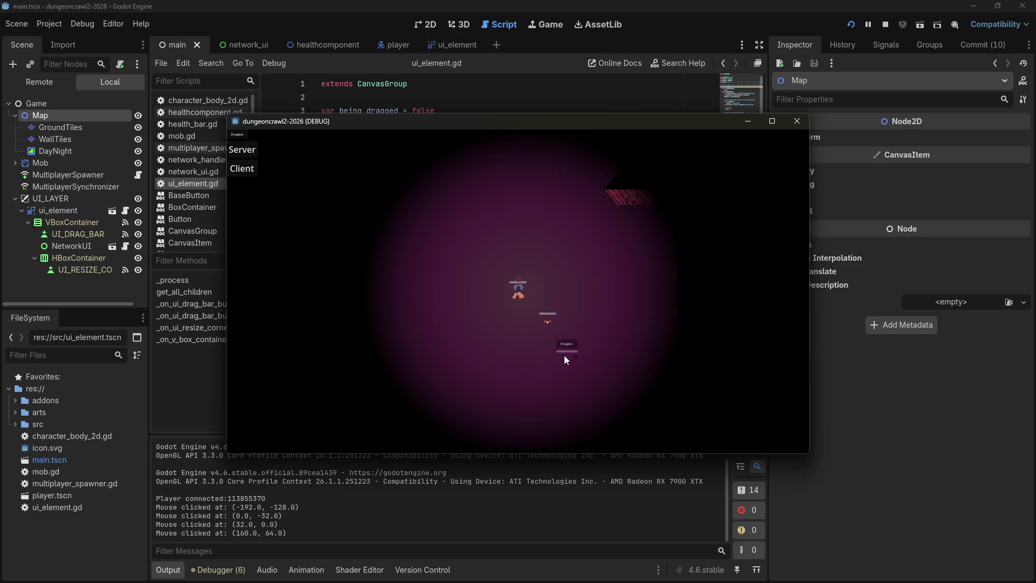
click(564, 351)
click(557, 276)
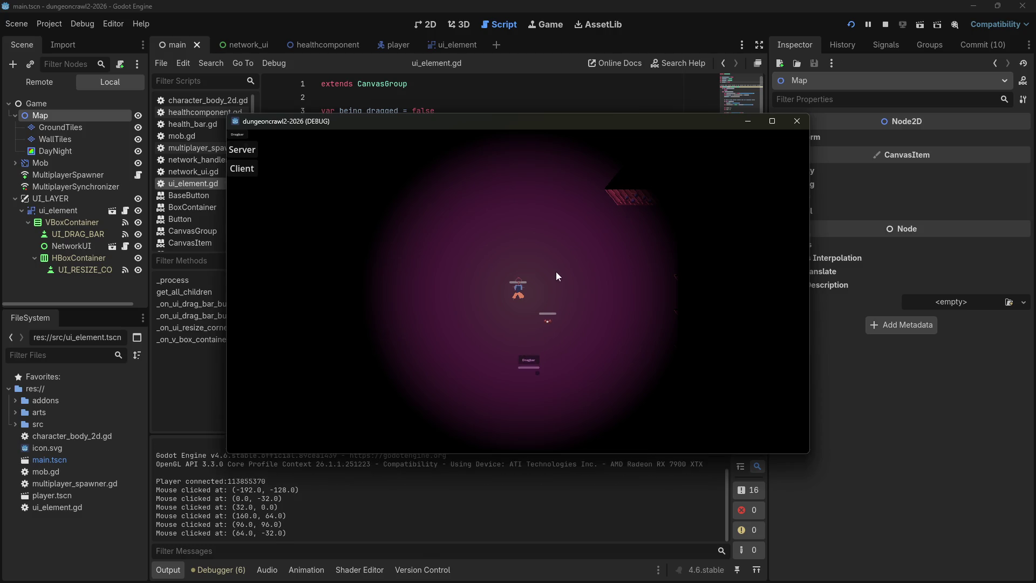
key(d)
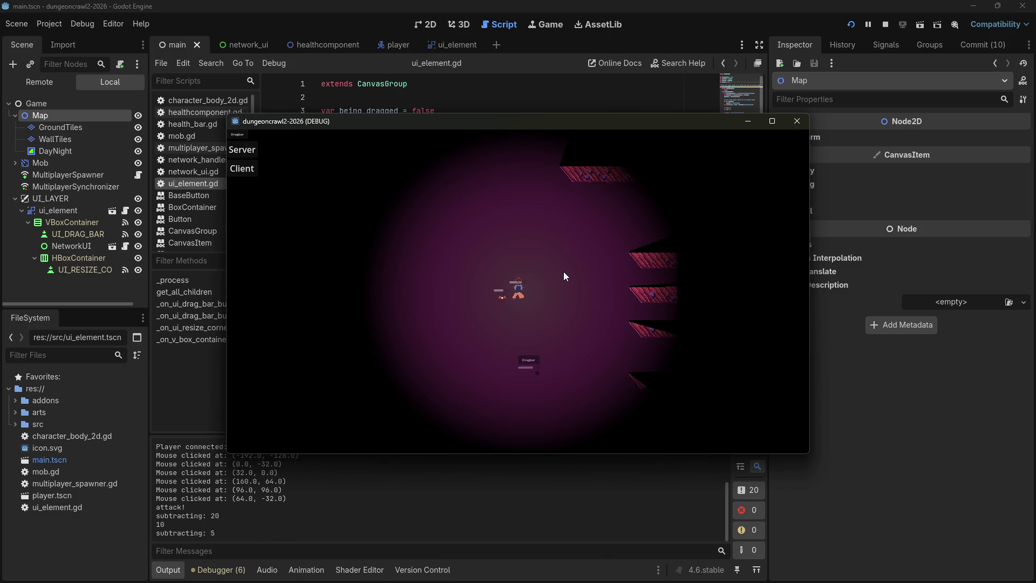
key(w)
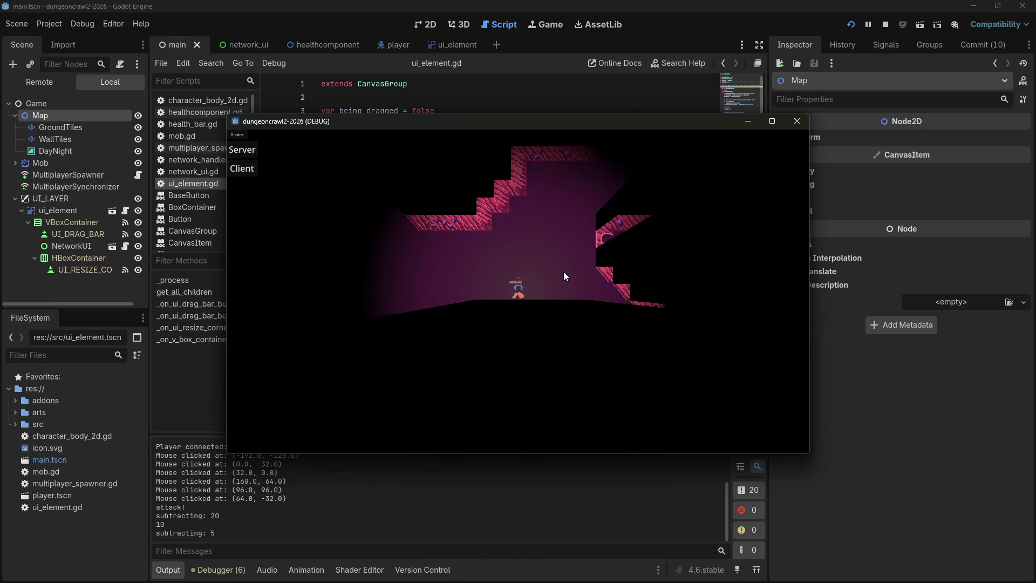
key(w)
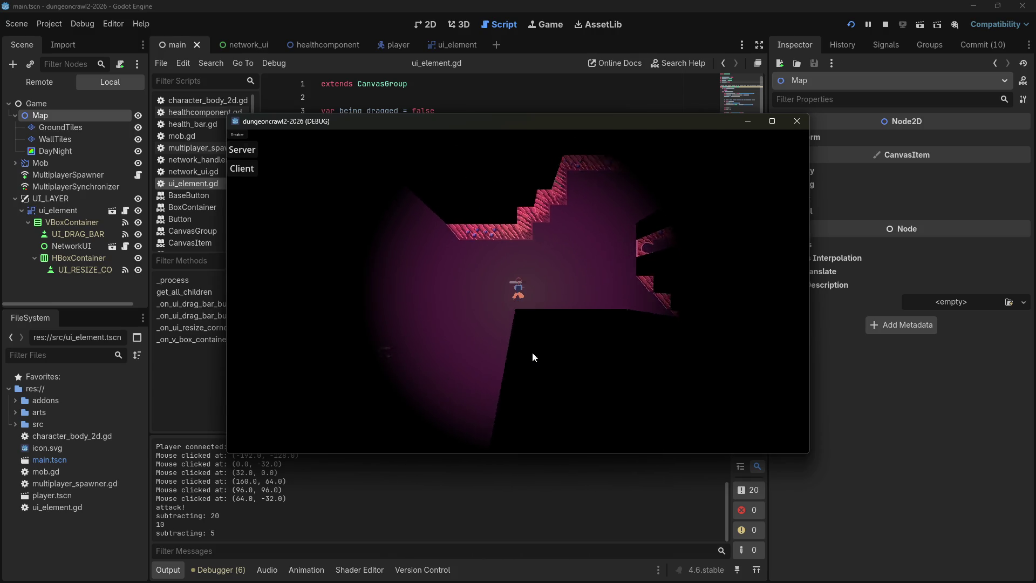
click(532, 368)
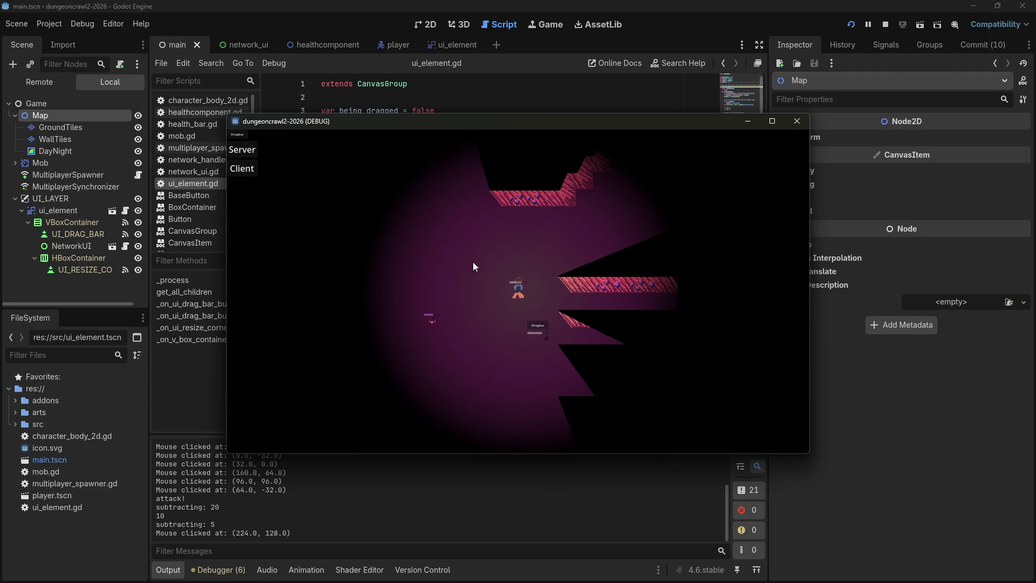
click(797, 121)
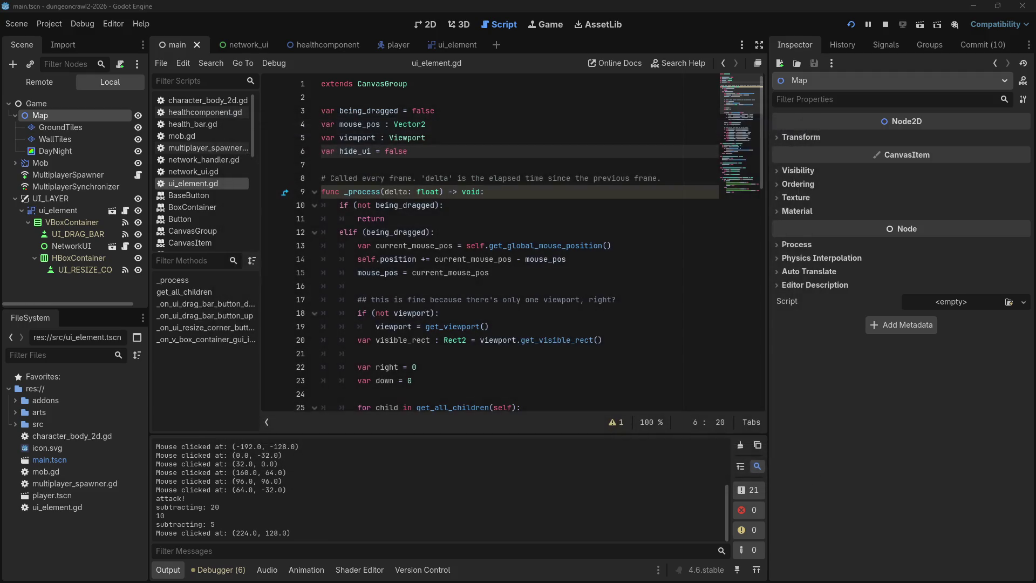
Collapse the Map and UI_LAYER nodes in the main scene tree.
click(516, 331)
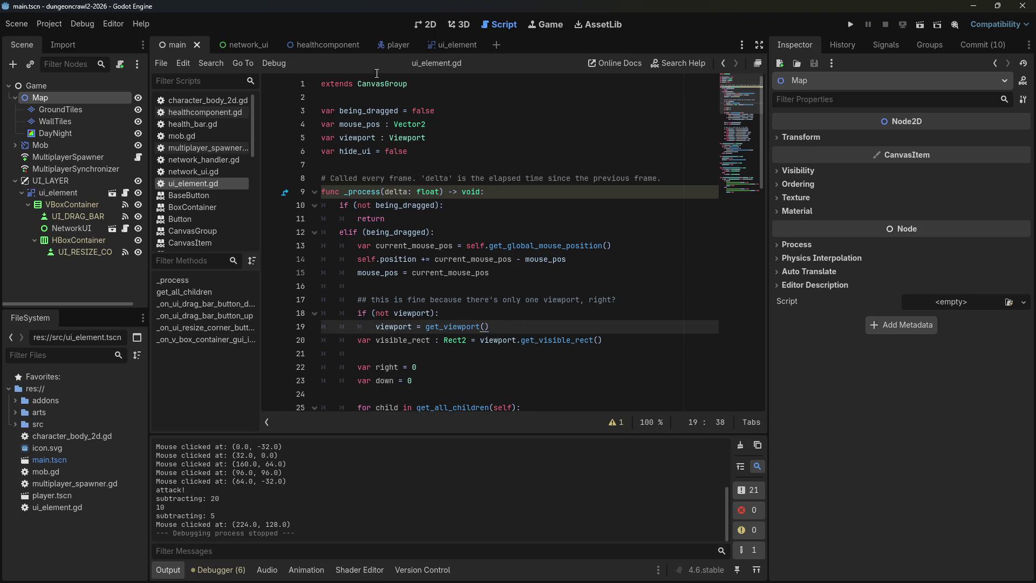
click(14, 99)
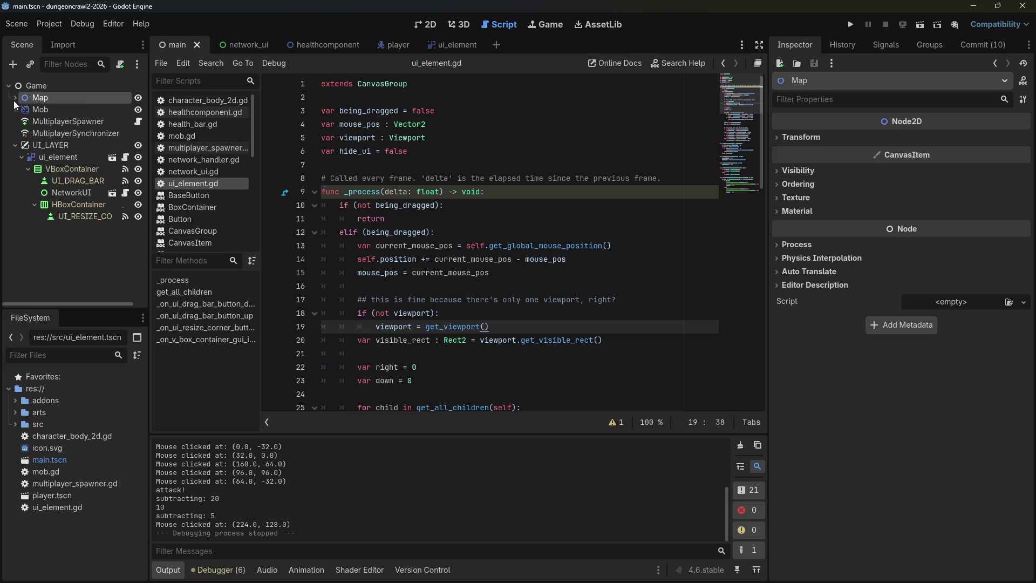
click(13, 100)
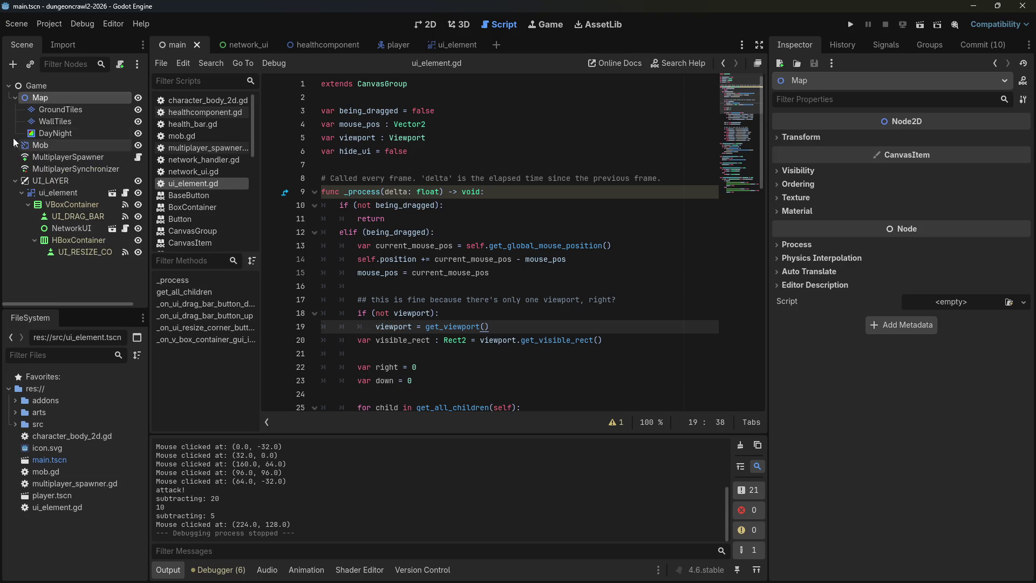
click(15, 99)
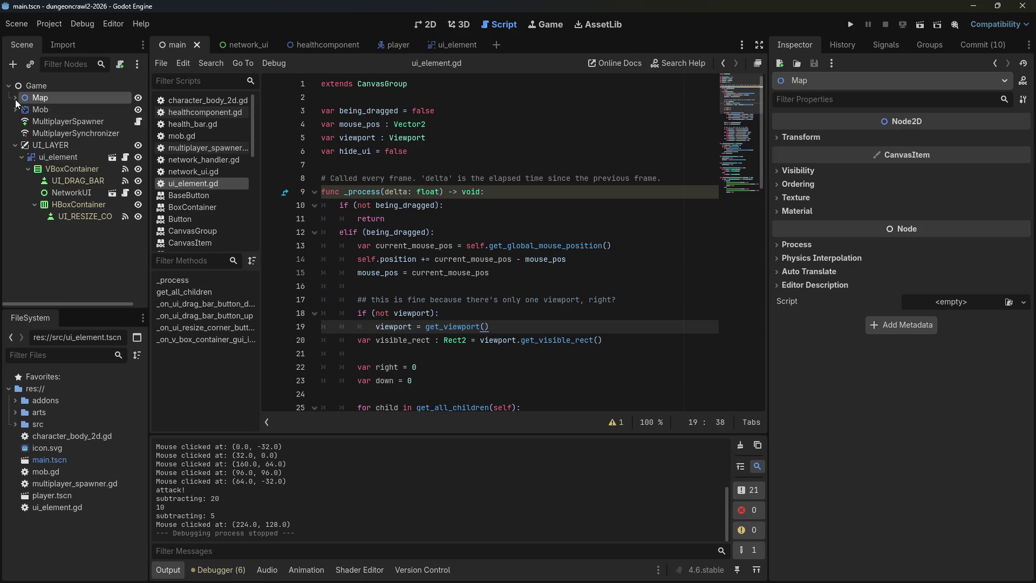
click(15, 145)
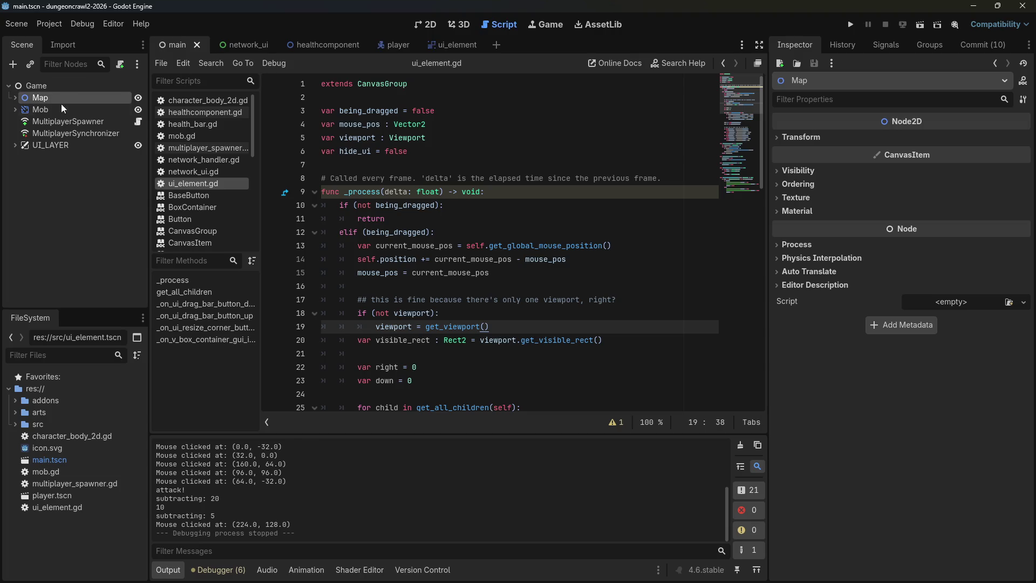
Open the Player node's character_body_2d.gd script in the player scene.
click(394, 46)
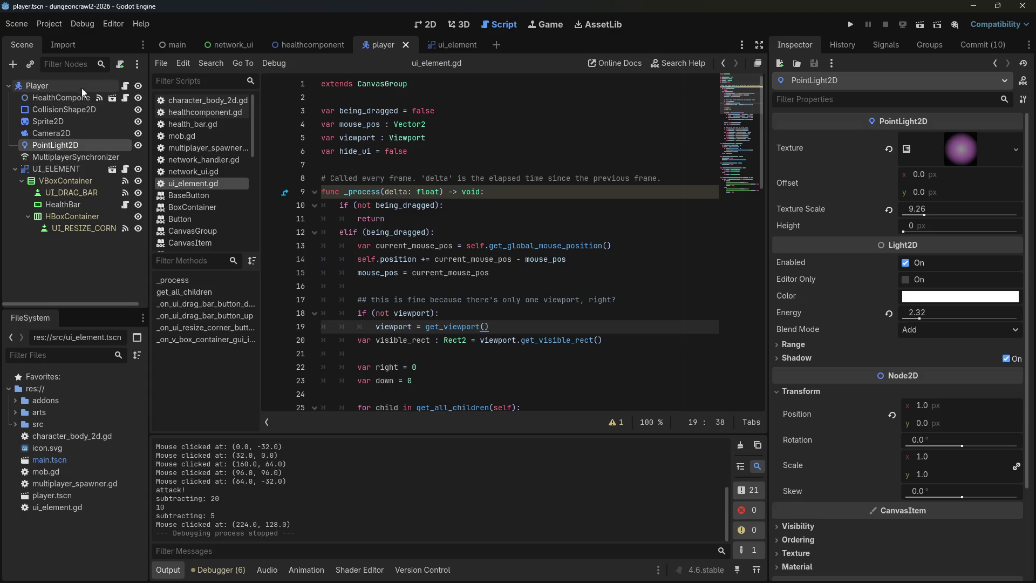
click(61, 86)
click(126, 87)
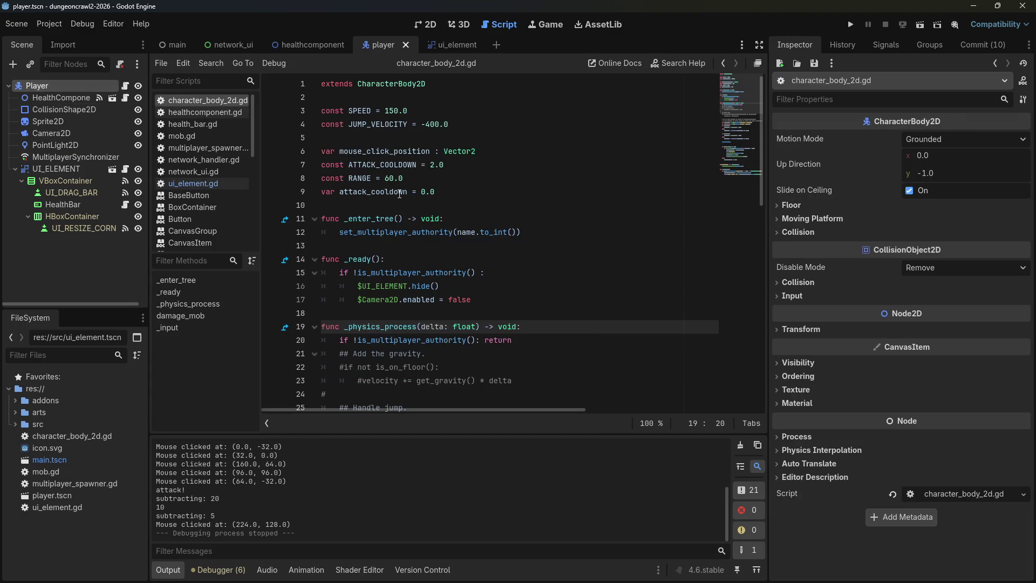
Scroll the script fully left and place the caret on the _input(event) header at line 60.
scroll(408, 212, down, 3)
scroll(407, 212, down, 10)
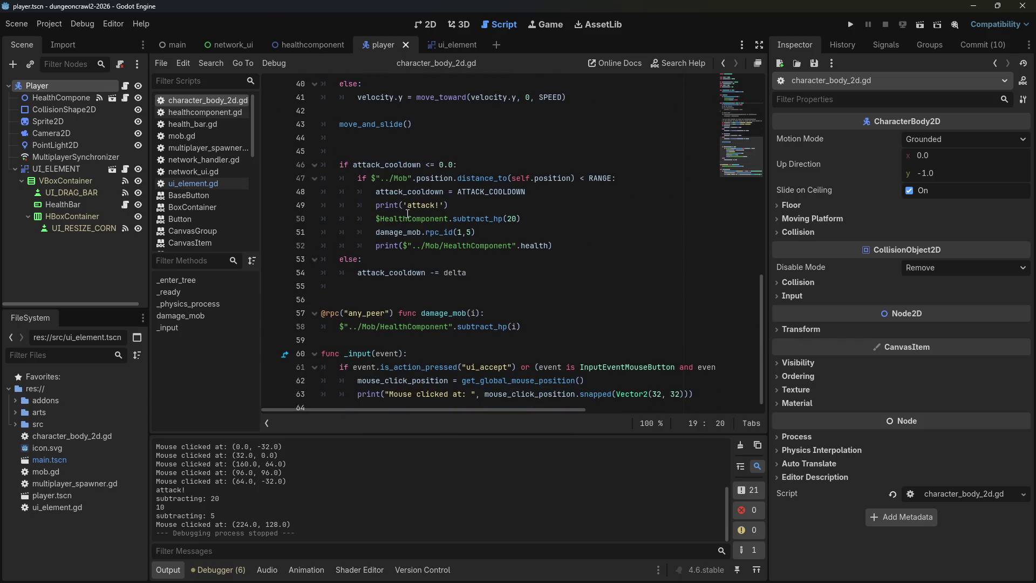
click(367, 370)
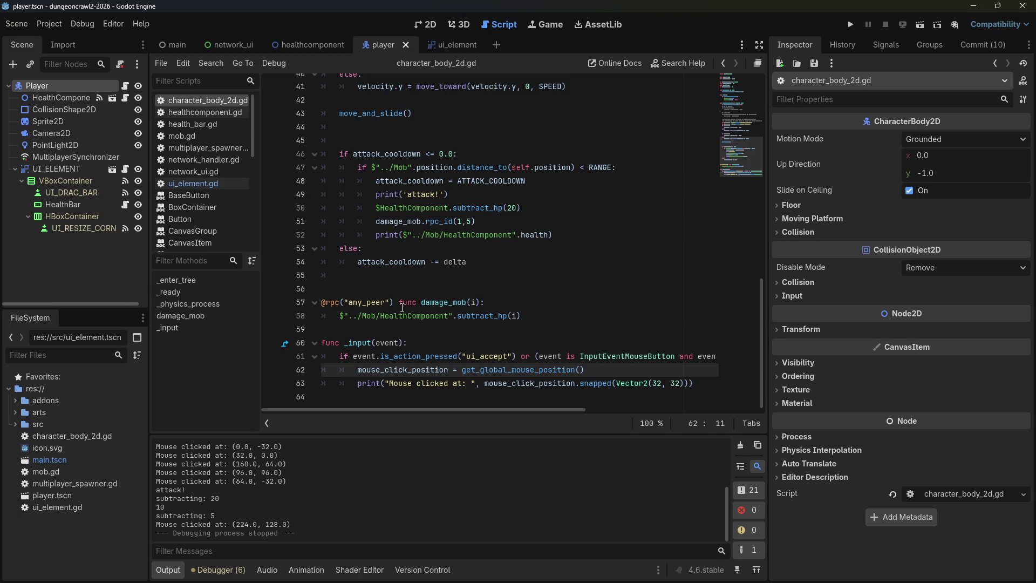
drag(486, 410, 669, 413)
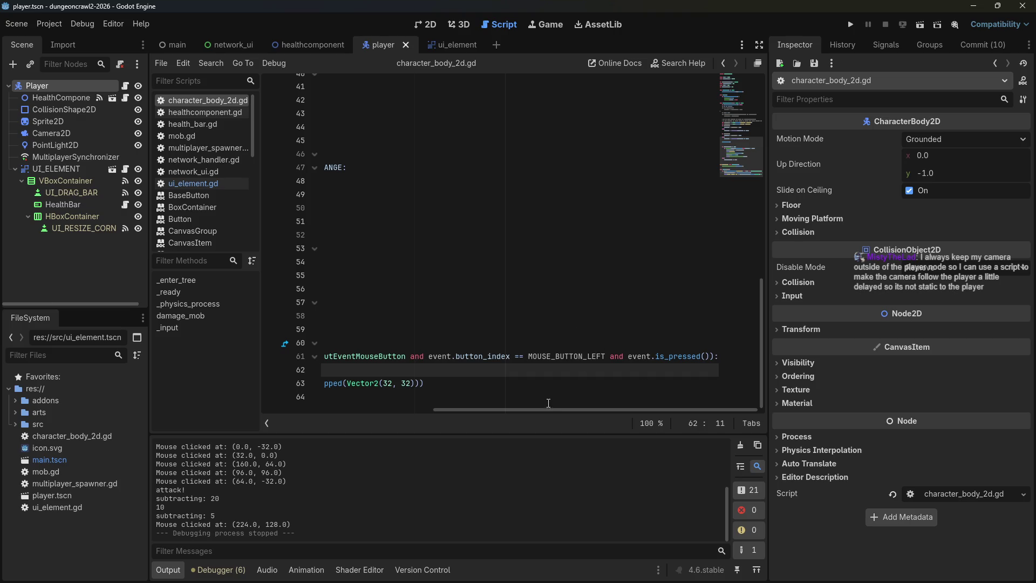
drag(537, 407, 308, 411)
click(406, 344)
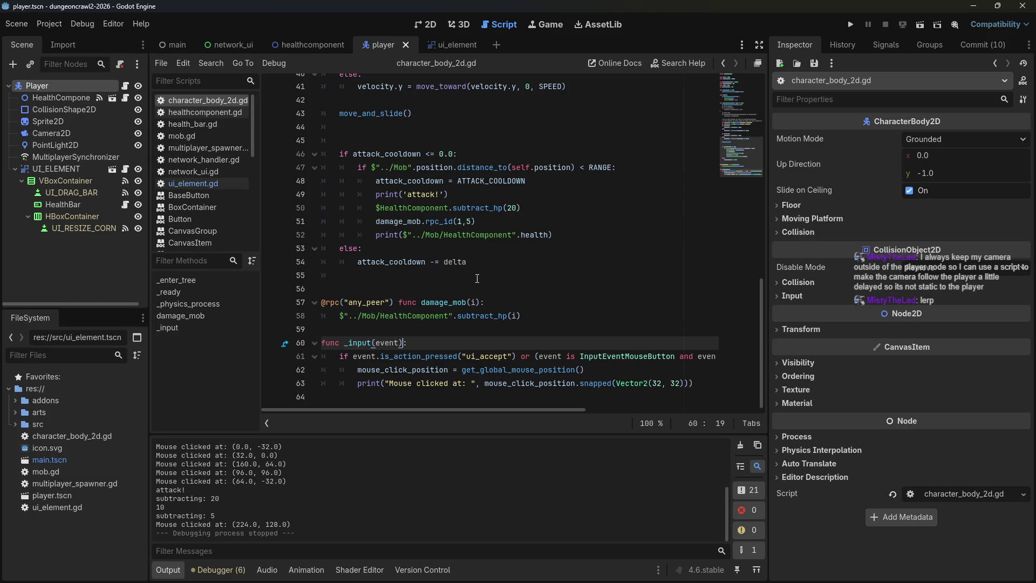
Delete the surplus blank line 55 before damage_mob.
scroll(479, 282, up, 13)
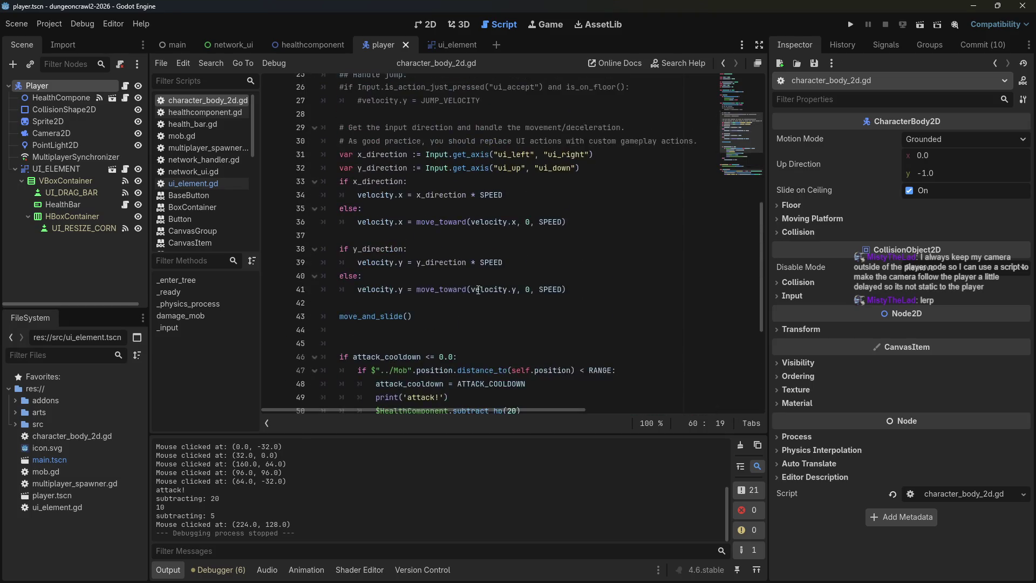
click(527, 237)
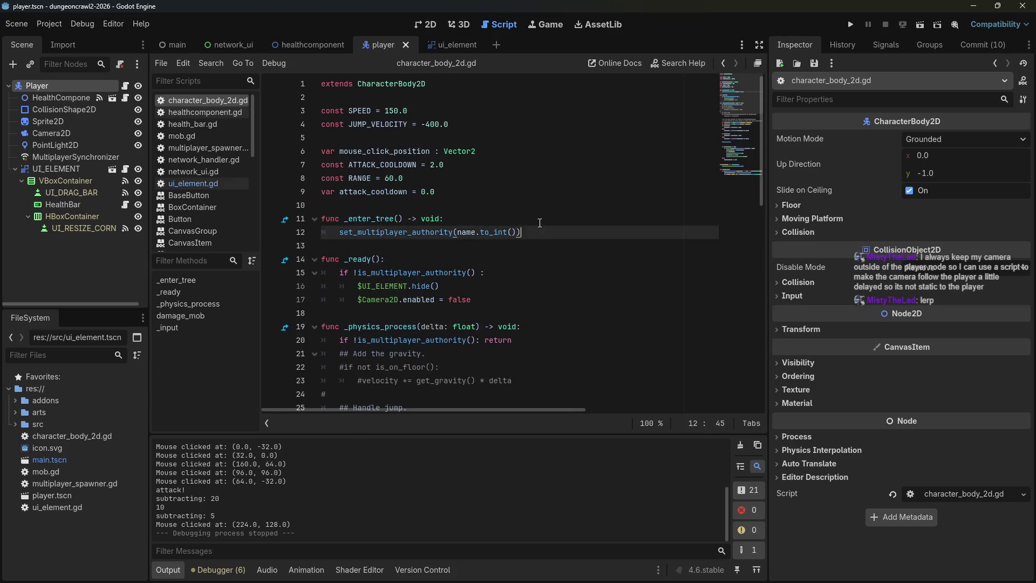
scroll(564, 279, down, 9)
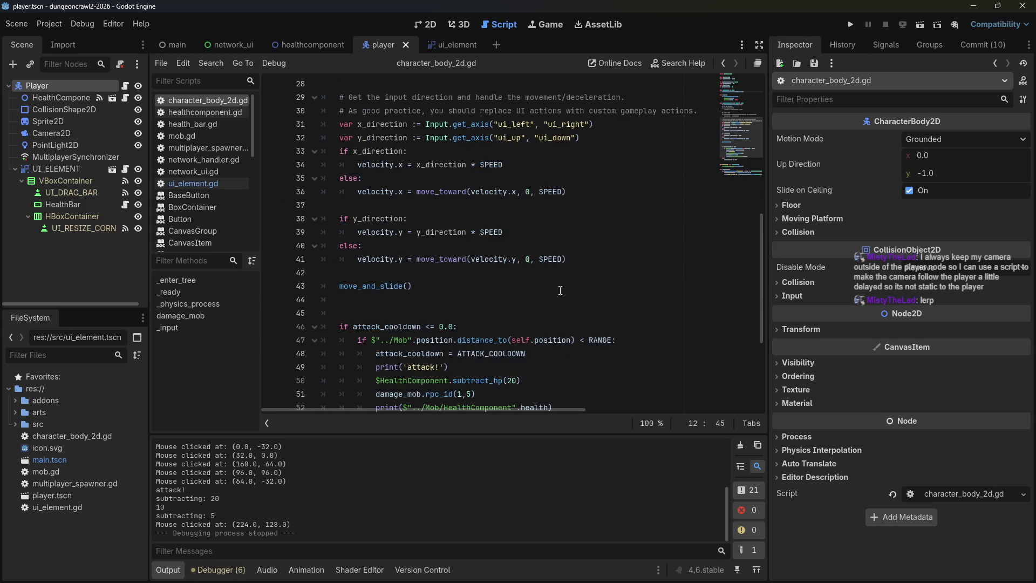
scroll(560, 290, down, 1)
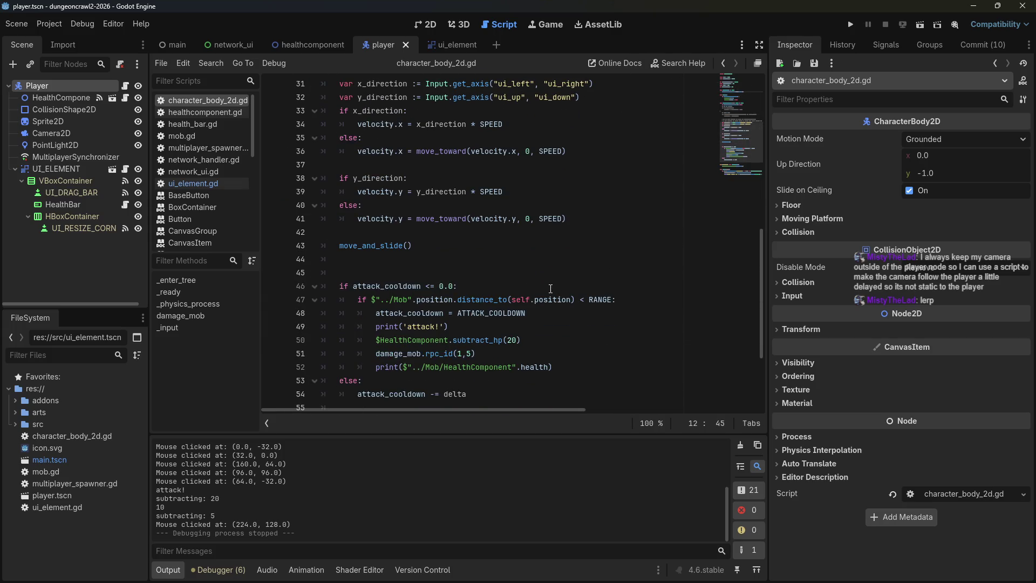
scroll(537, 286, down, 3)
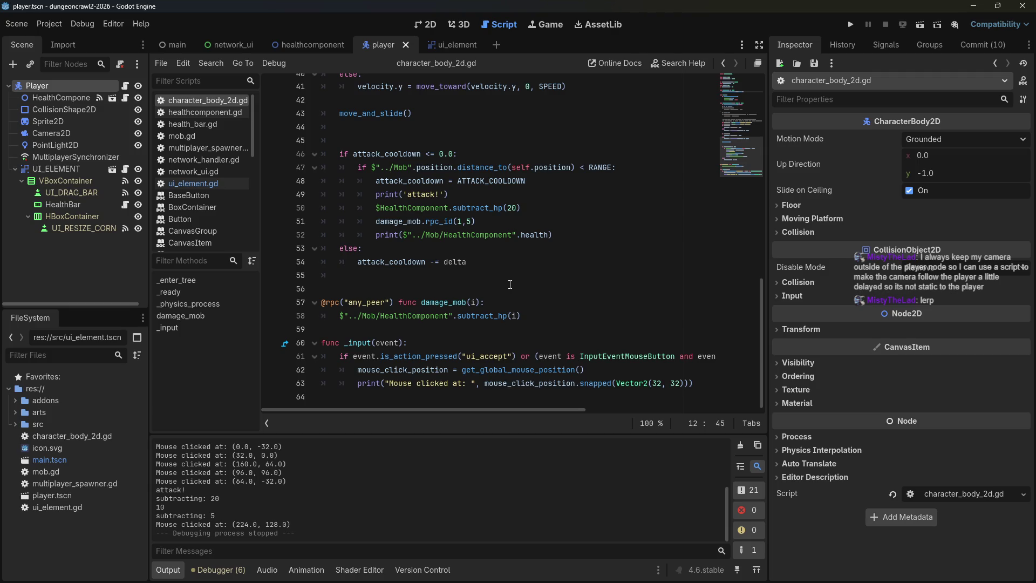
click(528, 281)
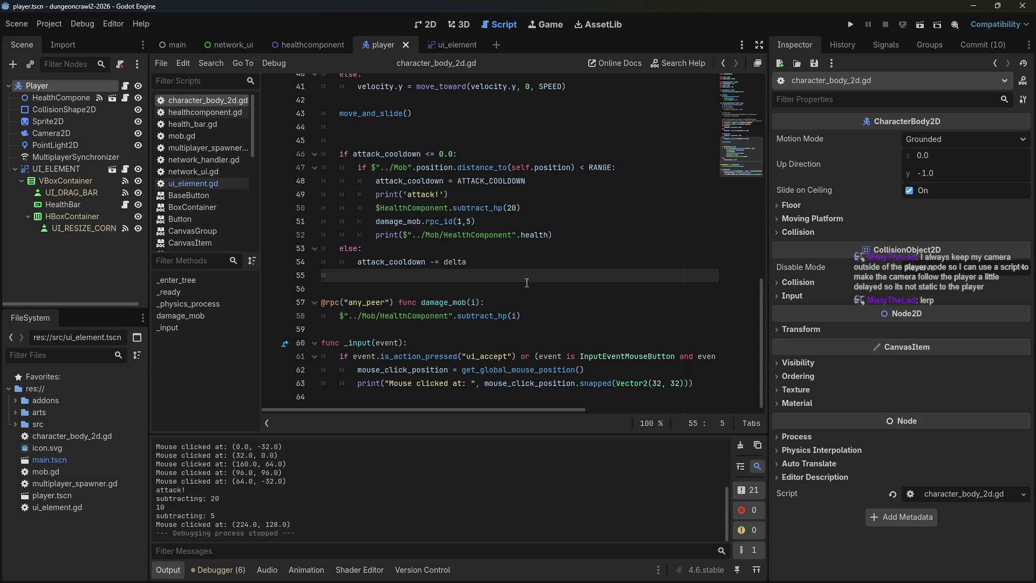
key(BackSpace)
key(BackSpace)
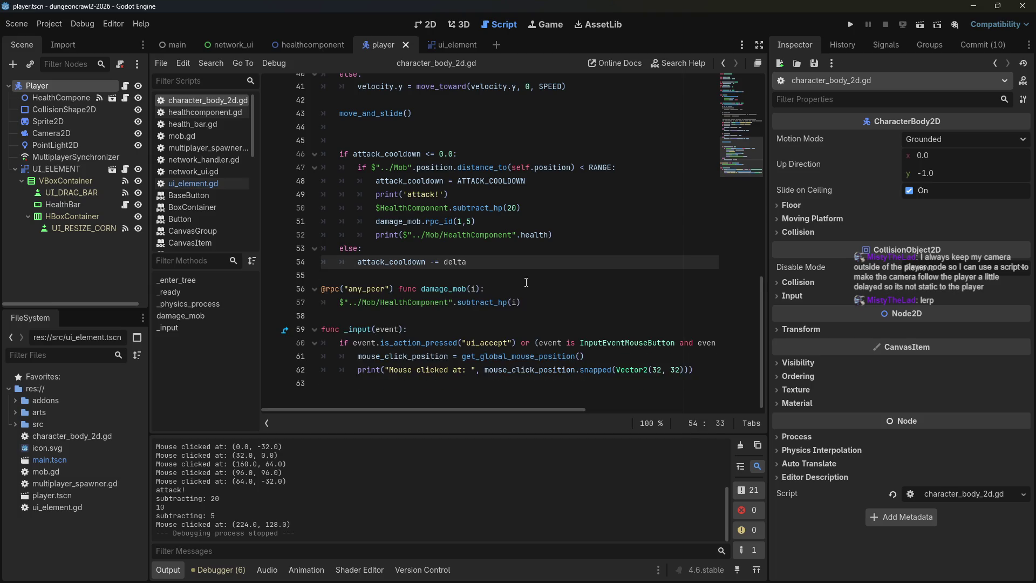
Delete the duplicate blank line 45 after move_and_slide.
scroll(527, 282, up, 4)
click(384, 275)
key(BackSpace)
key(BackSpace)
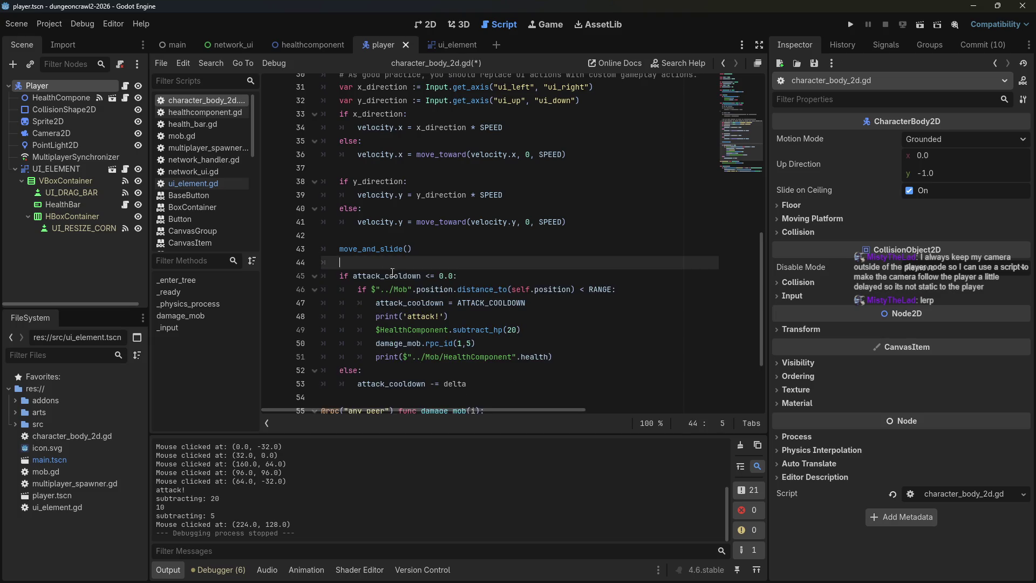
scroll(499, 276, down, 3)
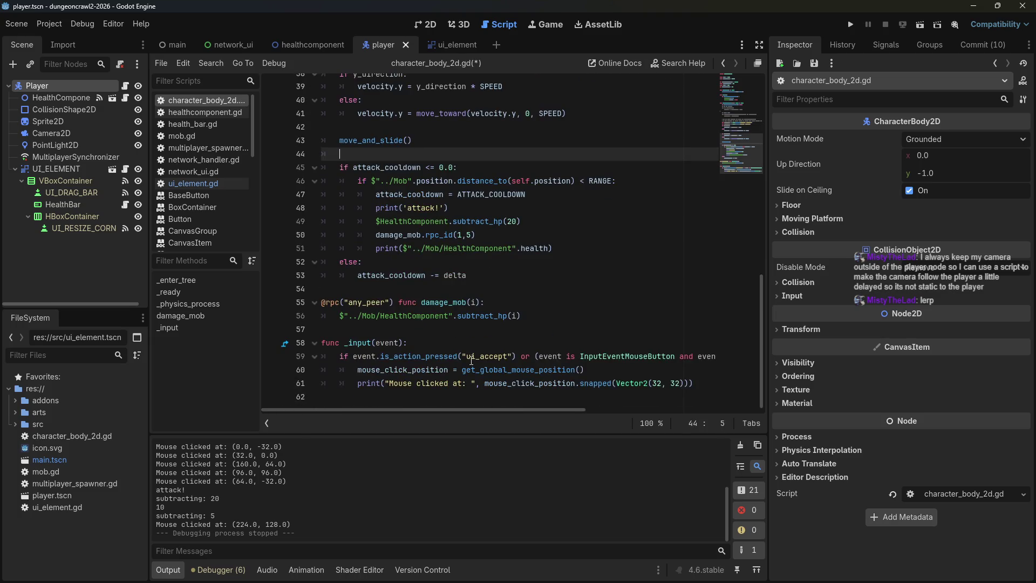
click(580, 370)
click(358, 383)
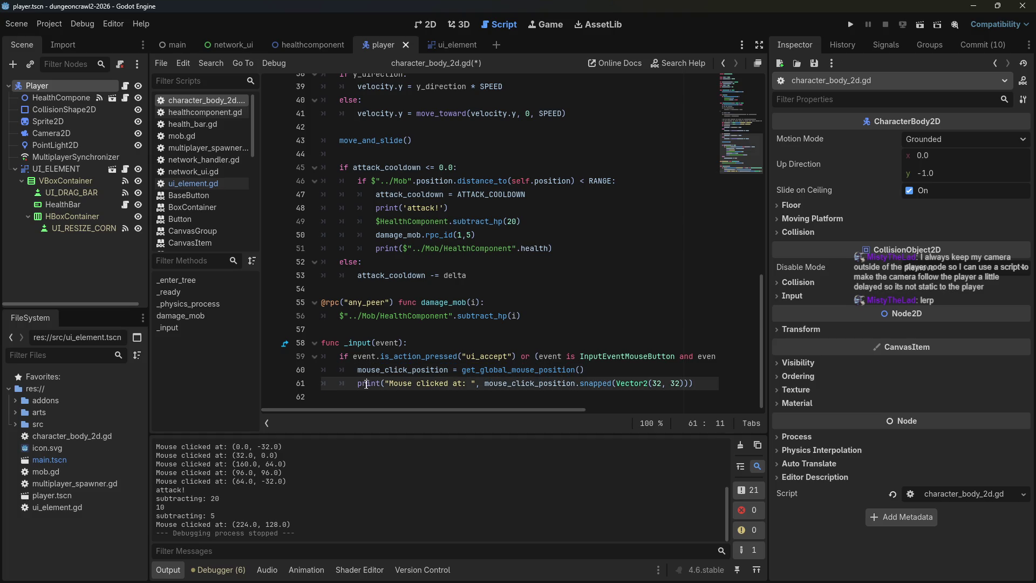
Declare var target_location : Vector2 = Vector2(0.0,0.0) on line 10, below attack_cooldown.
scroll(495, 373, up, 5)
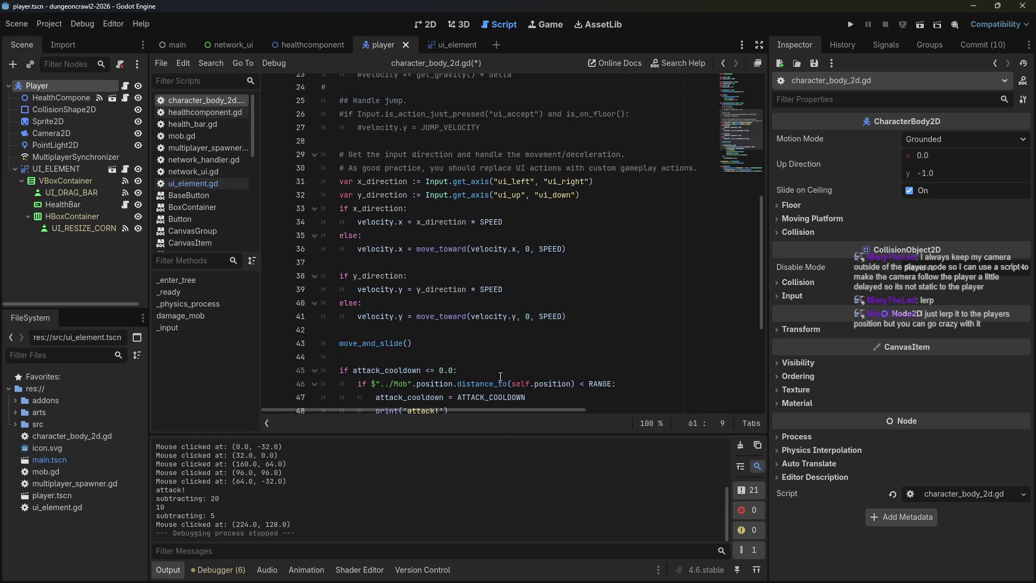
scroll(498, 366, up, 7)
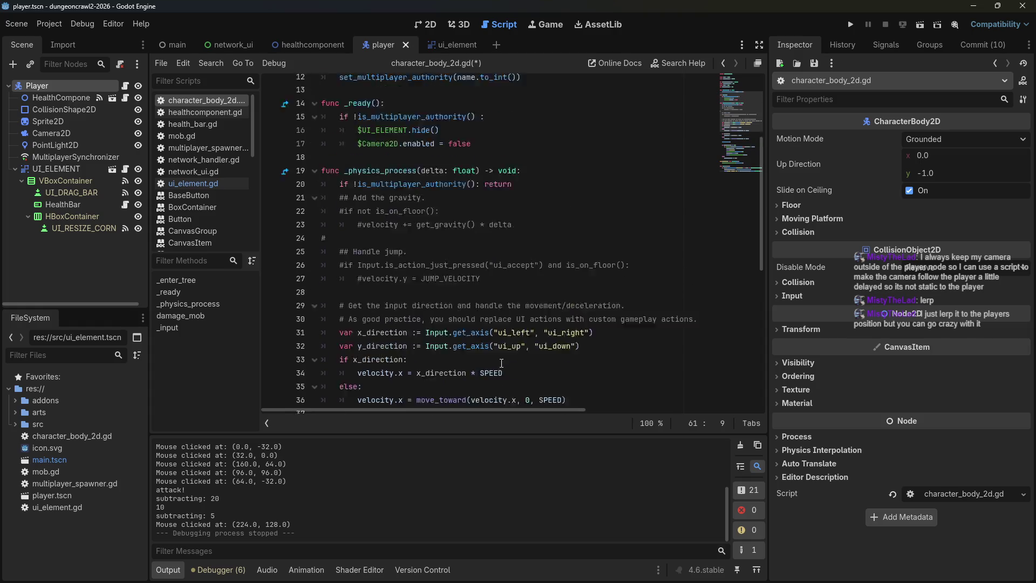
click(466, 189)
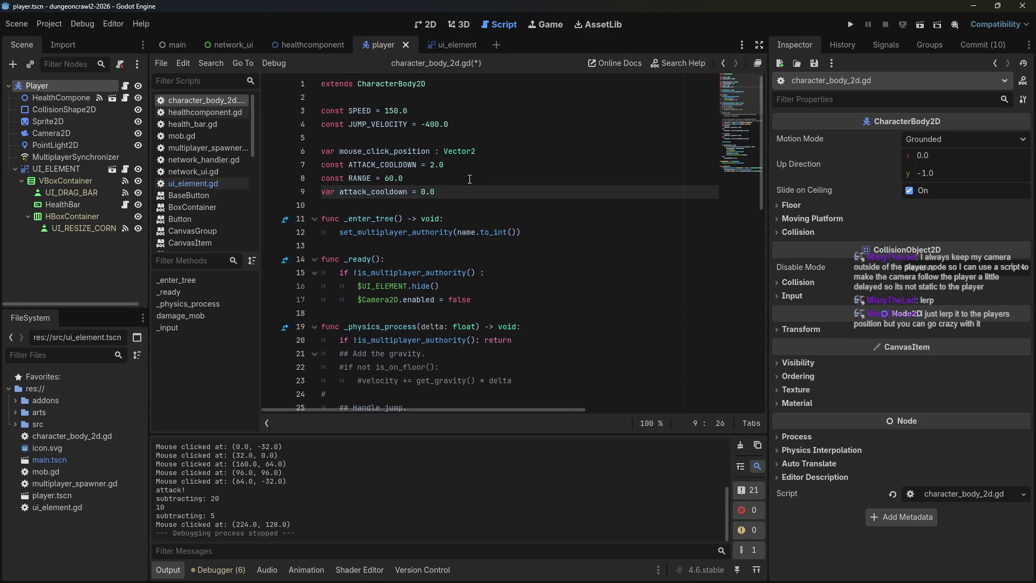
key(Return)
key(Return)
key(Up)
text(var )
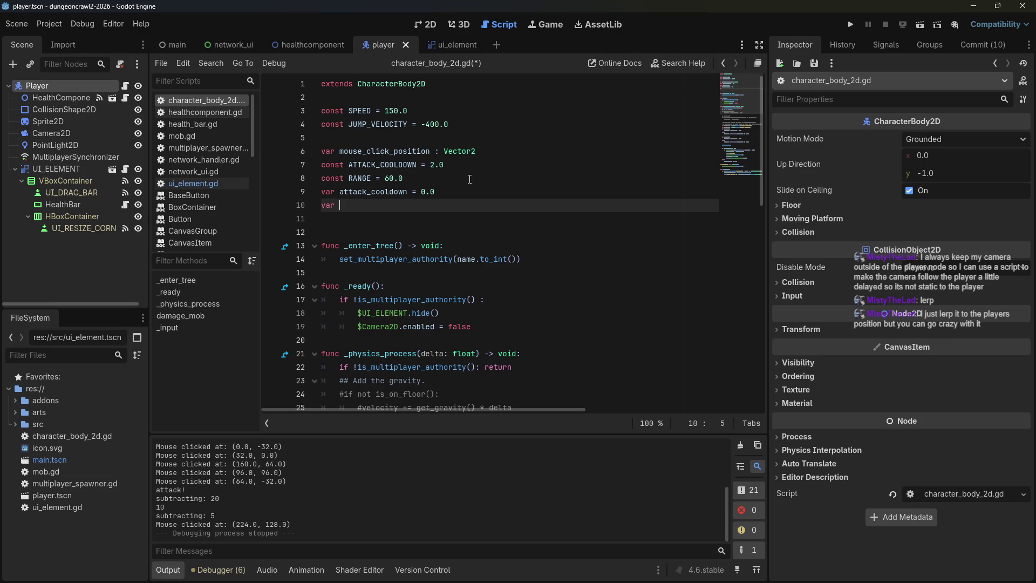
text(target_location: )
text(: Vector)
text(2 = V)
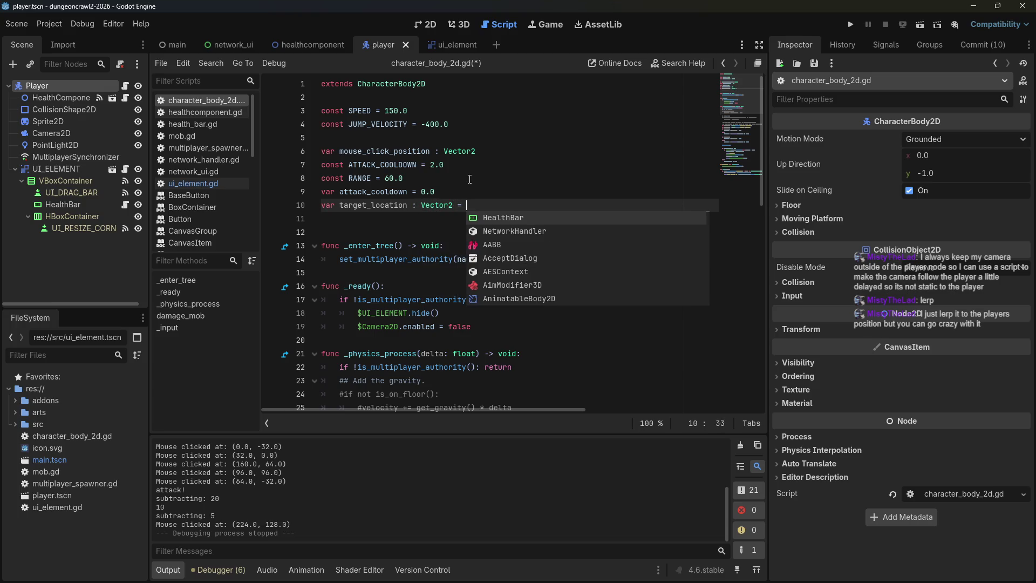
key(BackSpace)
key(BackSpace)
key(BackSpace)
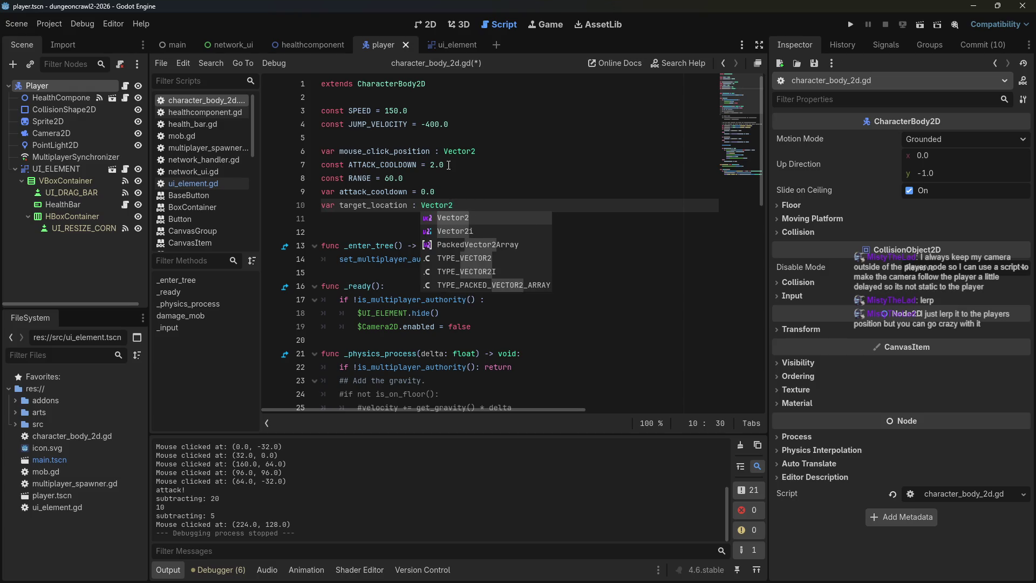
text( = Vecto)
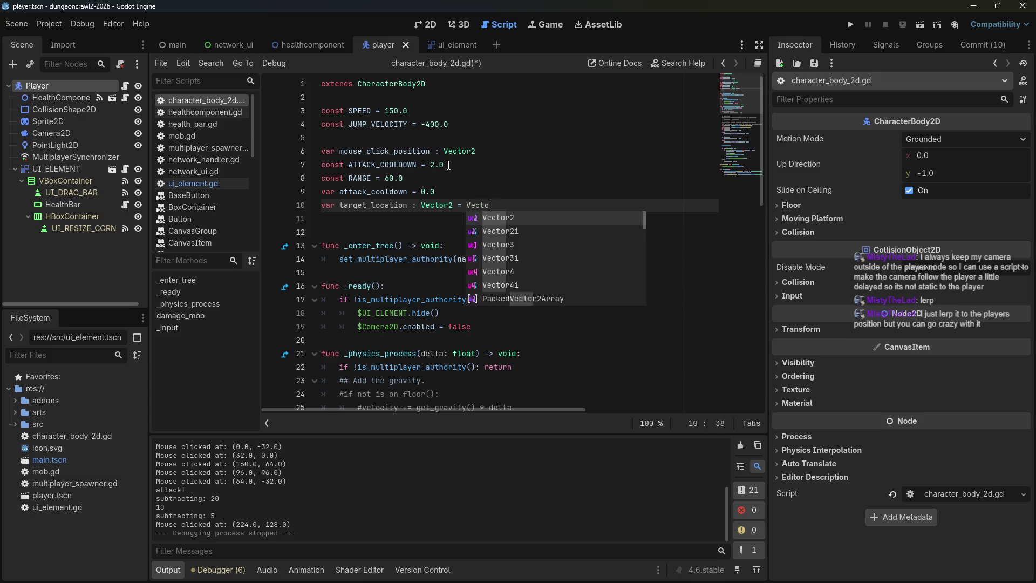
text(r2(0.0,0.0)
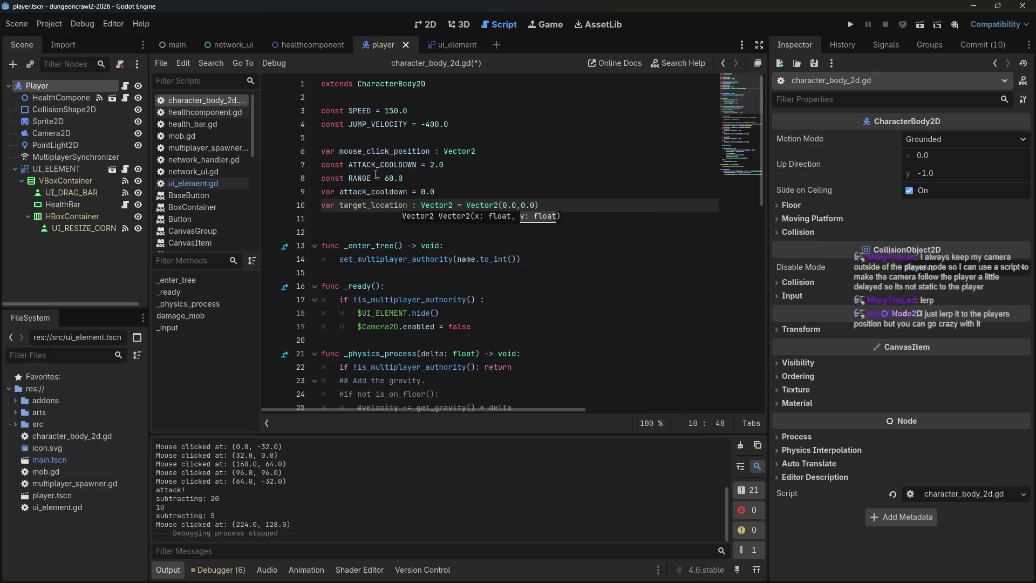
click(617, 259)
scroll(599, 258, down, 4)
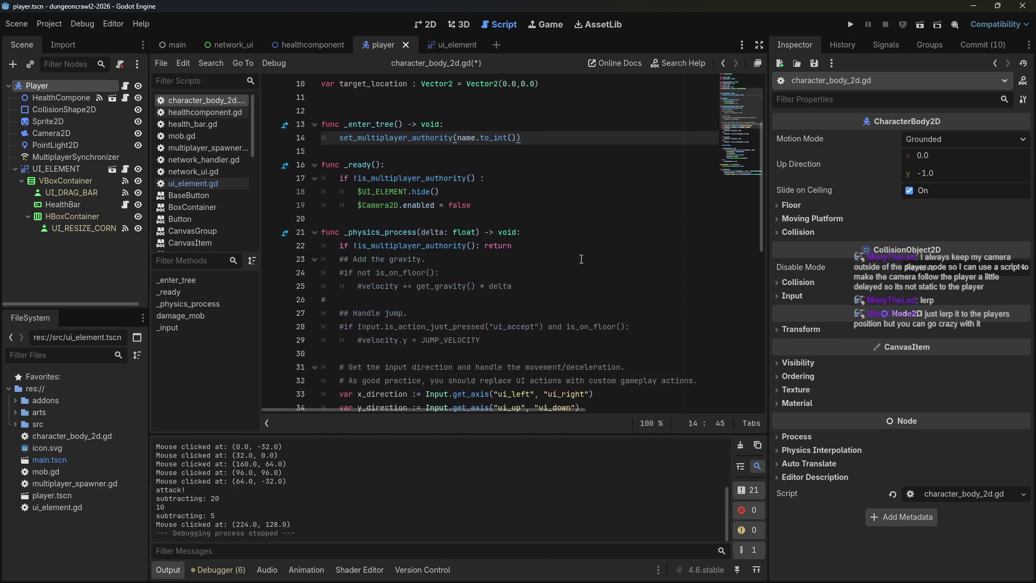
scroll(582, 257, down, 7)
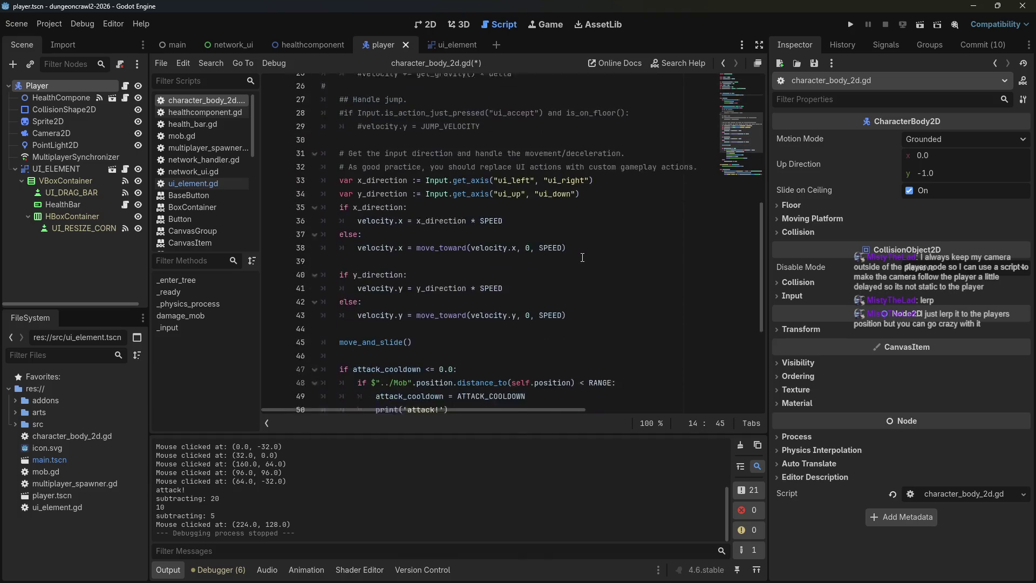
scroll(582, 255, down, 3)
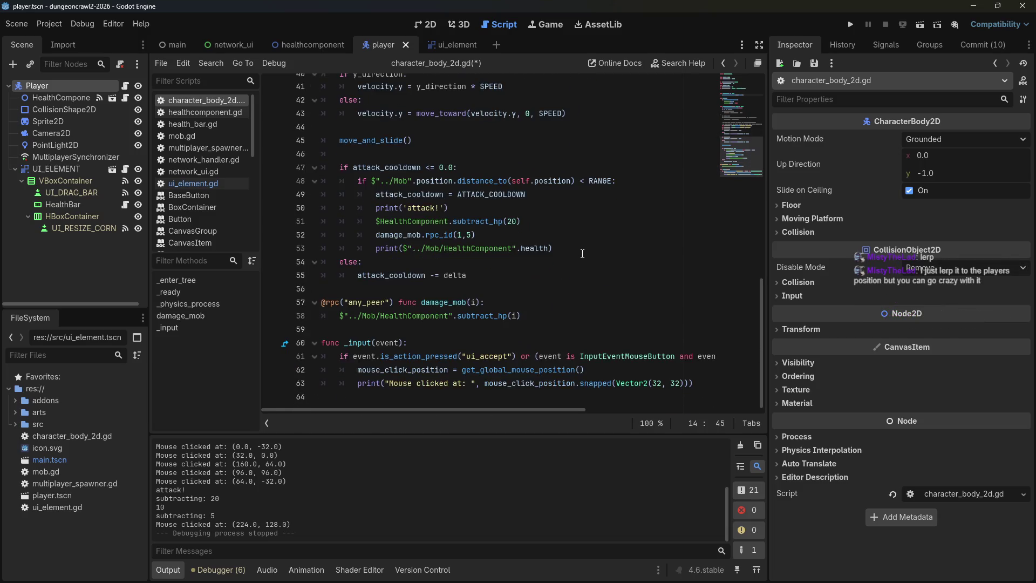
click(529, 342)
click(531, 306)
key(Down)
key(Down)
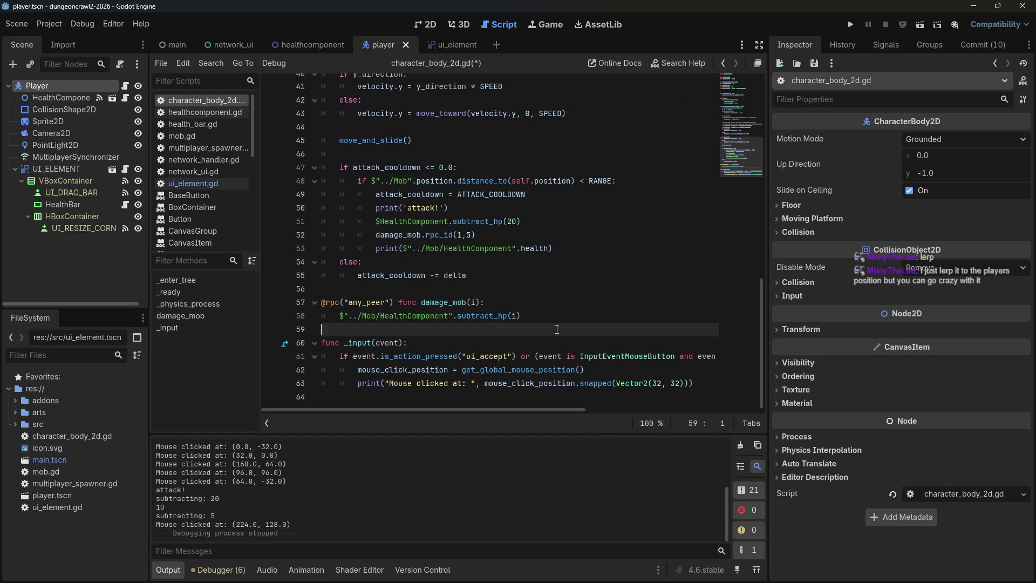
click(565, 352)
click(565, 346)
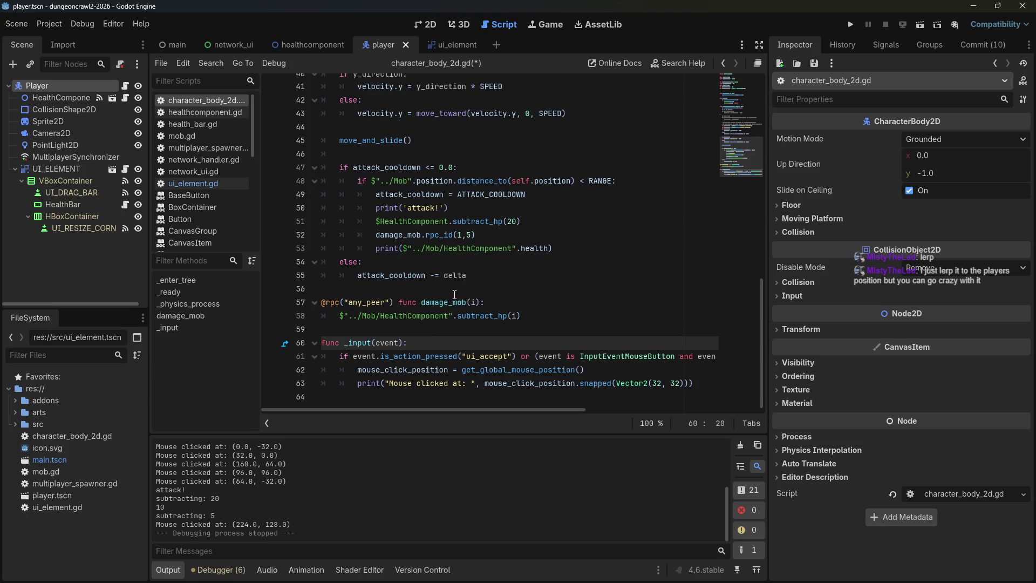
click(716, 383)
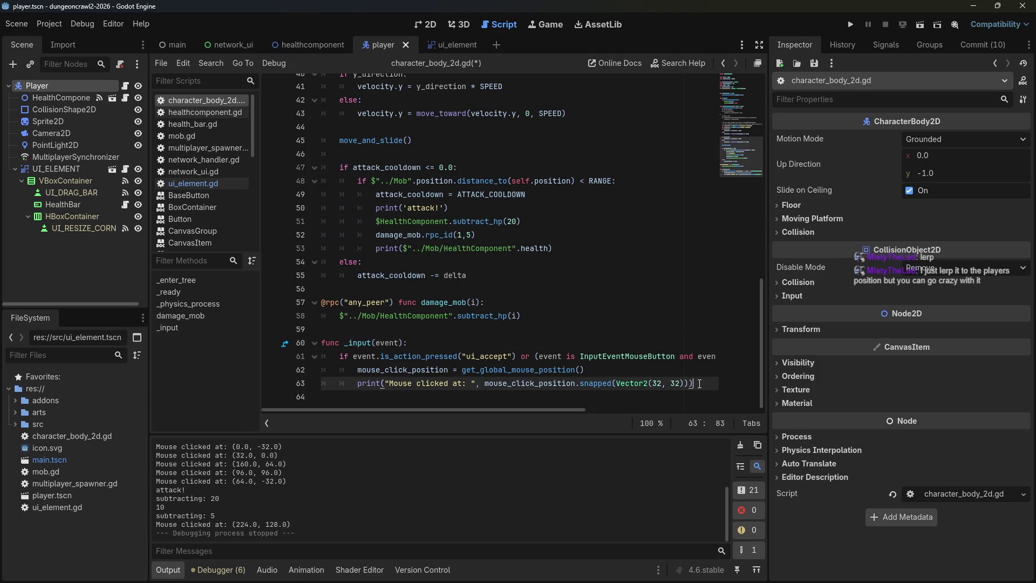
key(Return)
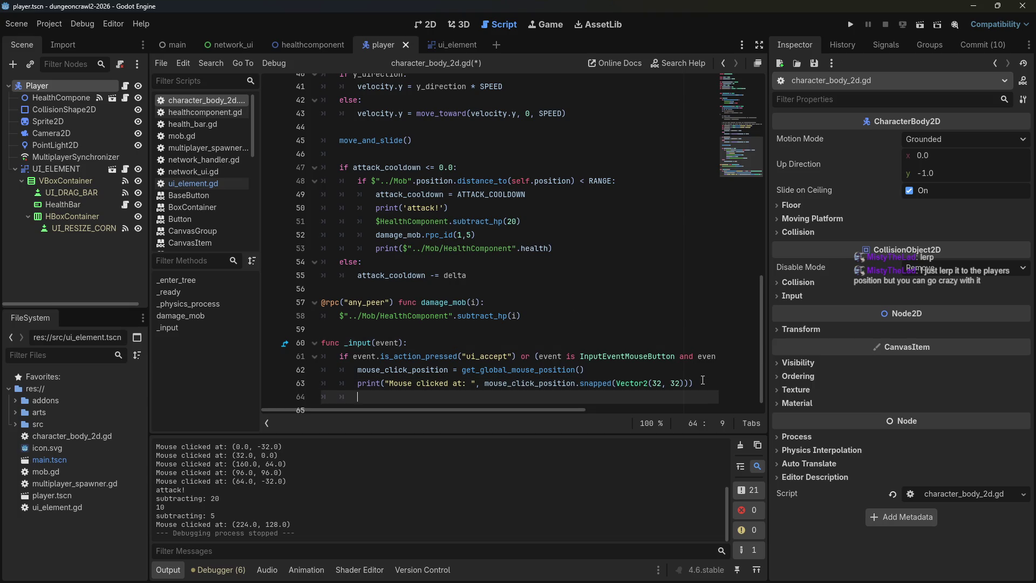
click(644, 367)
drag(489, 384, 357, 383)
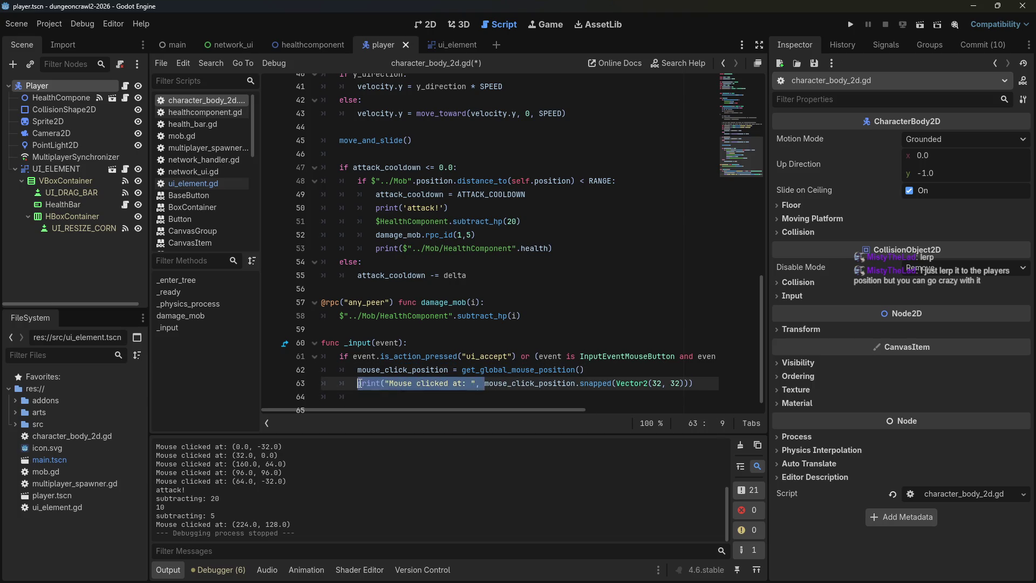
key(BackSpace)
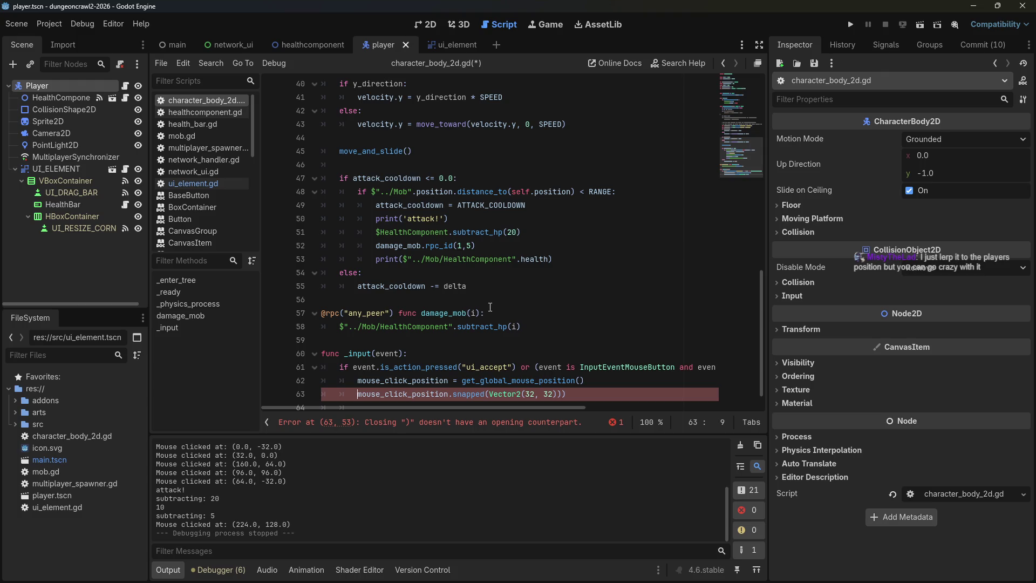
mouse_move(762, 292)
mouse_down()
mouse_move(772, 97)
mouse_move(728, 264)
mouse_up()
text(target_loca)
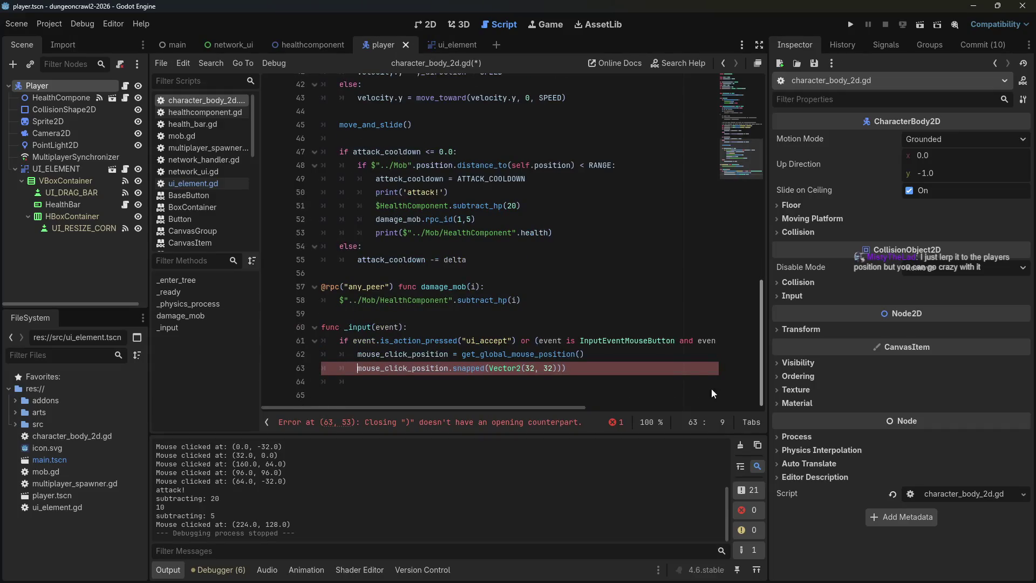
text(tion =)
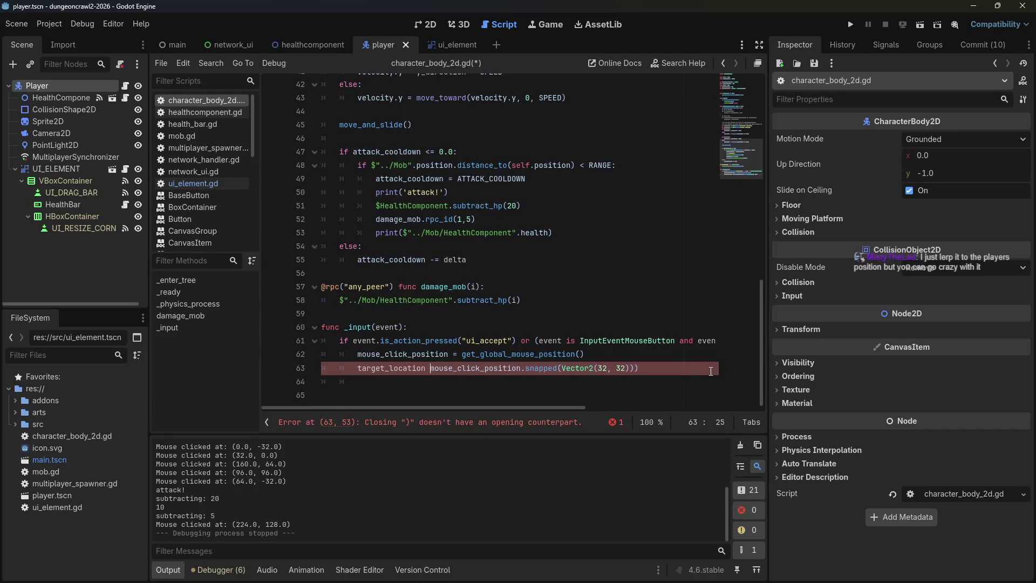
click(670, 363)
key(BackSpace)
key(ctrl+s)
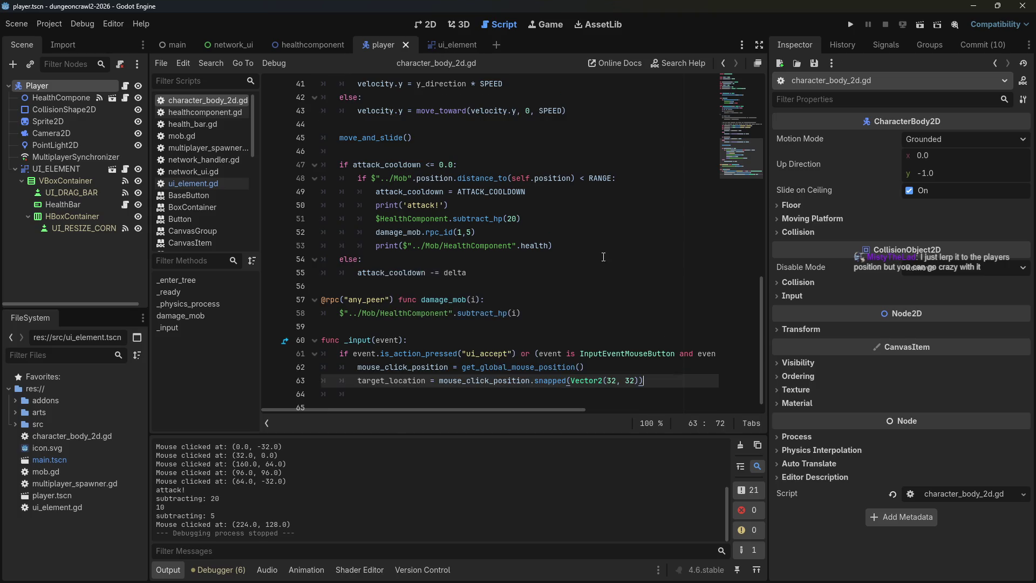
click(603, 257)
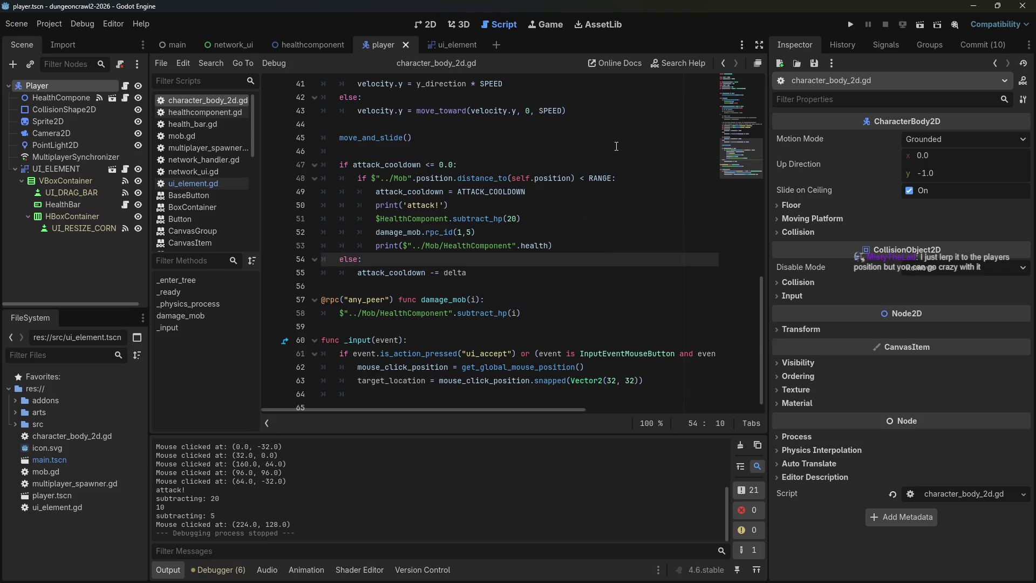
scroll(572, 286, down, 1)
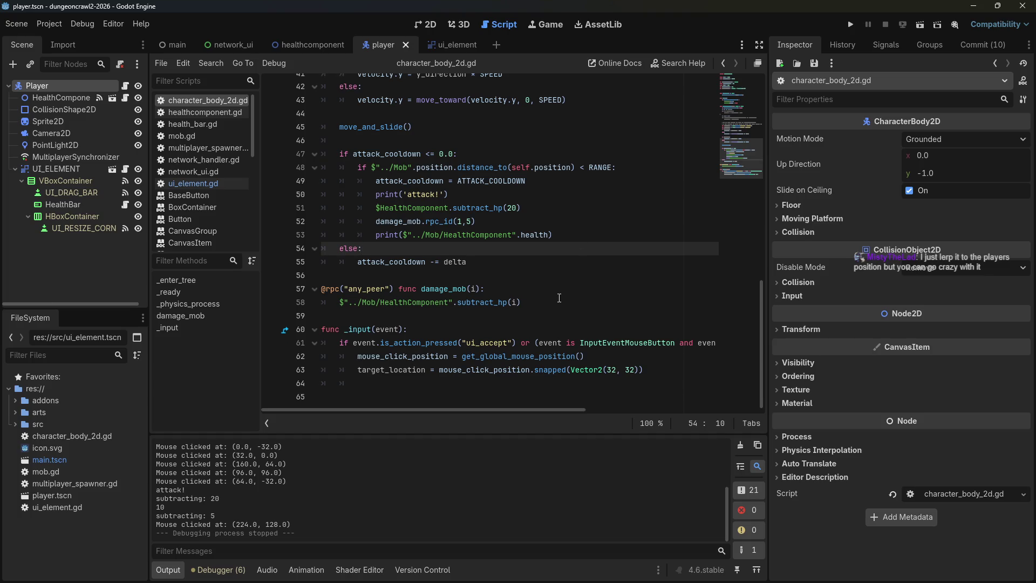
click(365, 383)
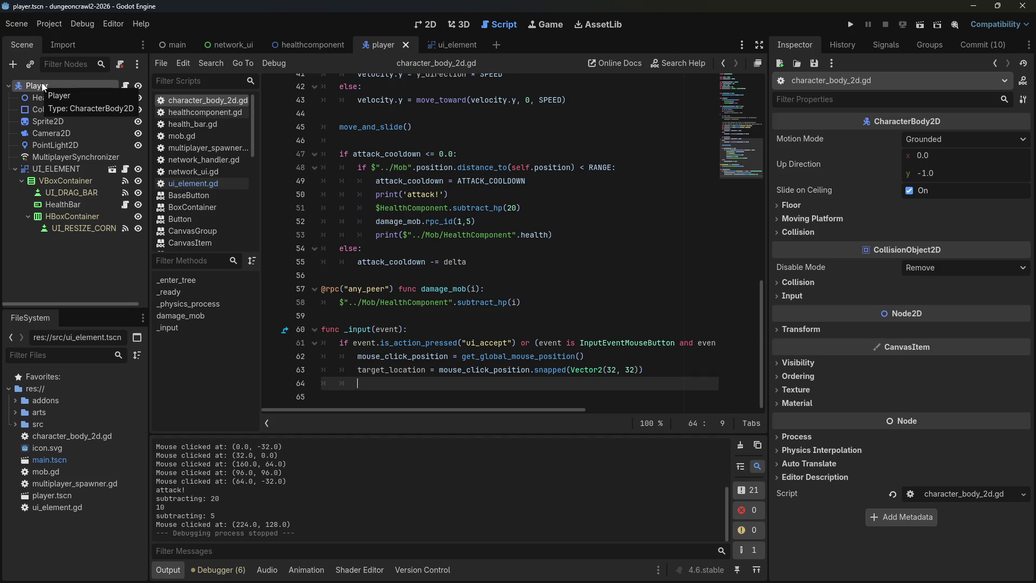
Delete the _input function from lines 59–63 of character_body_2d.gd.
drag(665, 371, 334, 316)
key(BackSpace)
key(BackSpace)
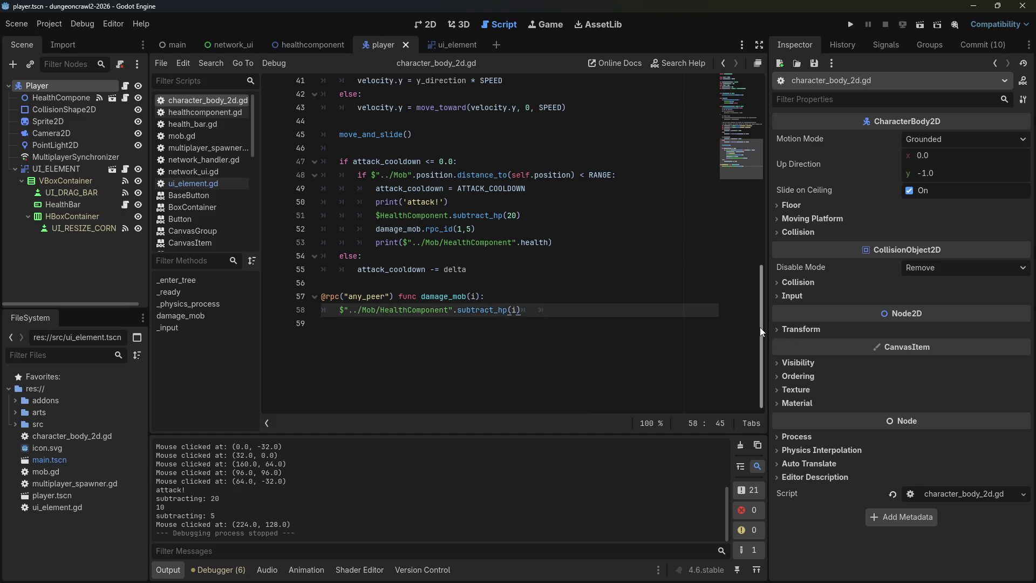
drag(762, 326, 723, 85)
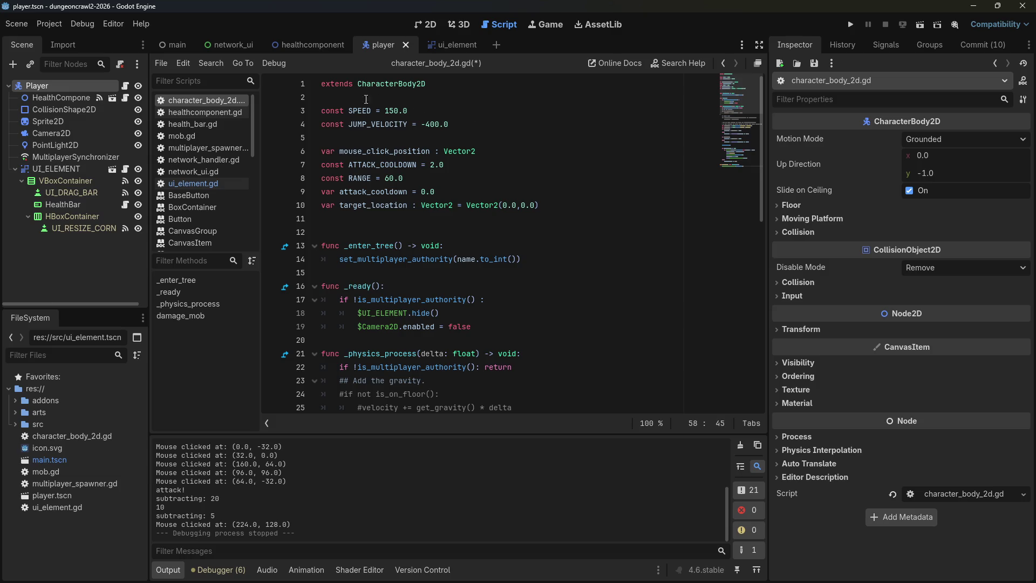
Select the Game node in the main scene and expand the src folder.
click(173, 46)
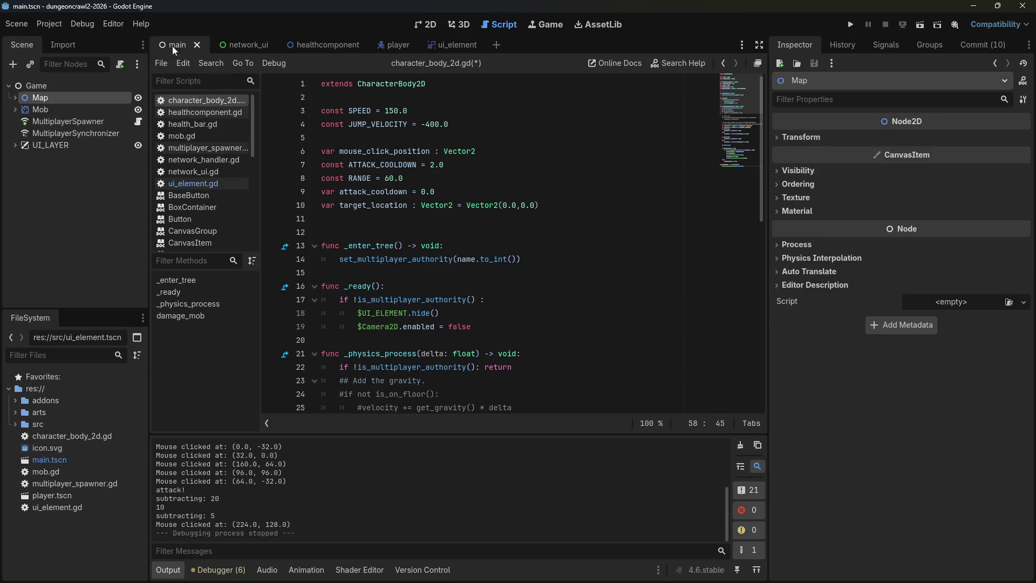
click(78, 86)
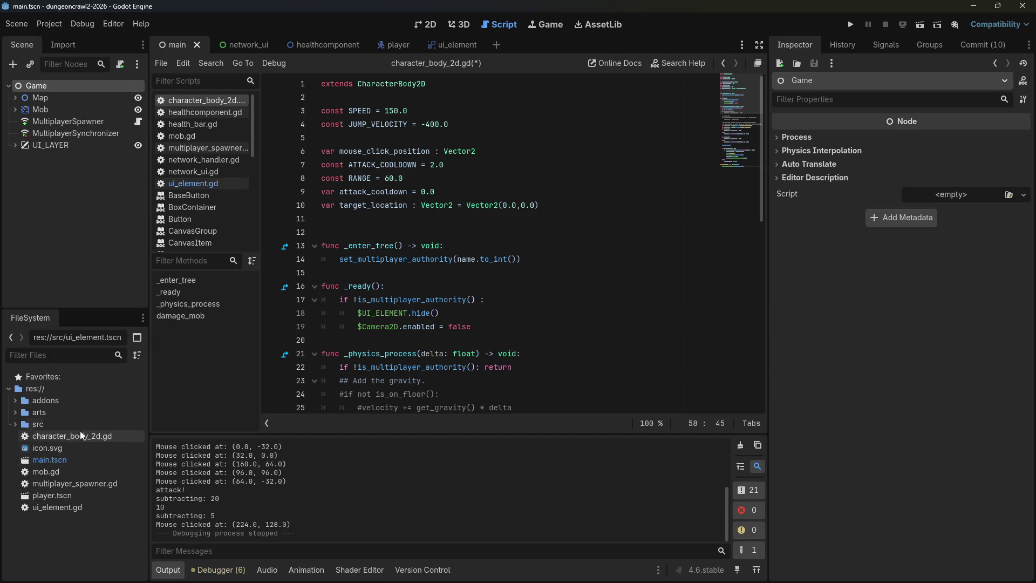
click(15, 424)
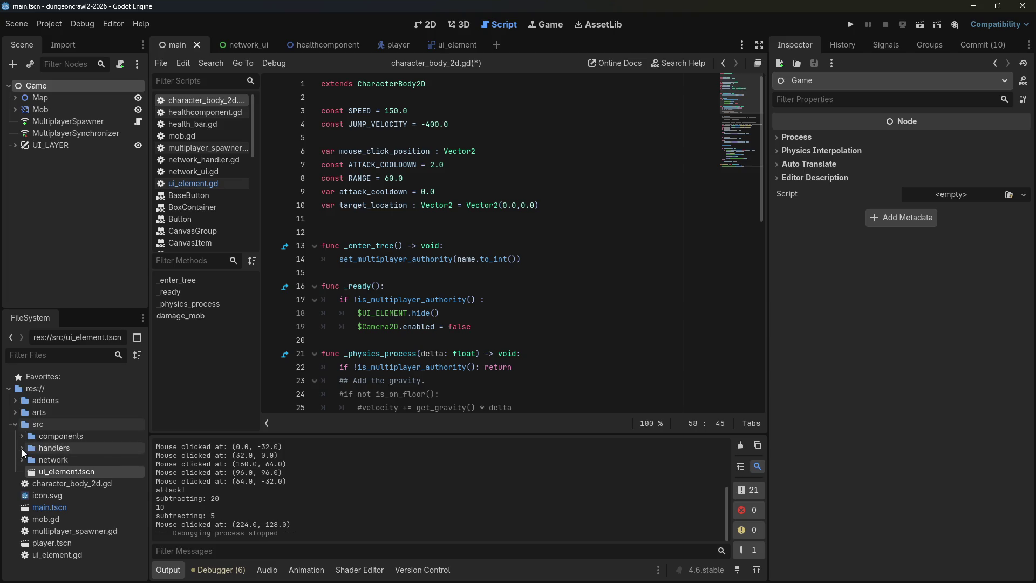
Create a new input_handler.gd script in res://src/handlers.
click(21, 448)
right_click(40, 449)
mouse_move(108, 398)
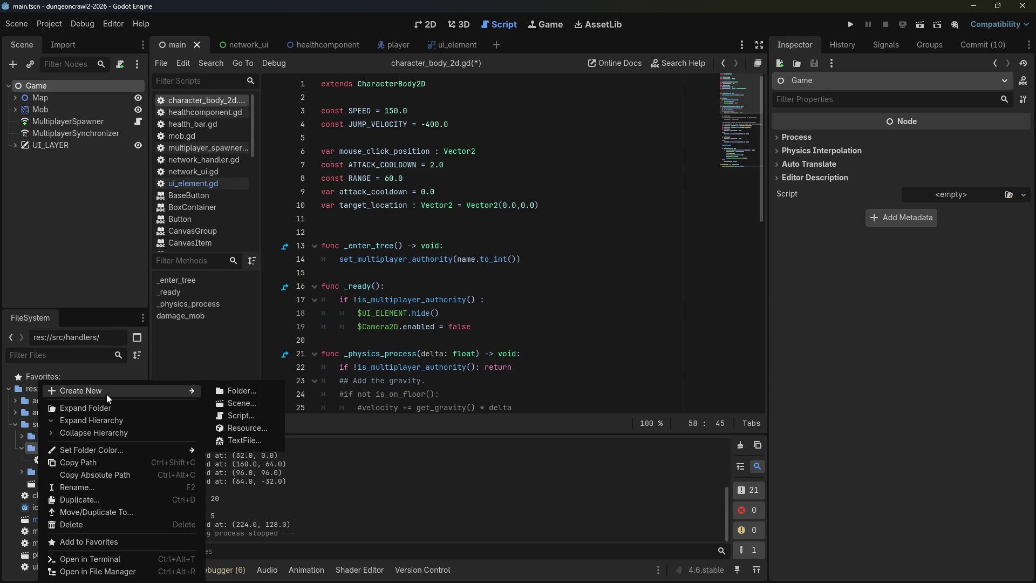
click(240, 415)
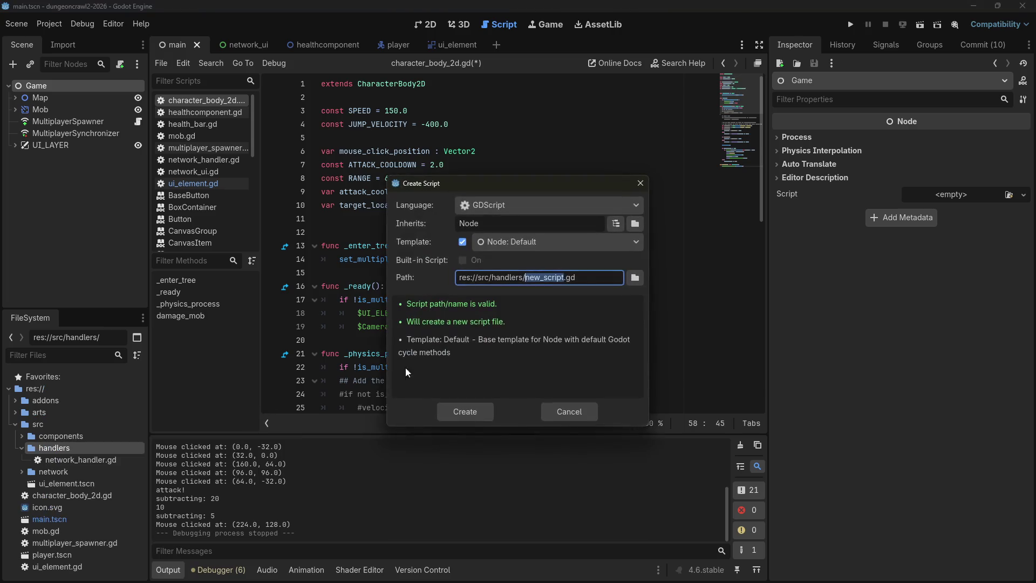
text(input_handle)
text(r)
key(Return)
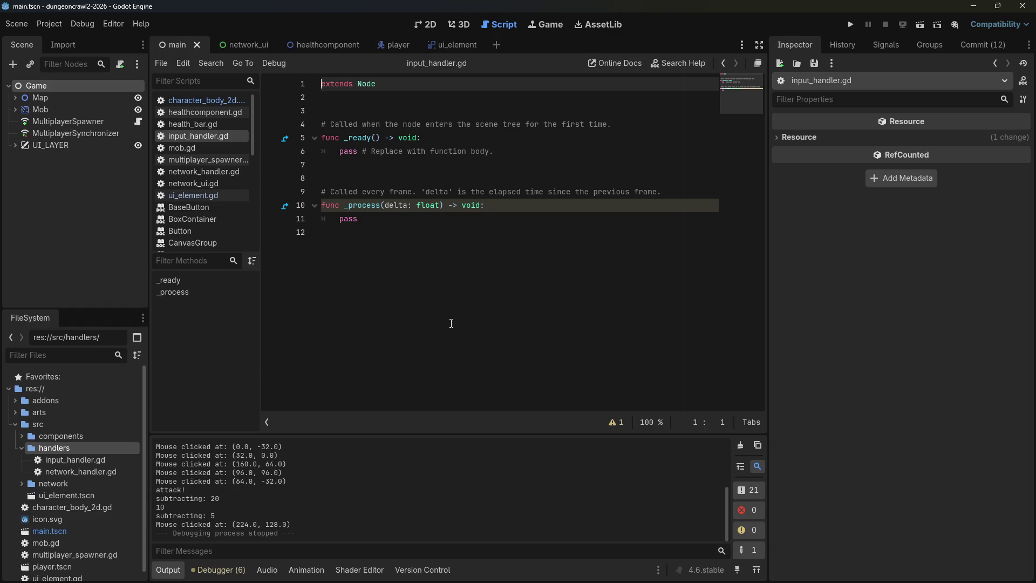
click(458, 348)
click(49, 25)
Register src/handlers/input_handler.gd as the InputHandler autoload in Project Settings.
click(62, 37)
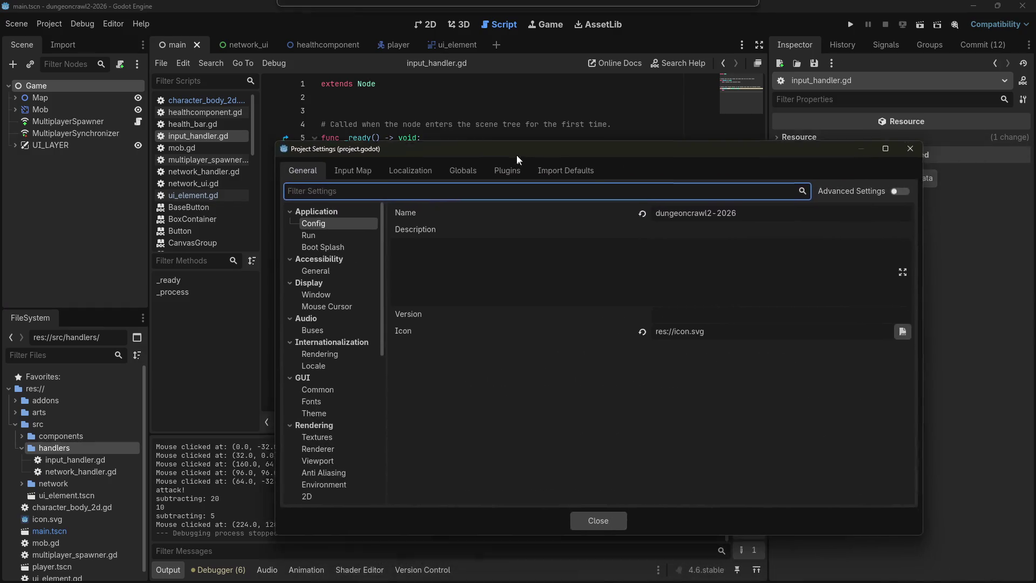
click(466, 146)
click(454, 145)
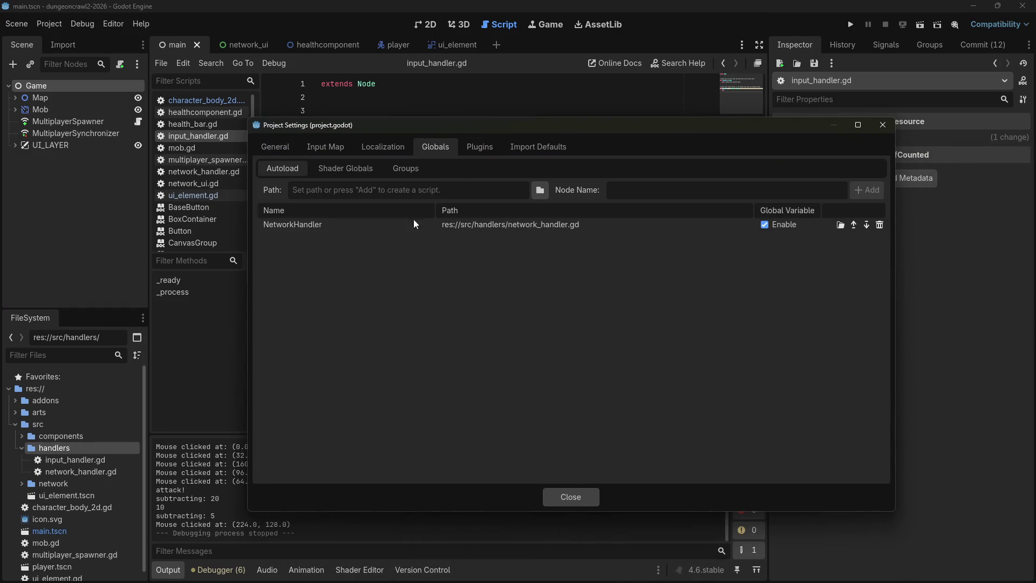
text(InputHandler)
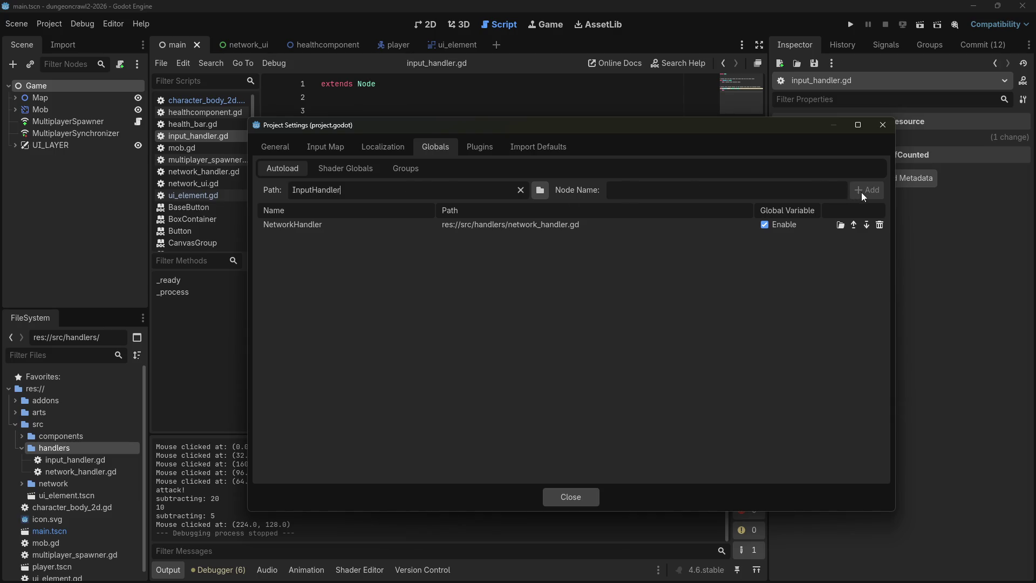
click(540, 190)
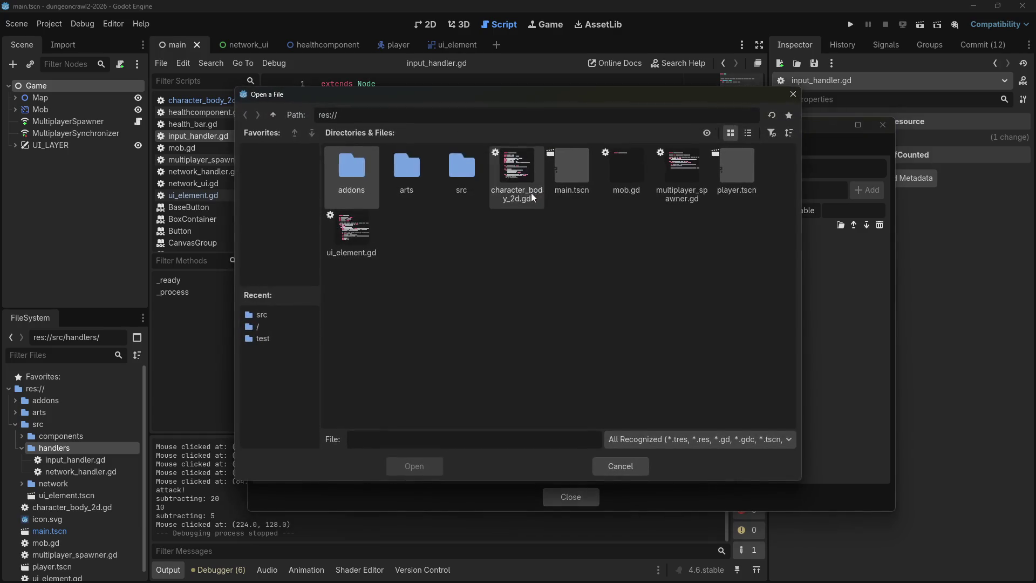
double_click(403, 167)
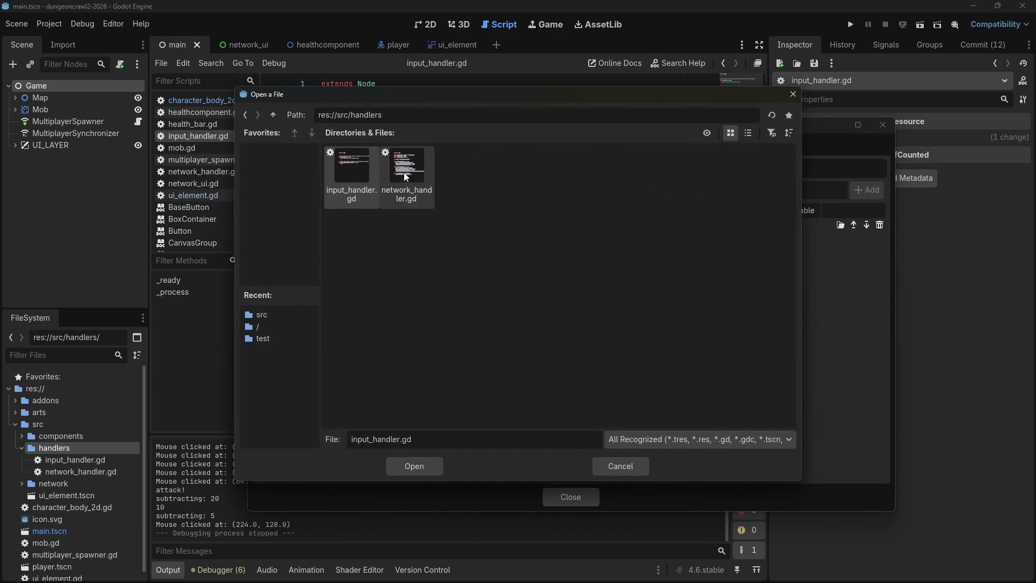
double_click(357, 174)
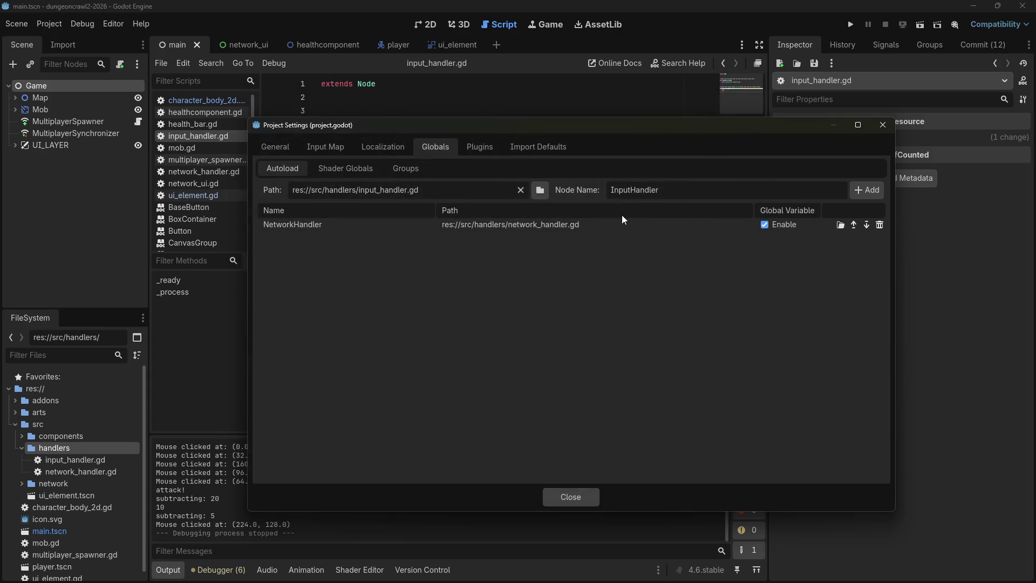
click(877, 191)
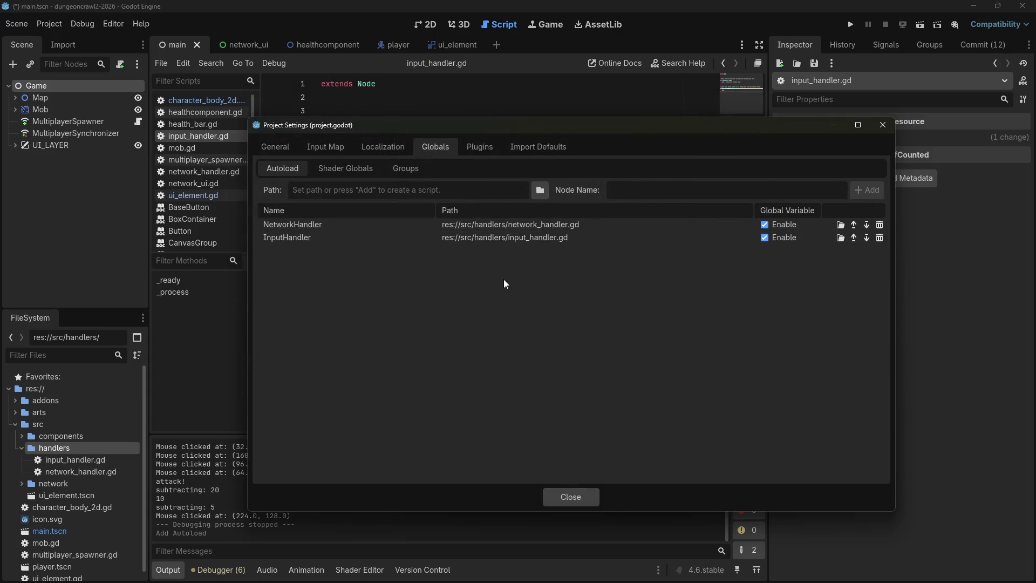
click(567, 494)
mouse_move(467, 273)
mouse_down()
mouse_move(319, 190)
mouse_move(282, 119)
mouse_up()
Paste the _input click handler into input_handler.gd and declare mouse_click_position with var.
key(ctrl+v)
click(354, 104)
key(BackSpace)
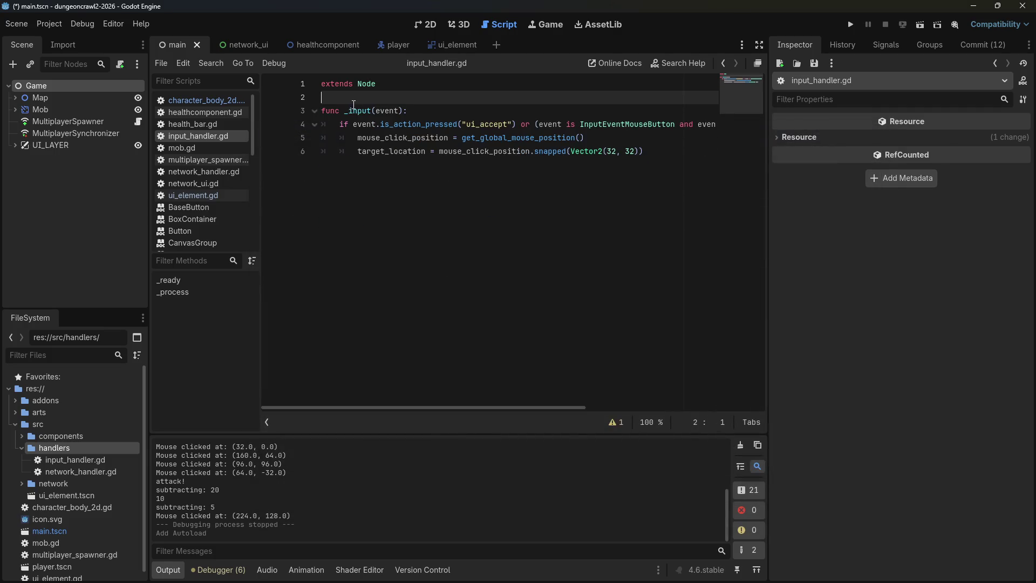
click(393, 152)
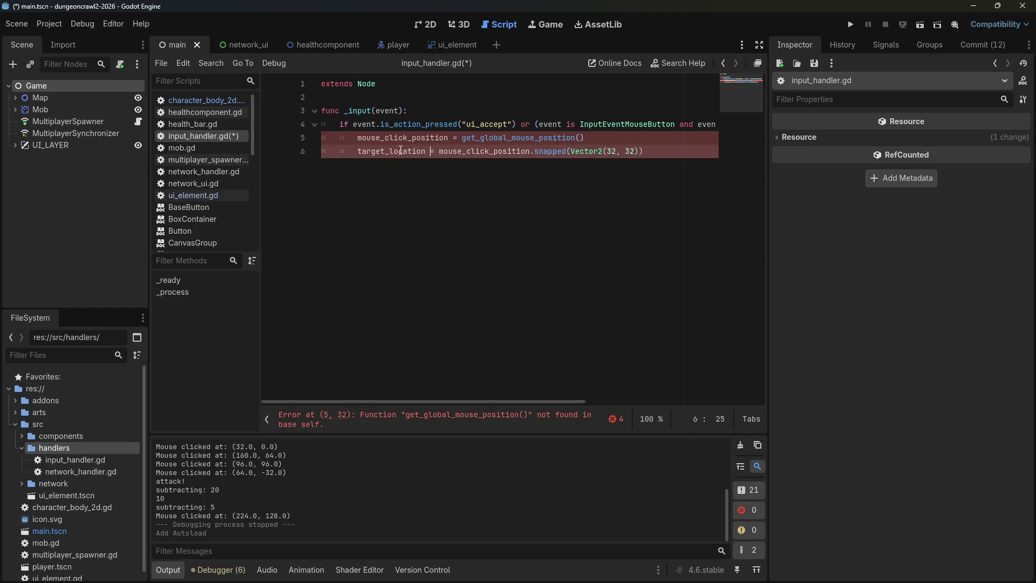
click(395, 137)
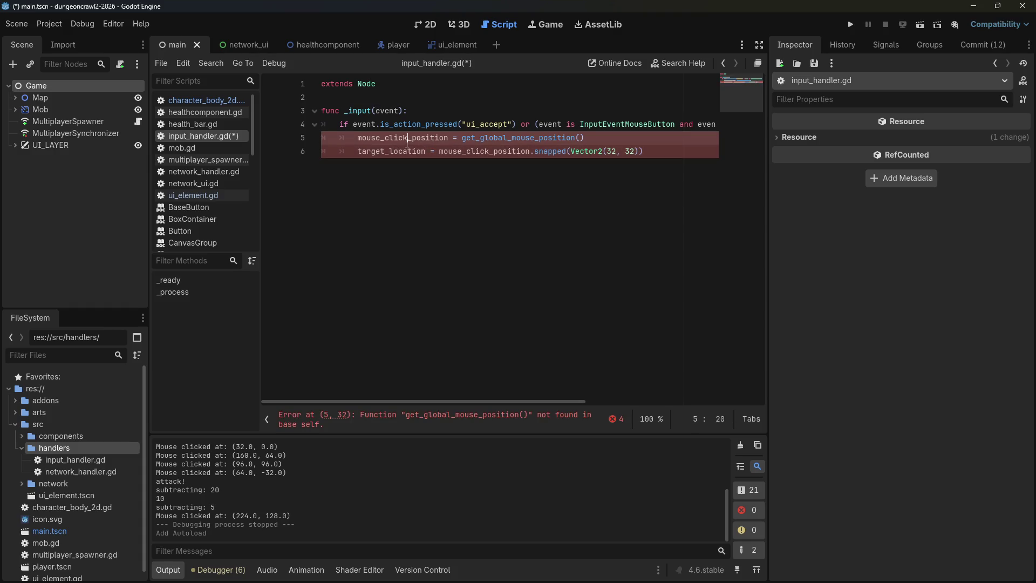
click(358, 137)
text(var)
click(383, 45)
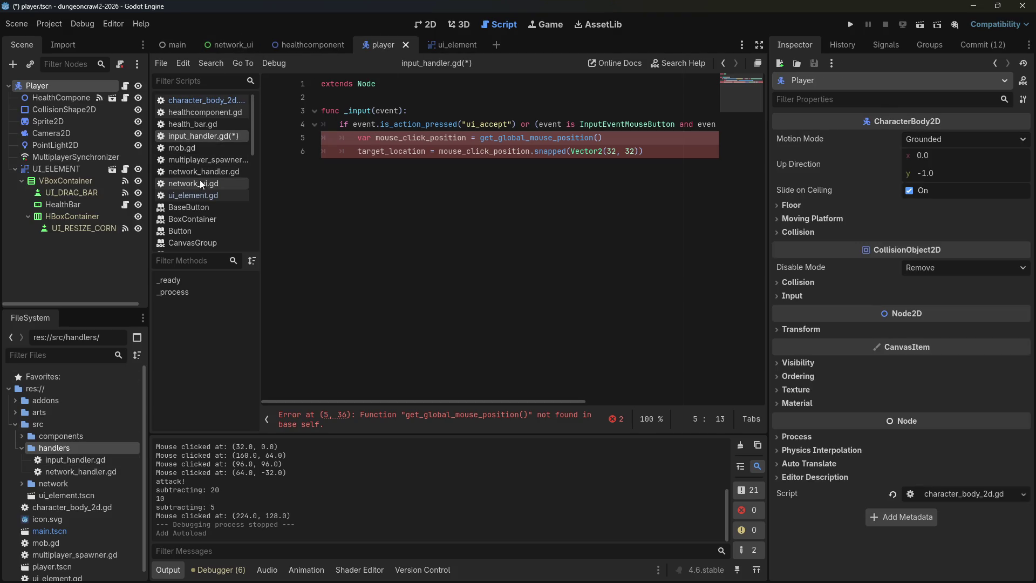
scroll(205, 181, down, 3)
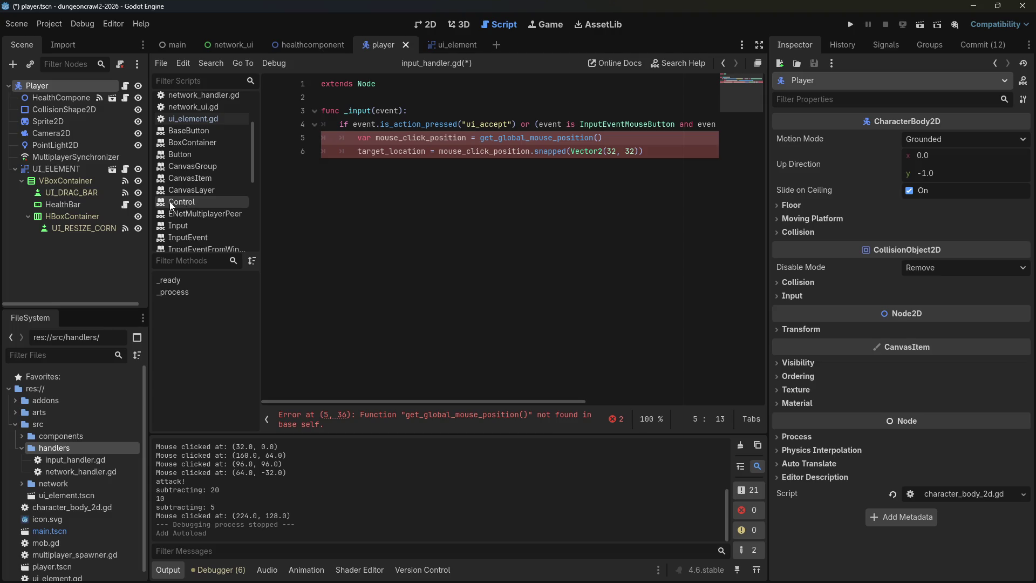
Delete the target_location declaration from the Player's character_body_2d.gd.
click(125, 86)
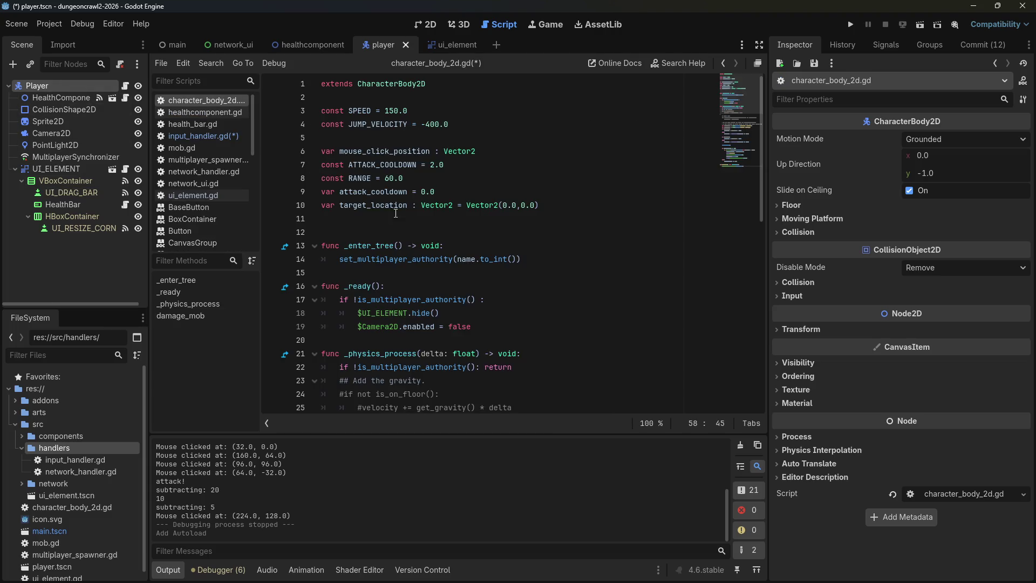
drag(559, 201, 560, 193)
key(BackSpace)
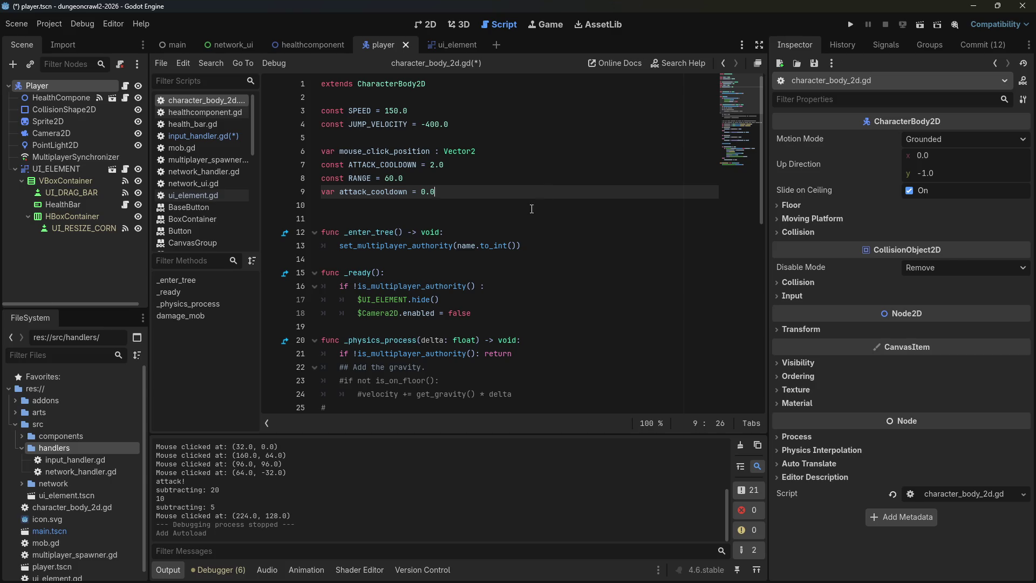
Find and delete the mouse_click_position declaration, save, and open input_handler.gd.
click(477, 154)
scroll(484, 154, down, 2)
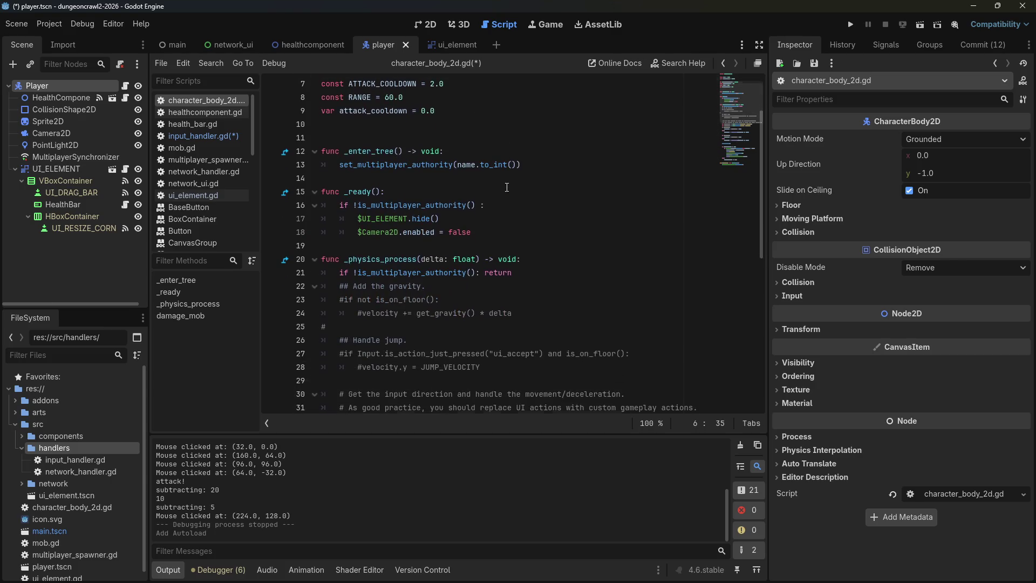
scroll(505, 189, down, 7)
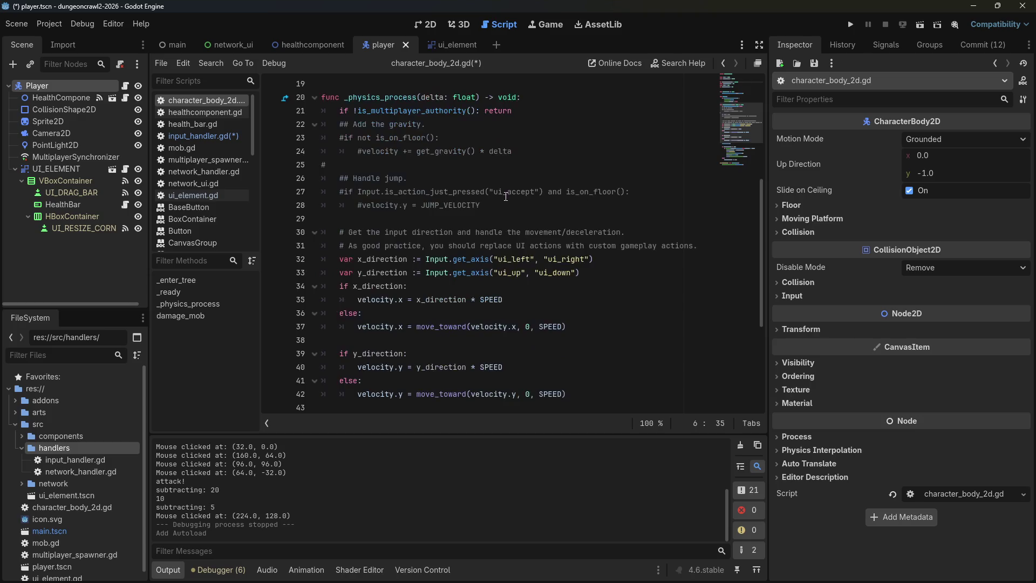
scroll(505, 193, down, 2)
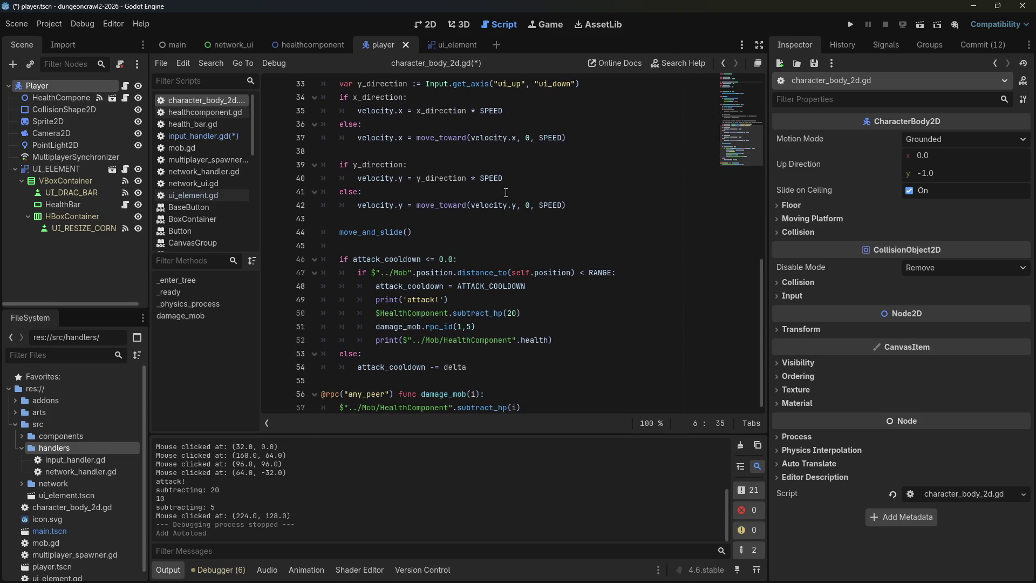
mouse_move(763, 311)
mouse_down()
mouse_move(714, 113)
mouse_move(702, 110)
mouse_up()
key(ctrl+f)
text(m)
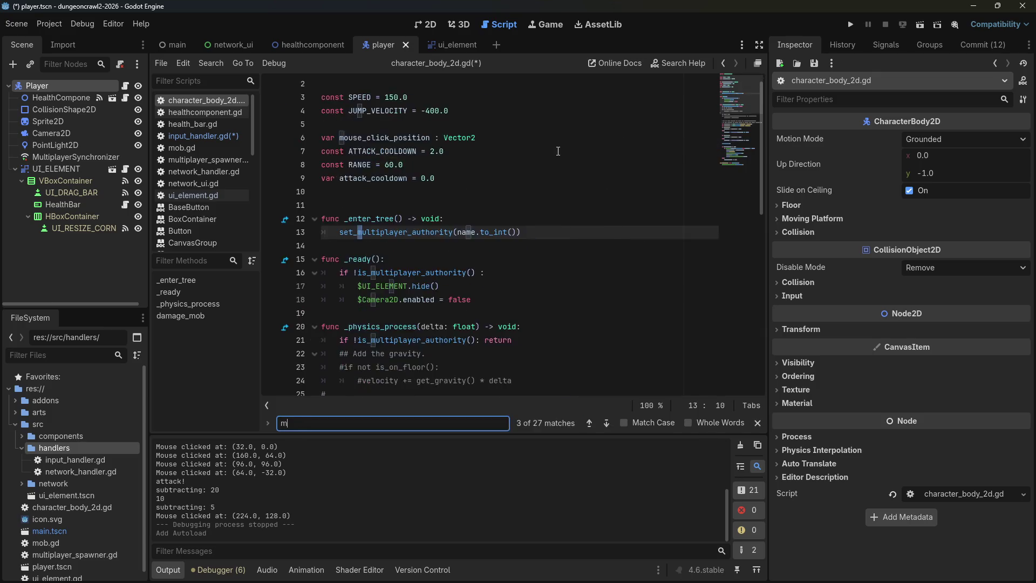
text(ouse_click_position)
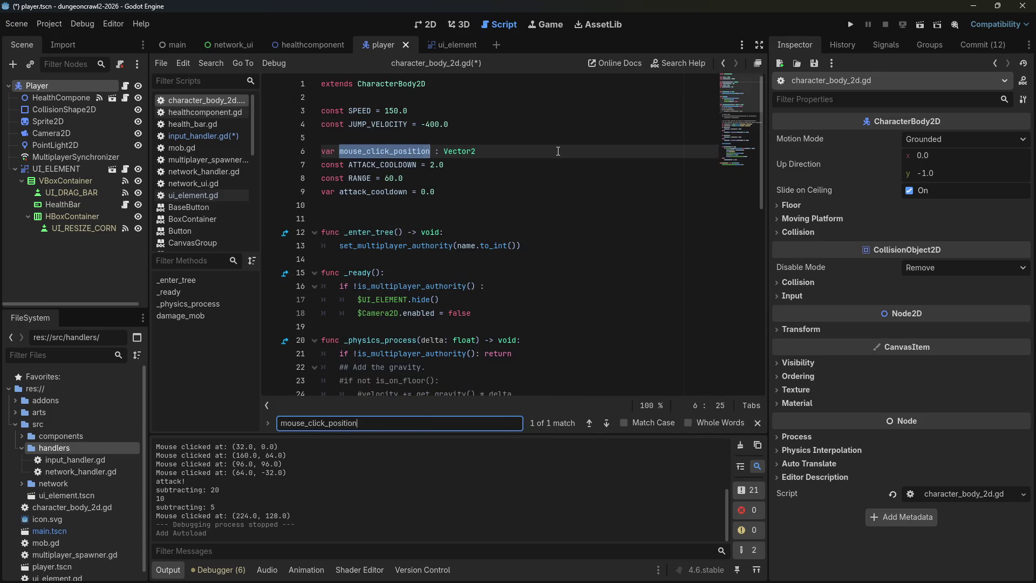
drag(558, 151, 569, 124)
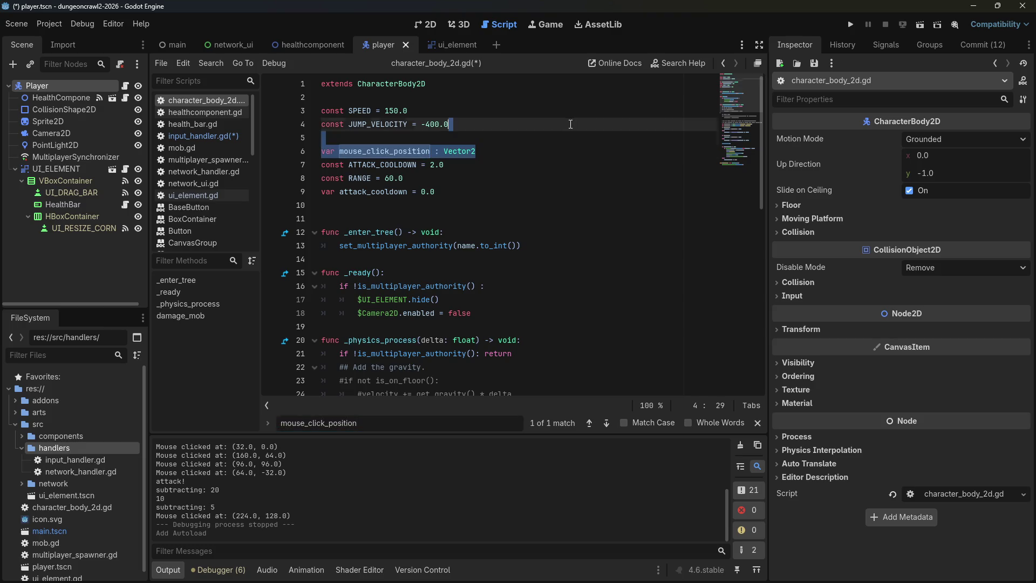
key(BackSpace)
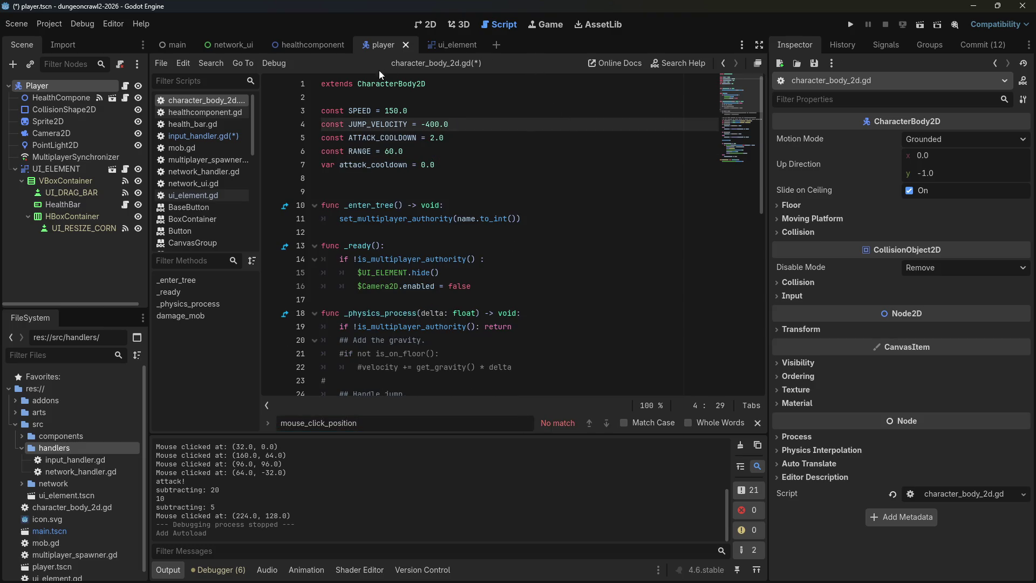
key(ctrl+s)
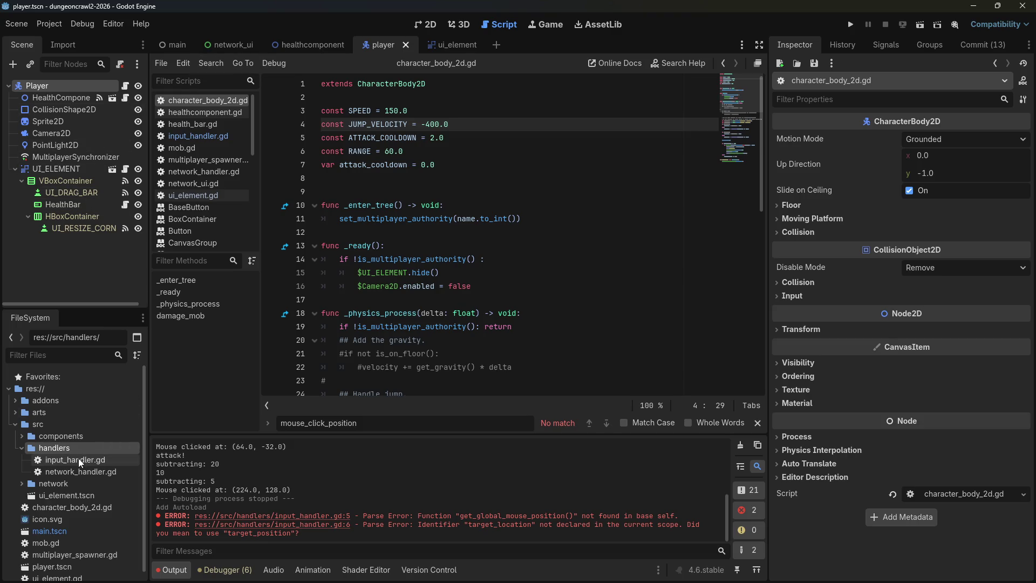
double_click(79, 458)
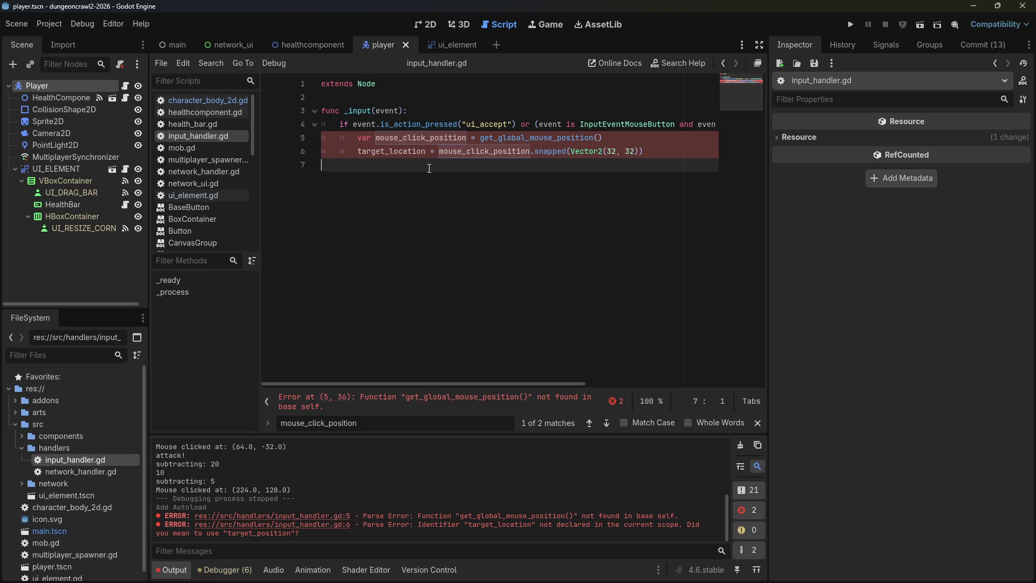
Try prefixing 'event.' before the get_global_mouse_position() call on line 5.
click(391, 111)
click(382, 137)
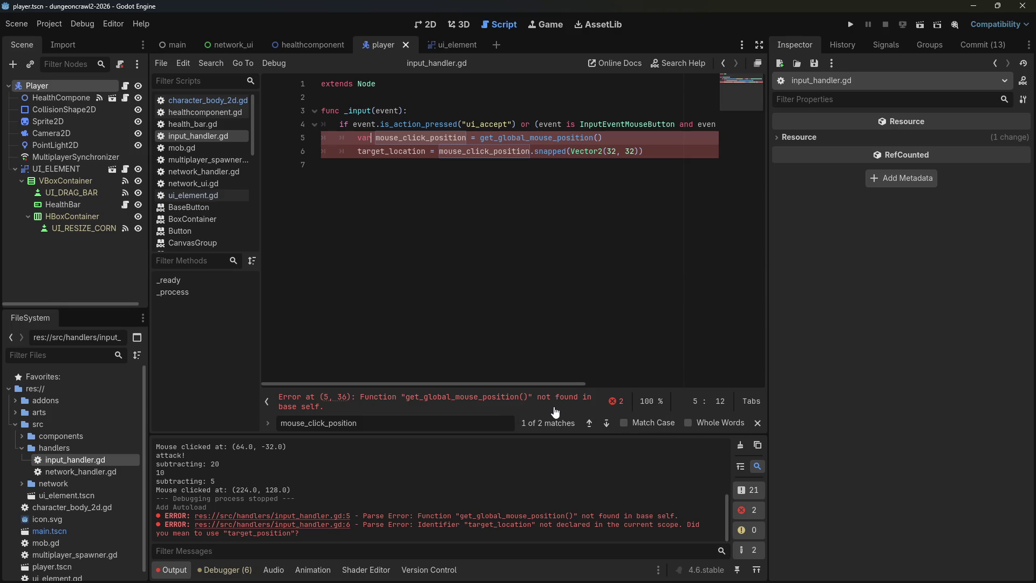
click(581, 137)
drag(475, 138, 590, 136)
click(591, 138)
click(484, 137)
text(event.)
click(574, 112)
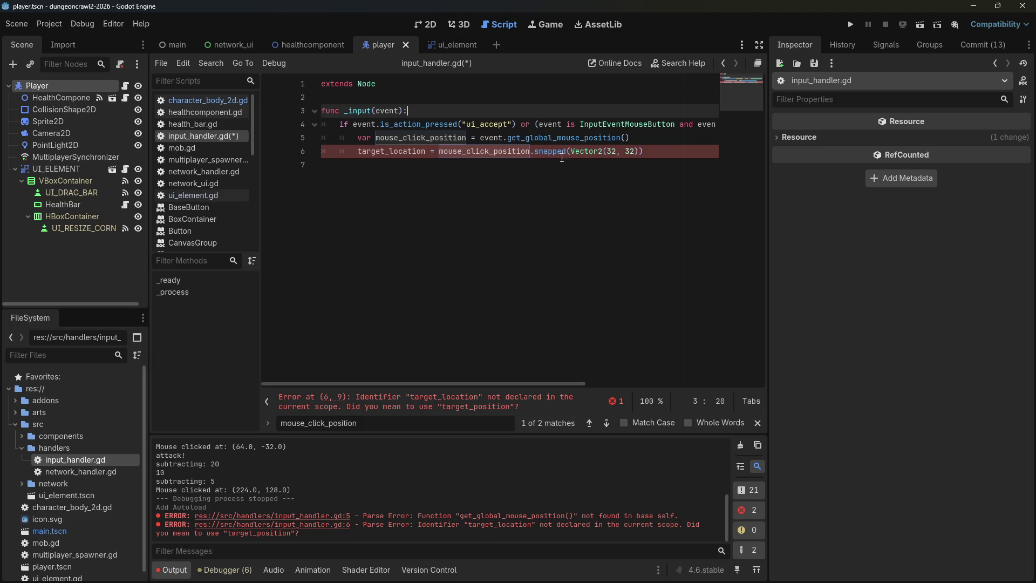
Try replacing the call with event.position, then undo line 5 back to get_global_mouse_position().
mouse_move(596, 380)
mouse_down()
mouse_move(633, 379)
mouse_move(382, 335)
mouse_up()
drag(508, 137, 621, 138)
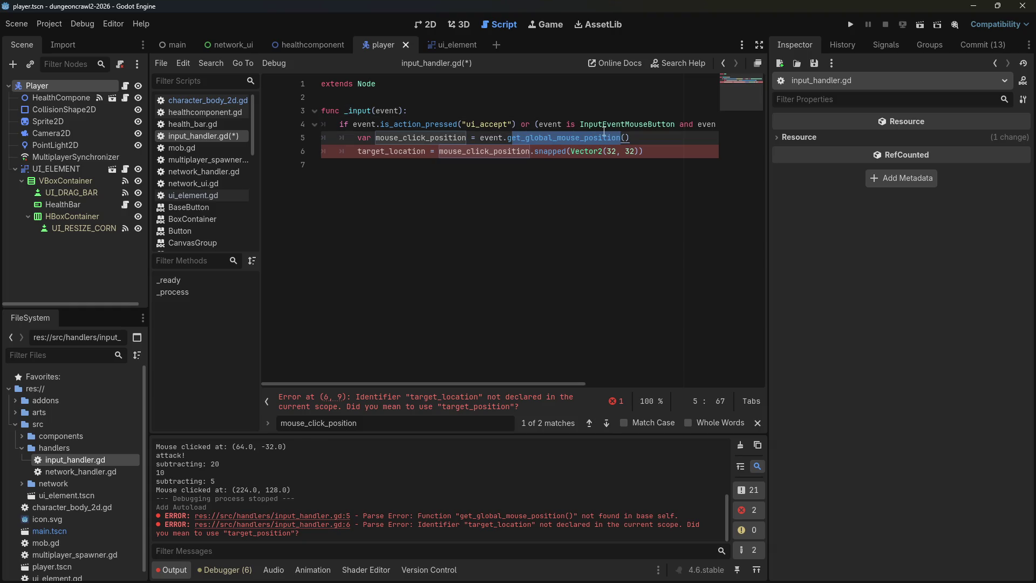
text(g)
key(Delete)
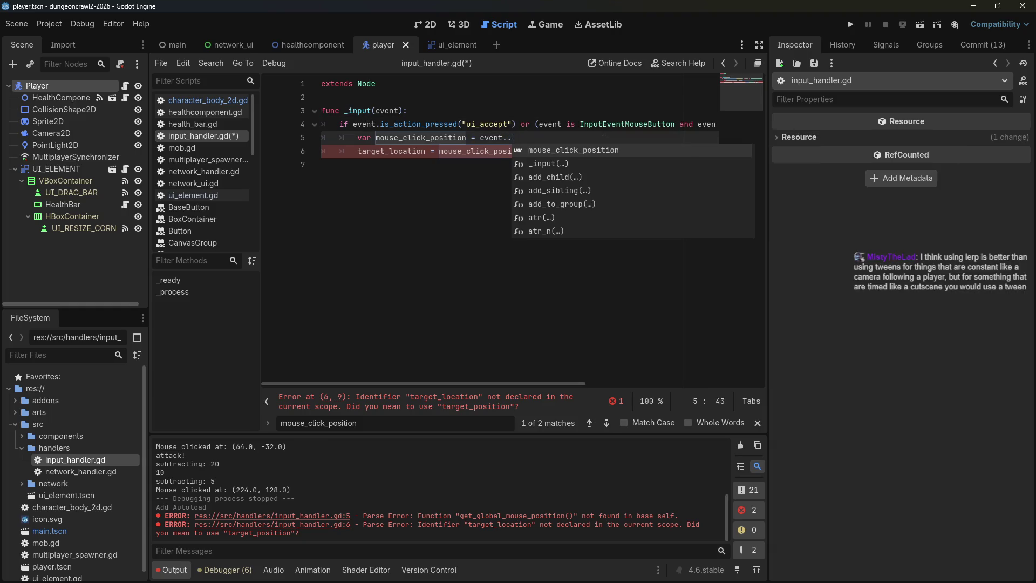
key(BackSpace)
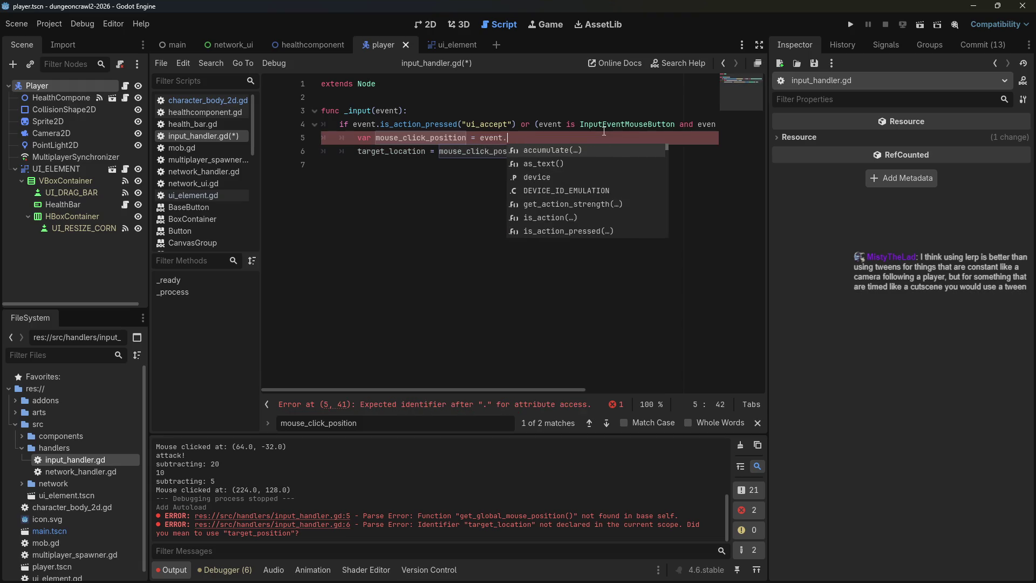
text(position)
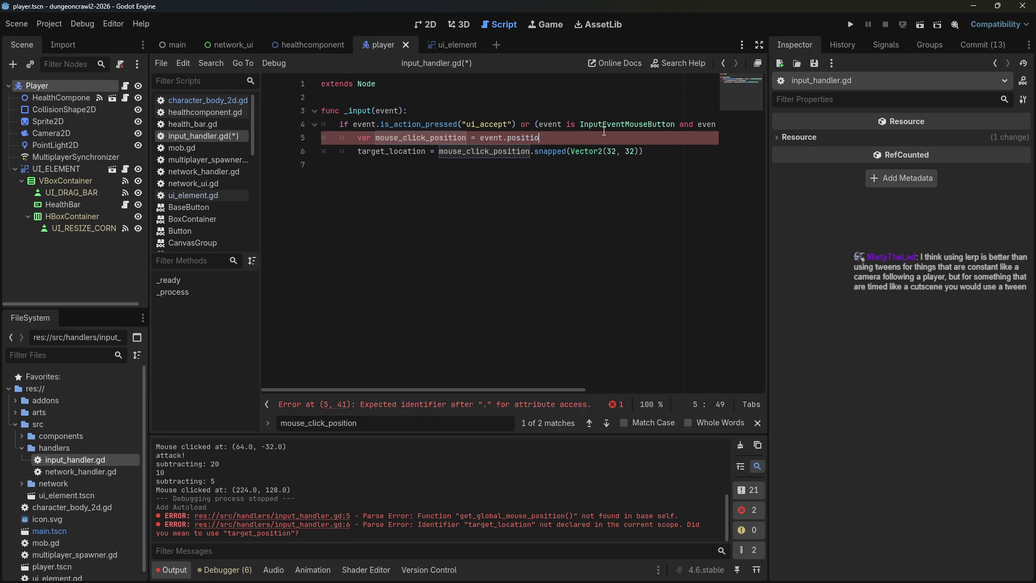
key(BackSpace)
key(BackSpace)
key(BackSpace)
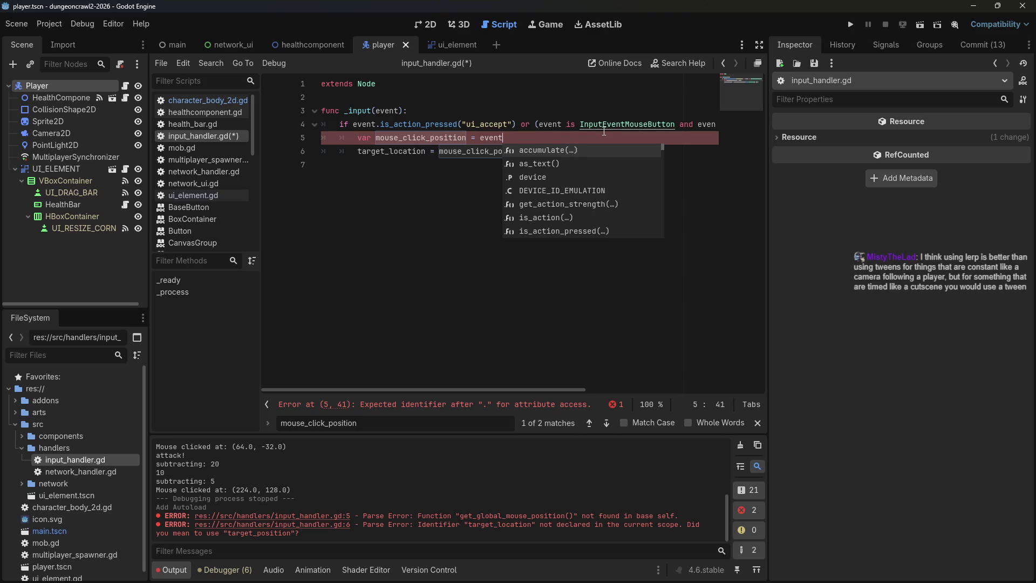
text(.position.)
key(ctrl+z)
key(ctrl+z)
key(ctrl+z)
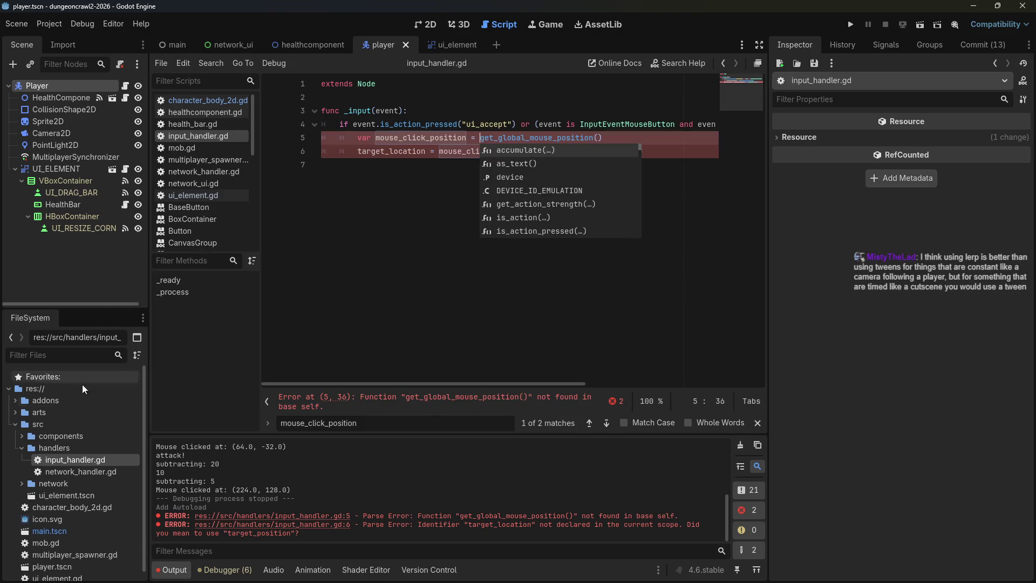
Bring up the Player's character_body_2d.gd and scroll through its attack code.
click(125, 86)
scroll(456, 326, down, 6)
scroll(456, 325, down, 4)
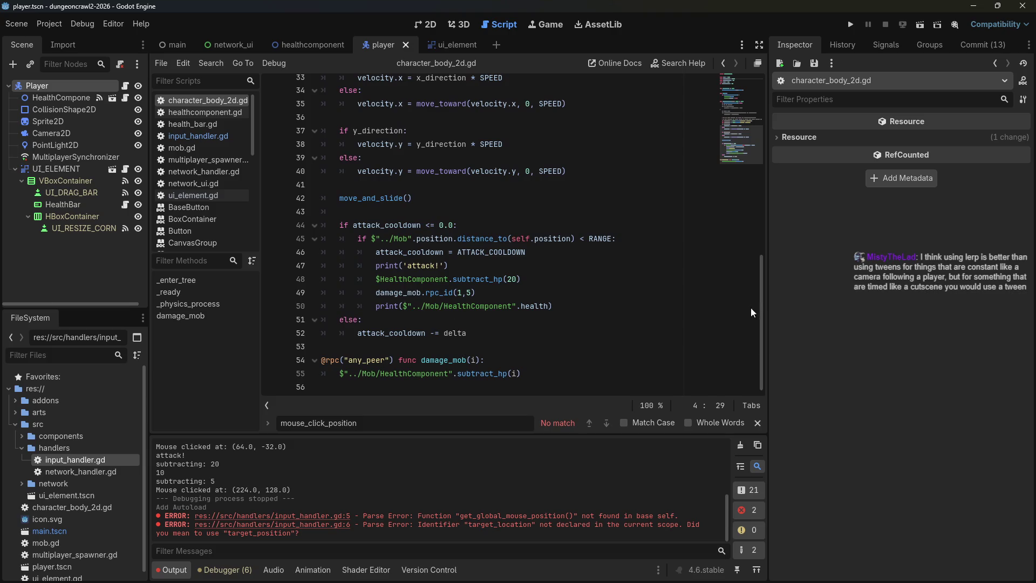
drag(760, 293, 756, 90)
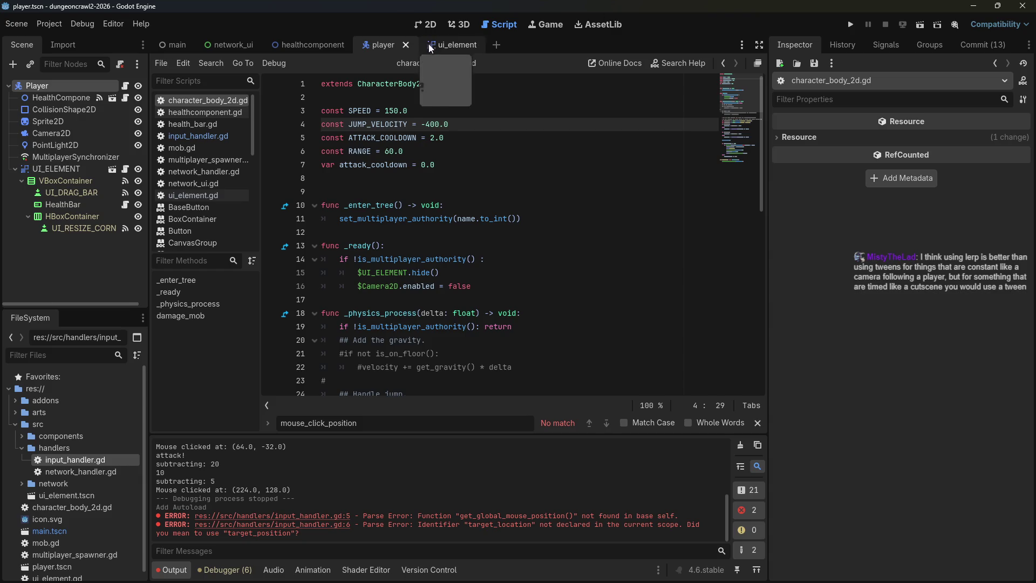
Reopen input_handler.gd from the src/handlers folder in the FileSystem dock.
double_click(66, 462)
Change line 1 to extends Node2D and declare target_location with var on line 6.
click(391, 87)
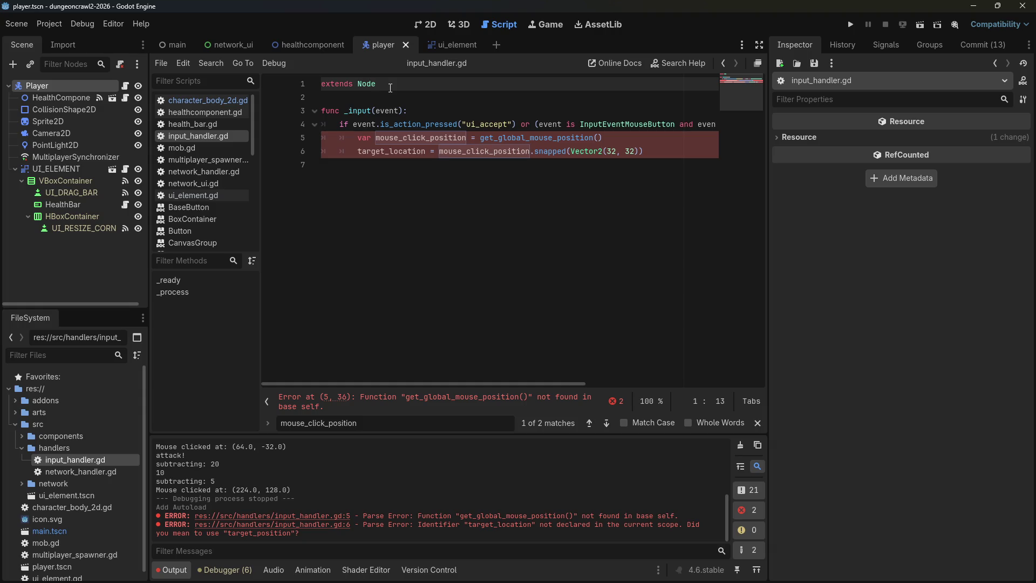
click(385, 203)
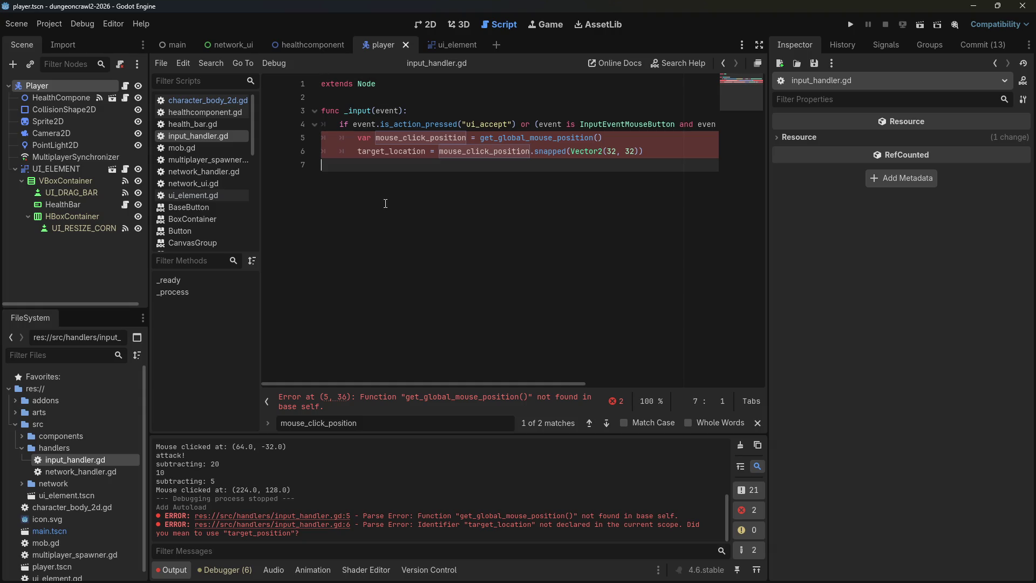
click(388, 82)
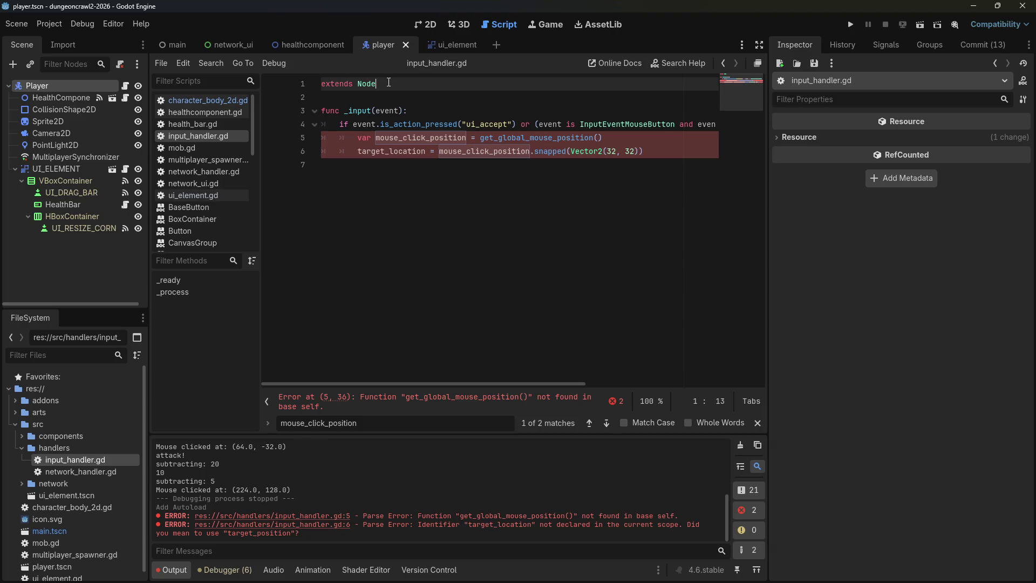
text(2D)
click(502, 237)
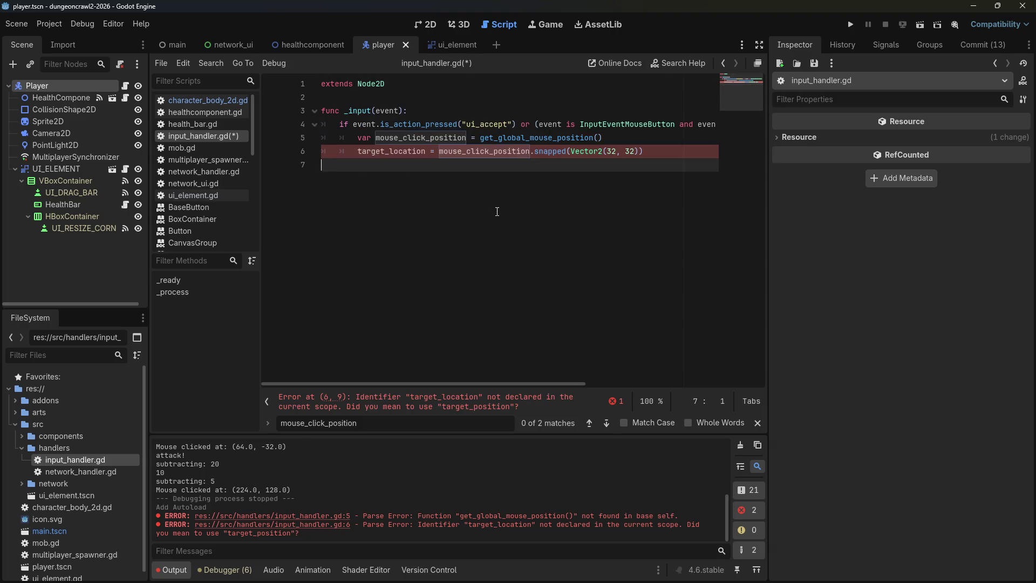
click(356, 151)
text(var)
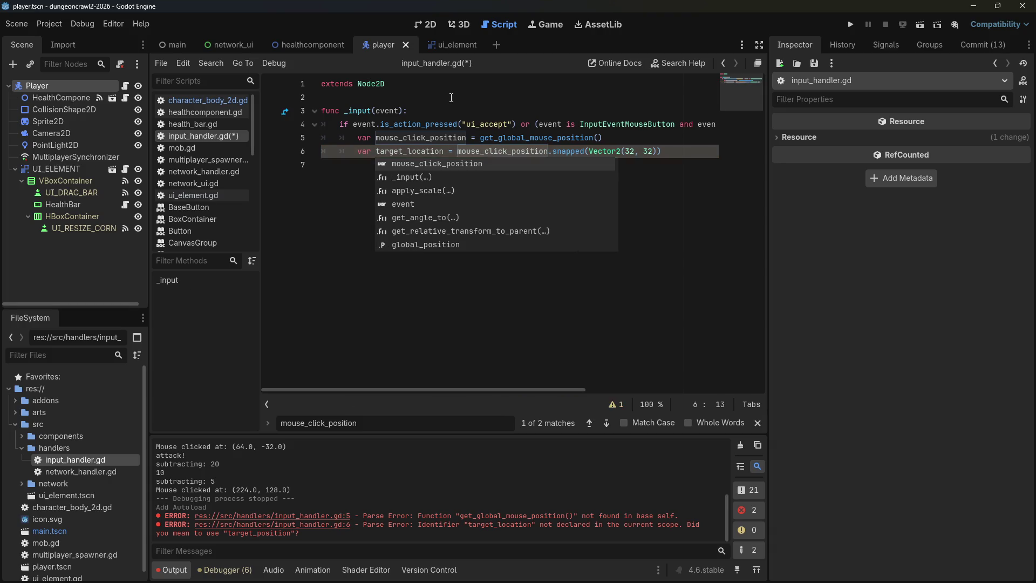
Add print("does this actually work?") on line 7 and save the script.
key(Down)
key(Escape)
key(Down)
key(Tab)
key(Tab)
text(print("does this actually work?)
key(ctrl+s)
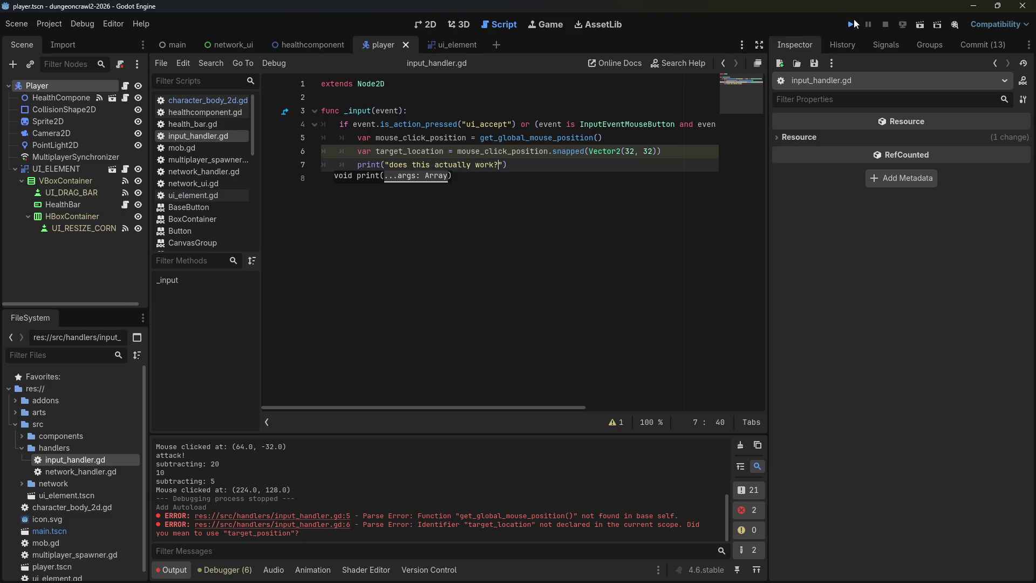
Test-run the project with one click, then add target_location to the print call and save.
click(854, 24)
click(315, 185)
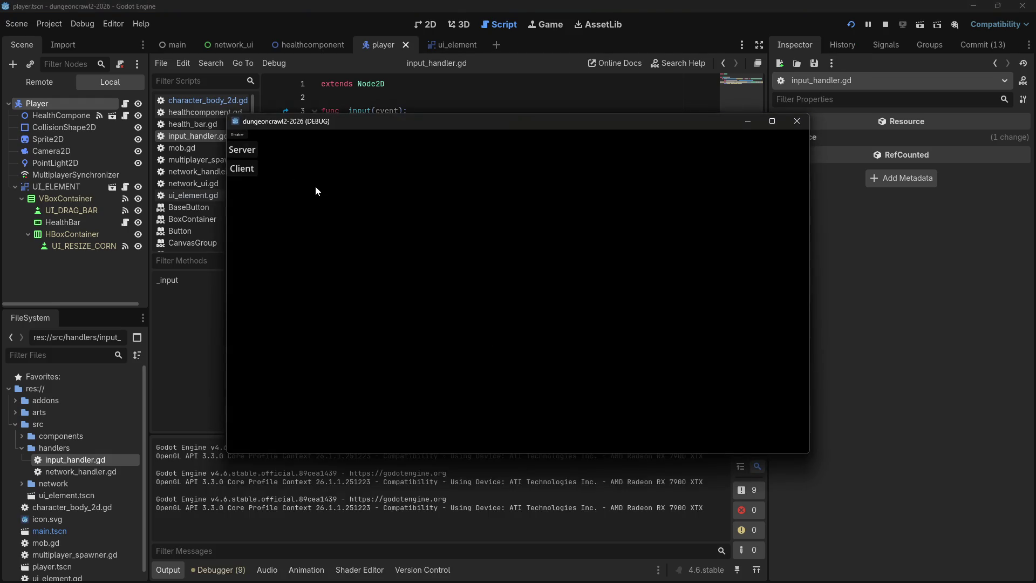
click(800, 126)
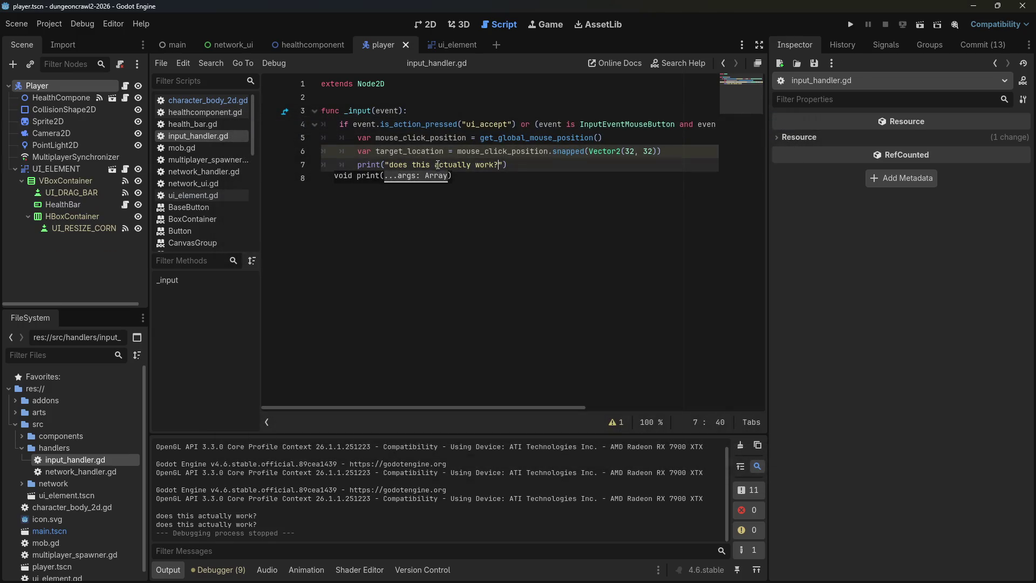
click(504, 165)
text(", target)
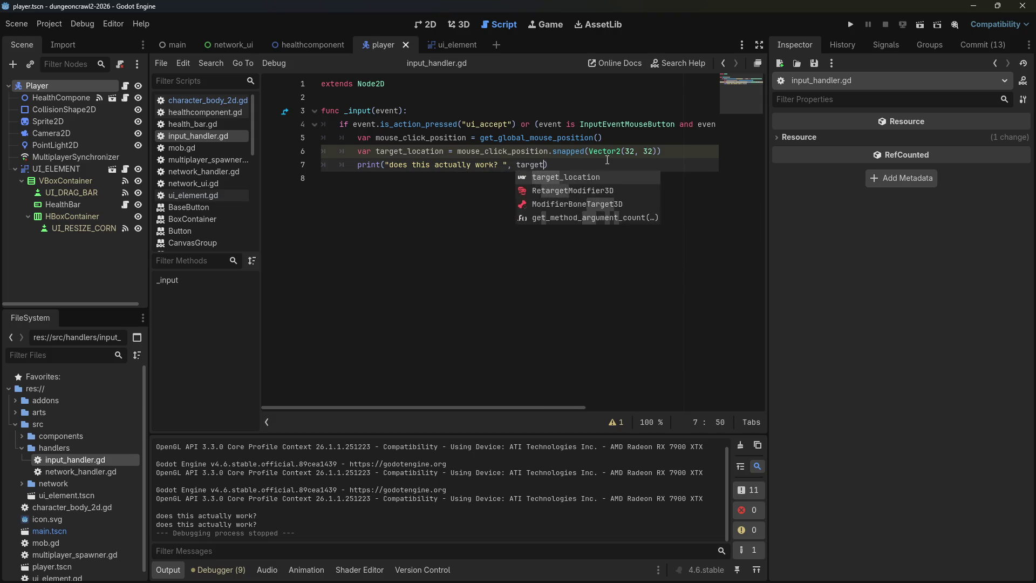
text(_location)
key(ctrl+s)
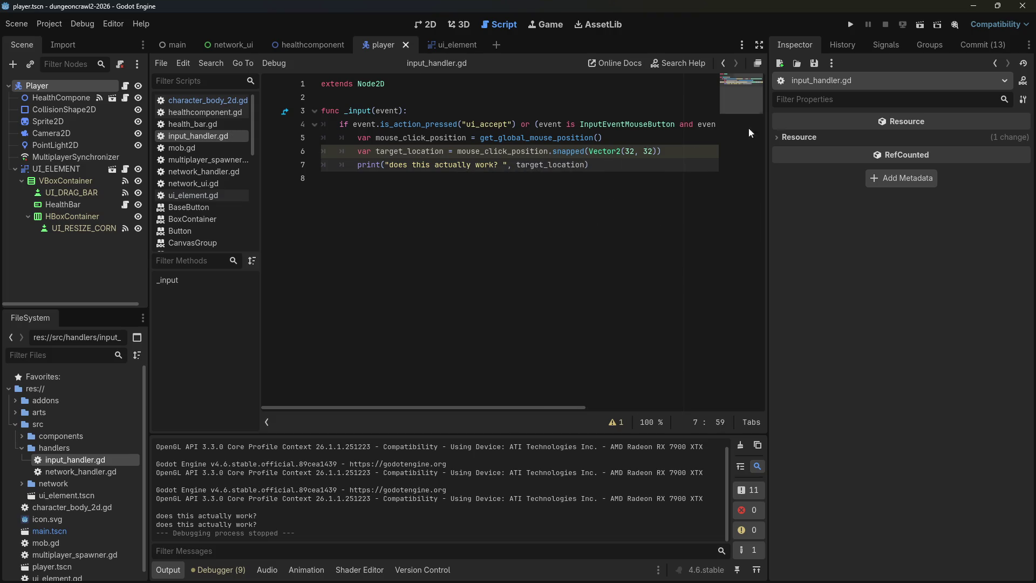
Rerun the game and click seven spots to log snapped target positions, then stop.
click(850, 25)
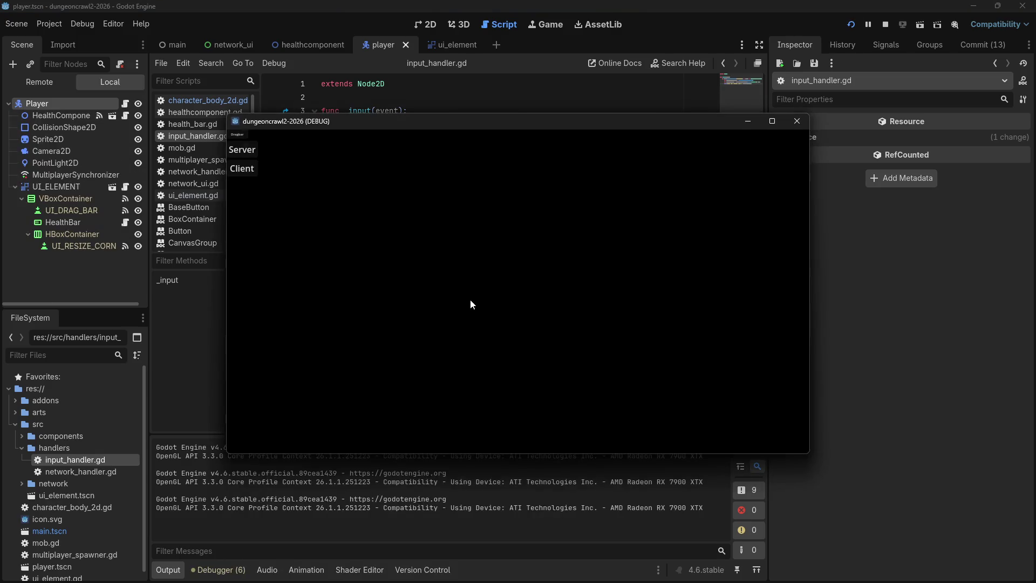
click(470, 299)
click(418, 254)
click(315, 215)
click(268, 142)
click(296, 182)
click(273, 213)
click(276, 201)
click(795, 124)
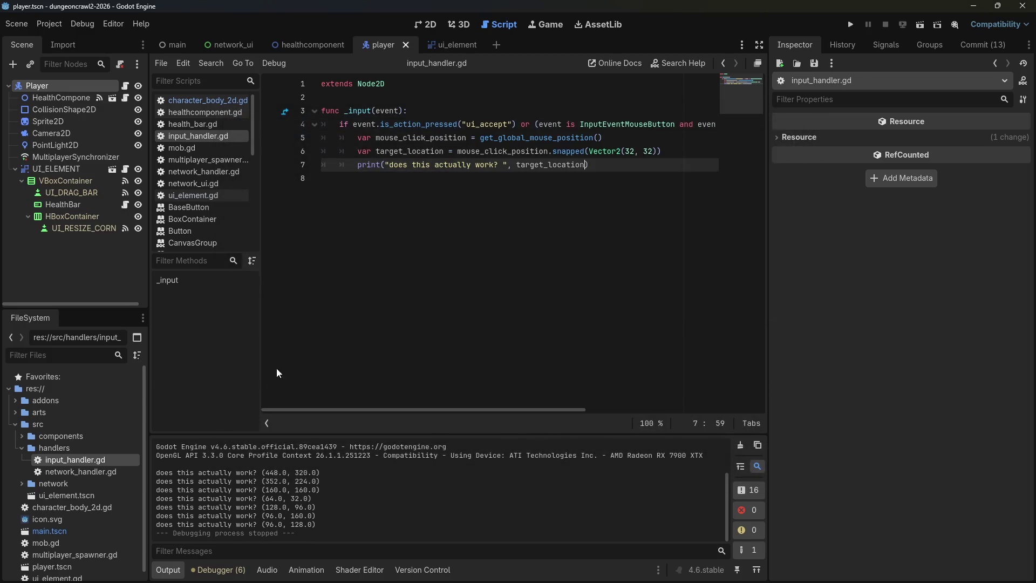
Delete the temporary debug print line from input_handler.gd.
click(353, 299)
drag(602, 165, 661, 152)
key(BackSpace)
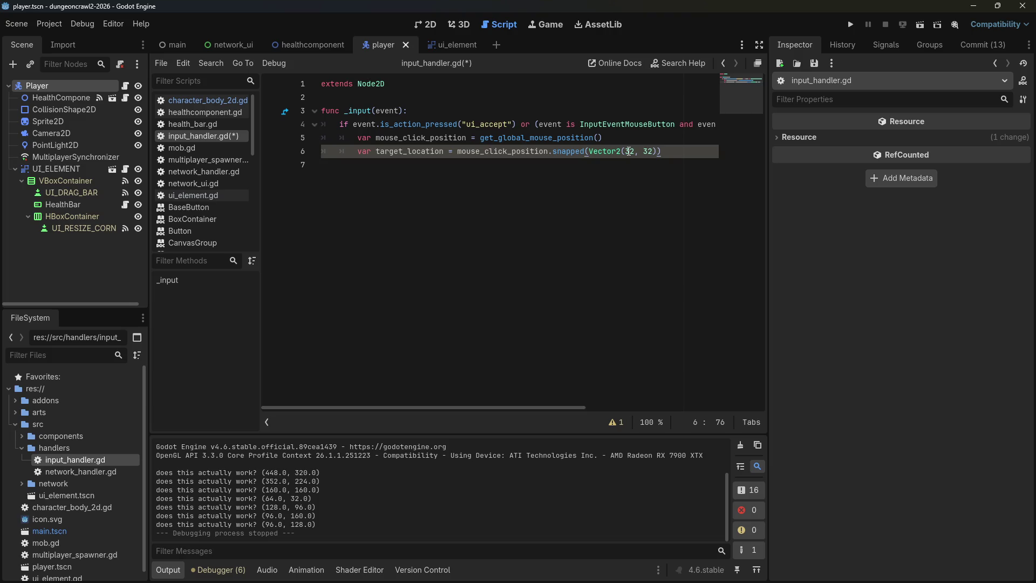
Create a new folder named 'commands' inside src.
click(22, 448)
right_click(23, 425)
mouse_move(67, 387)
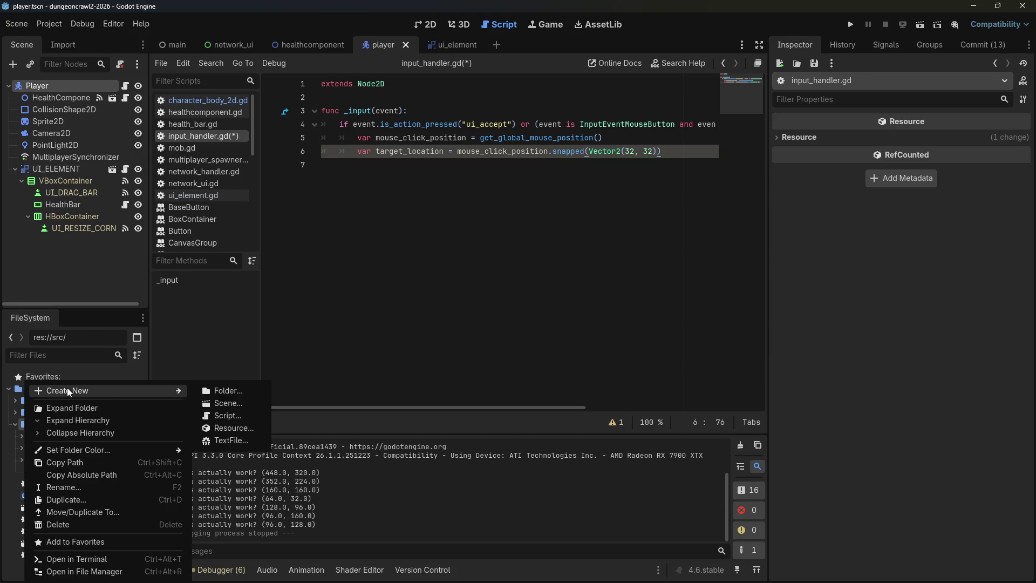
click(216, 388)
text(commands)
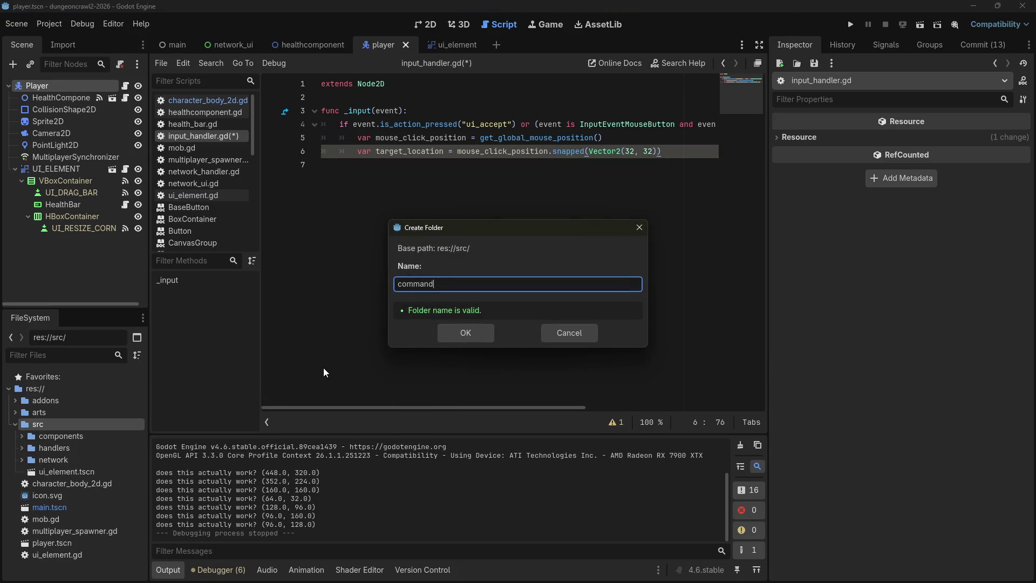
key(Return)
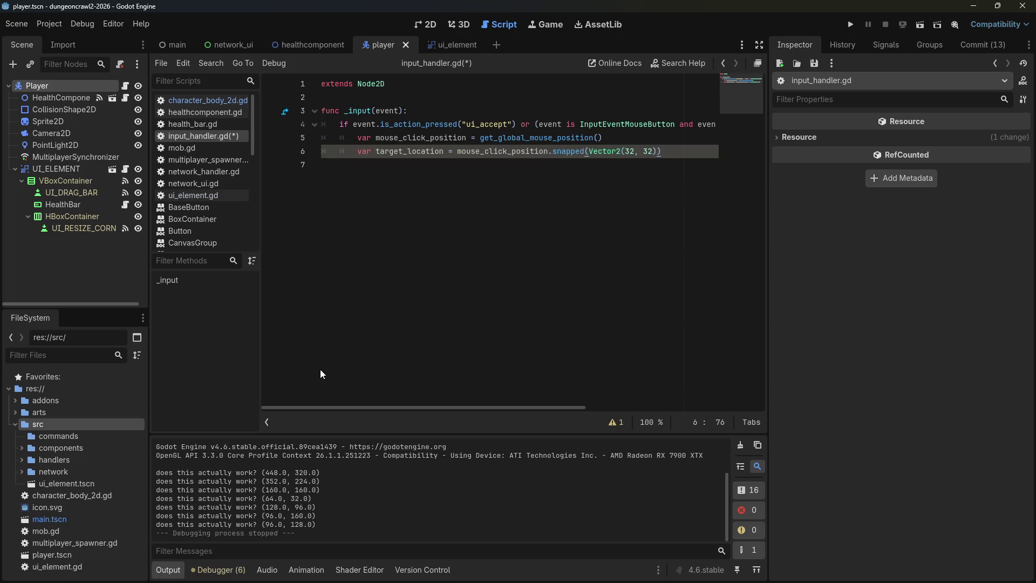
Create a new script command.gd in the commands folder.
right_click(75, 435)
mouse_move(135, 391)
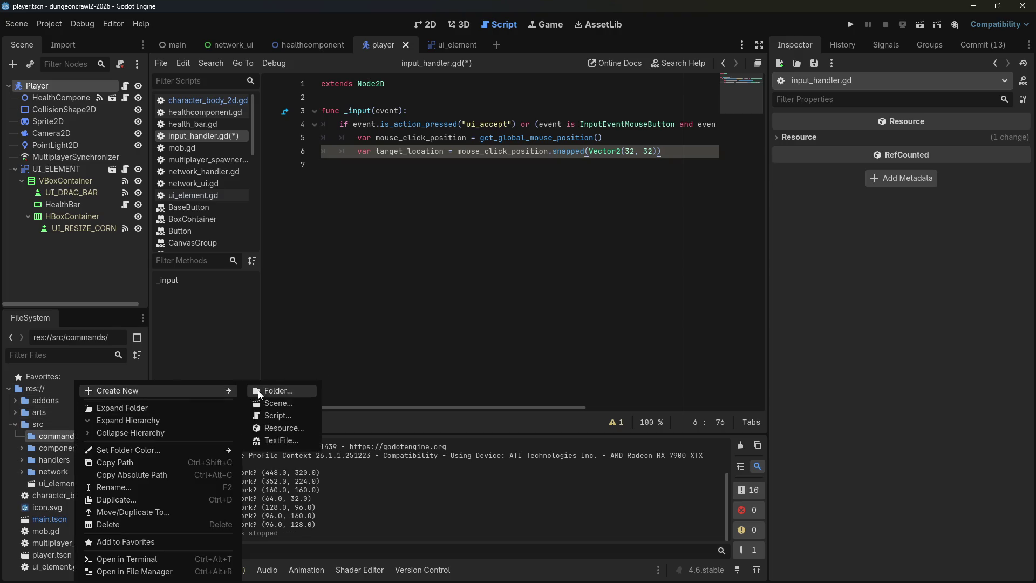
click(275, 416)
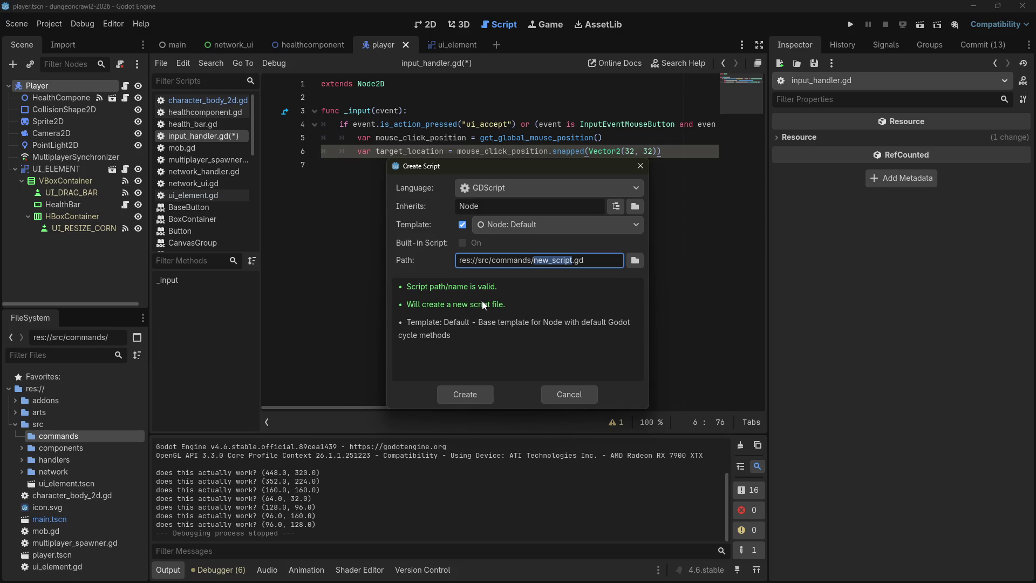
text(command)
key(Return)
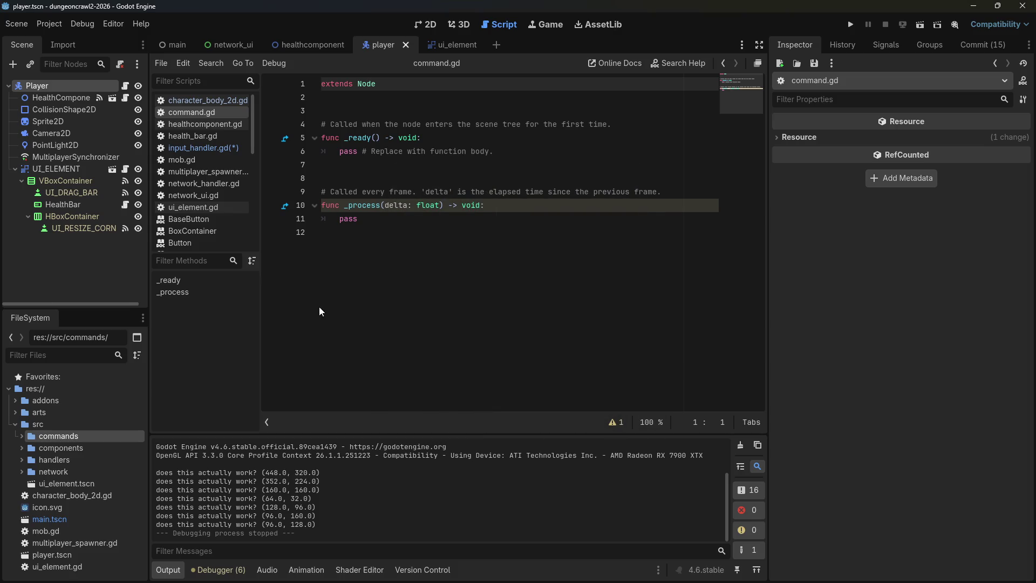
Expand the commands folder, select command.gd, and bring up the commands folder's context menu.
click(21, 436)
click(58, 448)
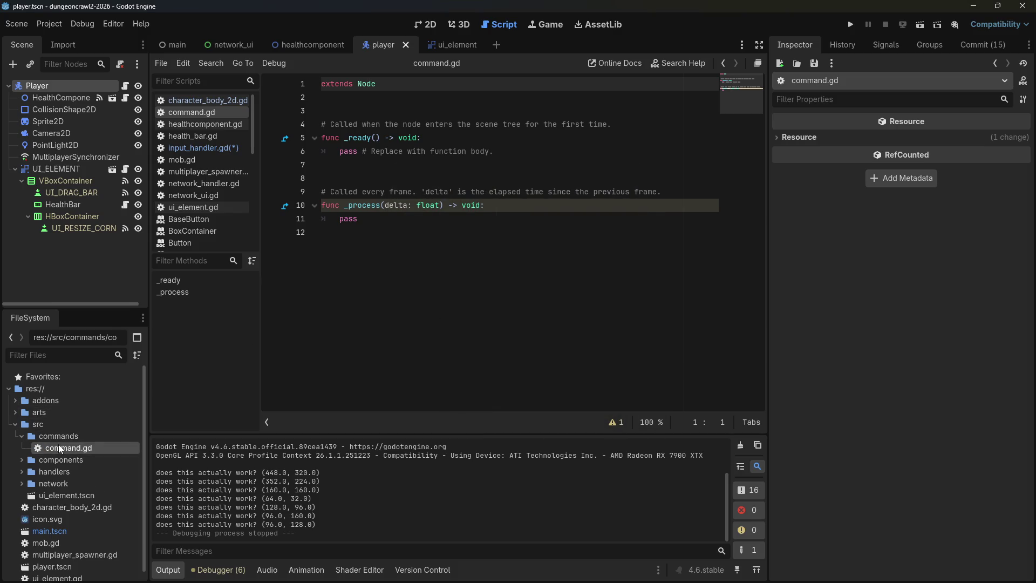
right_click(65, 450)
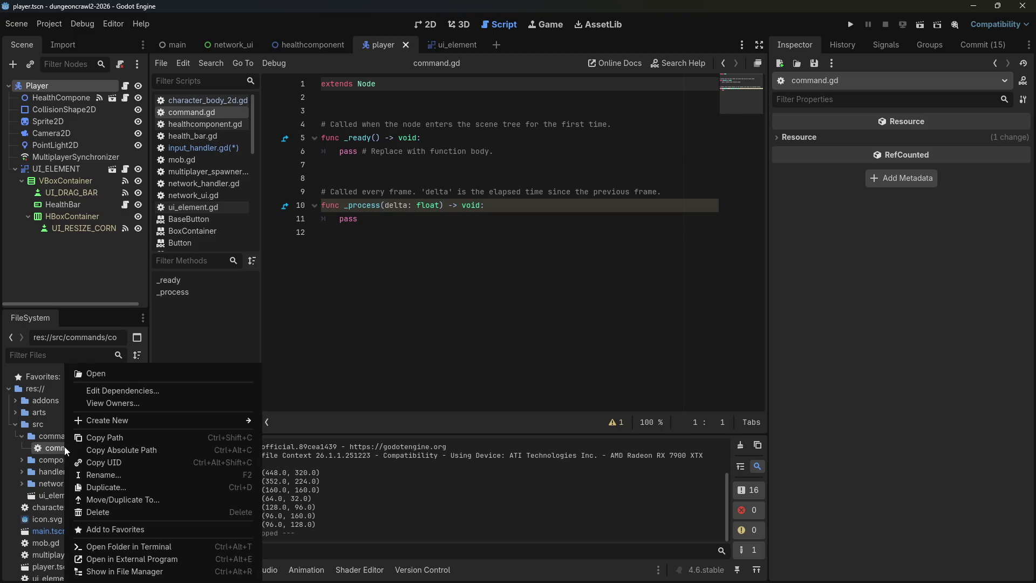
click(52, 437)
right_click(49, 435)
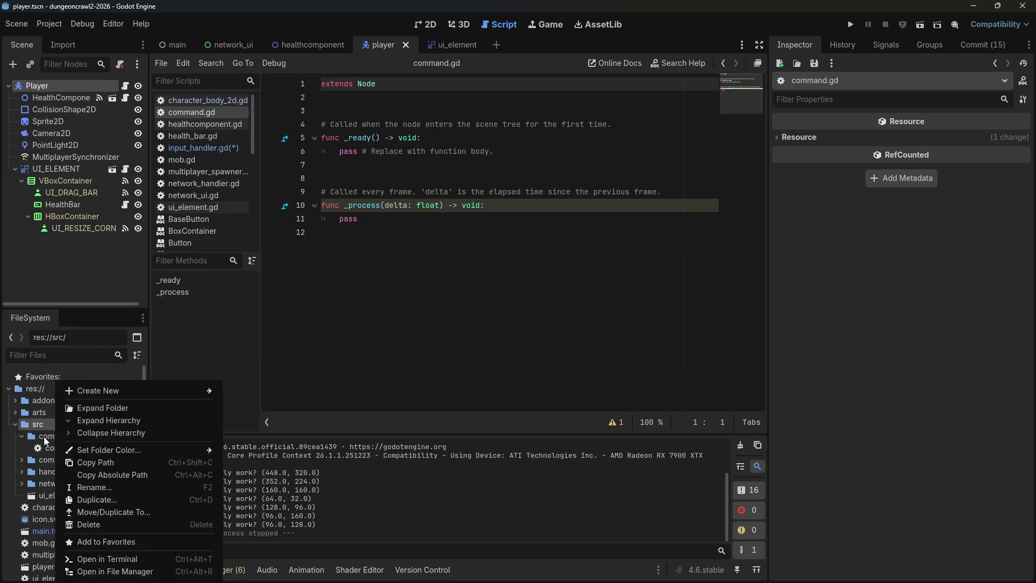
right_click(43, 436)
Create target_move_command.gd in commands and make it extend Command.
mouse_move(108, 390)
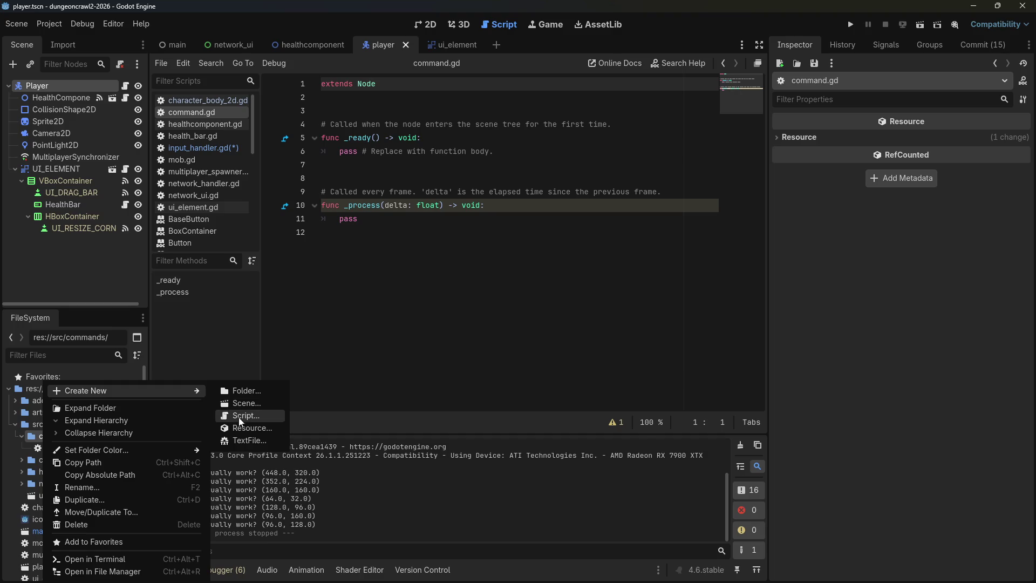
click(241, 416)
text(tar)
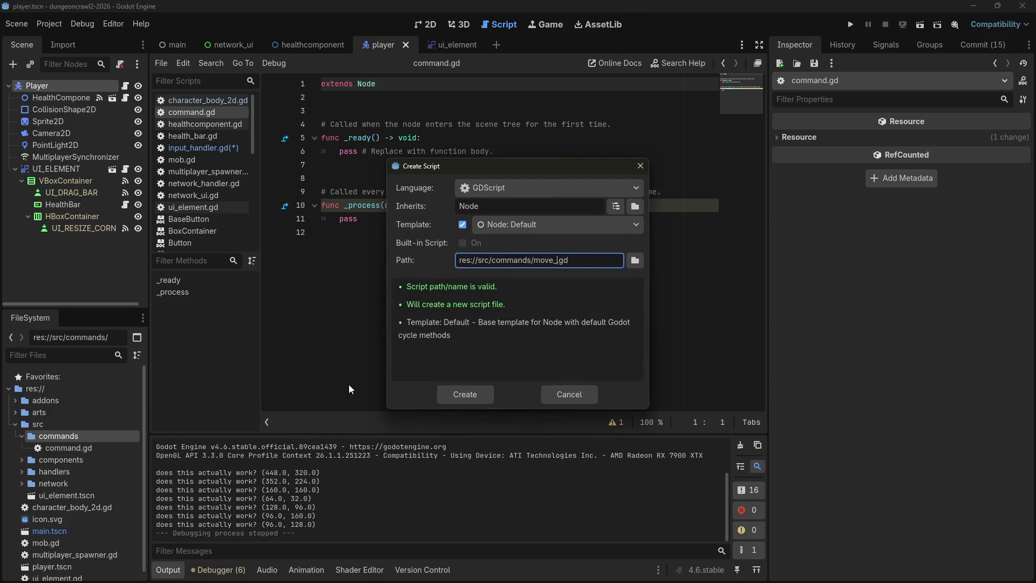
text(get_move_comman)
key(Return)
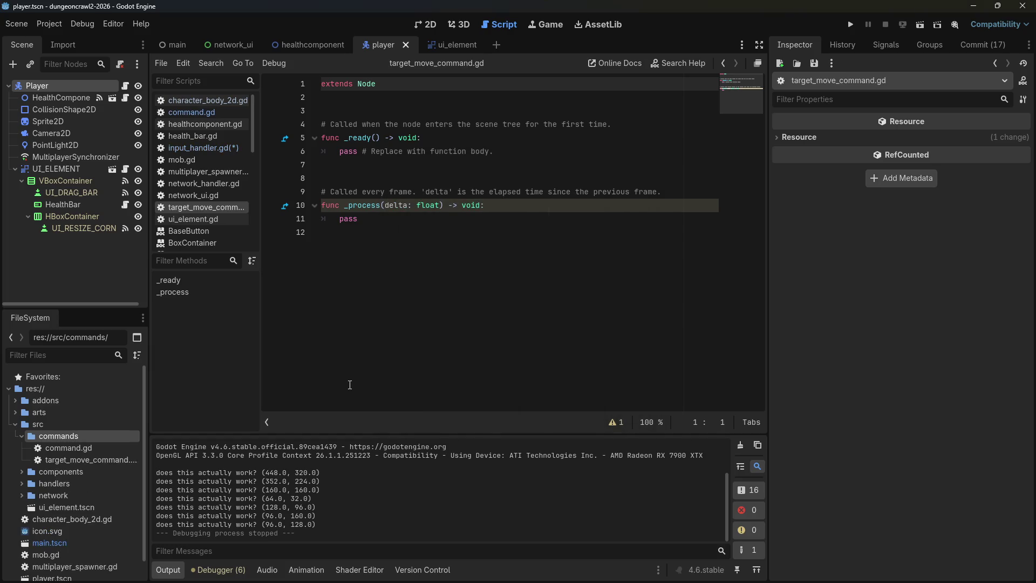
double_click(370, 84)
text(command)
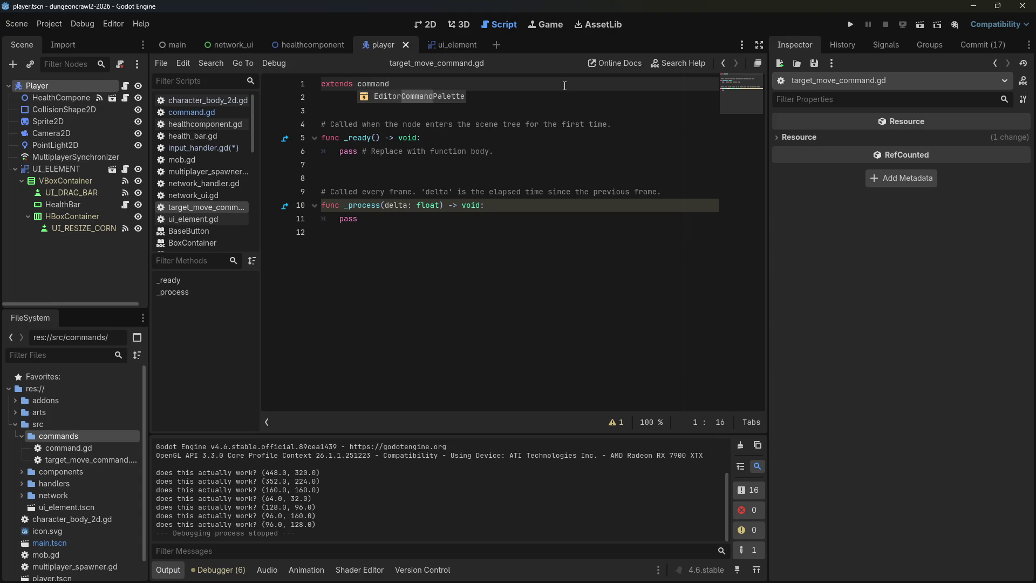
key(BackSpace)
key(BackSpace)
key(BackSpace)
text(Comman)
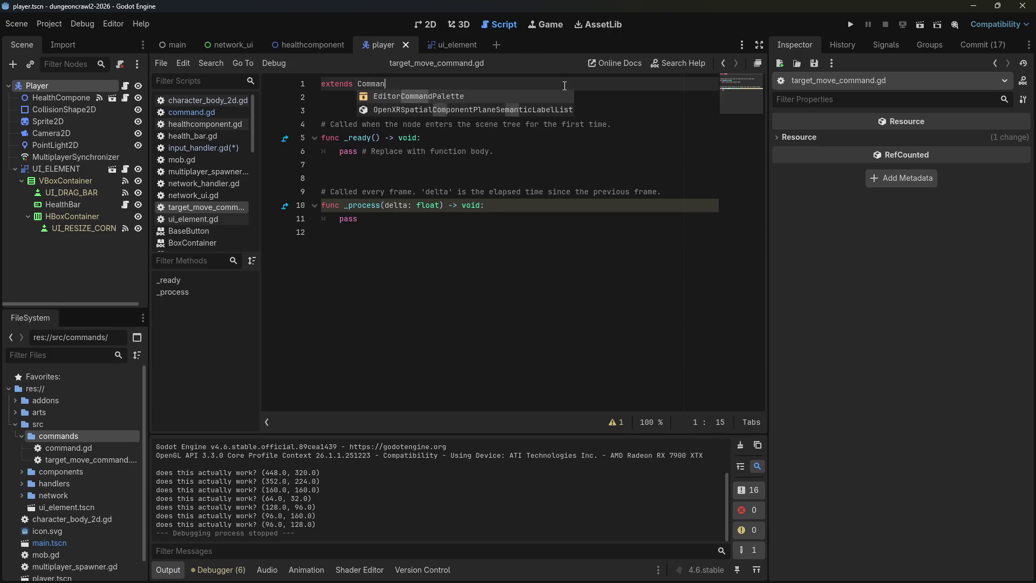
text(d)
click(478, 153)
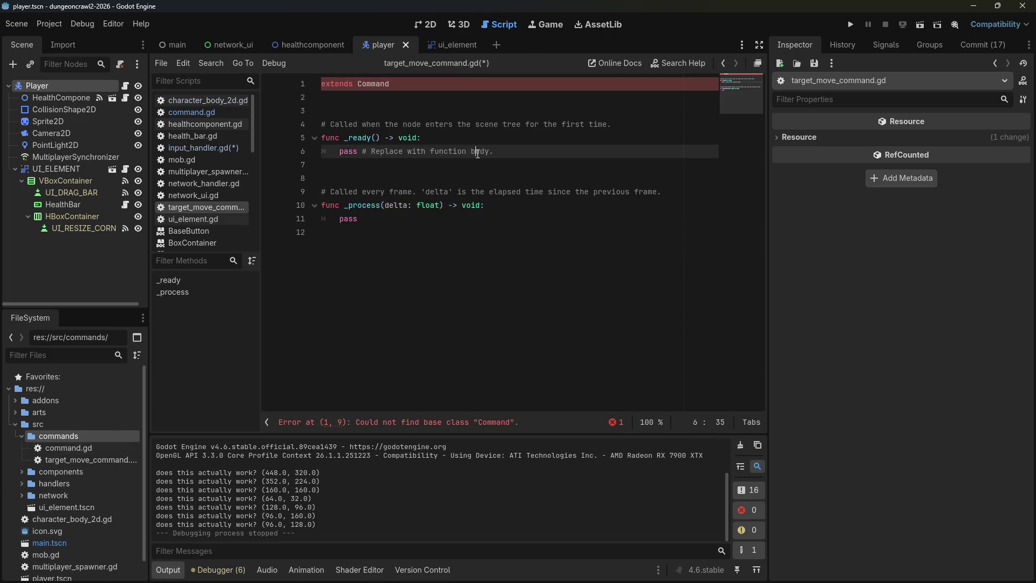
In command.gd, add class_name Command and change the base class to RefCounted.
double_click(65, 448)
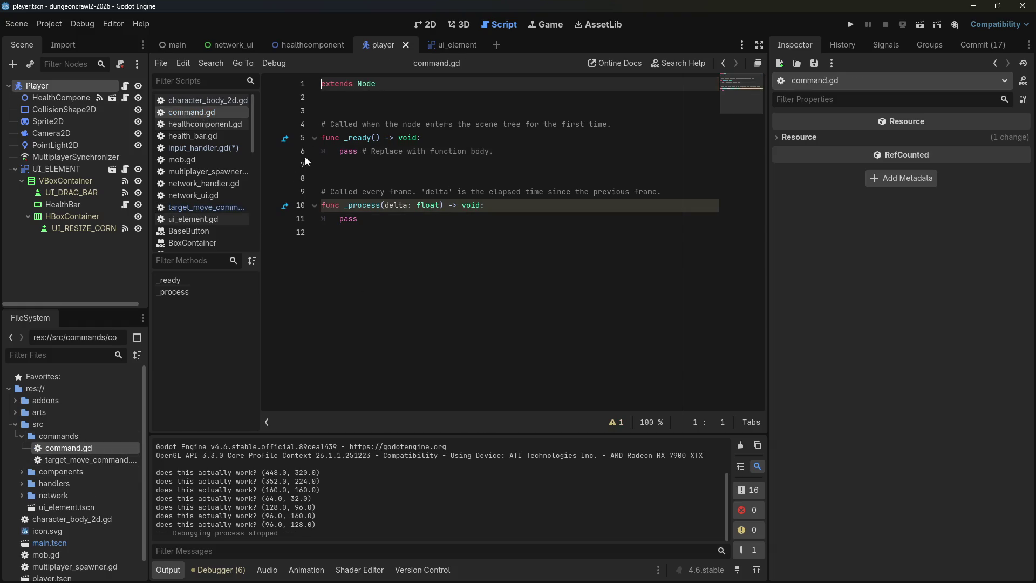
key(Return)
key(Up)
text(class )
text(_name )
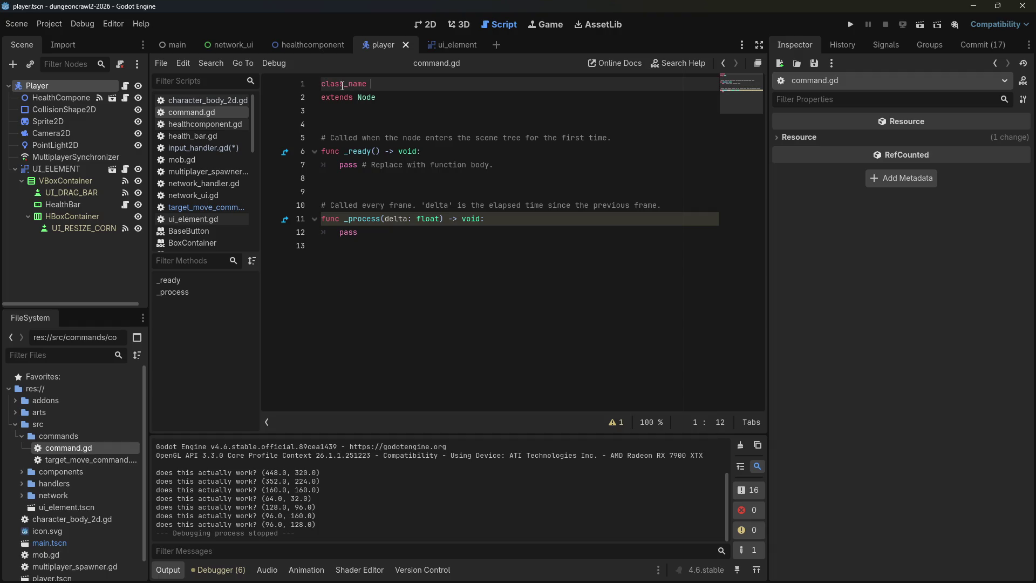
text(Command)
key(Down)
key(BackSpace)
key(BackSpace)
key(BackSpace)
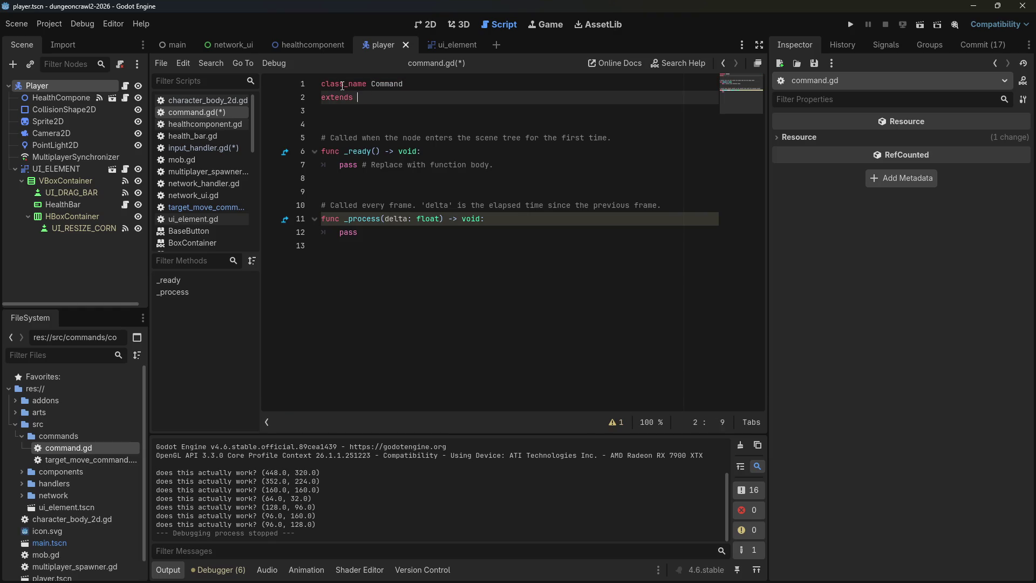
text(RefCounted)
Delete command.gd's template comments and functions, then save it.
click(485, 218)
drag(361, 245, 315, 121)
key(BackSpace)
key(ctrl+s)
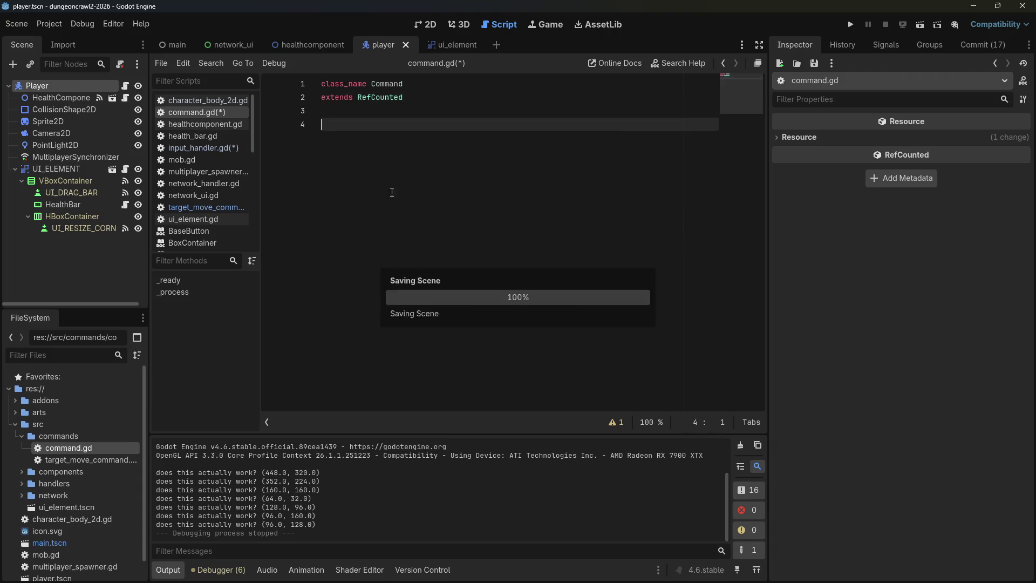
Strip the template code from target_move_command.gd and save it.
double_click(75, 460)
click(377, 100)
drag(346, 236, 319, 111)
key(BackSpace)
key(BackSpace)
key(ctrl+s)
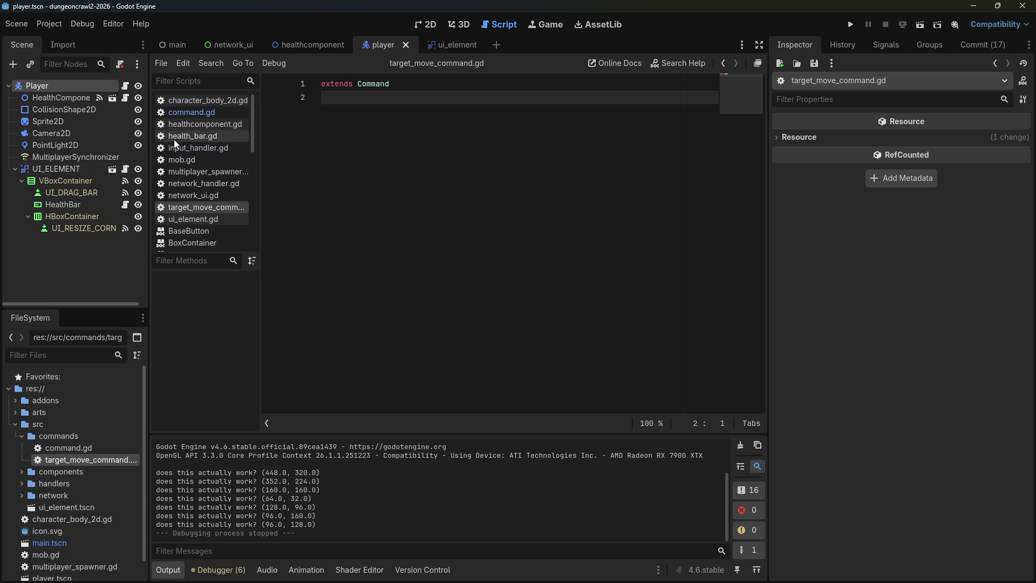
Close health_bar.gd, healthcomponent.gd and multiplayer_spawner.gd from the script list.
click(189, 147)
click(201, 135)
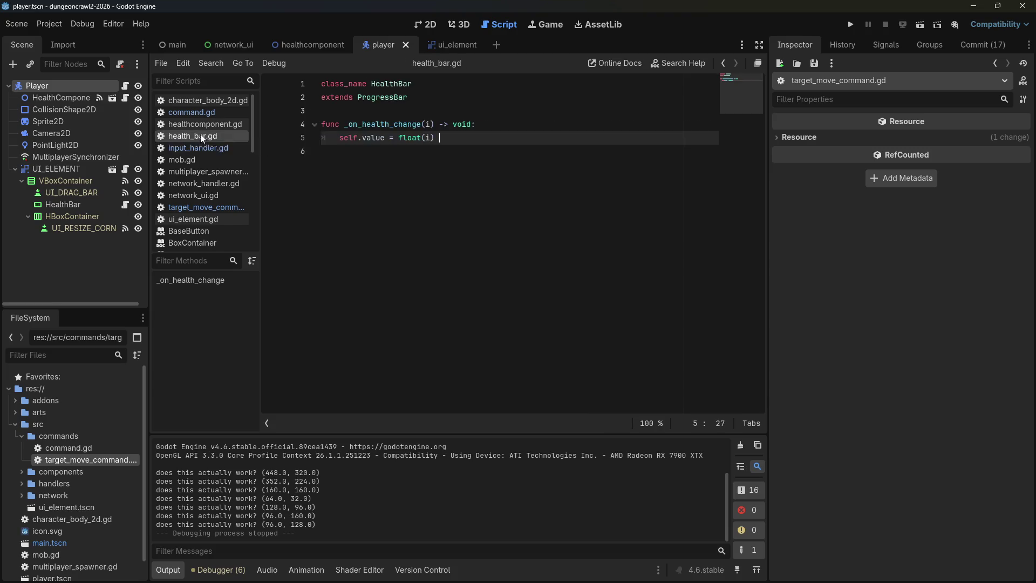
right_click(201, 136)
click(239, 169)
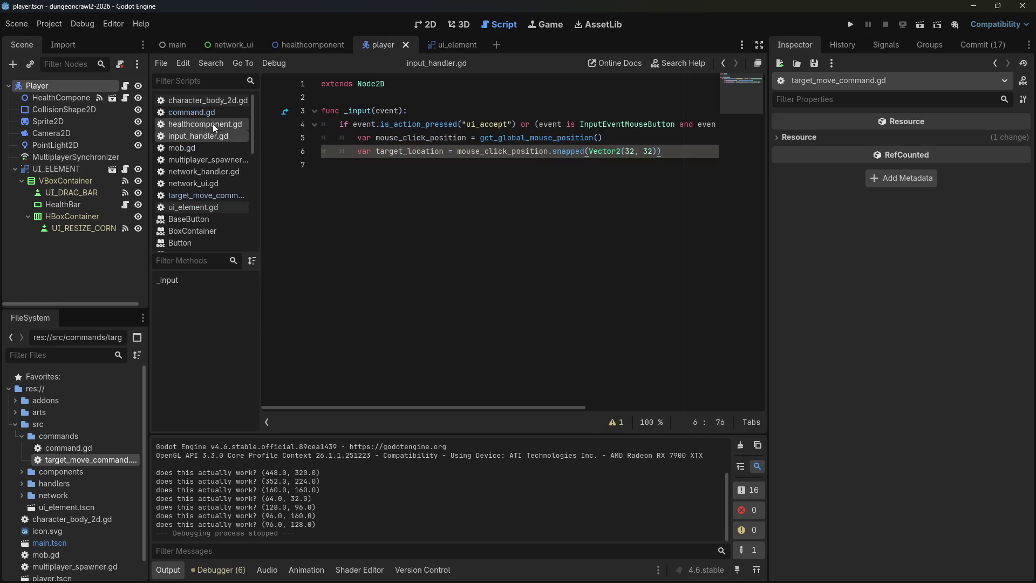
right_click(207, 123)
click(231, 157)
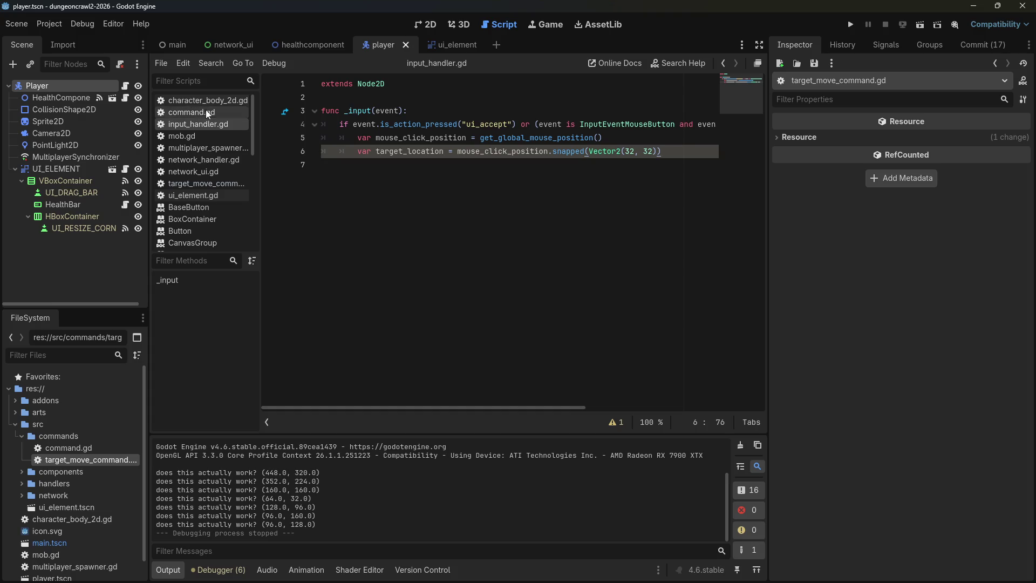
right_click(213, 101)
click(192, 148)
right_click(193, 149)
click(209, 167)
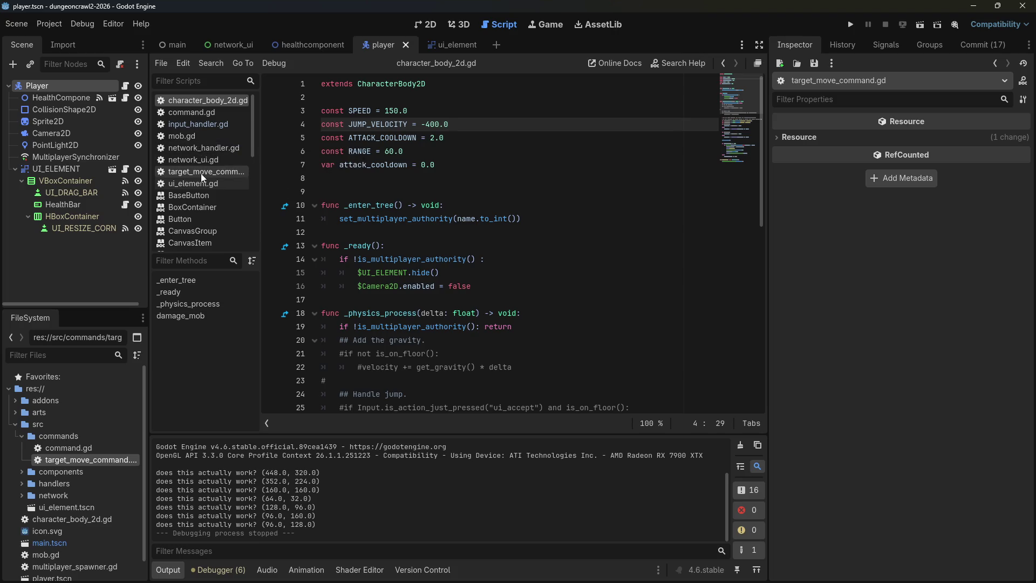
In input_handler.gd, add an indented blank line below the target_location line, then switch to Firefox.
click(170, 125)
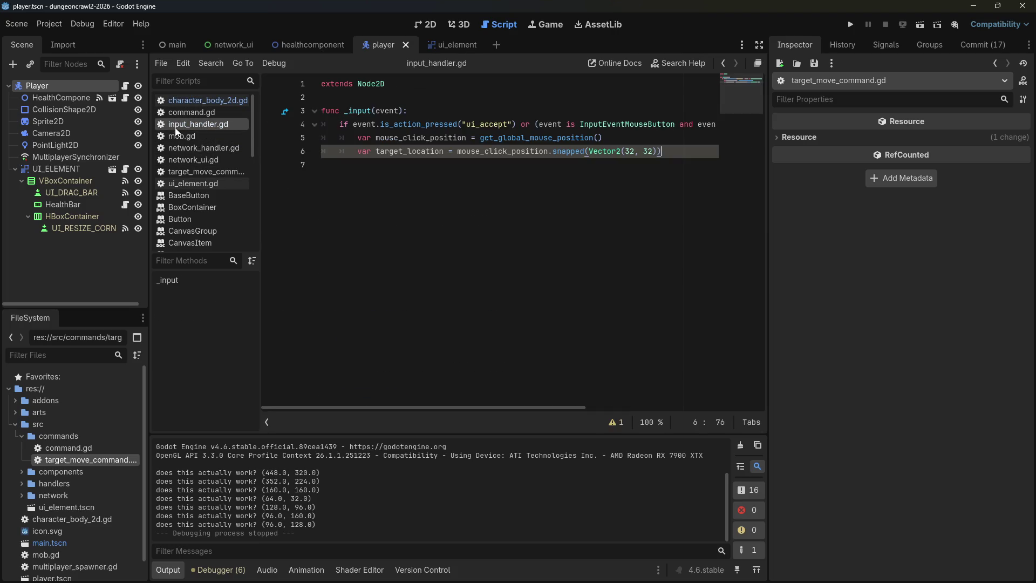
click(544, 184)
click(669, 151)
key(Return)
key(Return)
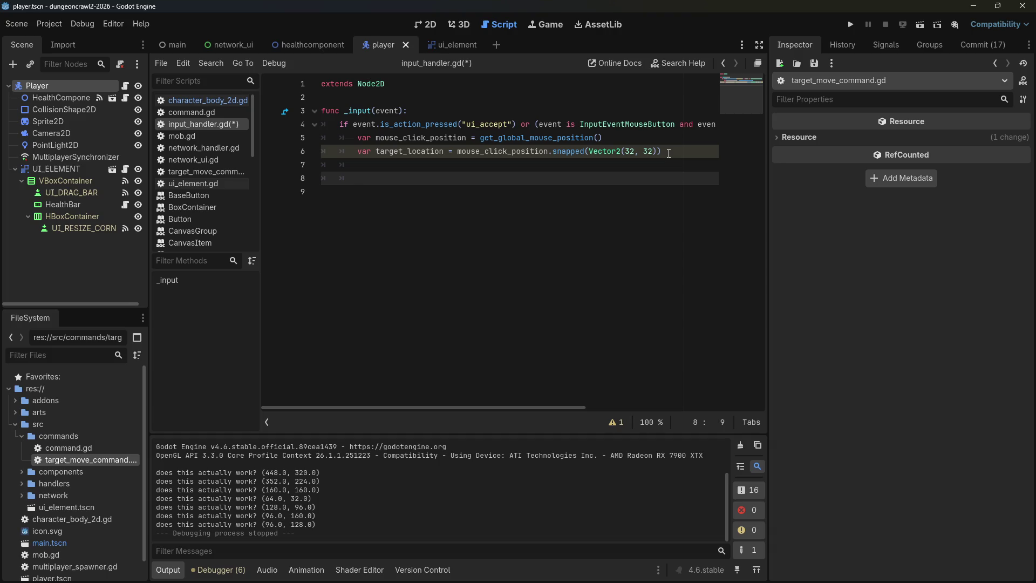
key(Up)
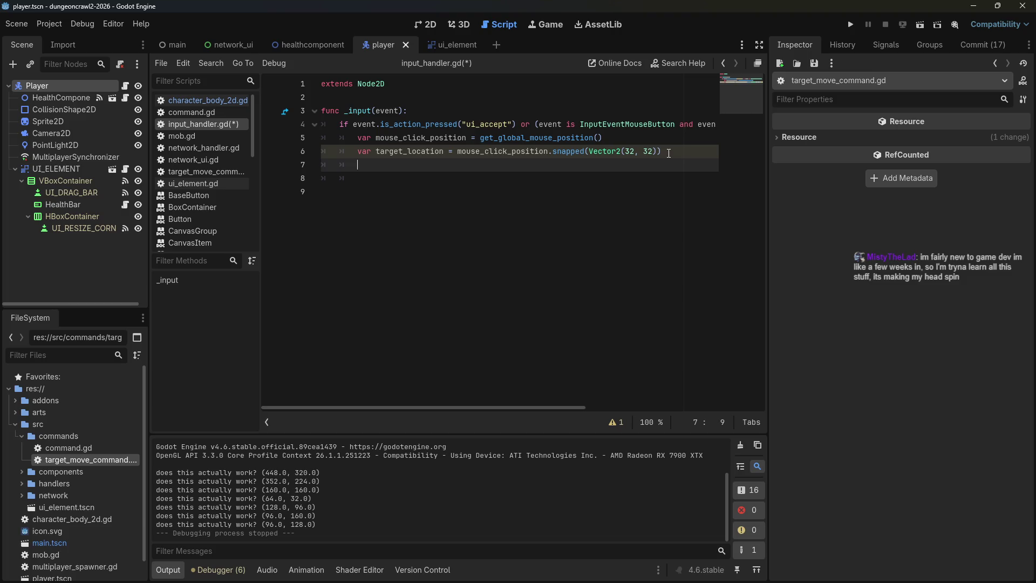
key(Return)
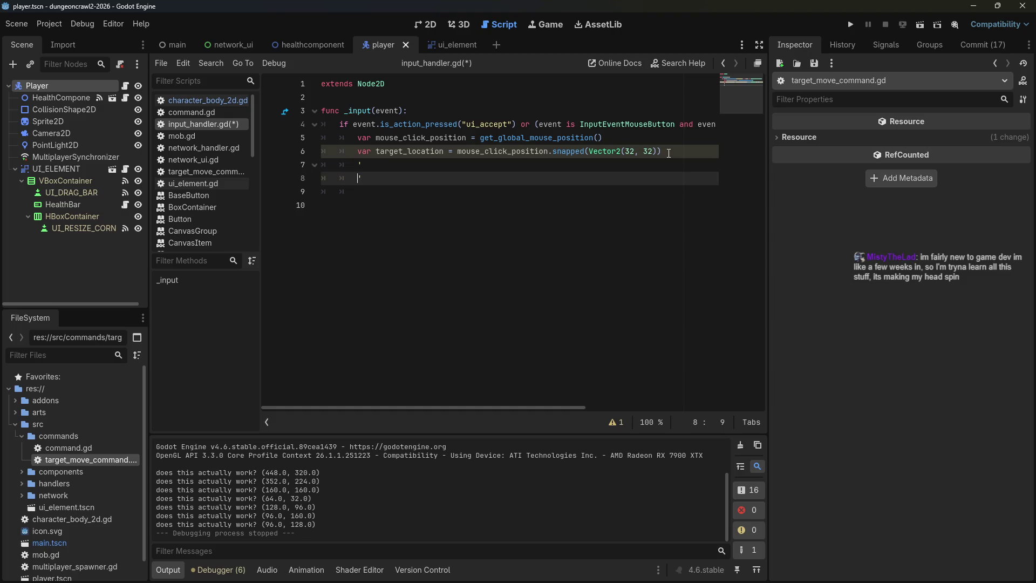
key(ctrl+z)
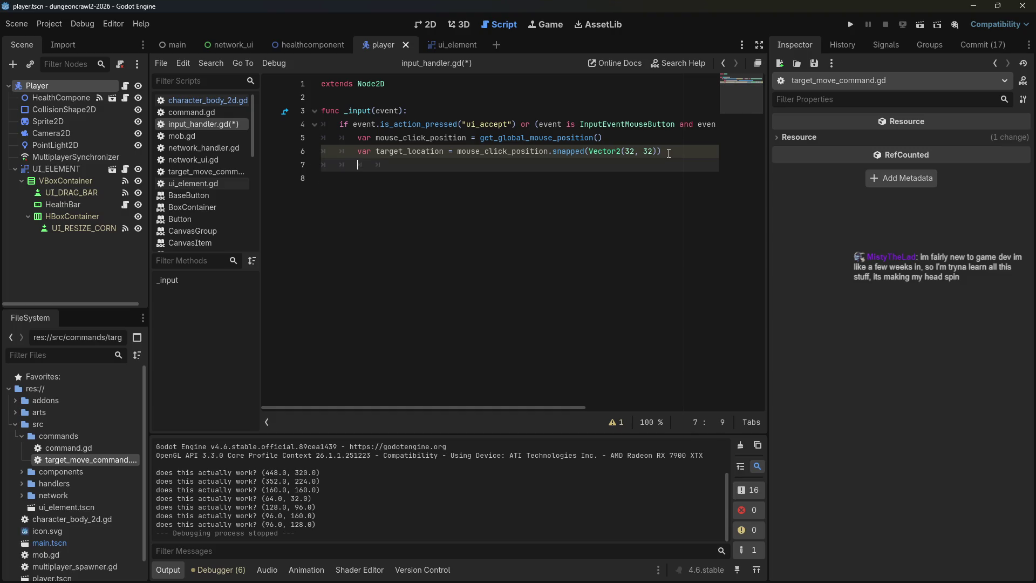
key(Return)
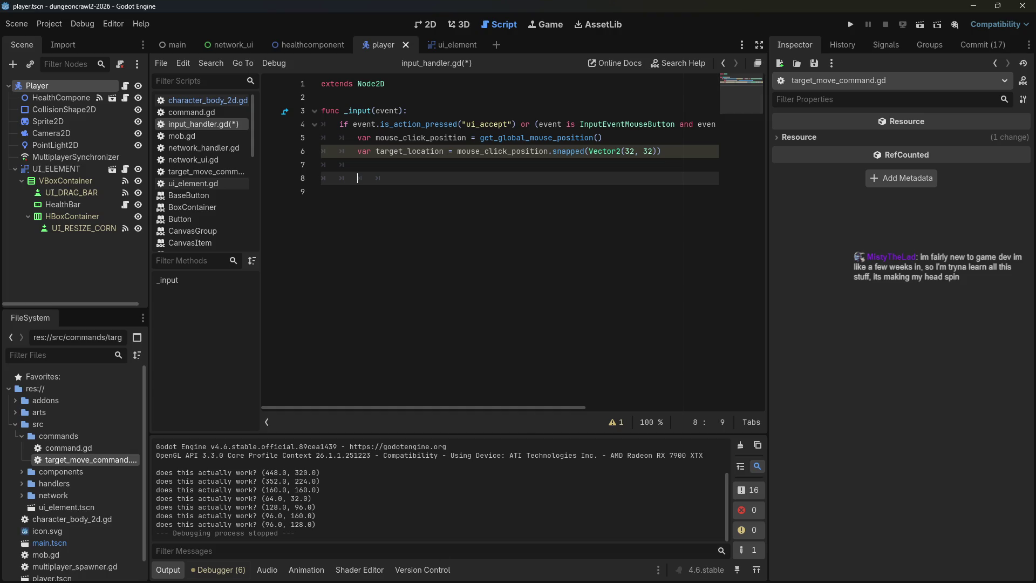
key(alt+Tab)
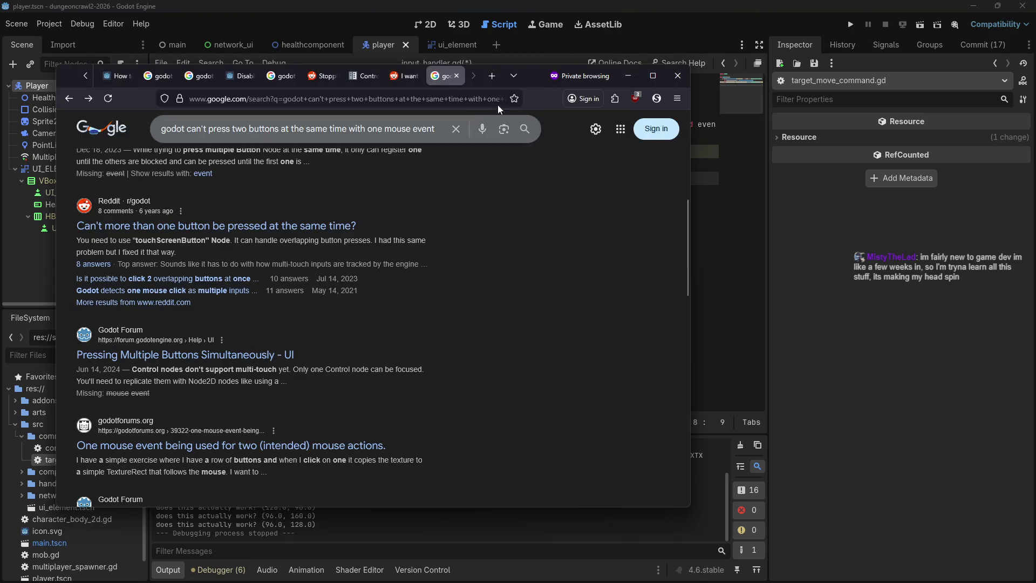
Search Google in a private tab for 'godot can a global get nodes', then return to Godot.
click(491, 76)
text(godot )
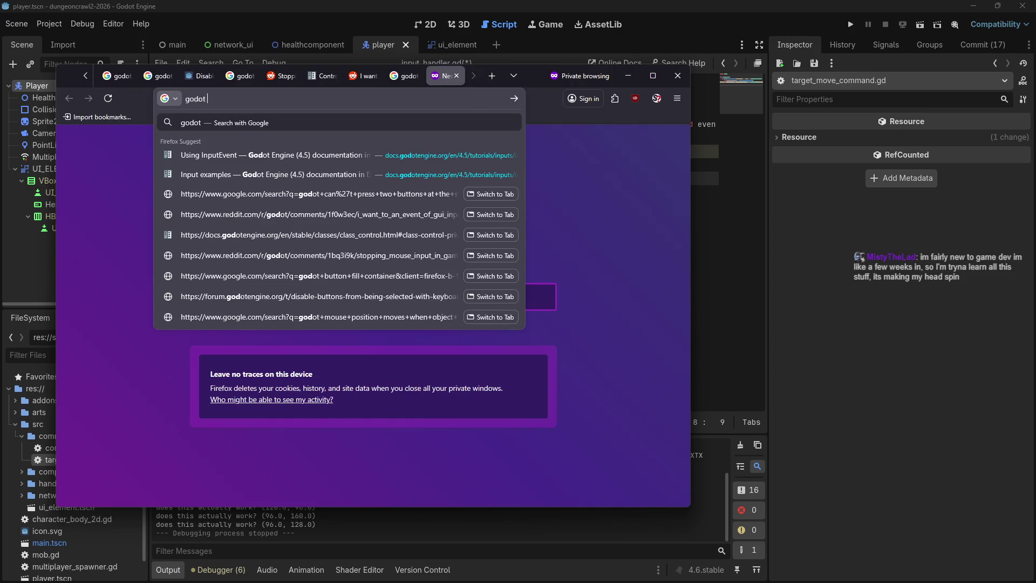
text(can a global get nodes)
key(Return)
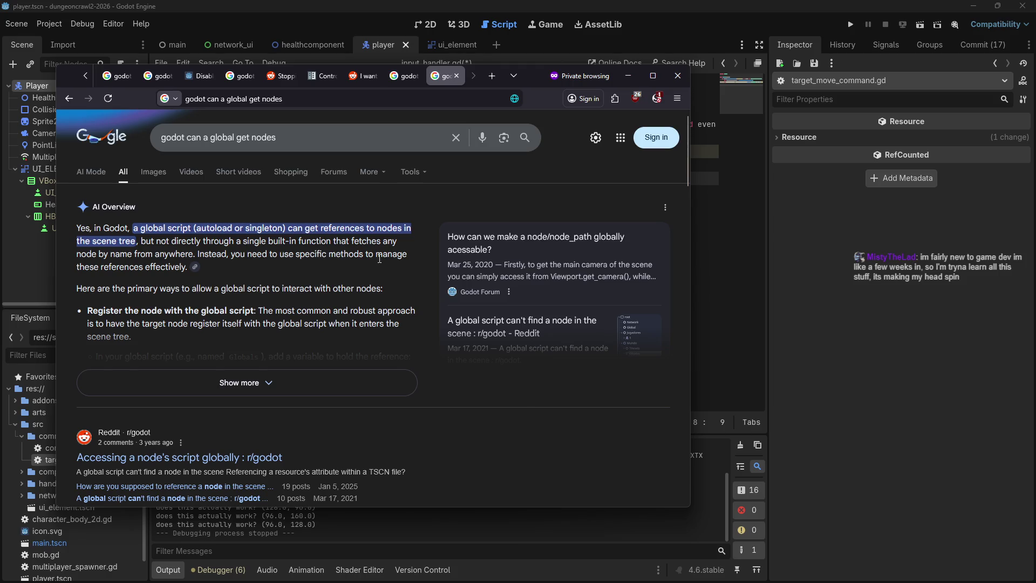
click(621, 79)
click(501, 172)
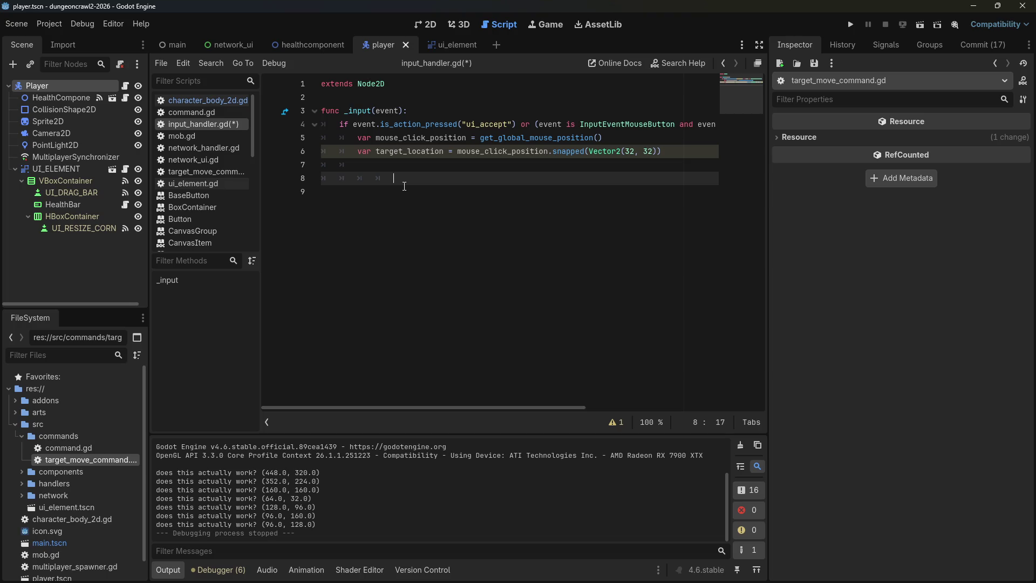
Write 'var command = TargetMoveCommand.new(target_location)' on line 8, then switch to target_move_command.gd.
key(BackSpace)
key(BackSpace)
text(var command = )
text(Targe)
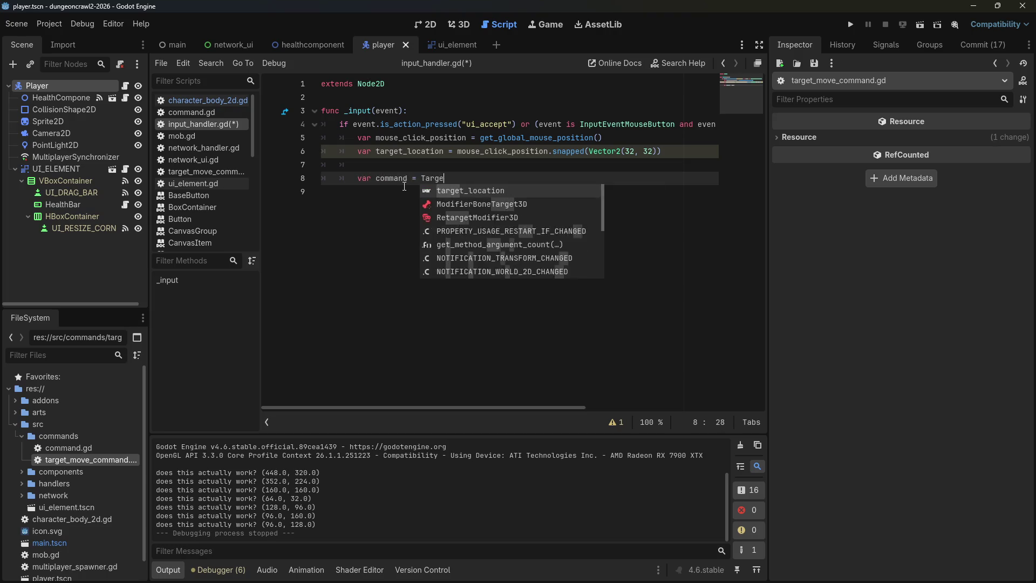
text(tMoveCommand.)
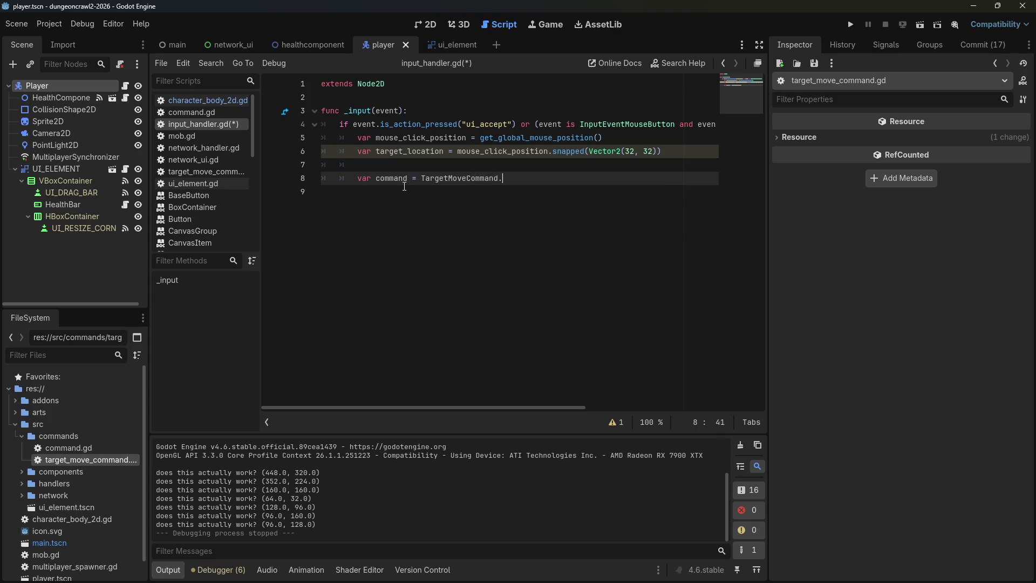
text(new(target_location)
click(205, 172)
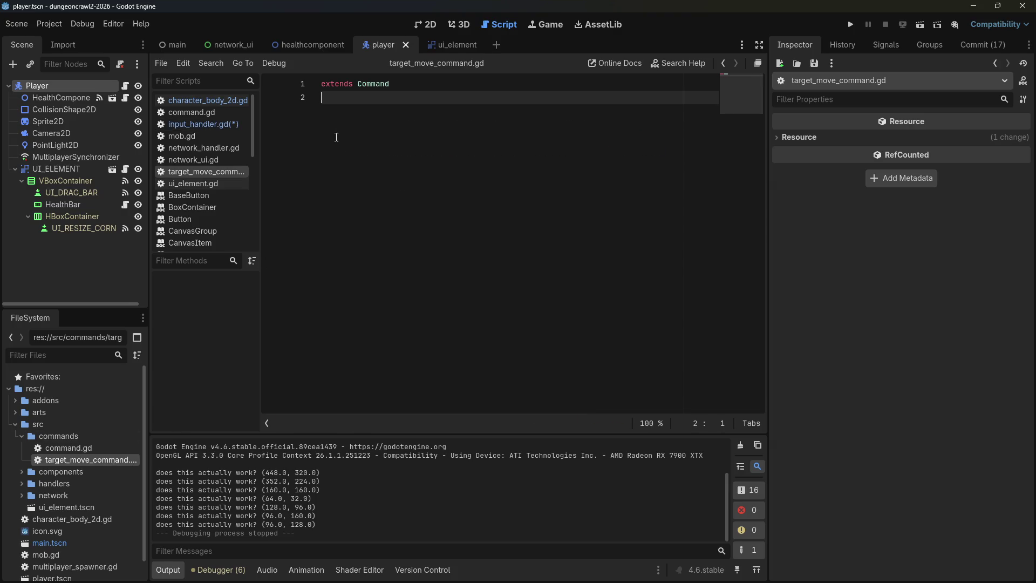
Add 'class_name TargetMoveCommand' above 'extends Command' in target_move_command.gd.
click(322, 85)
key(Return)
key(Up)
text(class_name )
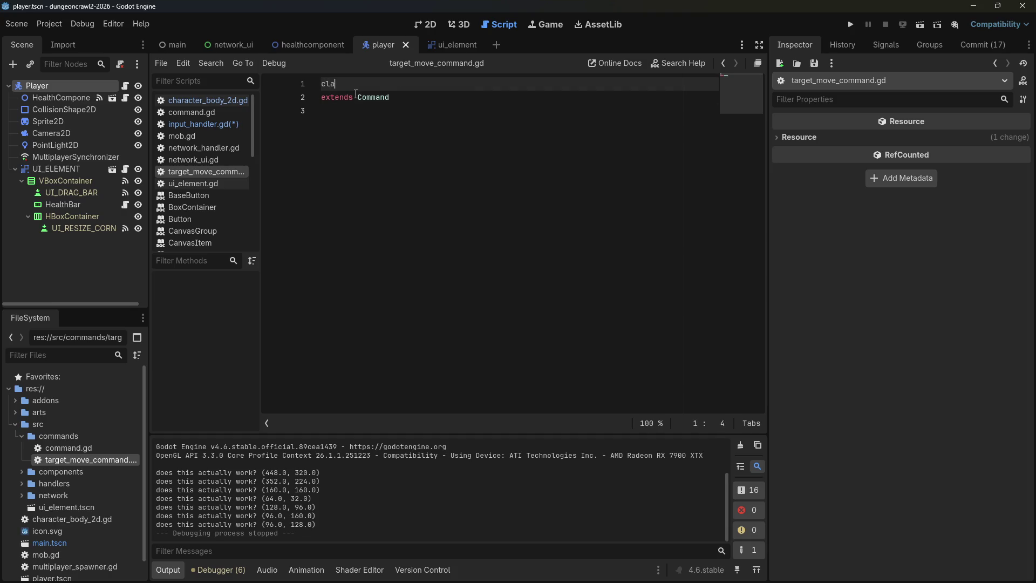
text(TargetMoveCommand)
Write the constructor signature func _init(position_param: Vector2) below the class declaration.
key(Down)
key(Down)
key(Return)
key(Return)
text(f)
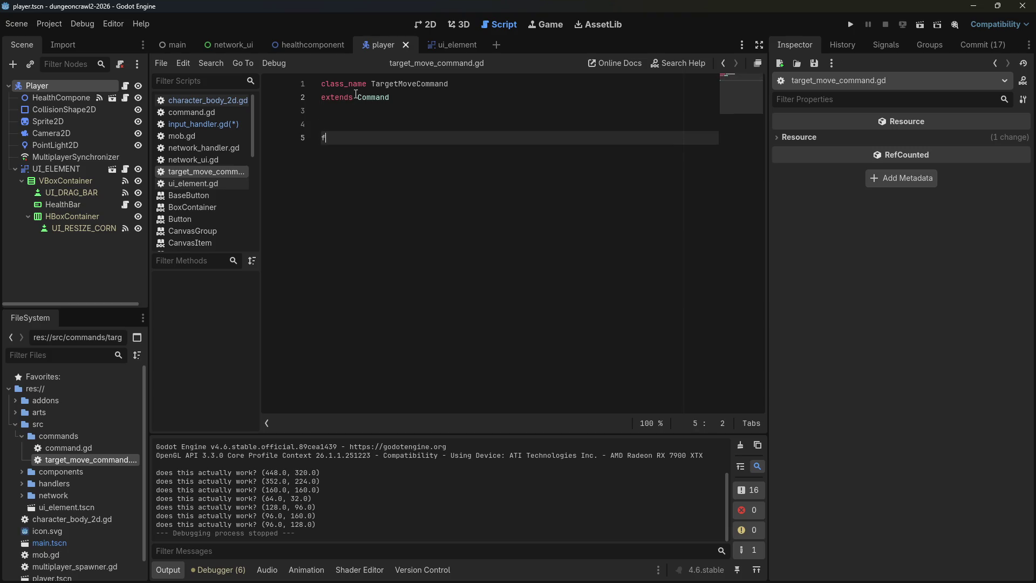
text(unc _init()
text(position_param)
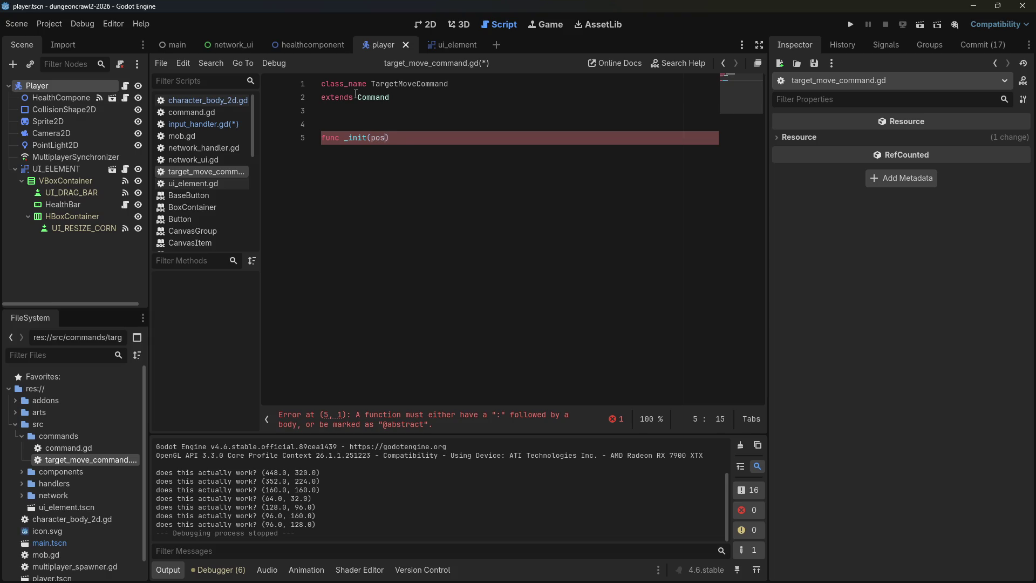
text(: Vector2)
text(=)
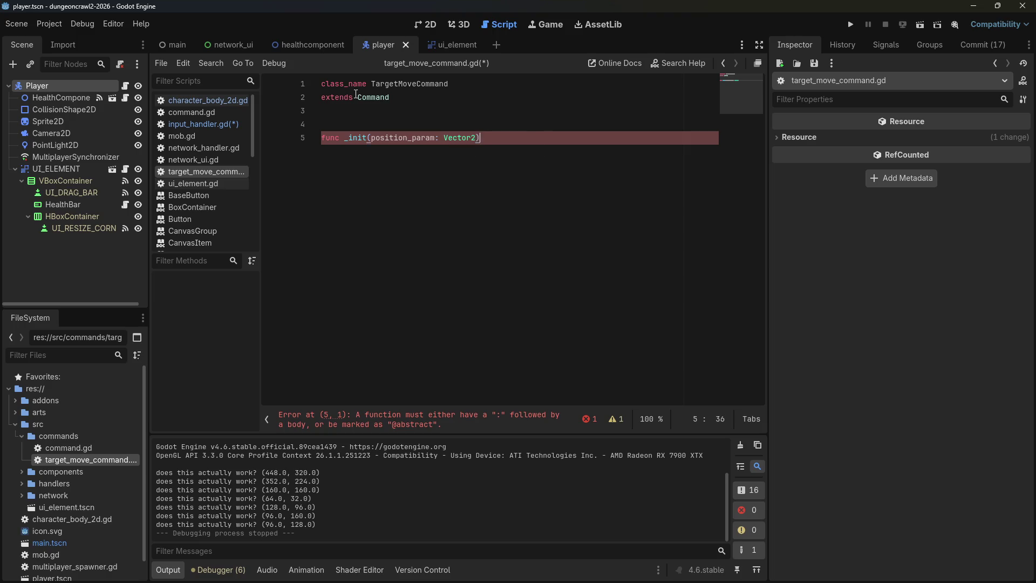
key(BackSpace)
key(BackSpace)
text(= Vect)
key(Return)
text(0.0,0.0)
key(Right)
key(Right)
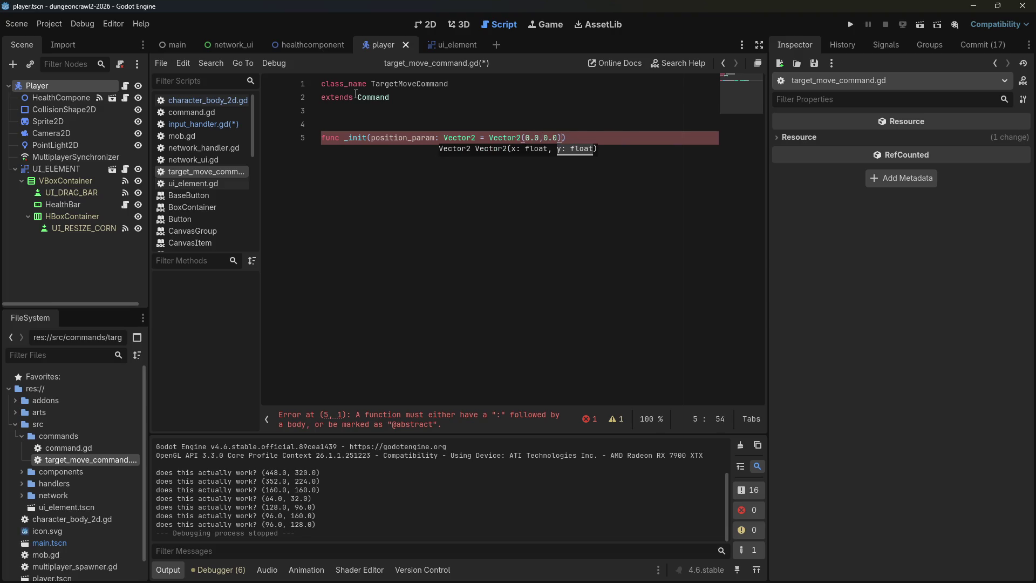
text(:)
key(Return)
key(Left)
key(Left)
key(Left)
key(BackSpace)
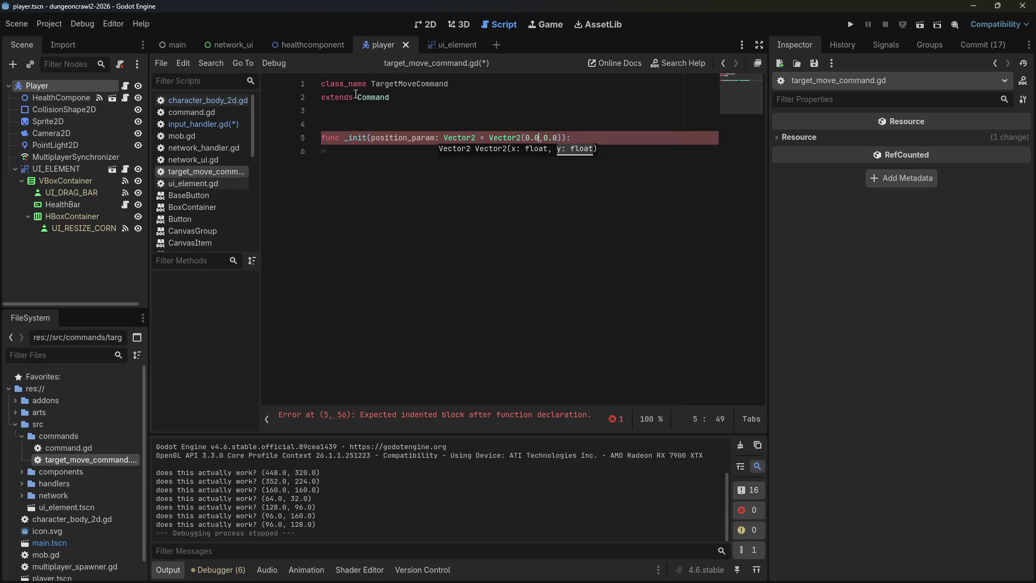
key(BackSpace)
key(BackSpace)
key(BackSpace)
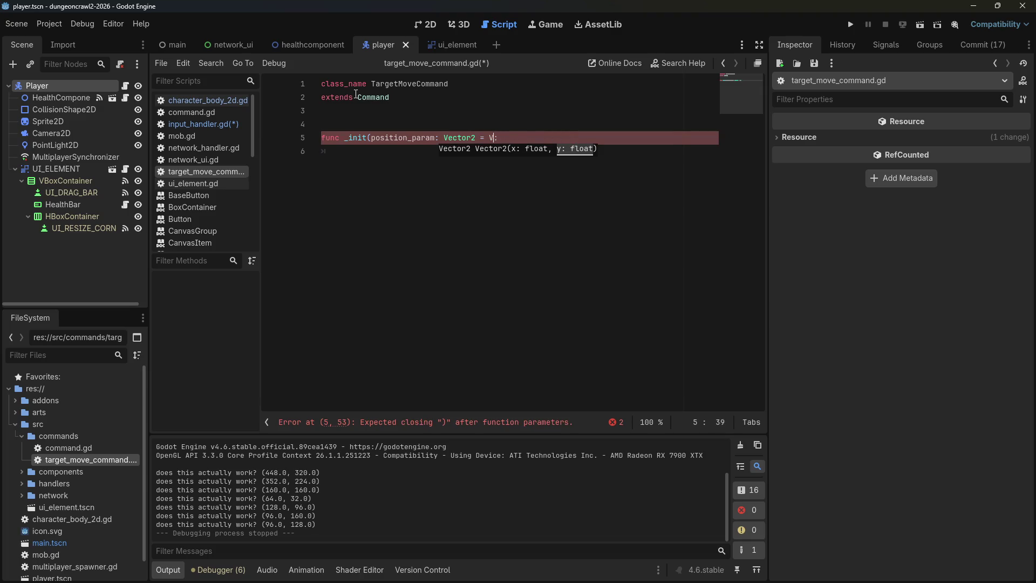
text())
key(Right)
key(Return)
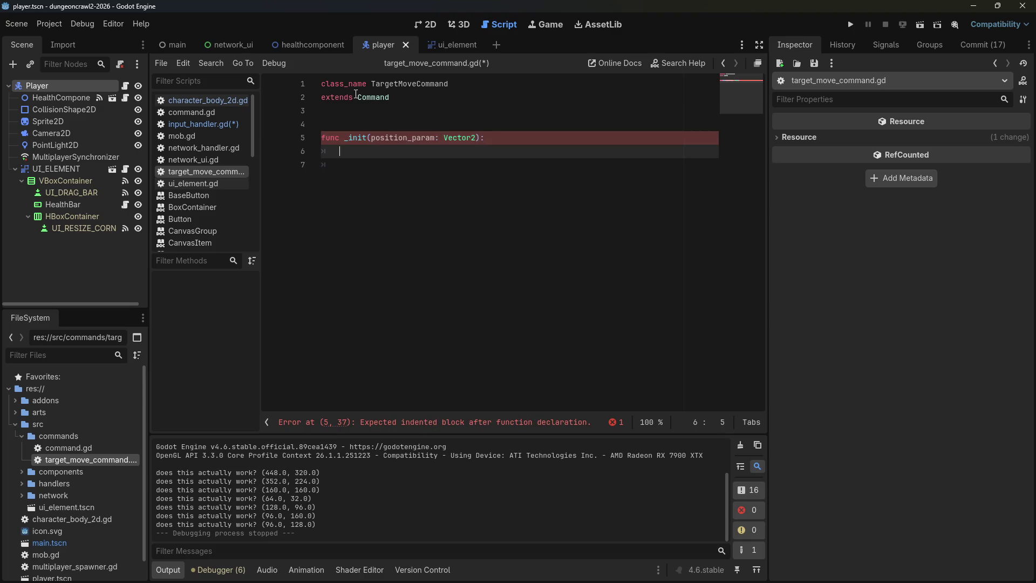
Declare the member variable 'var destination : Vector2' above _init.
key(Up)
key(Up)
key(Up)
key(Return)
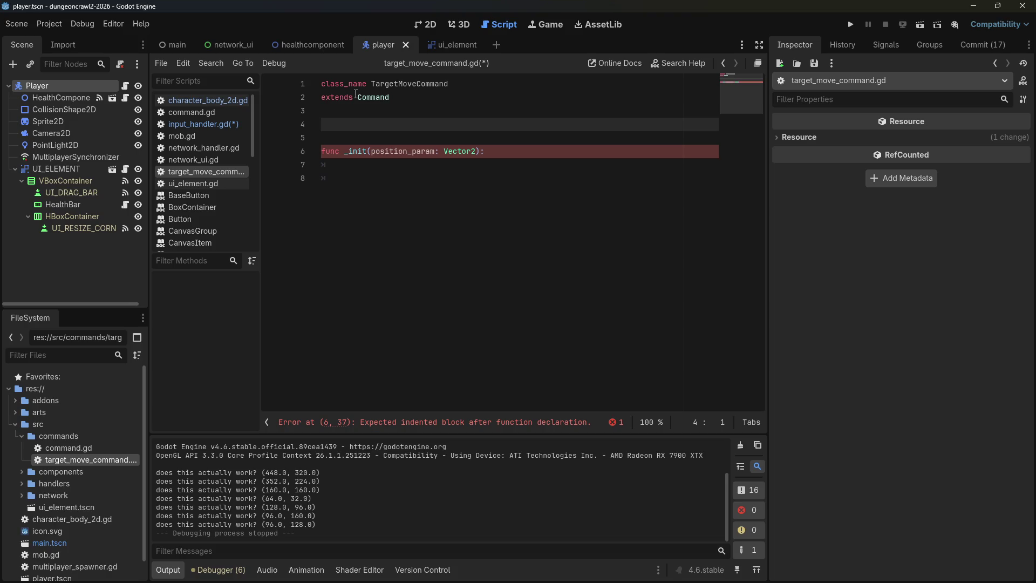
text(var)
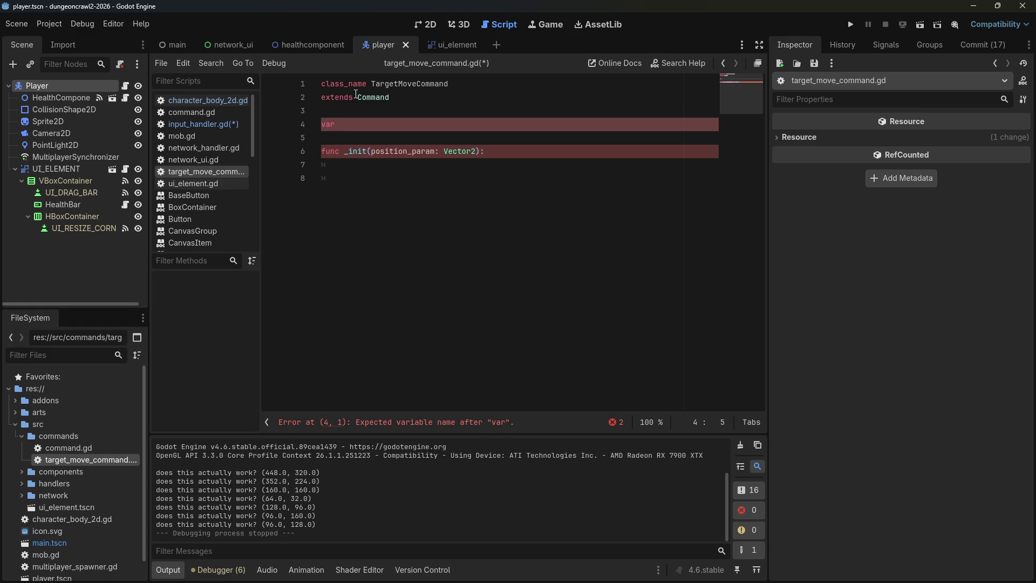
text(destination =)
key(BackSpace)
text(: Vector2)
key(Escape)
Rename the _init parameter to dest_param, assign 'destination = dest_param', and save the script.
key(Down)
key(Down)
key(Down)
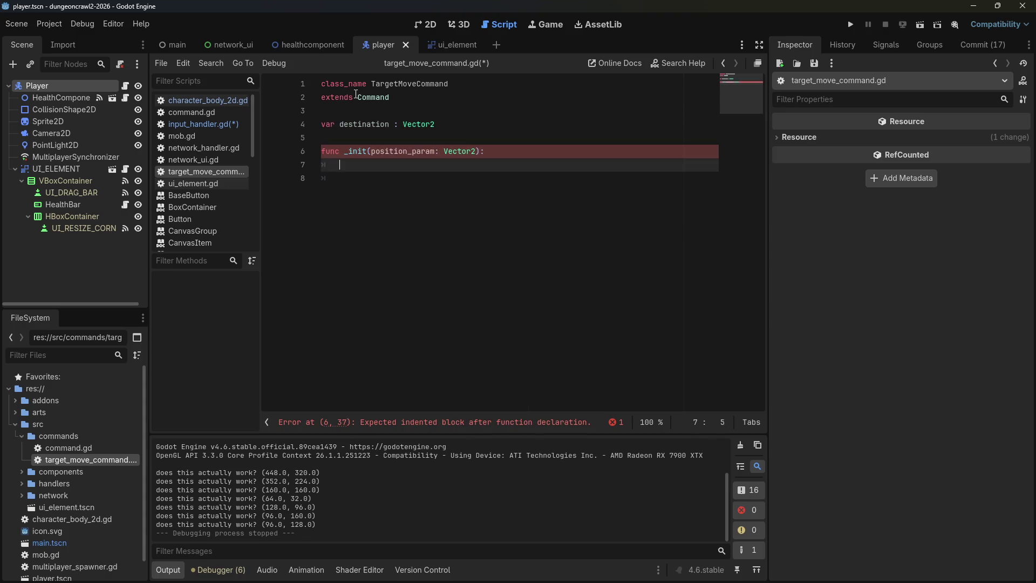
key(Up)
key(Left)
key(BackSpace)
key(BackSpace)
key(BackSpace)
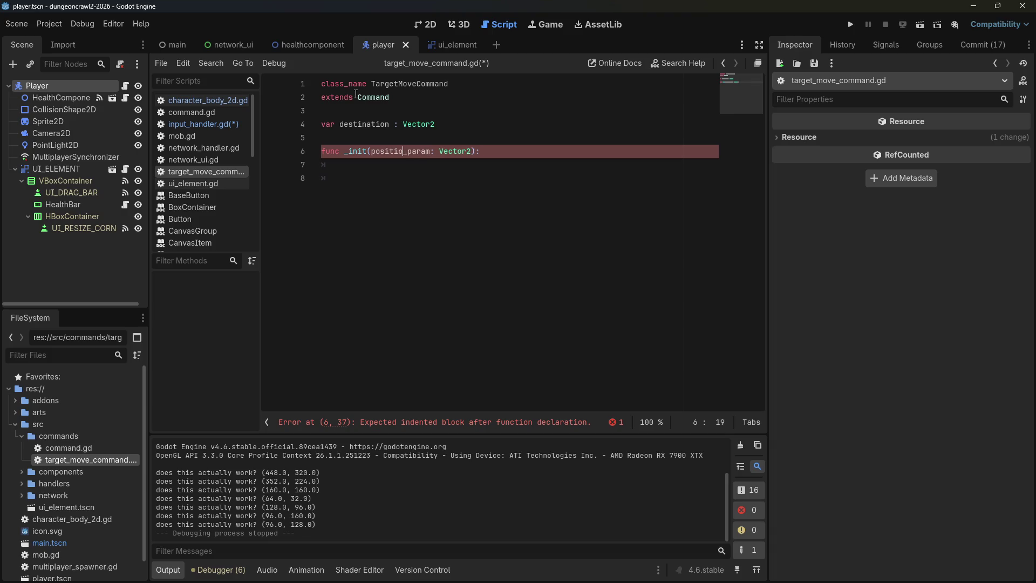
text(dest)
key(End)
key(Return)
text(destination = dest_param)
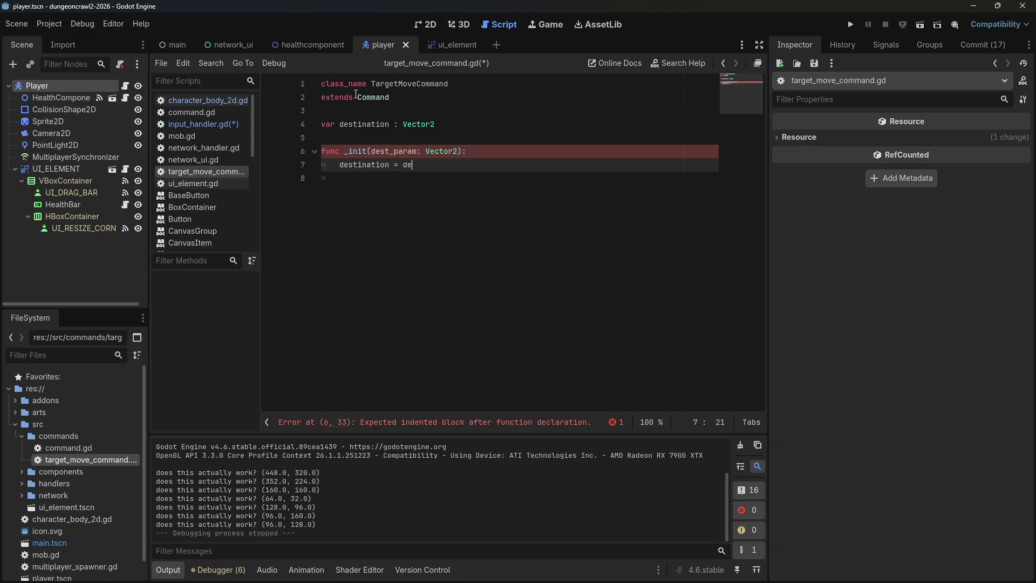
key(ctrl+s)
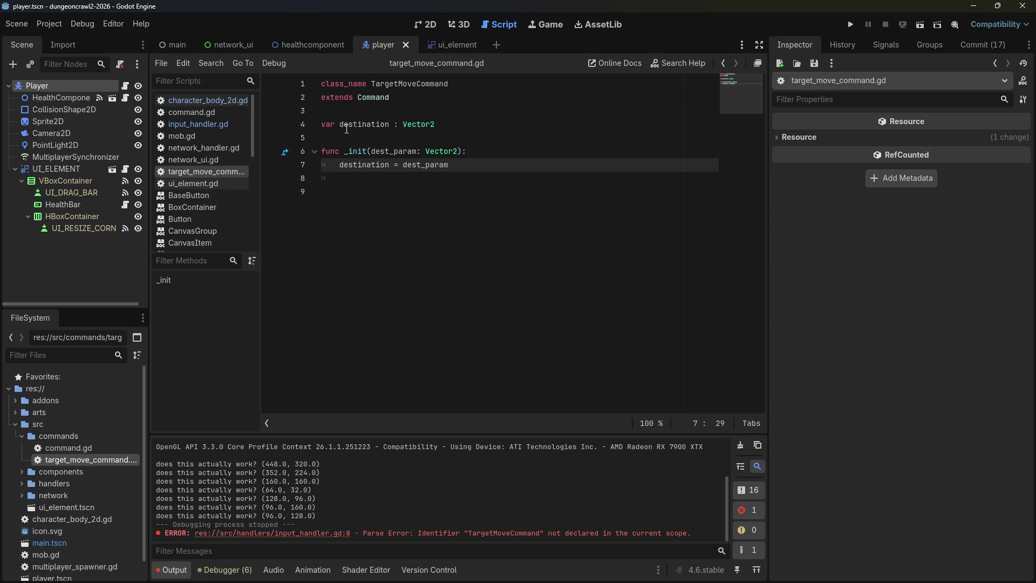
click(194, 125)
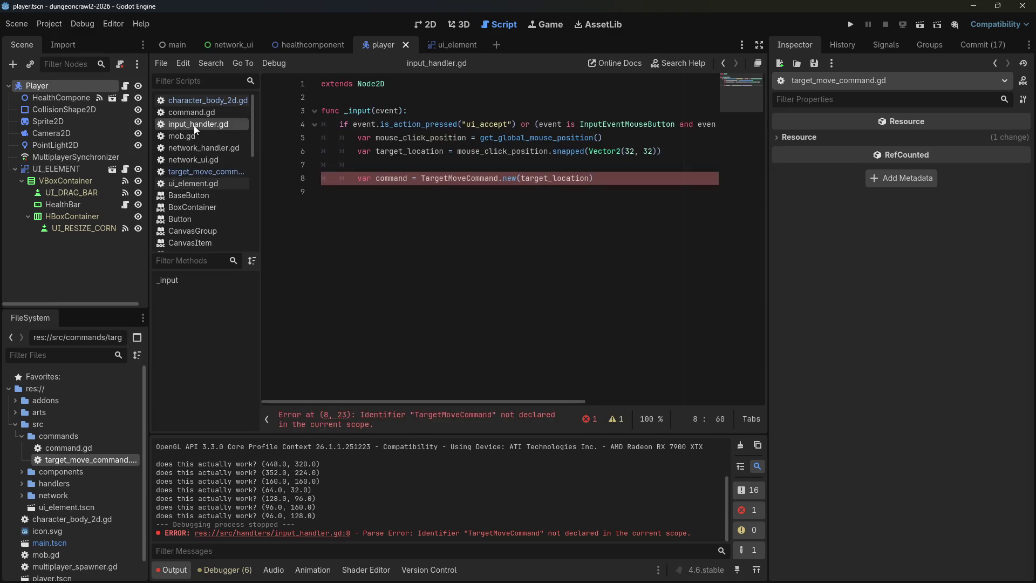
Leave input_handler.gd for the main scene and open the Game node's context menu.
click(540, 202)
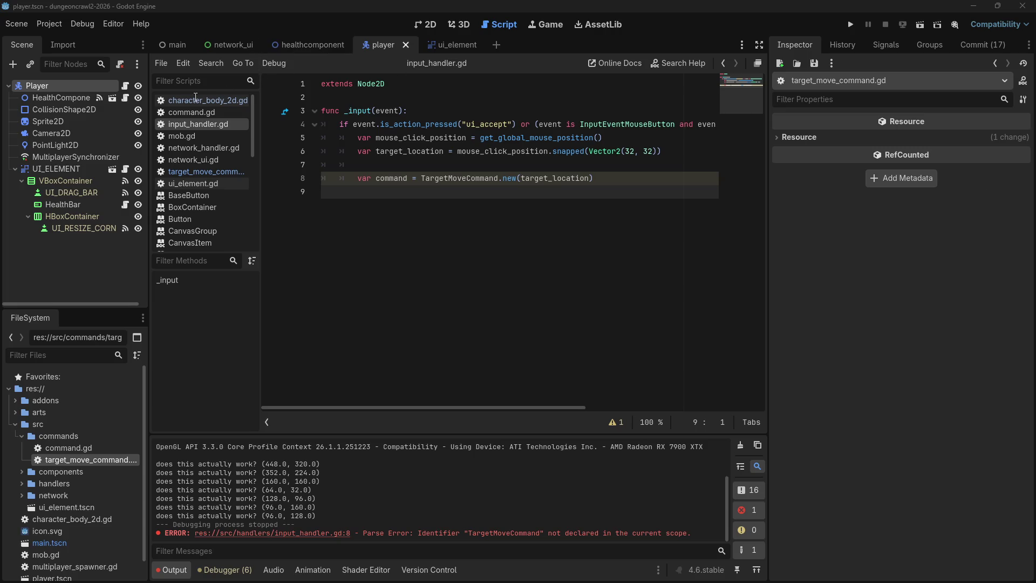
click(177, 48)
right_click(89, 89)
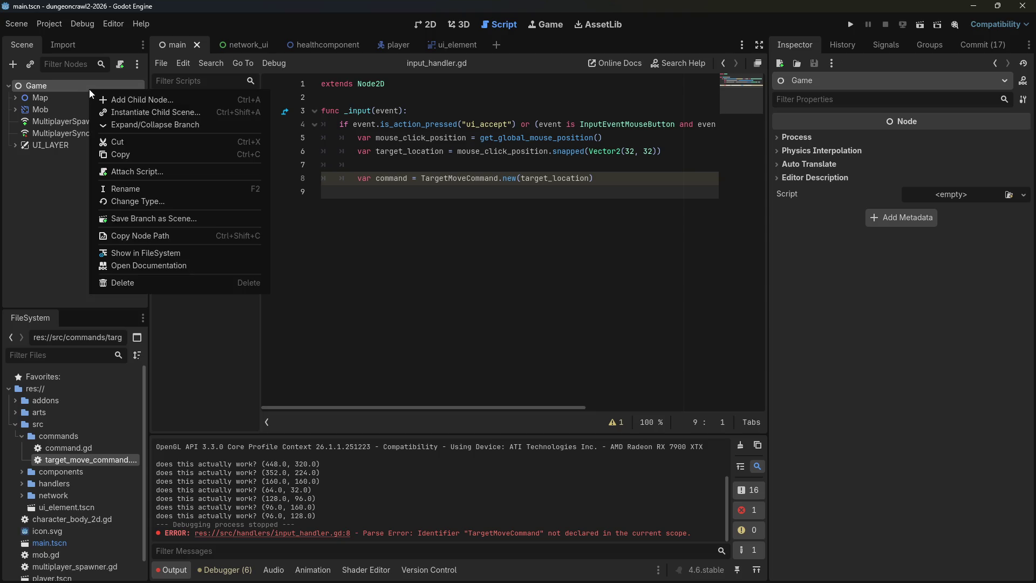
click(116, 101)
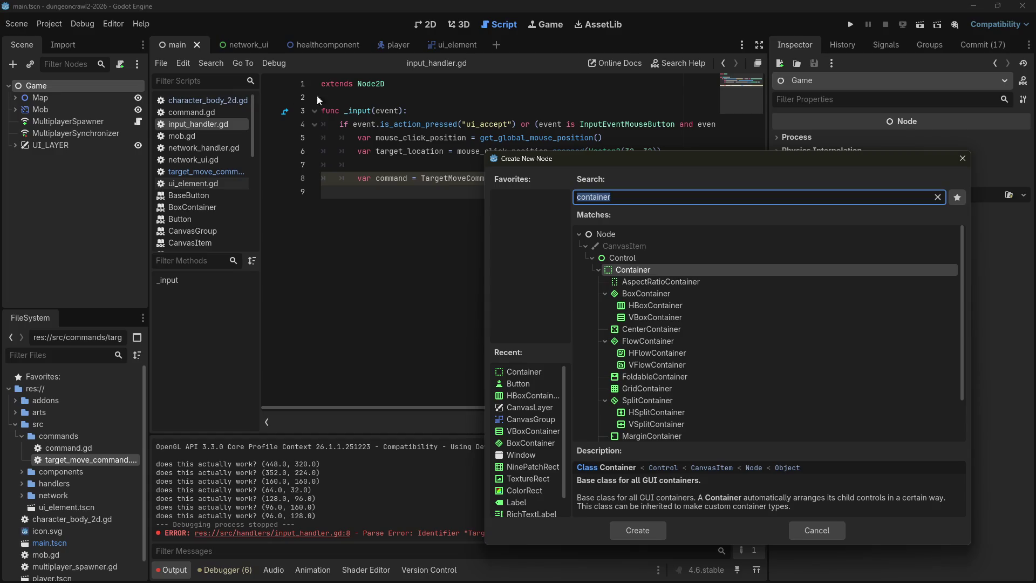
click(964, 159)
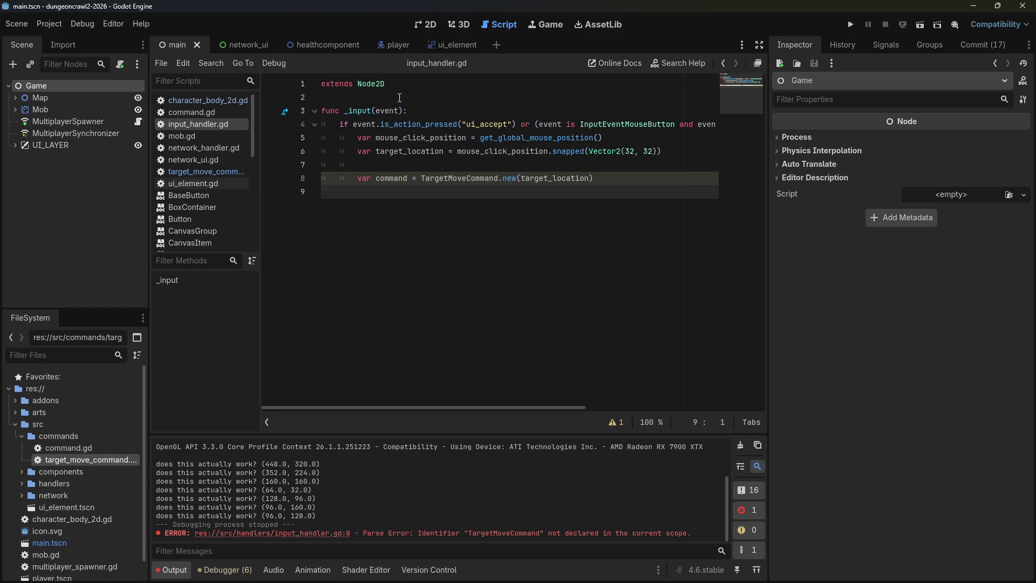
Attach a newly created main.gd script to the Game node.
right_click(96, 88)
click(144, 169)
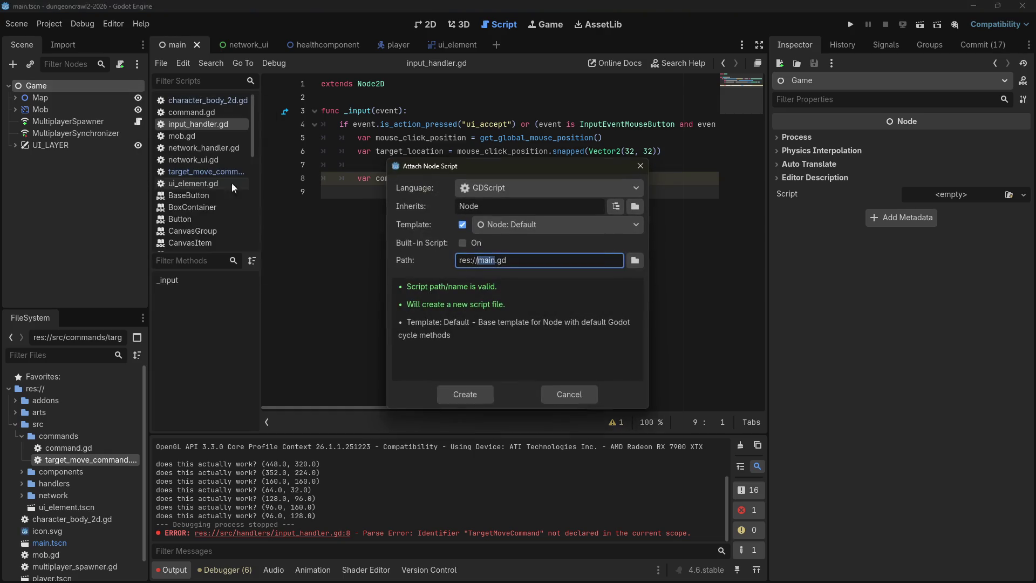
click(474, 400)
Edit the main.gd template so _ready calls InputHandler.register_main(self).
mouse_move(440, 268)
mouse_down()
mouse_move(324, 164)
mouse_move(293, 118)
mouse_up()
key(BackSpace)
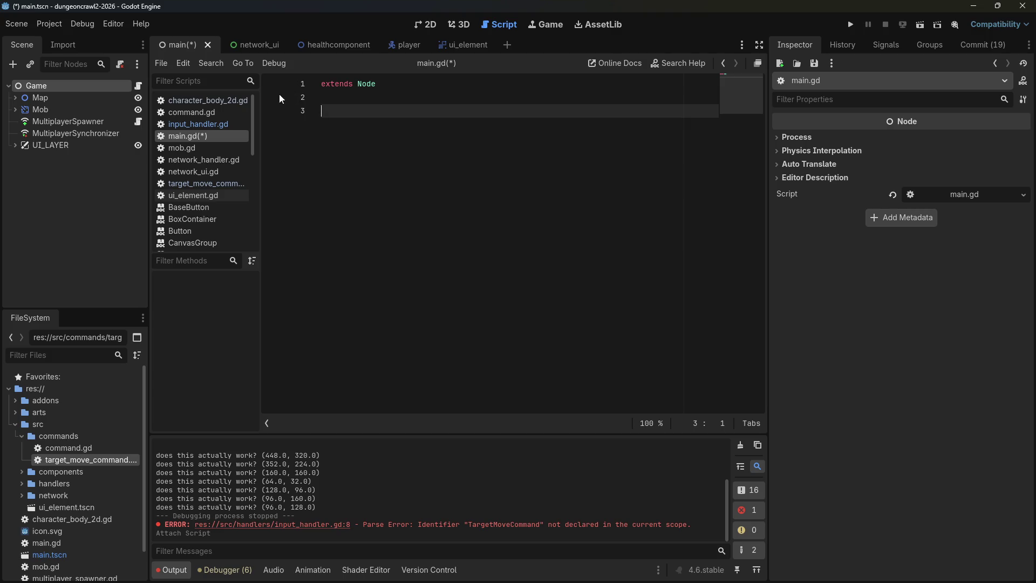
key(ctrl+z)
click(539, 154)
click(359, 218)
key(ctrl+y)
key(ctrl+y)
key(ctrl+y)
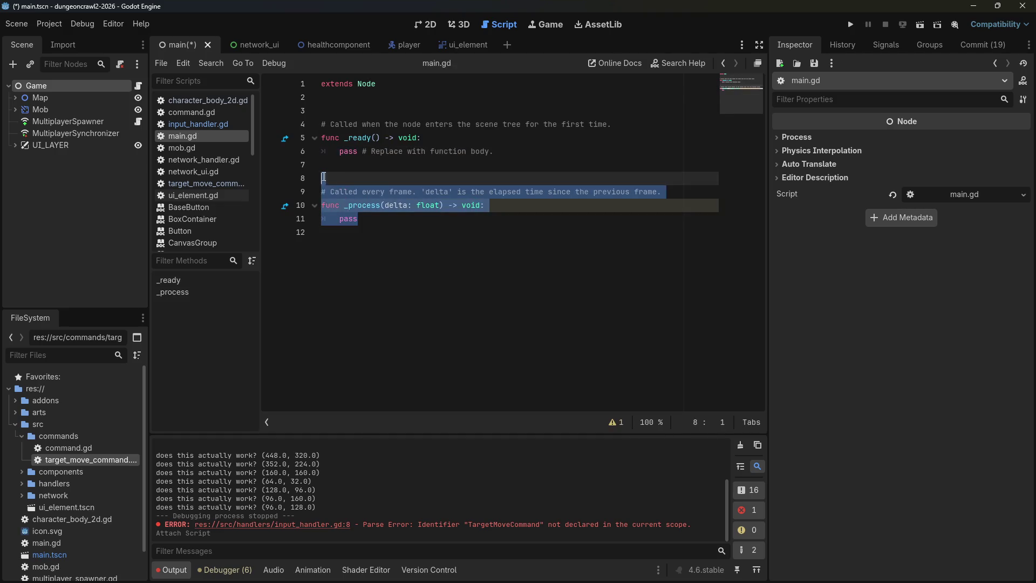
key(ctrl+z)
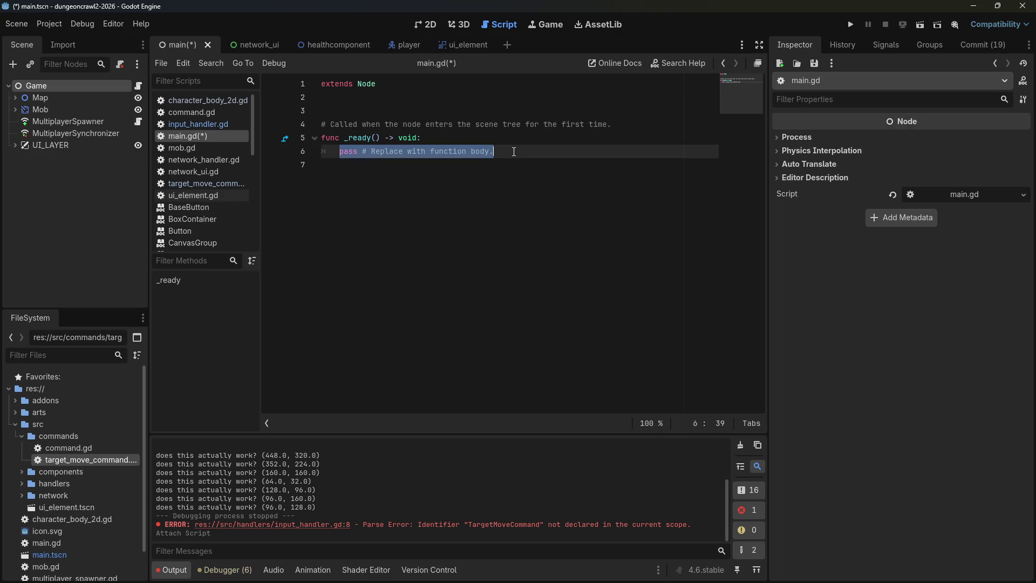
text(InputH)
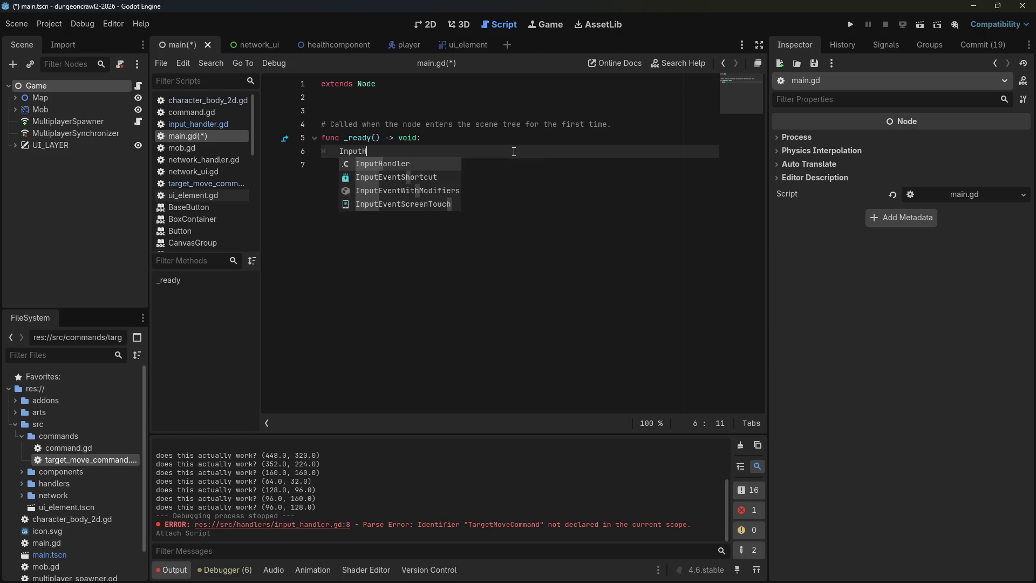
key(Return)
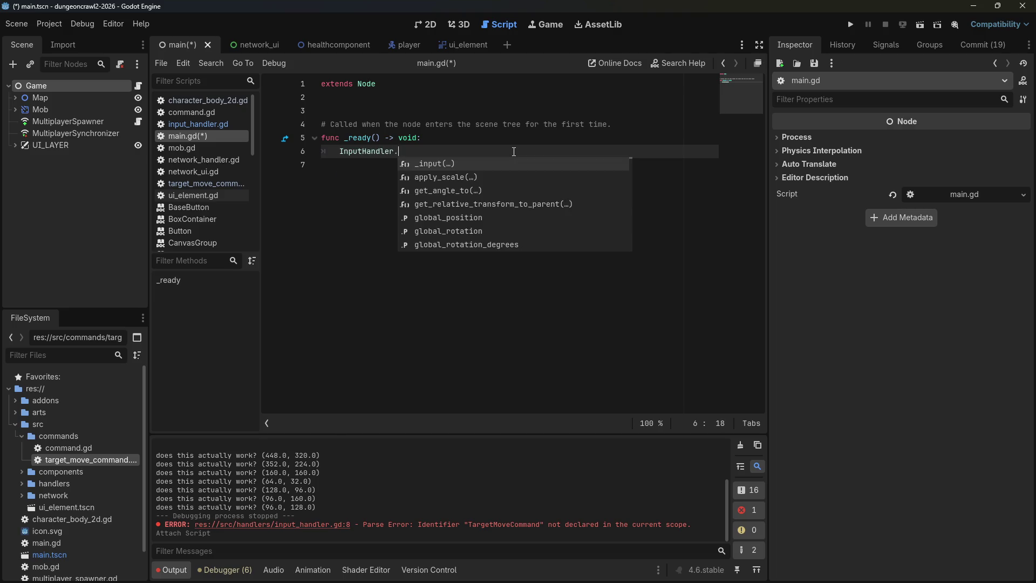
text(register_mai)
key(Return)
text(self)
Save main.gd and the main scene, then return to the top of input_handler.gd.
key(ctrl+s)
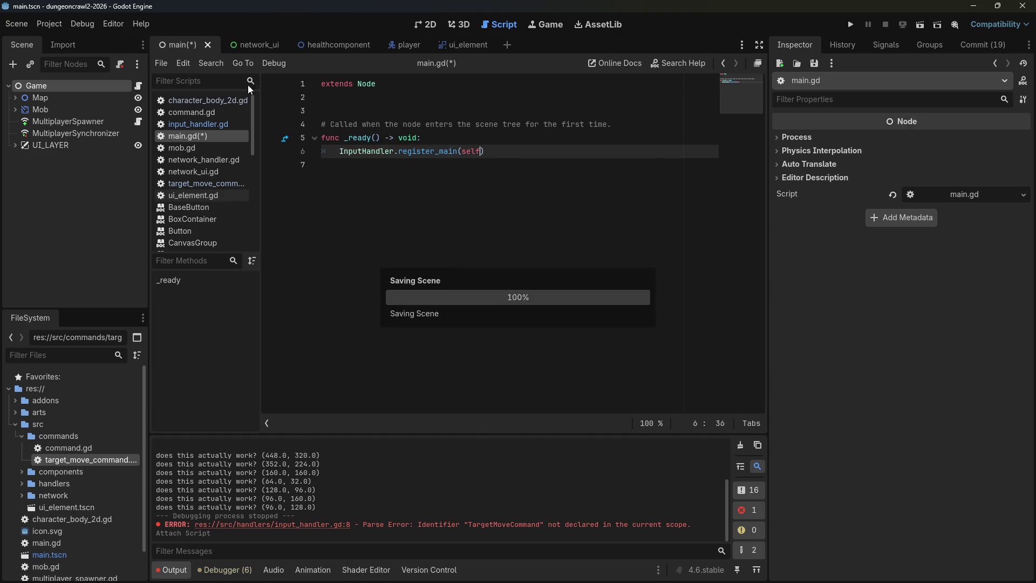
click(190, 124)
click(403, 101)
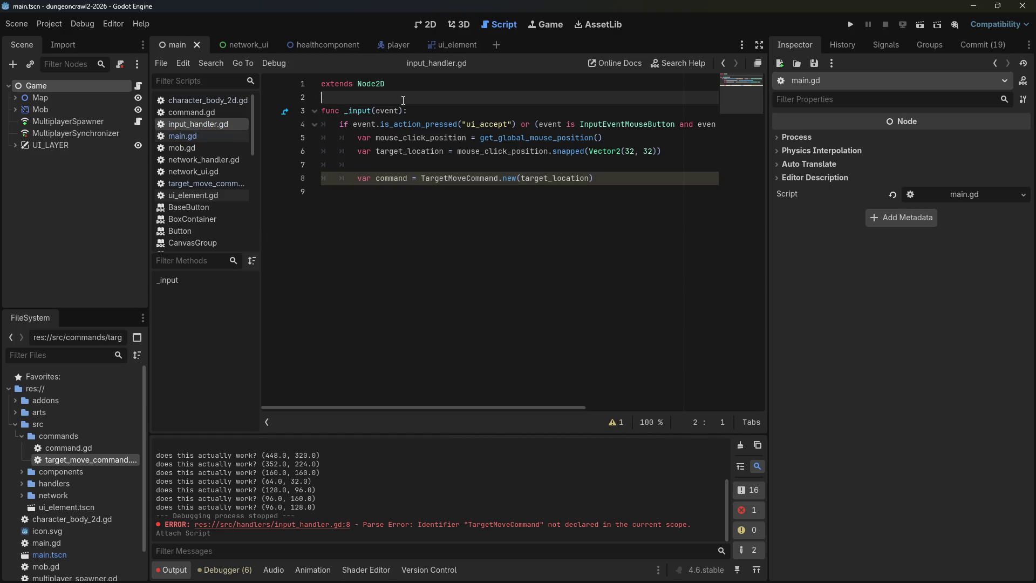
Add a function register_main(main_param:Node) at the end of input_handler.gd, checking the name against main.gd.
click(520, 318)
key(Return)
key(Return)
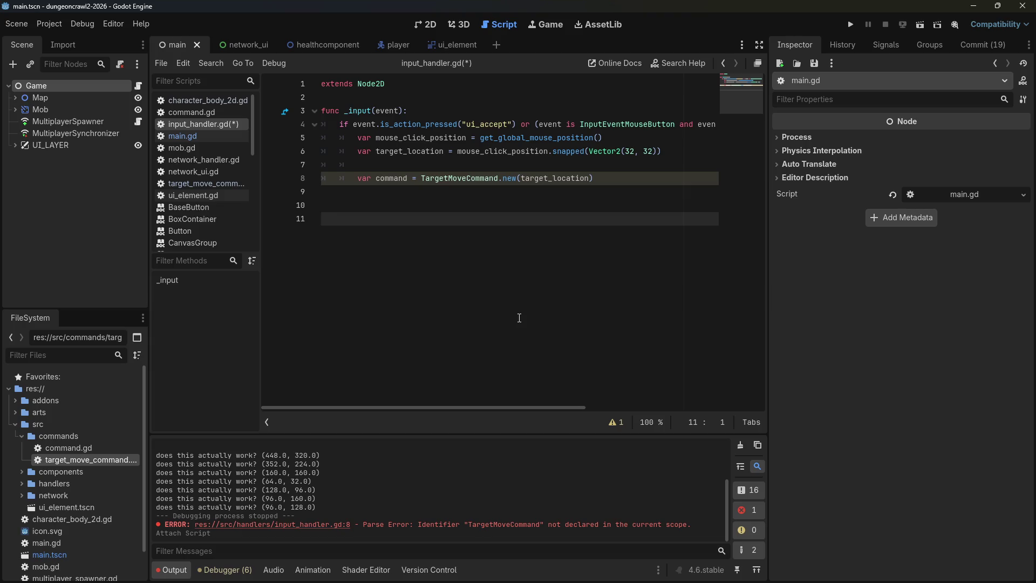
text(func receive_)
key(BackSpace)
key(BackSpace)
key(BackSpace)
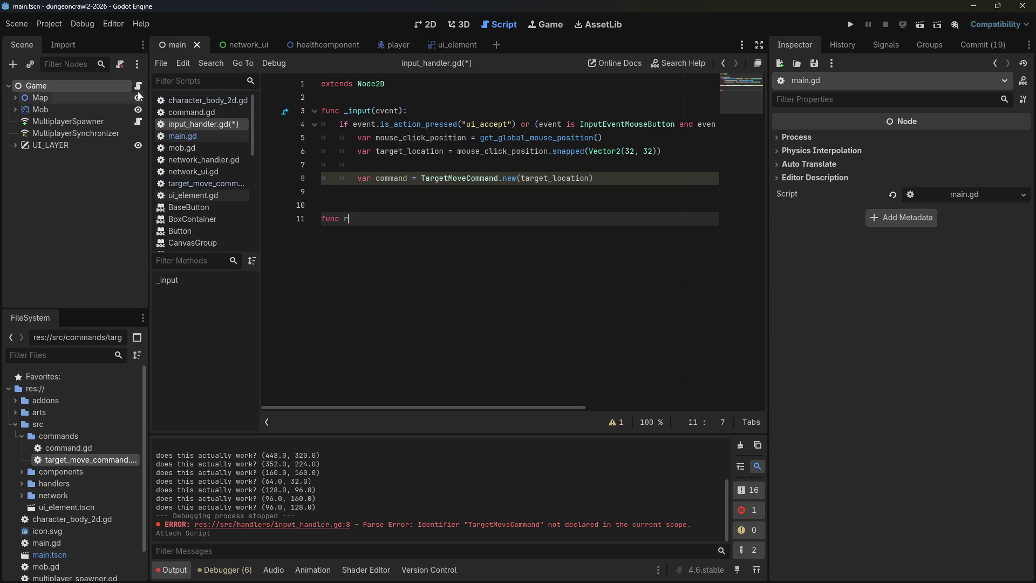
click(138, 86)
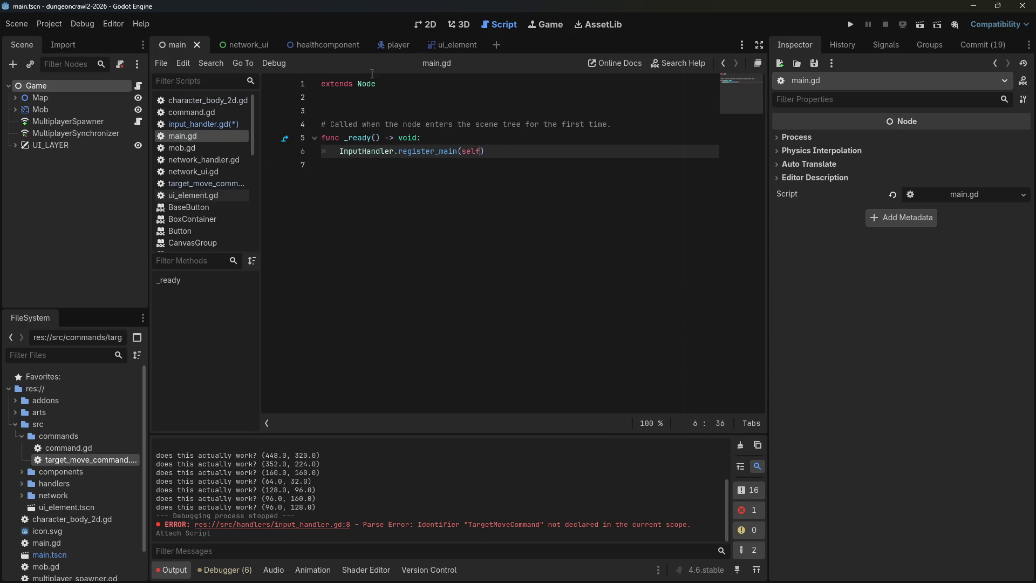
click(208, 124)
key(BackSpace)
text(gister_main())
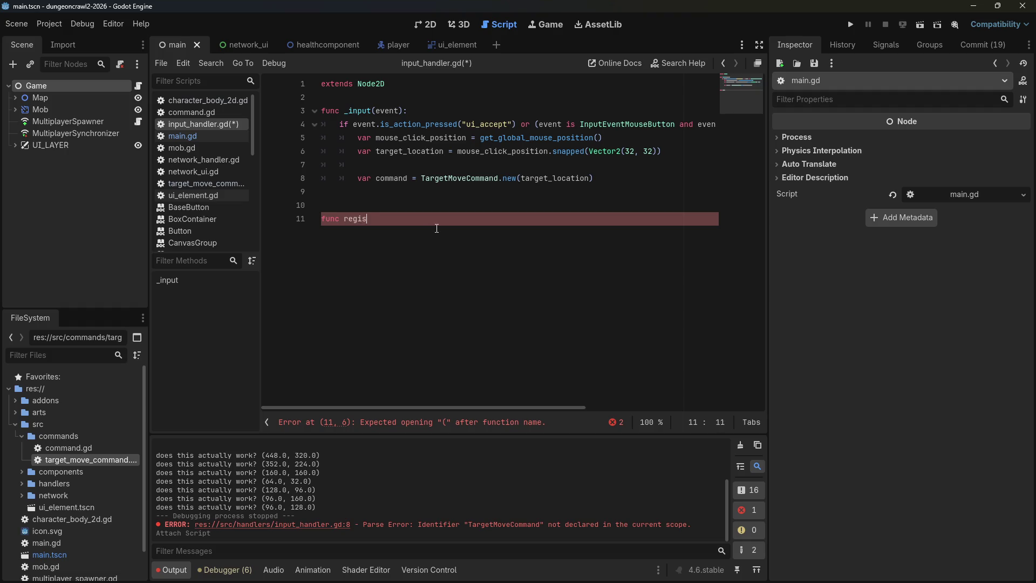
key(Left)
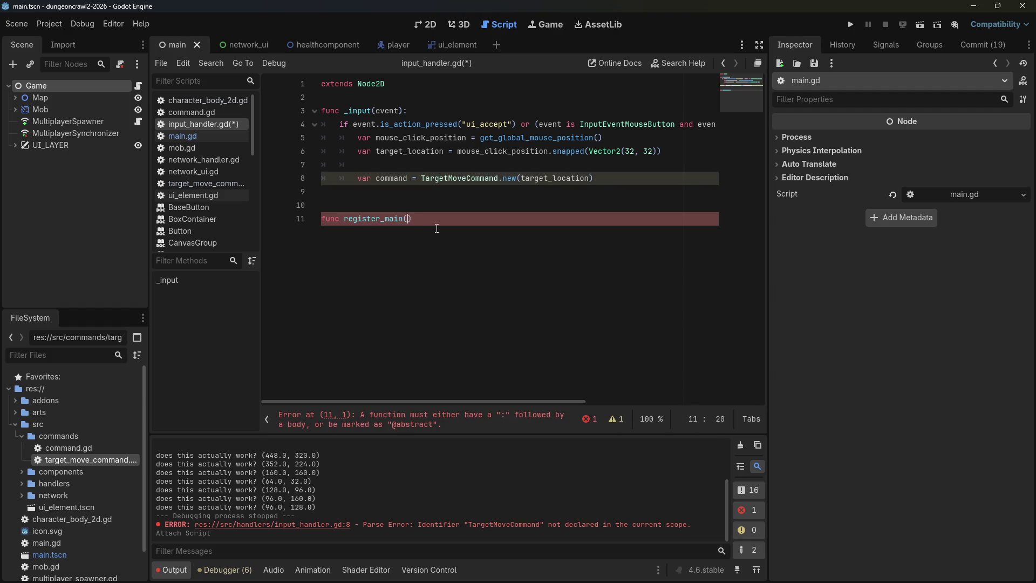
text(main)
key(BackSpace)
key(BackSpace)
key(BackSpace)
text(main_param:)
key(BackSpace)
text(Node):)
key(Return)
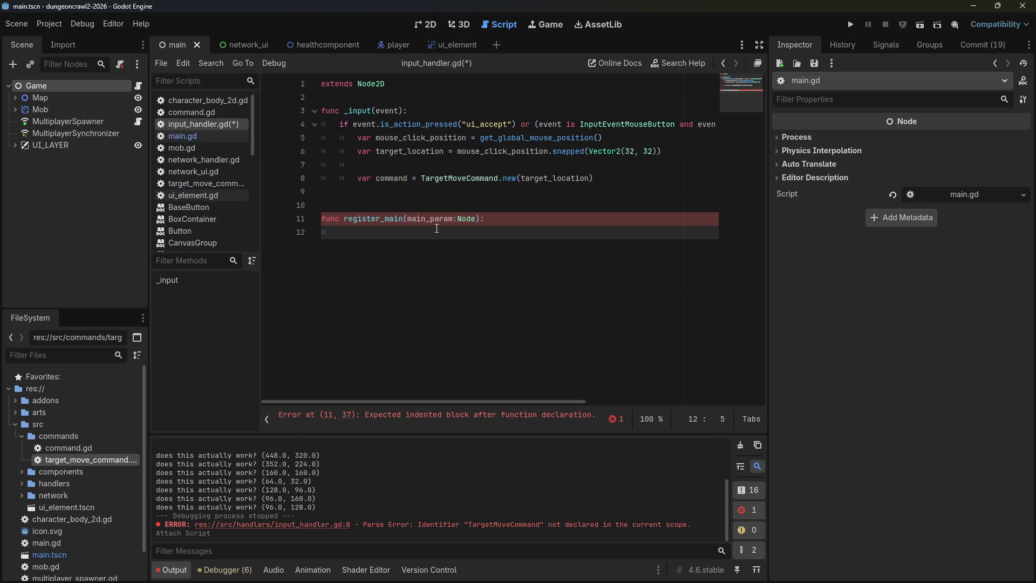
Declare 'var main : Node' below extends, set 'main = main_param' in register_main, and save.
key(Up)
key(Up)
key(Up)
key(End)
key(Return)
key(Return)
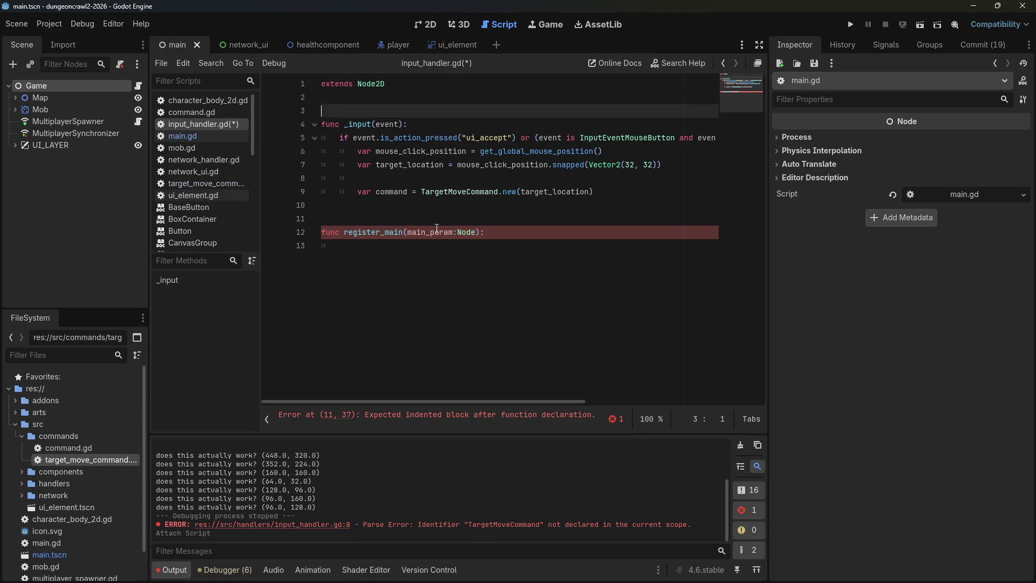
text(var main : )
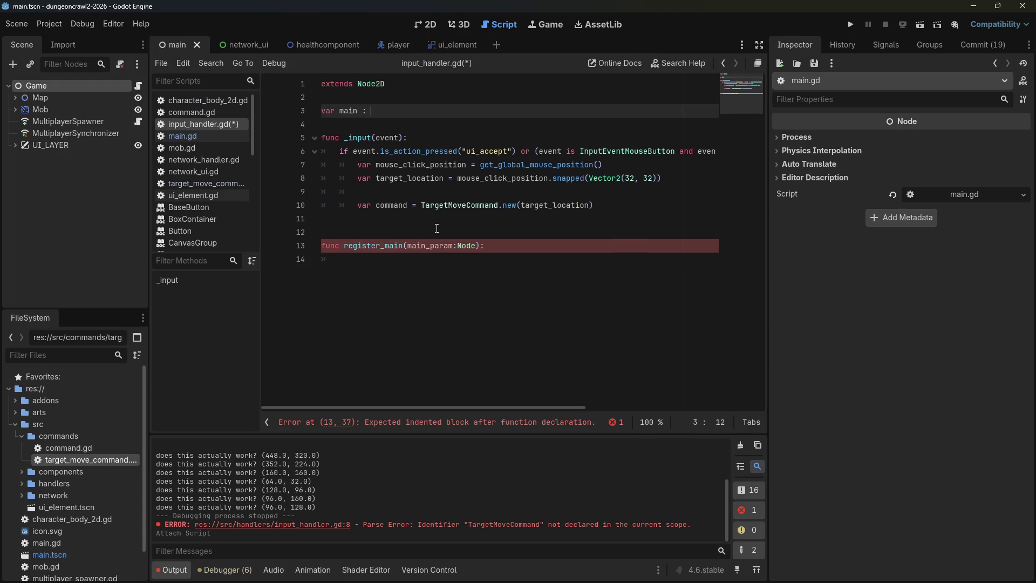
text(Node)
key(Escape)
key(Down)
key(Down)
key(Down)
text(main =)
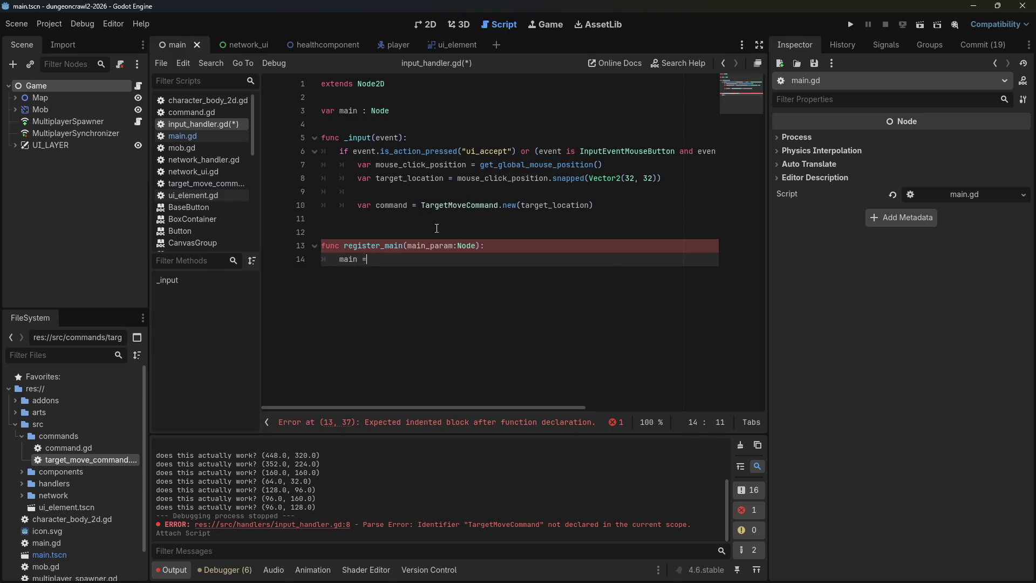
text( main_param)
key(ctrl+s)
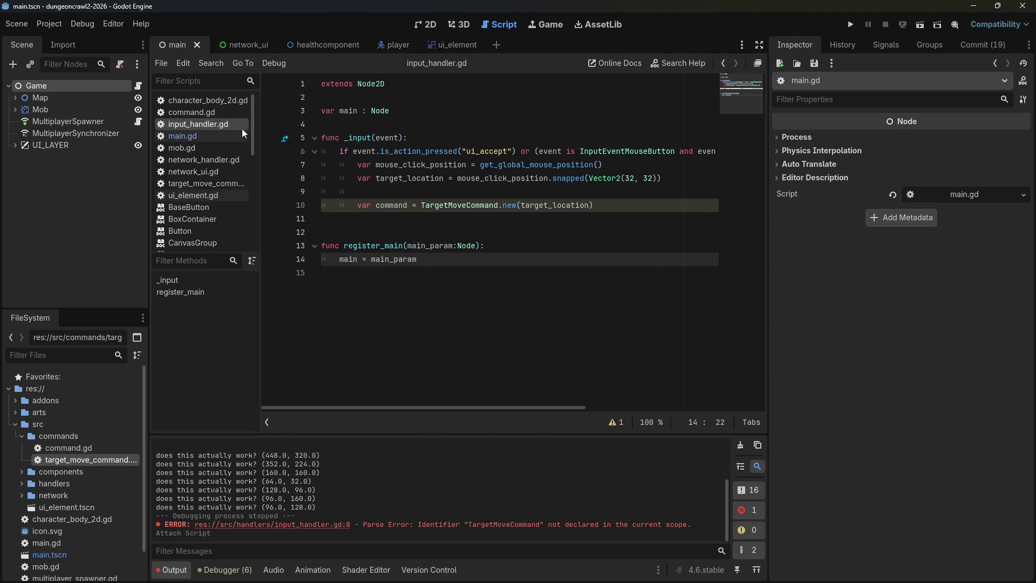
click(232, 136)
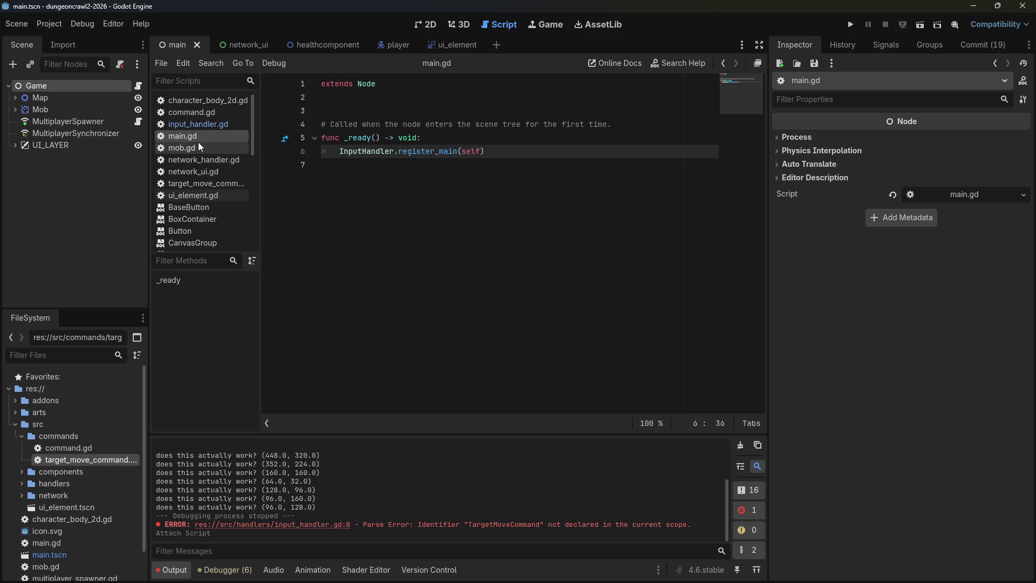
Start an unfinished 'main.' line right after the command creation in input_handler.gd.
click(202, 128)
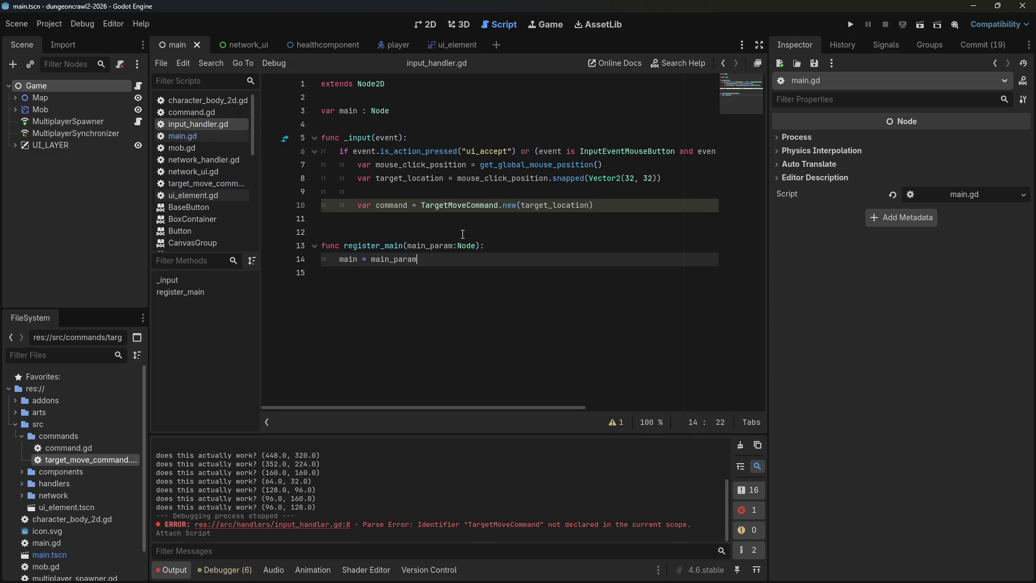
click(537, 215)
click(621, 211)
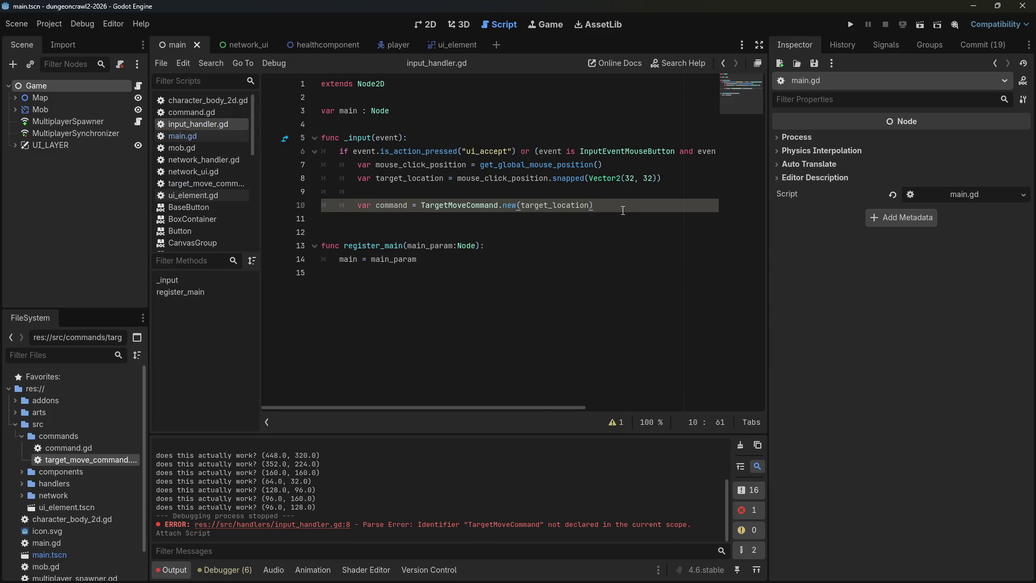
key(Return)
key(Return)
key(BackSpace)
key(BackSpace)
key(BackSpace)
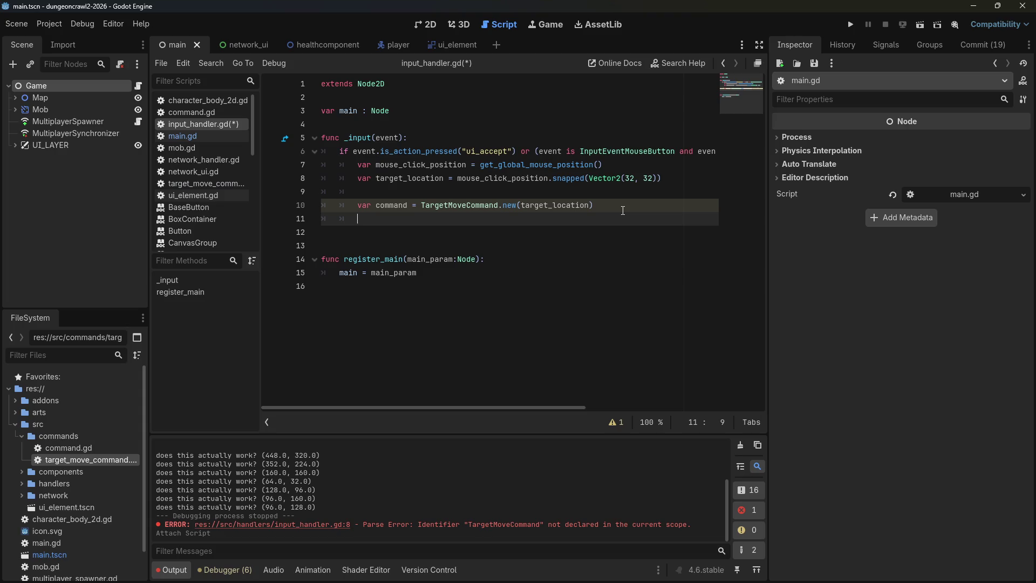
text(main.do_the_th)
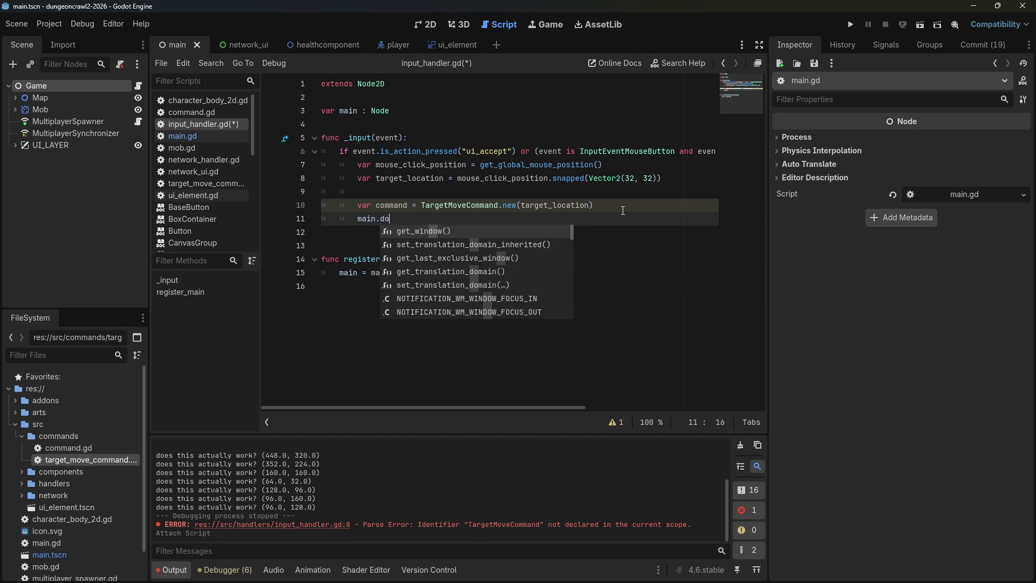
key(BackSpace)
key(BackSpace)
key(BackSpace)
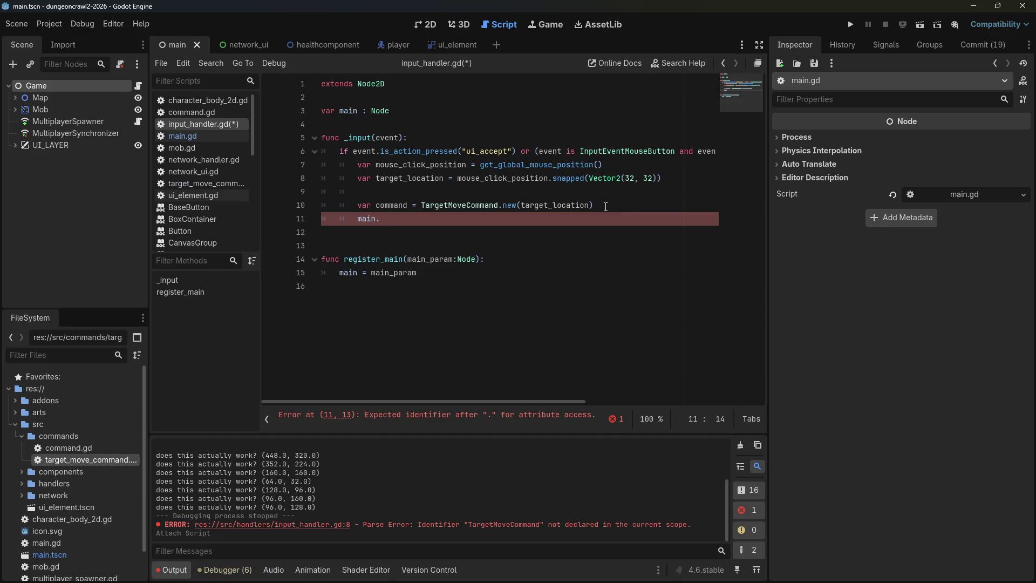
Declare 'var player : Node' below the main variable declaration.
click(475, 124)
click(473, 114)
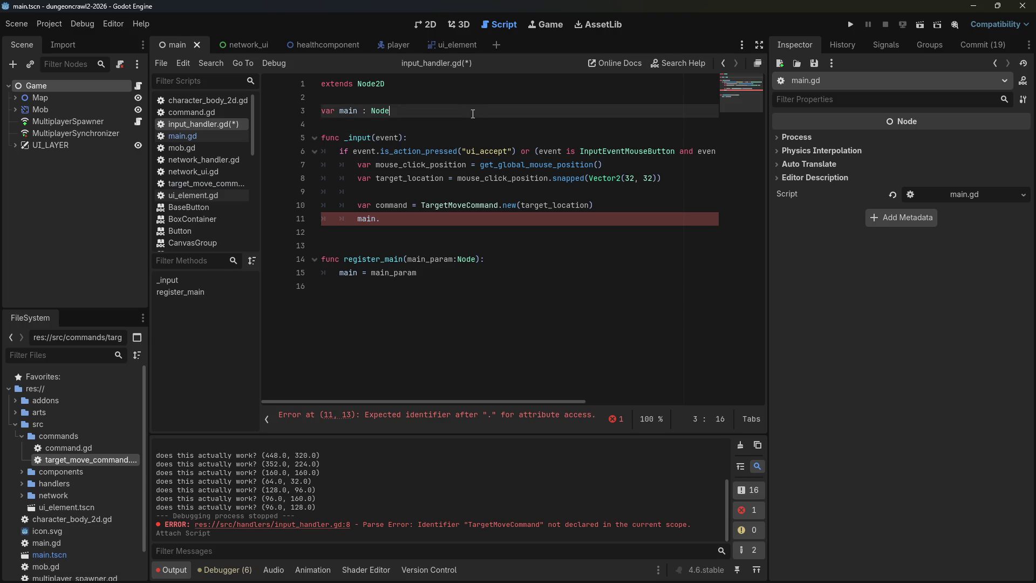
key(Return)
text(var player : Node)
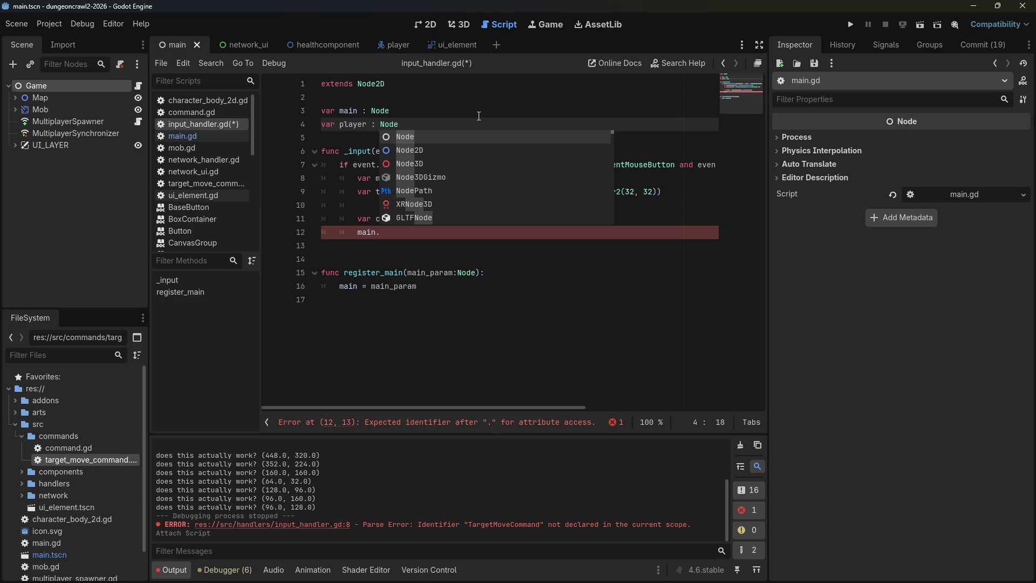
key(Return)
click(478, 116)
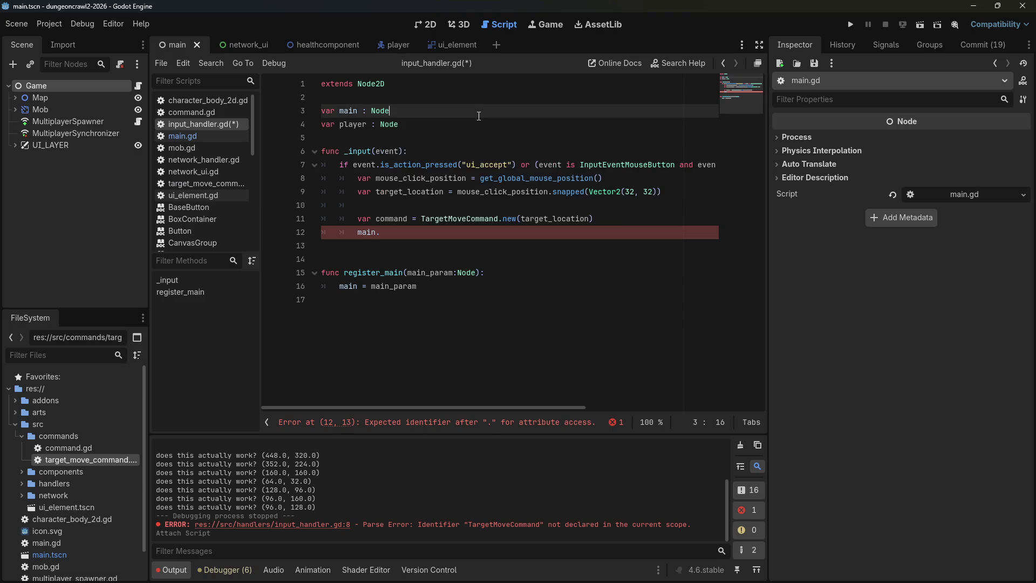
mouse_move(515, 174)
In the player scene, open the Player's ready() signal connection and cancel it without connecting.
click(376, 46)
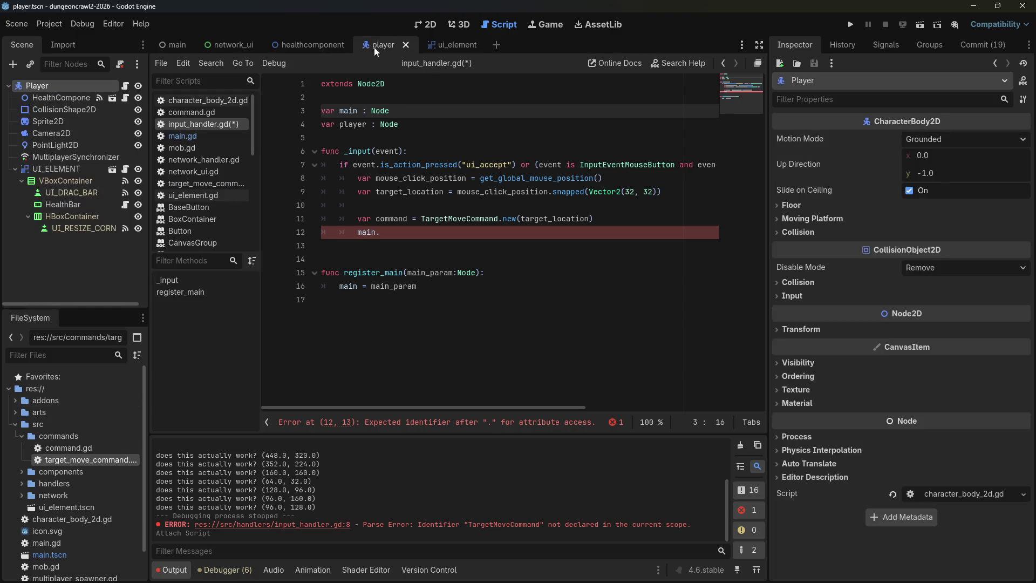
click(873, 41)
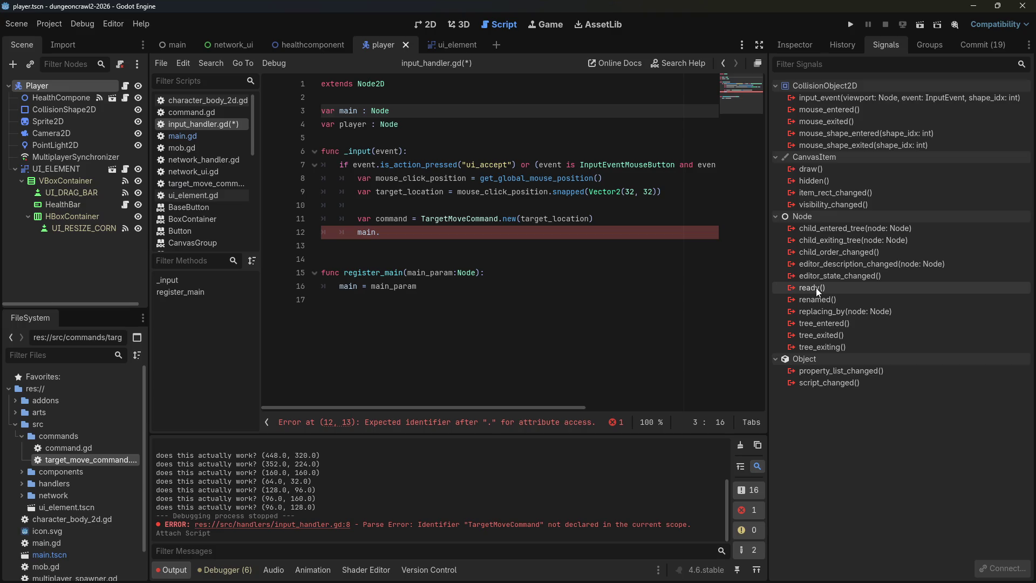
double_click(816, 287)
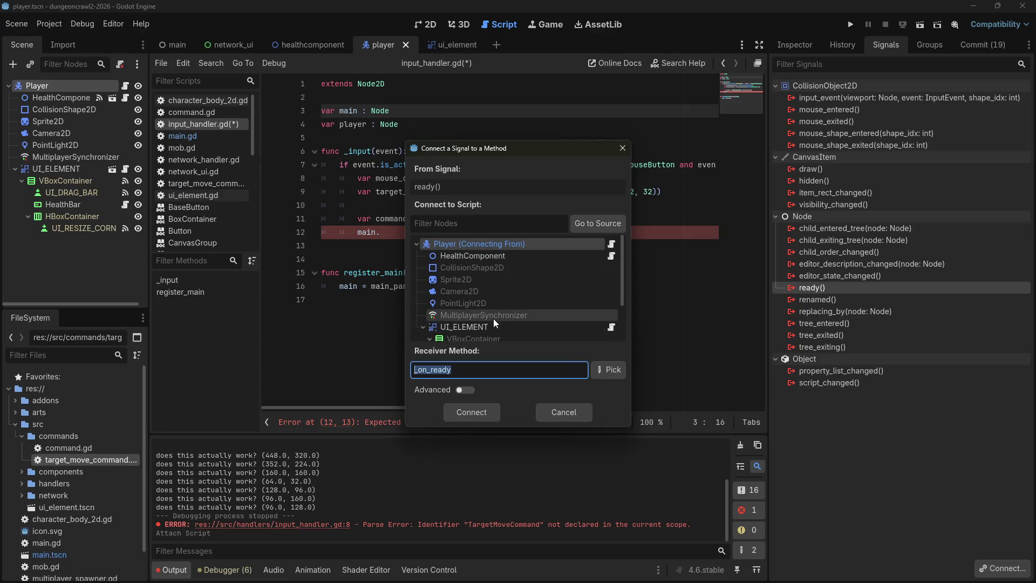
scroll(517, 320, down, 2)
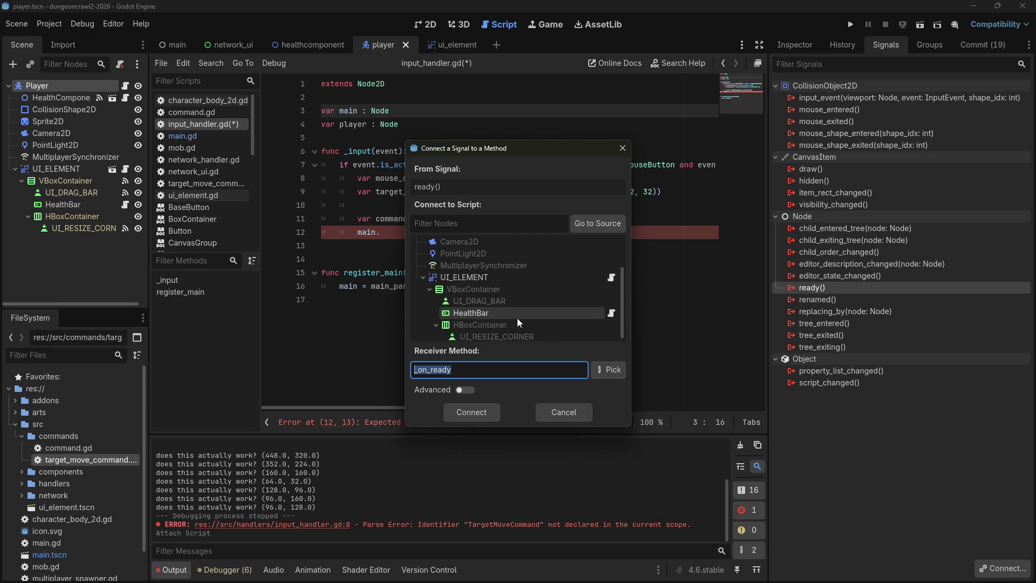
scroll(518, 324, up, 2)
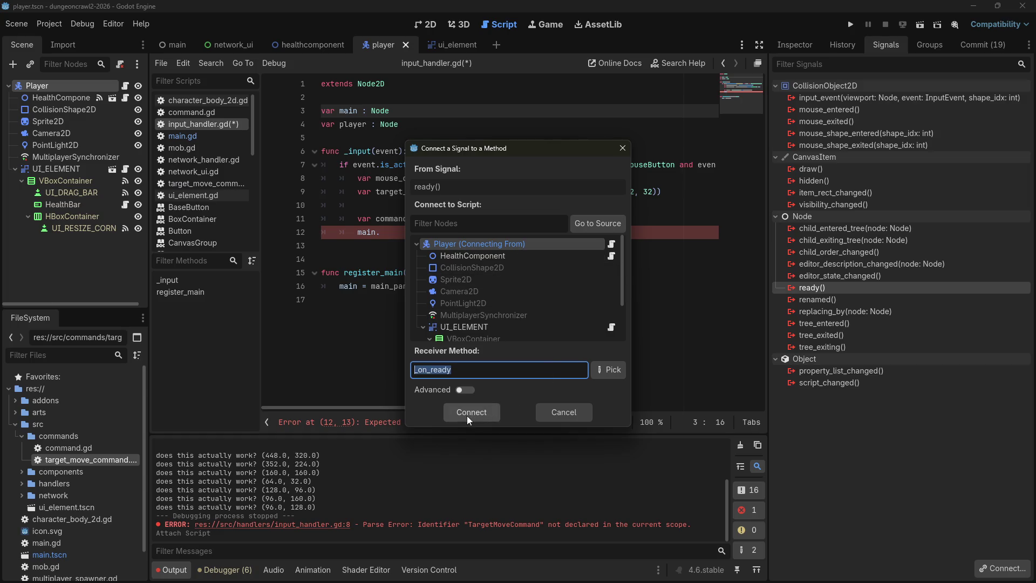
click(562, 410)
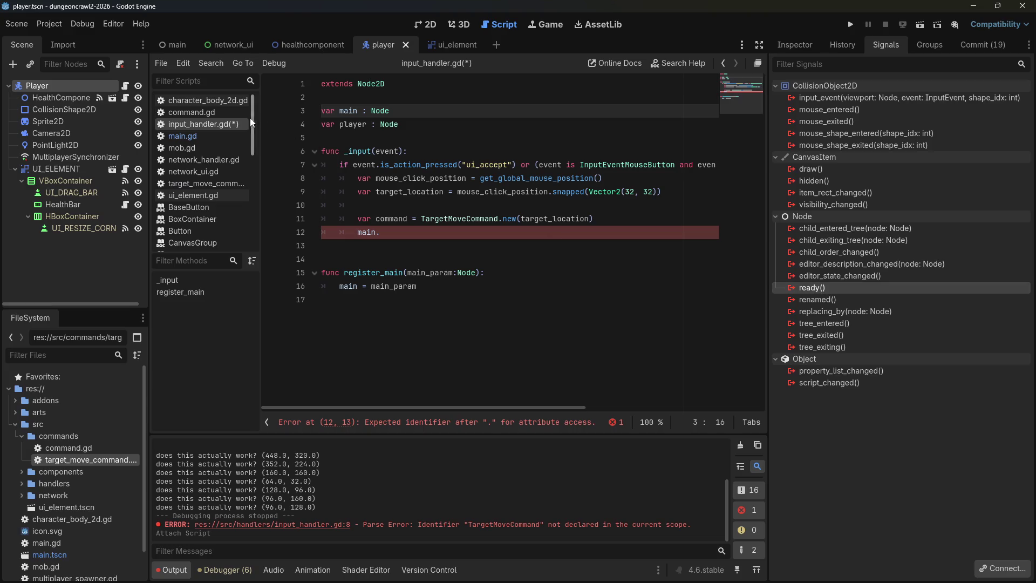
In character_body_2d.gd, add an early 'return' after disabling the camera for non-authority players in _ready.
double_click(73, 82)
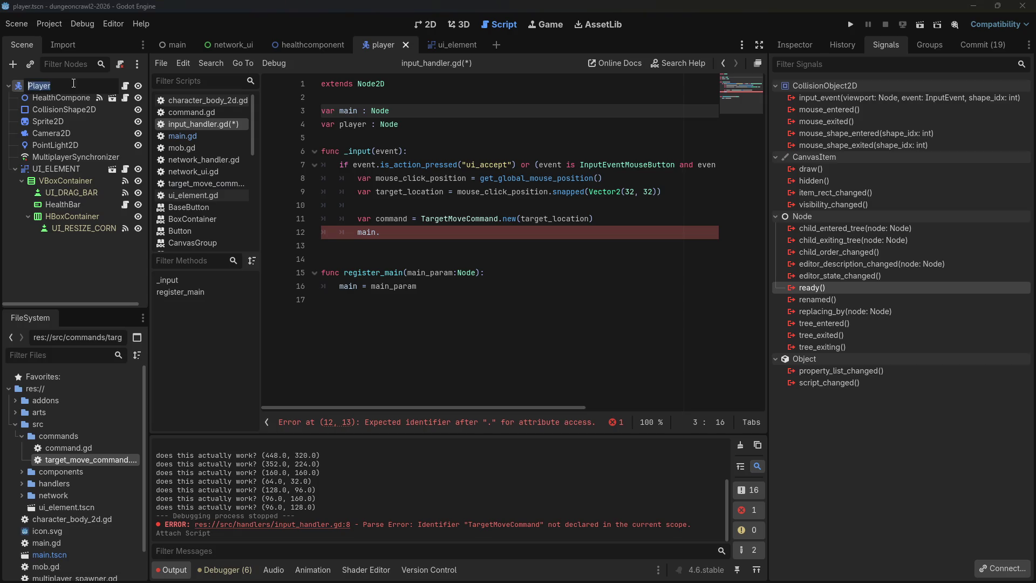
click(206, 102)
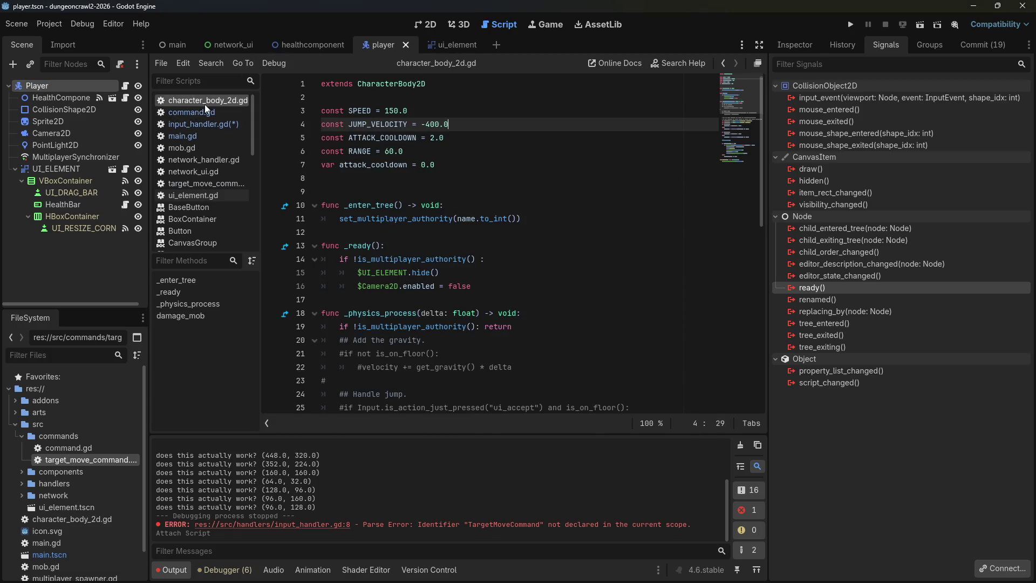
click(420, 185)
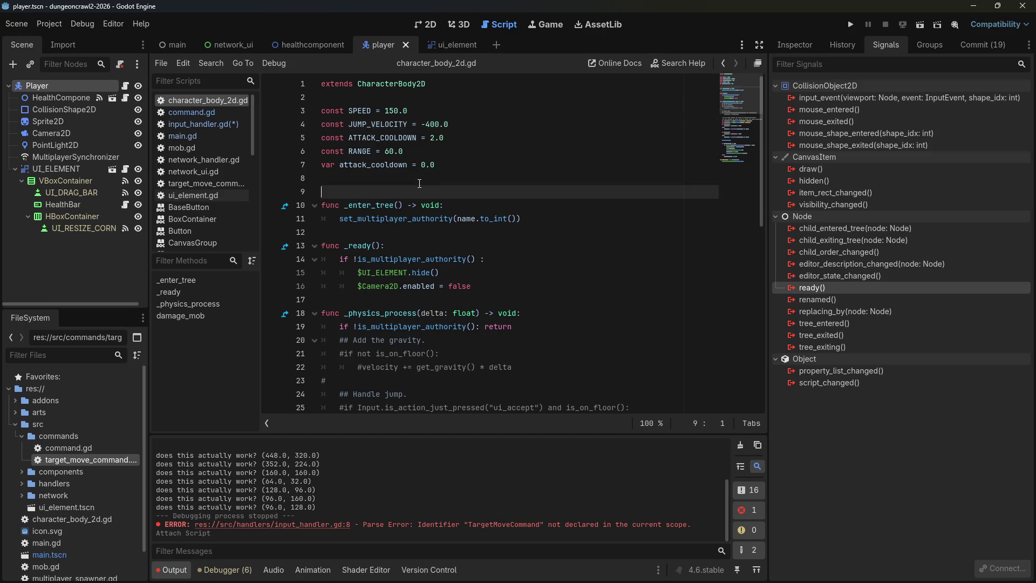
key(BackSpace)
click(519, 263)
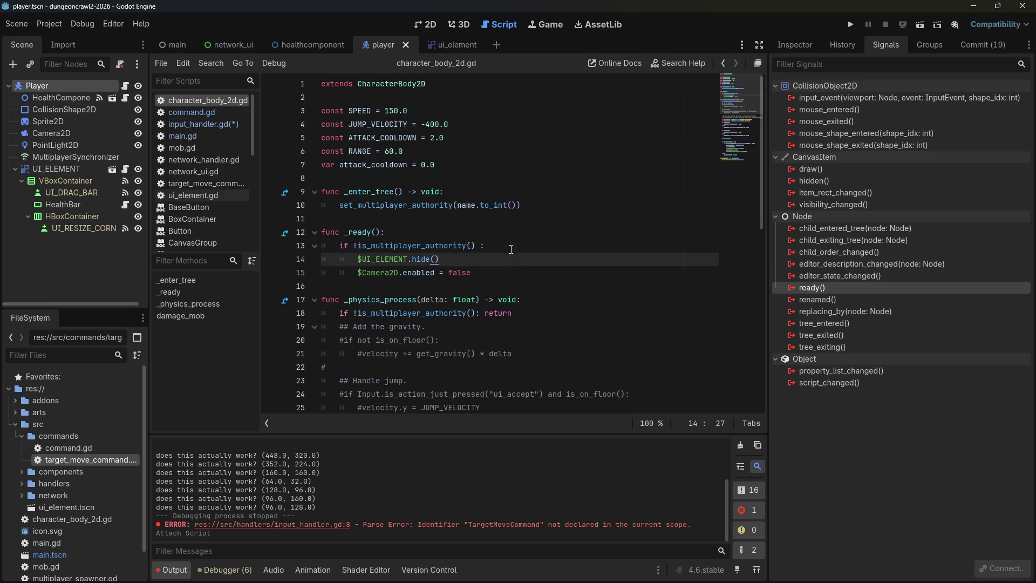
click(507, 271)
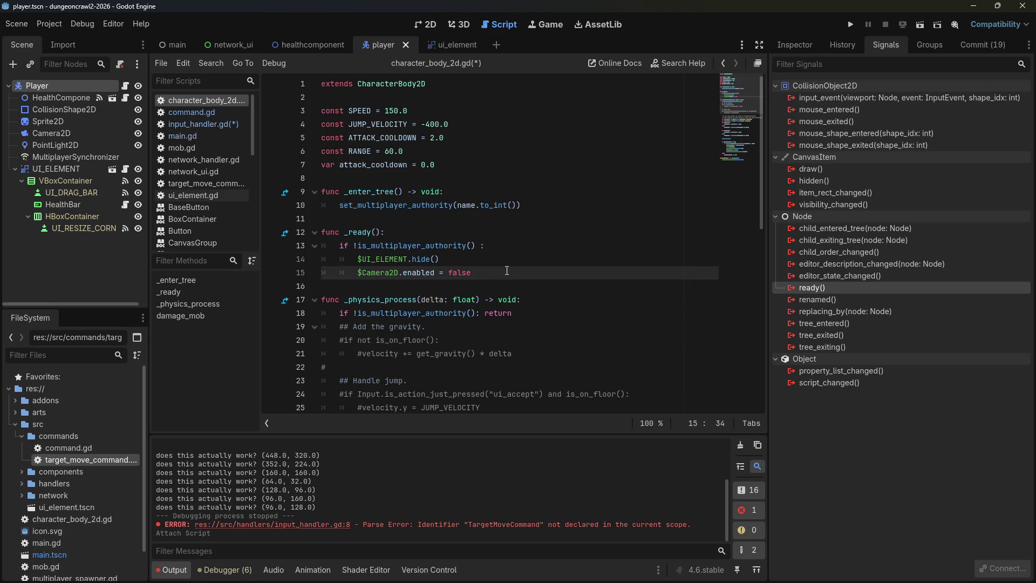
key(Return)
key(BackSpace)
text(else:)
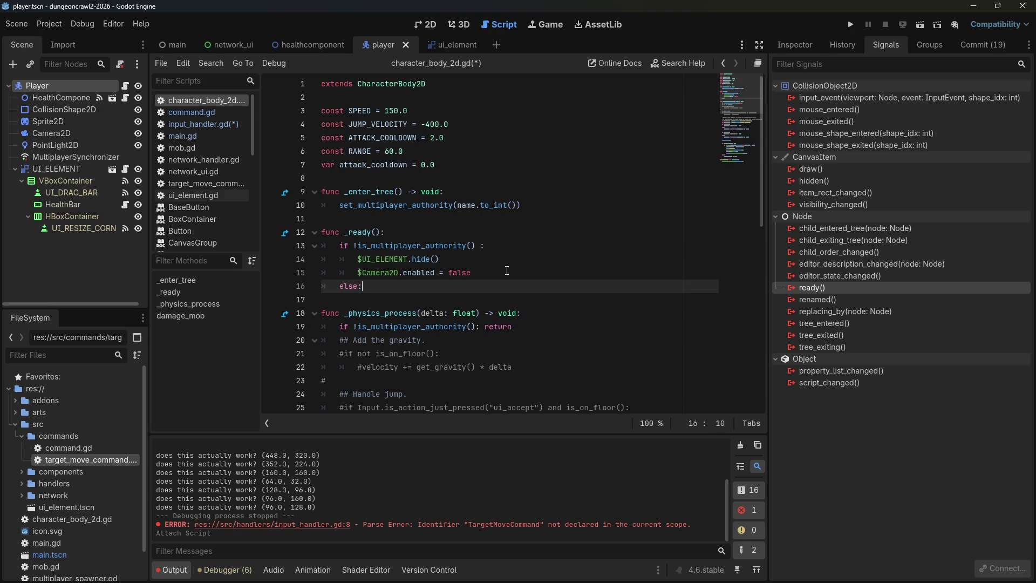
click(507, 271)
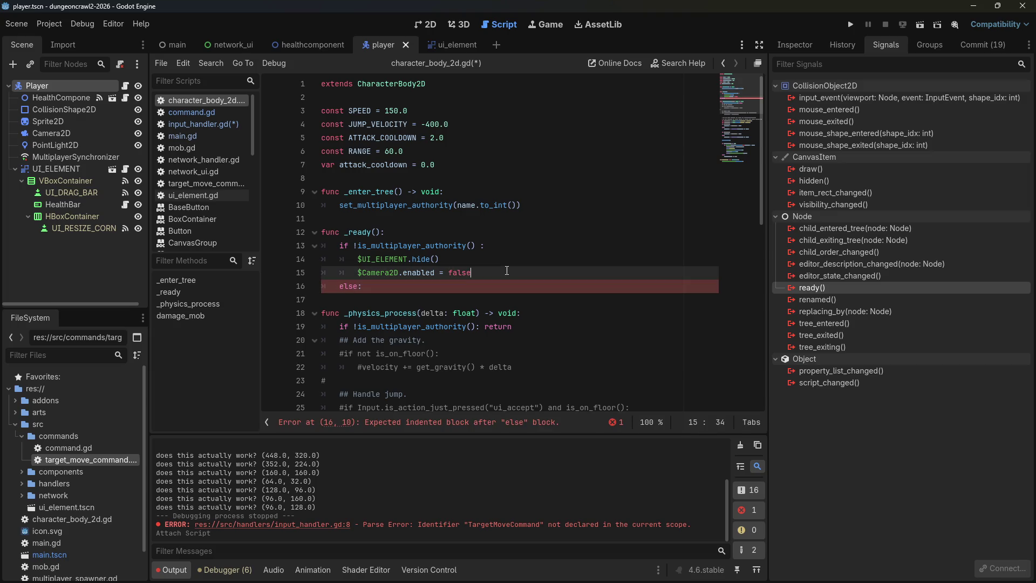
key(Return)
text(return)
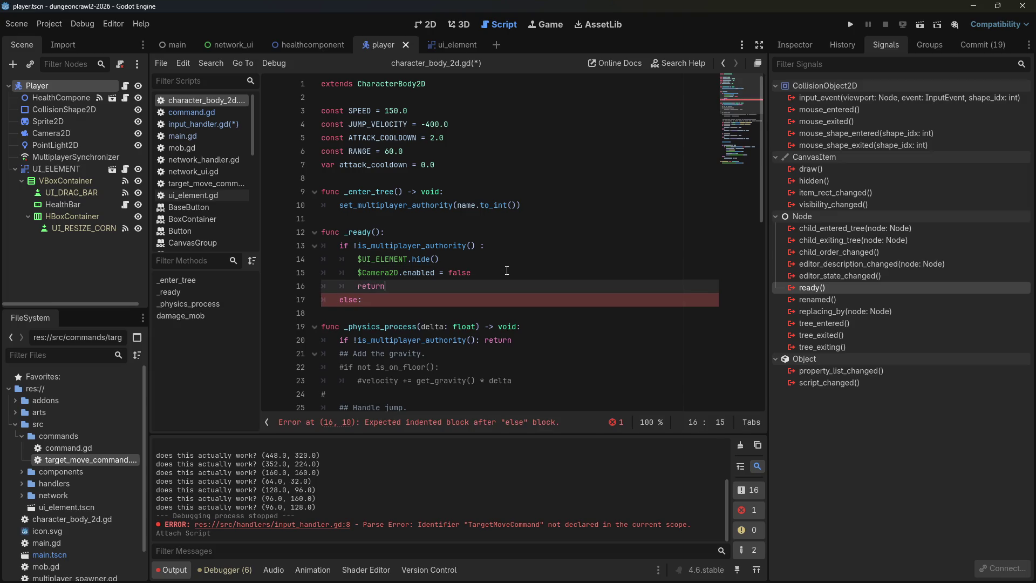
key(Down)
key(BackSpace)
key(BackSpace)
key(BackSpace)
Call InputHandler.register_player(self) at the end of _ready and save the scripts.
key(Return)
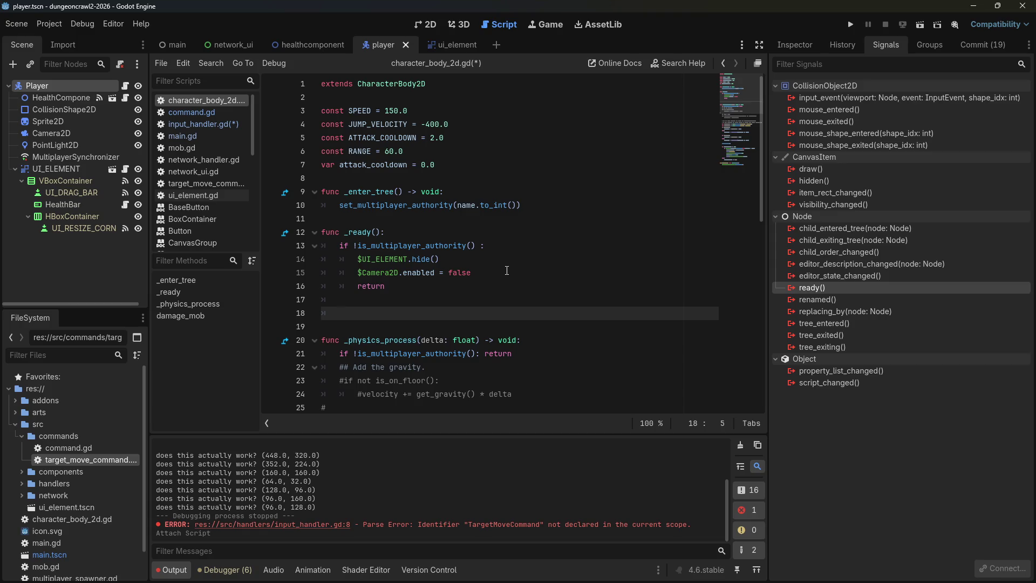
text(Input)
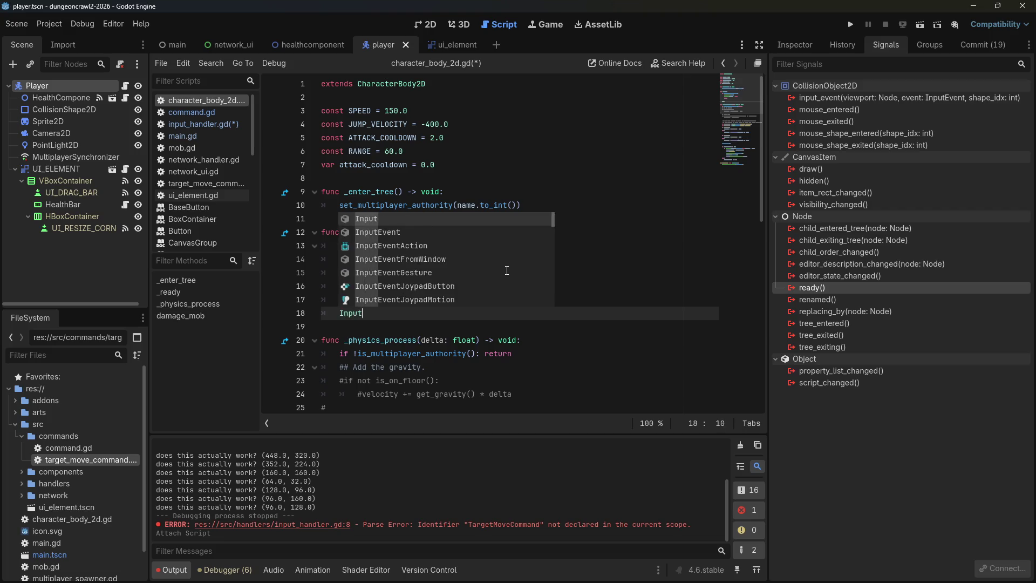
key(Return)
text(.register_player(se)
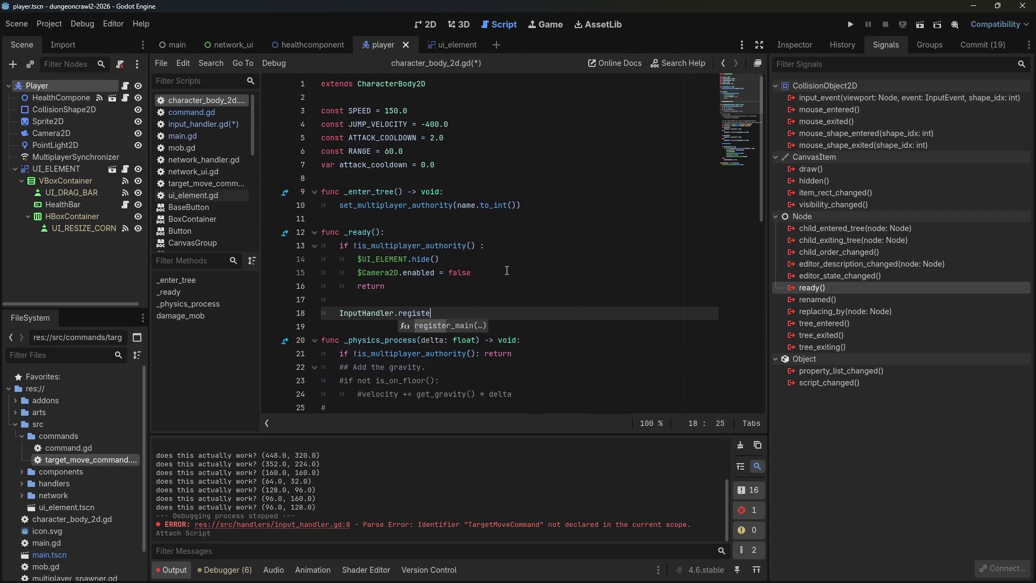
text(lf)
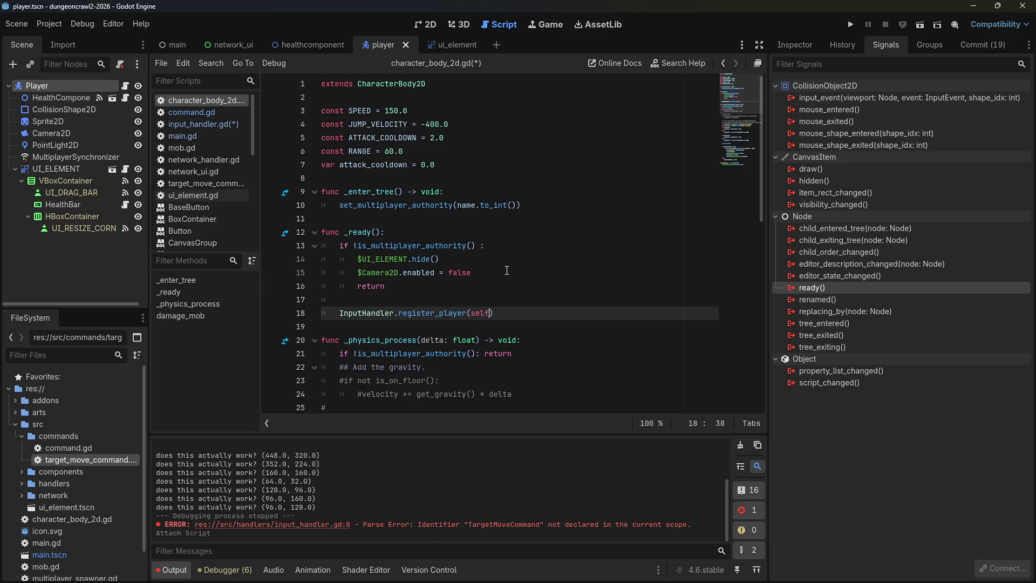
key(ctrl+s)
click(176, 125)
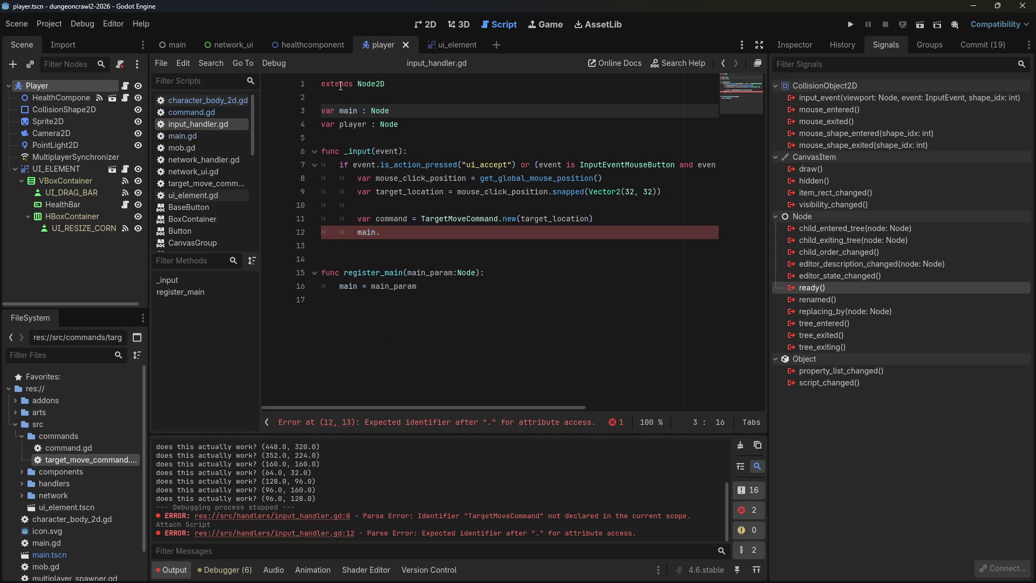
Add func register_player(player_param:Node) that sets 'player = player_param' in input_handler.gd.
click(432, 124)
click(443, 303)
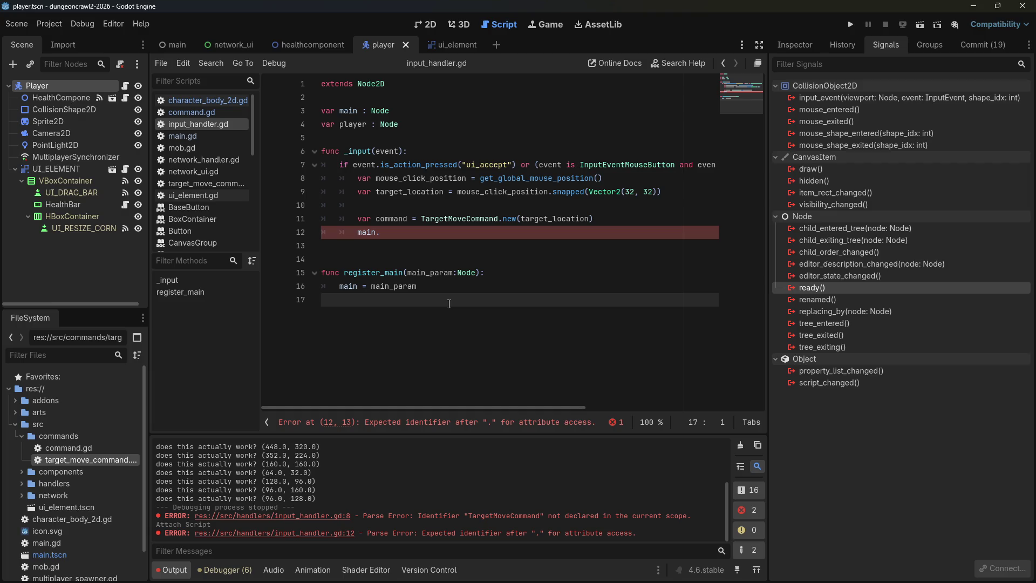
key(Return)
text(func register_player()
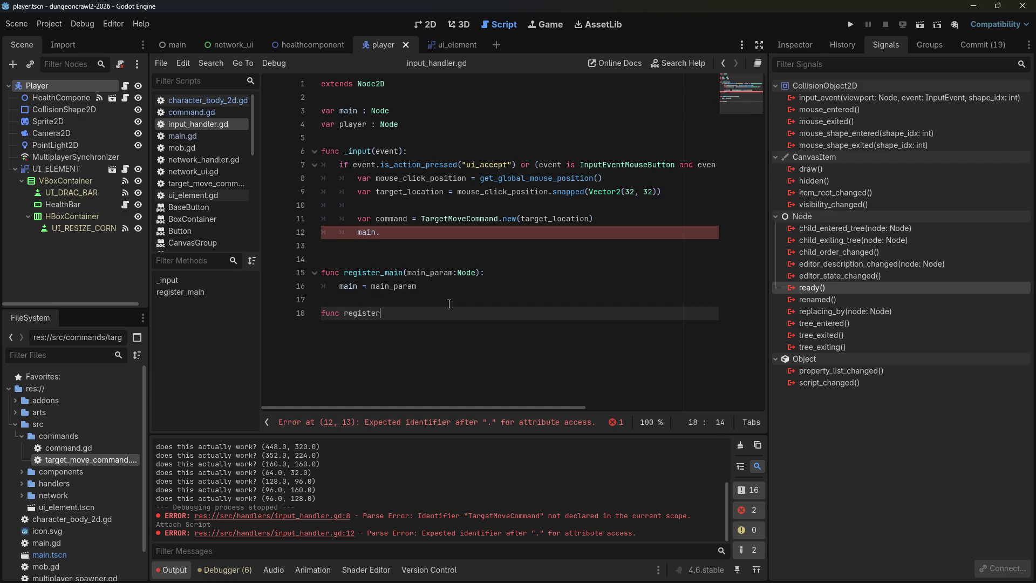
text(player_pa)
text(ram:Node))
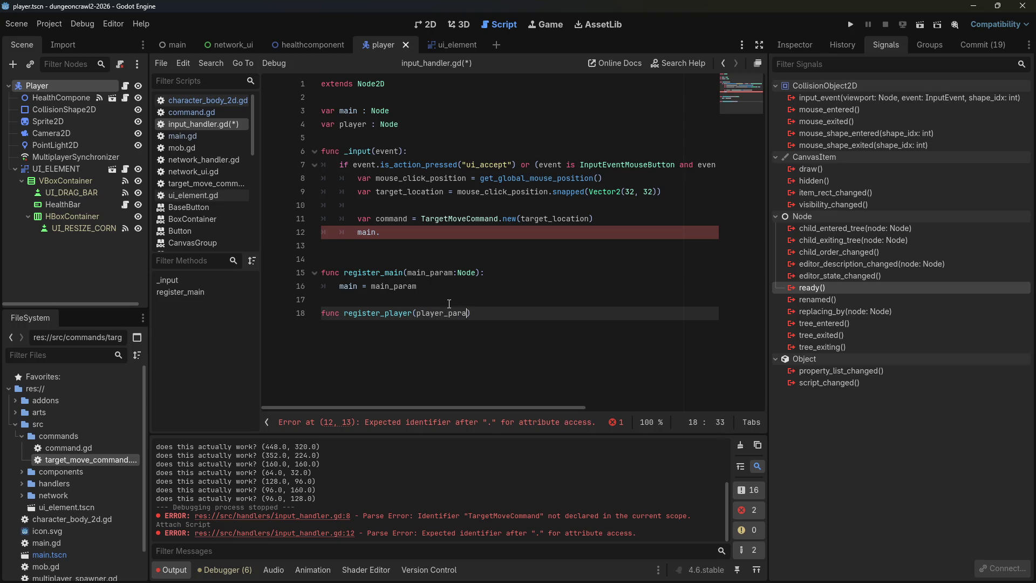
text(:)
key(Return)
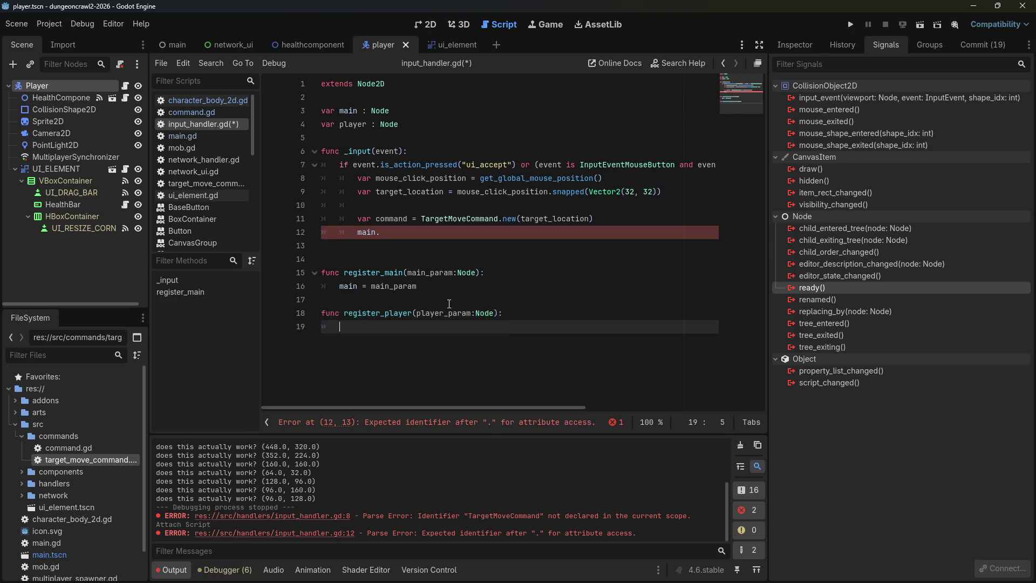
text(player = player_param)
Pass player as the first argument to TargetMoveCommand.new and save input_handler.gd.
key(Up)
key(Up)
key(Up)
click(439, 219)
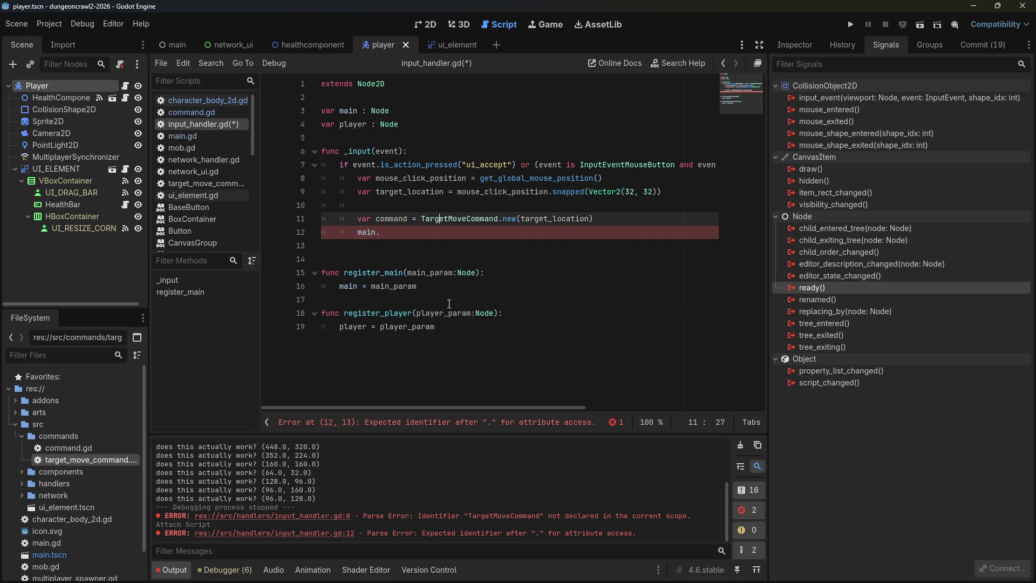
key(ctrl+Right)
key(ctrl+Right)
text(player,)
key(ctrl+s)
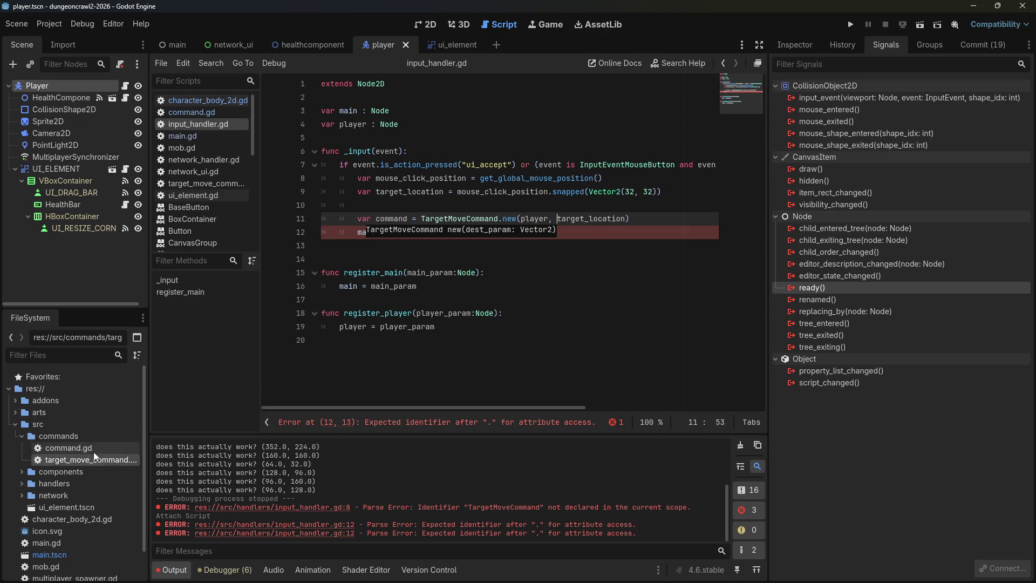
double_click(91, 459)
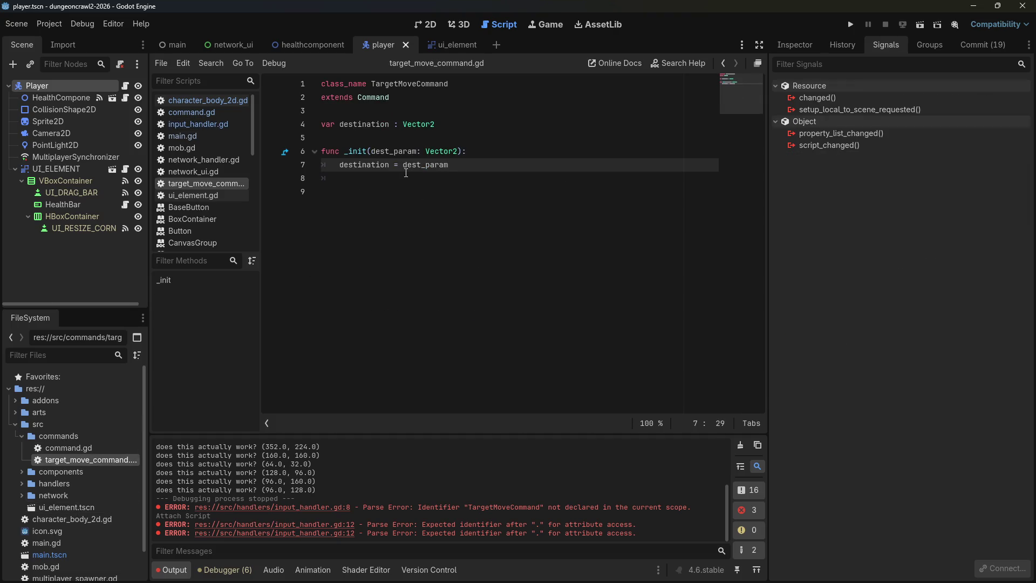
Declare a new 'var actor : Node' above the destination variable in target_move_command.gd.
click(372, 151)
key(Up)
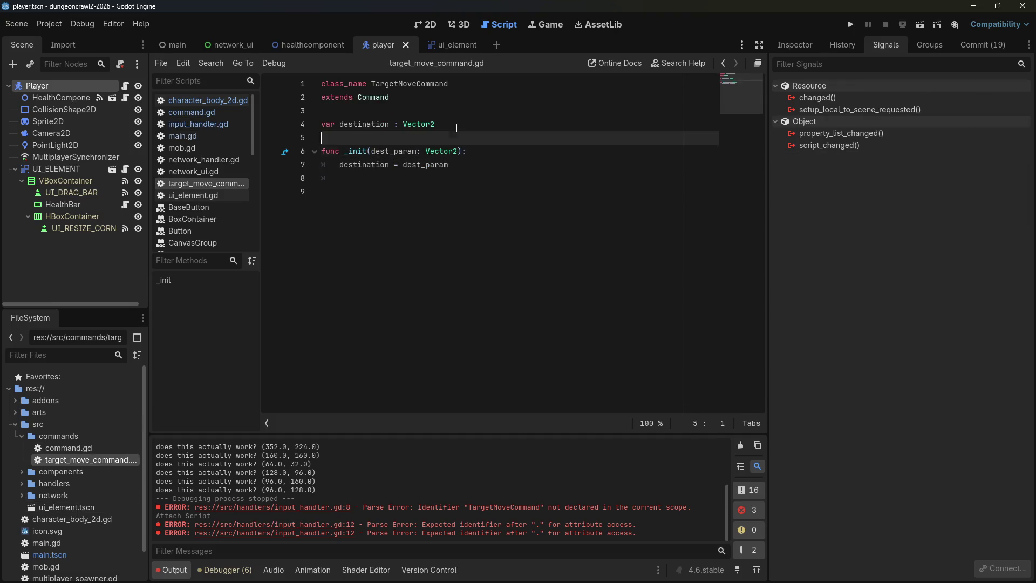
key(Return)
text(var)
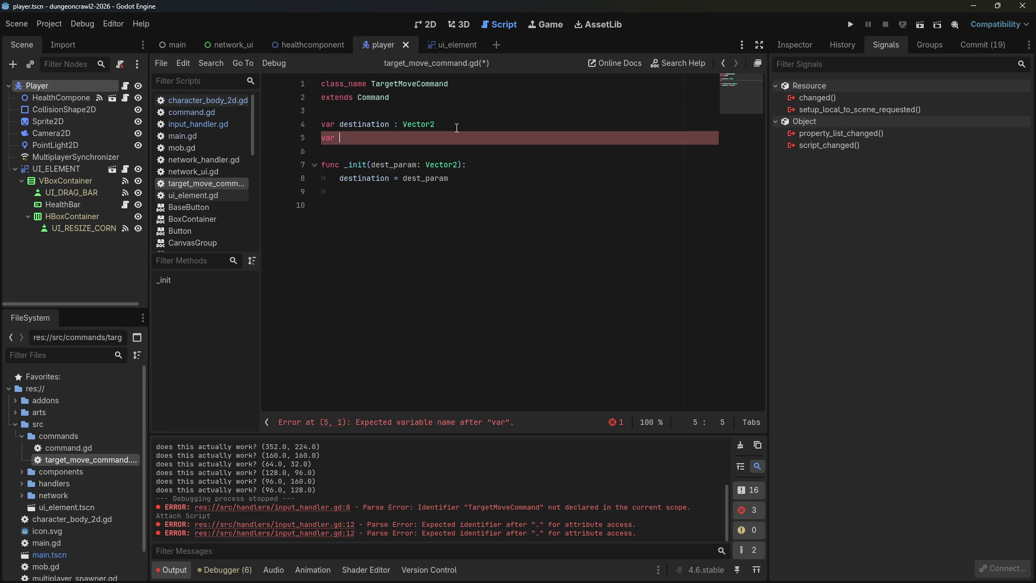
text(entity : Node)
key(Left)
key(Left)
key(Left)
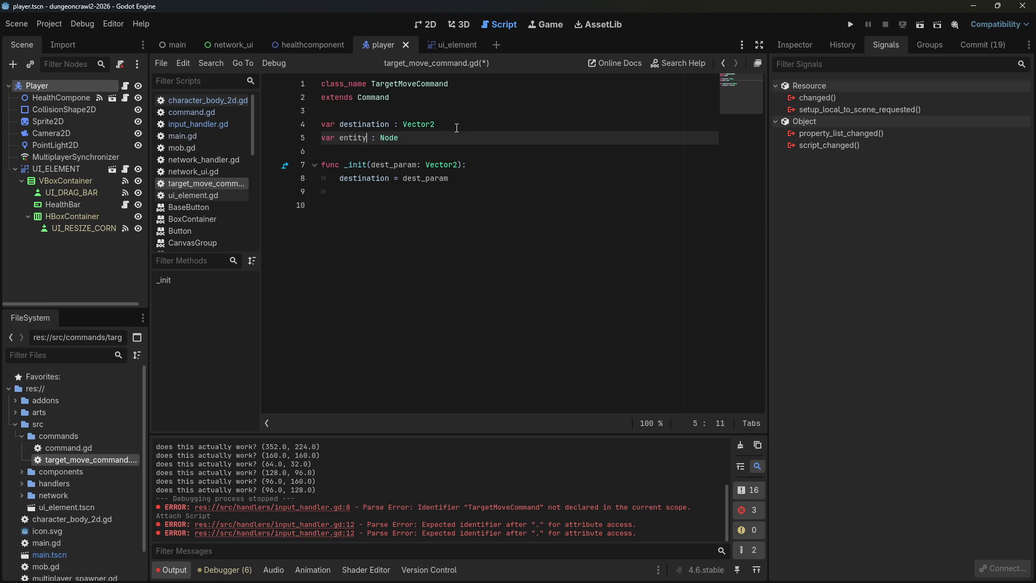
key(BackSpace)
key(BackSpace)
key(BackSpace)
text(actor)
Add an actor_param: Node first argument to _init and assign actor = actor_param.
key(Down)
key(Down)
key(Down)
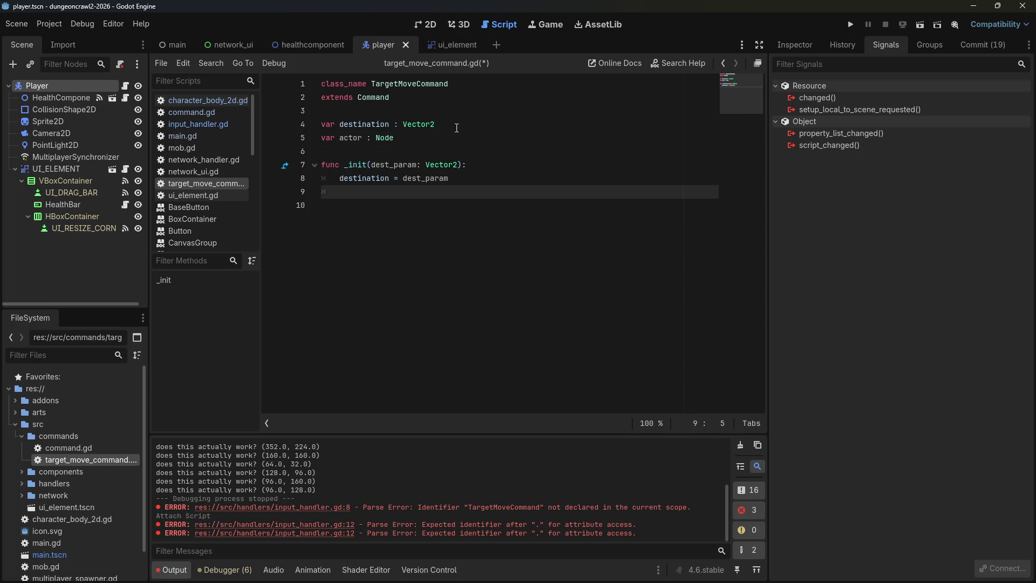
key(Up)
key(Up)
text(actor,p)
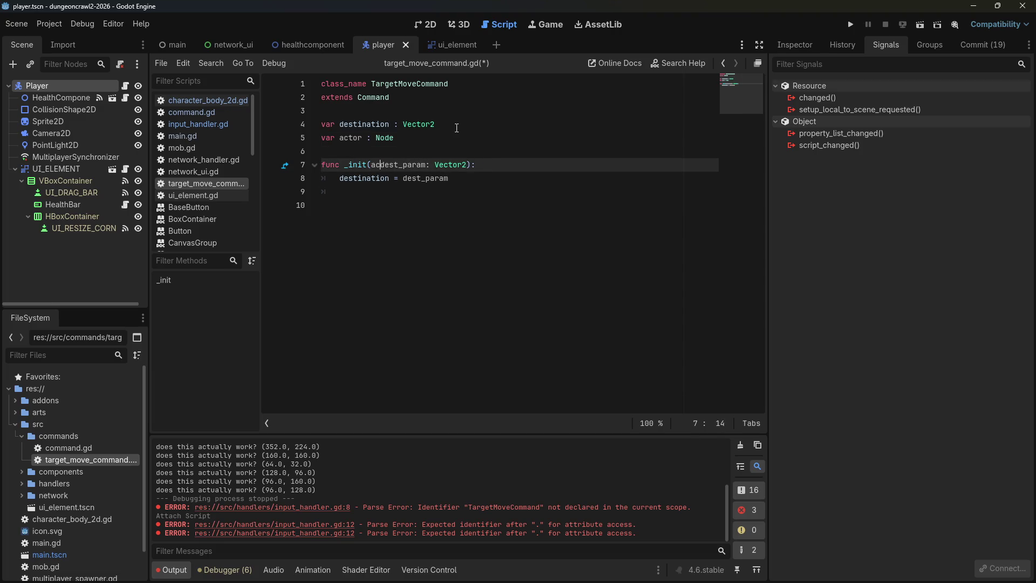
key(BackSpace)
key(BackSpace)
text(_param: Node)
text(,)
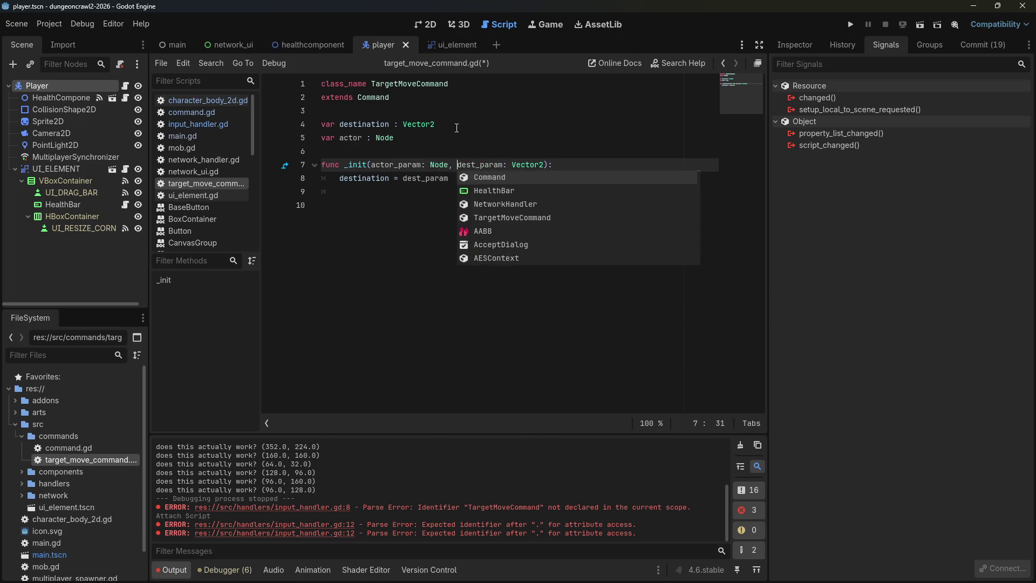
key(Down)
key(Down)
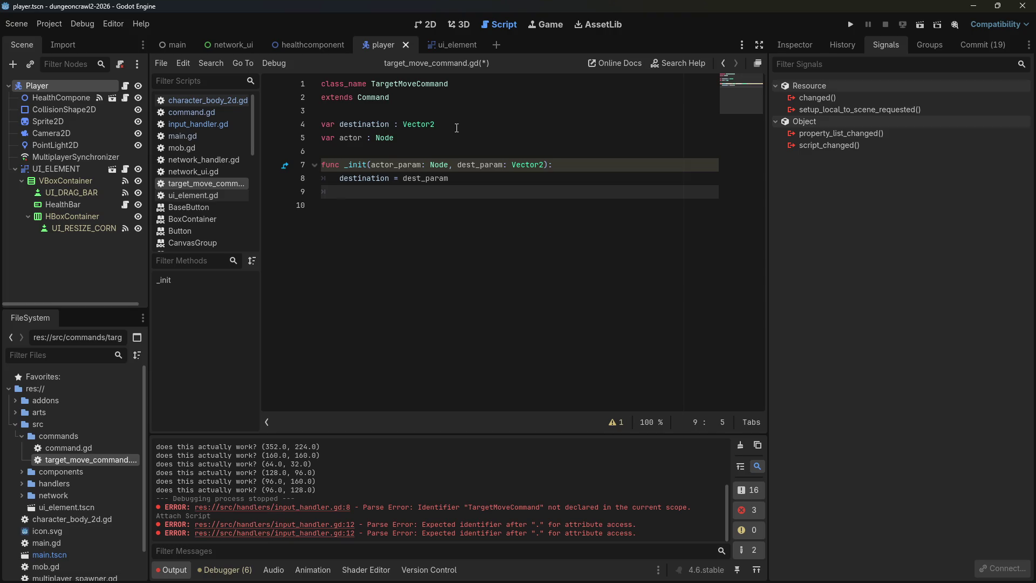
text(actor = actor_)
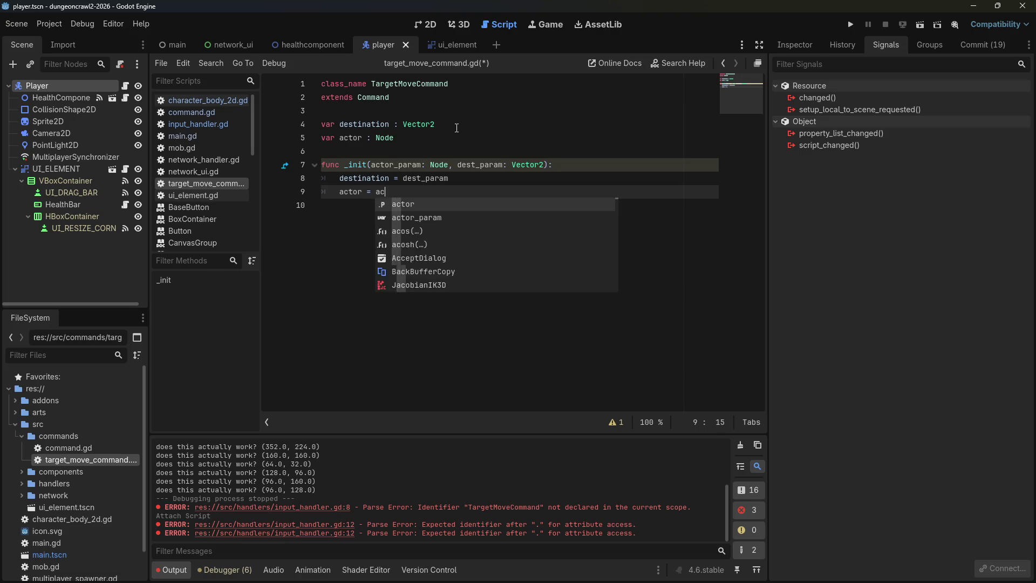
key(Return)
Save target_move_command.gd and reopen input_handler.gd.
key(ctrl+s)
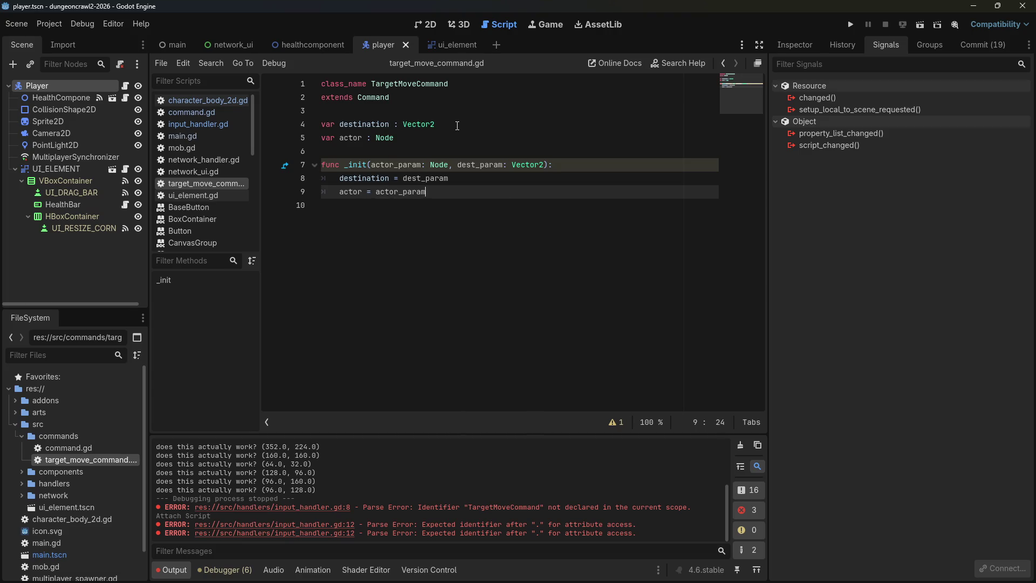
click(457, 127)
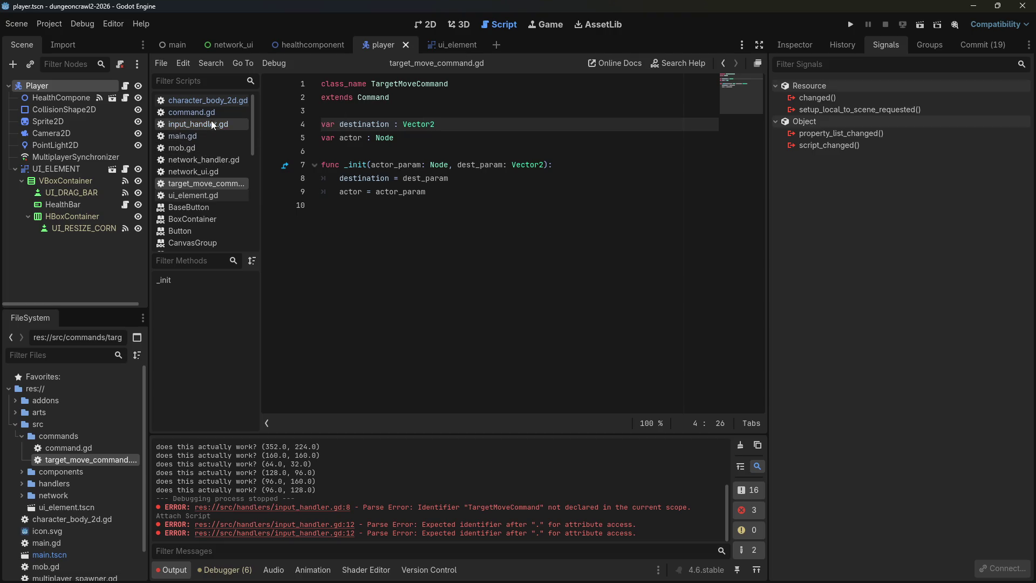
click(193, 124)
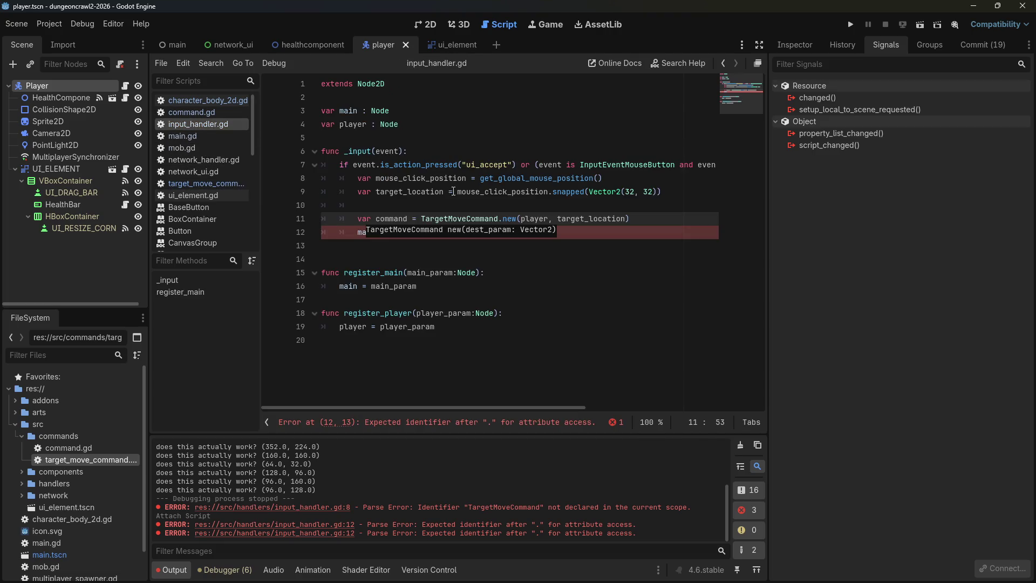
Complete line 12 as main.process_command(command), remove the blank line below, then switch to main.gd.
click(414, 232)
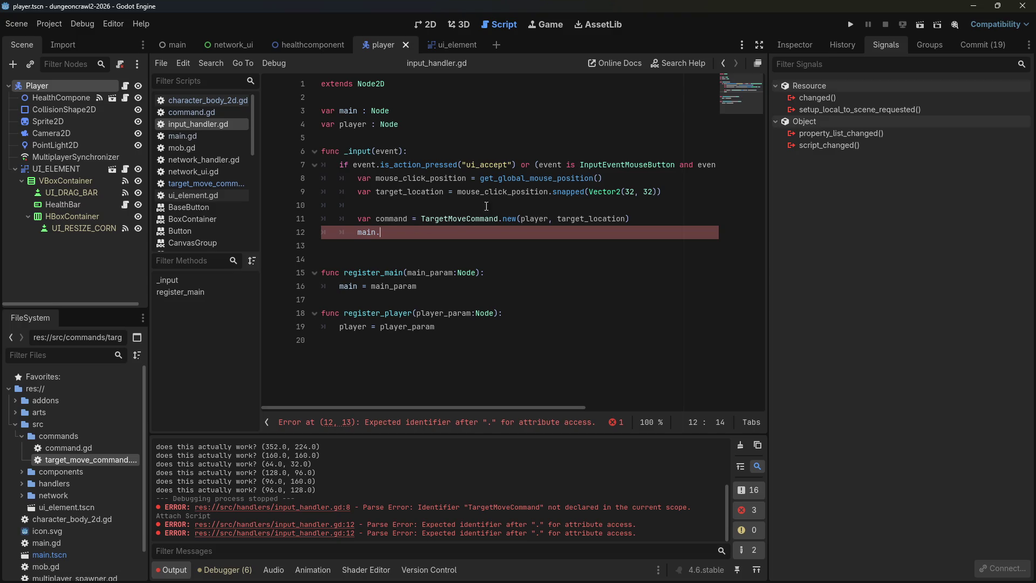
mouse_move(463, 198)
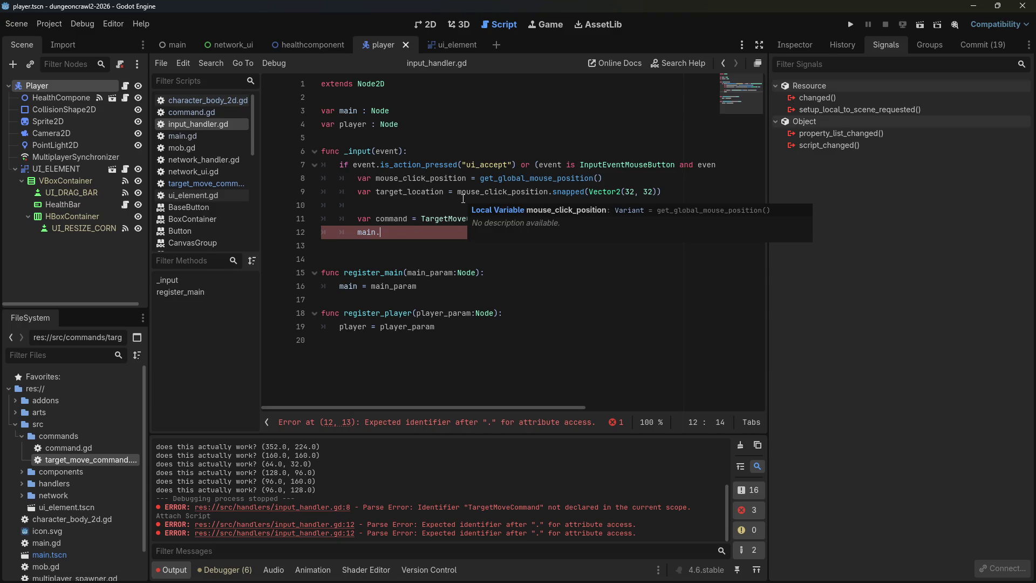
text(pr)
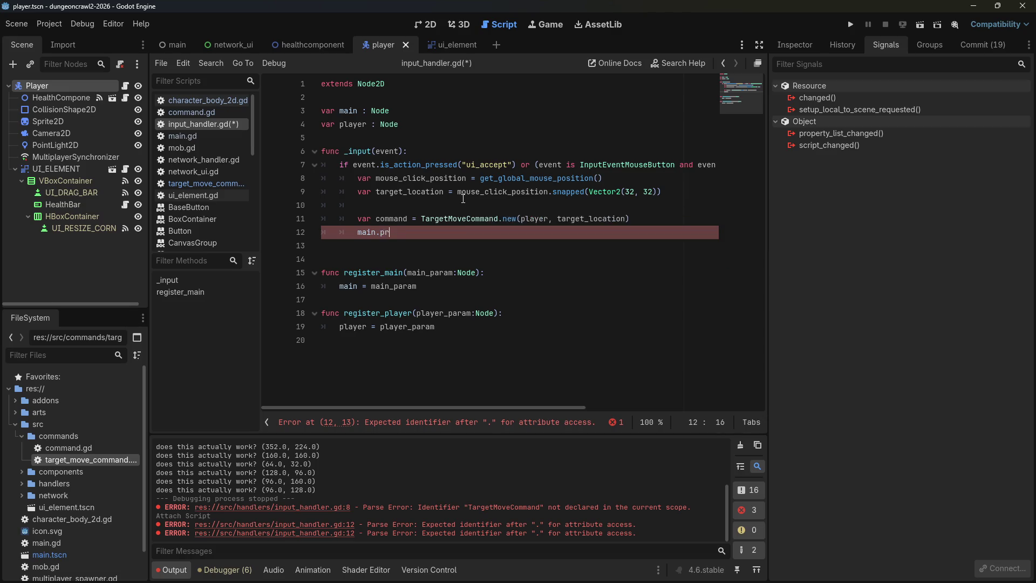
text(ocess_command(command)
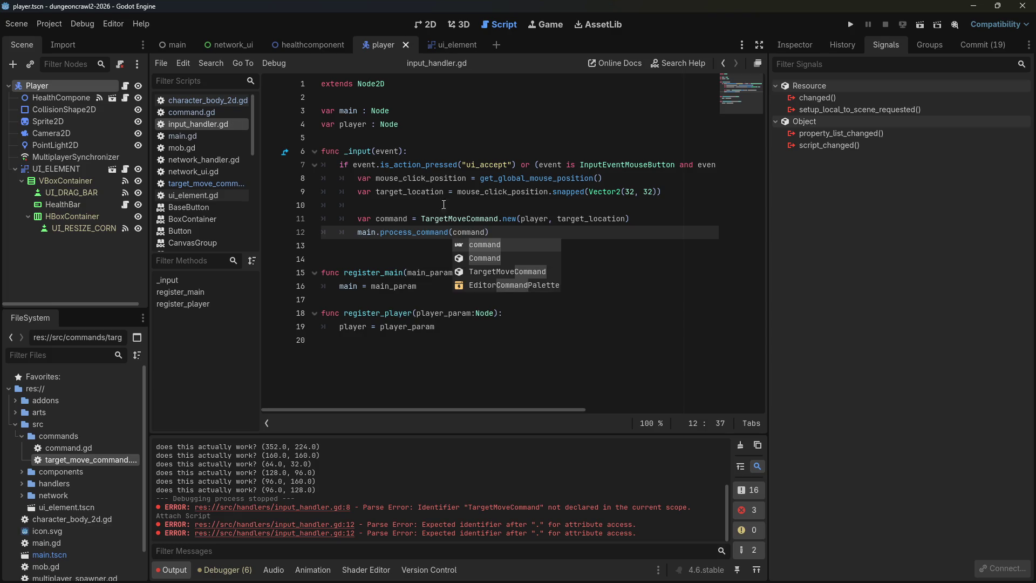
click(366, 243)
key(BackSpace)
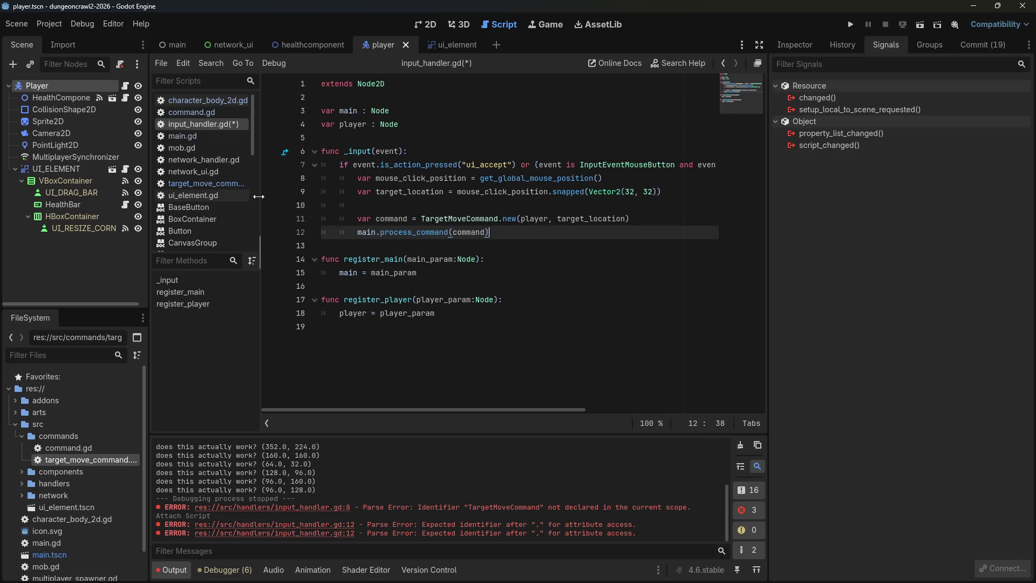
click(183, 137)
click(529, 156)
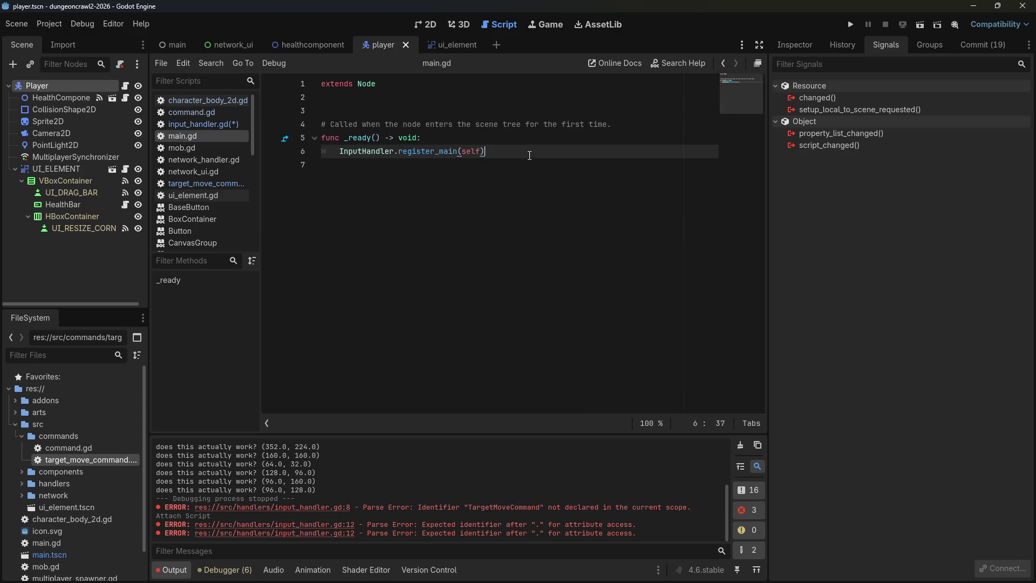
Add a new 'func process_command(command_param):' below _ready in main.gd.
key(Return)
key(Return)
key(Return)
text(func)
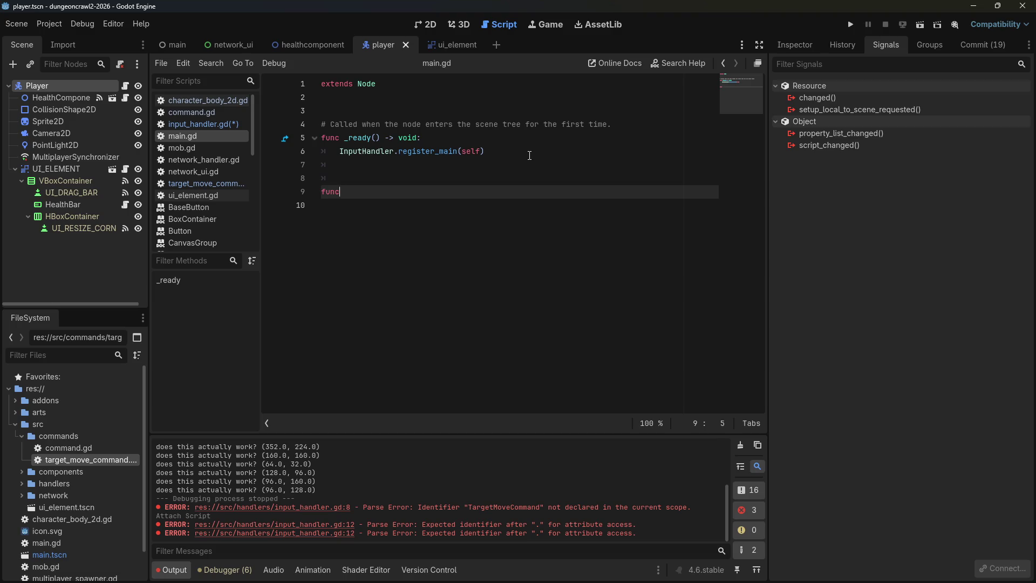
text( process_command():)
key(Left)
text(command_param))
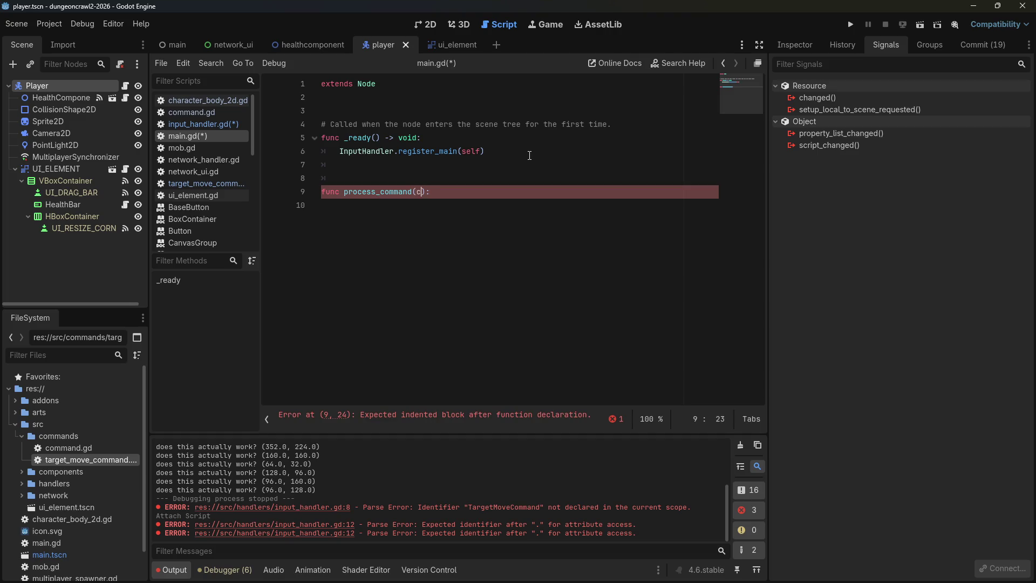
key(End)
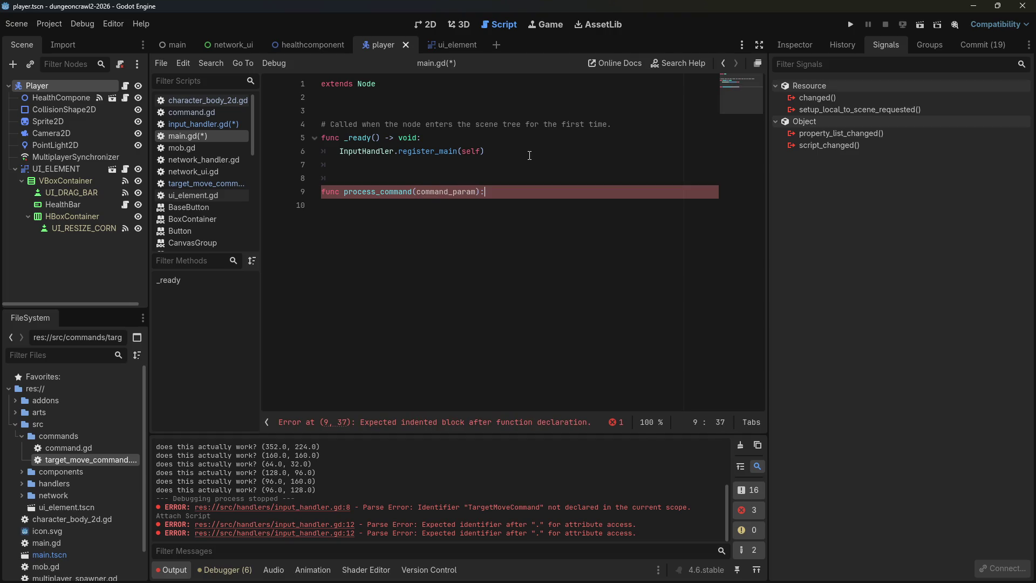
key(Return)
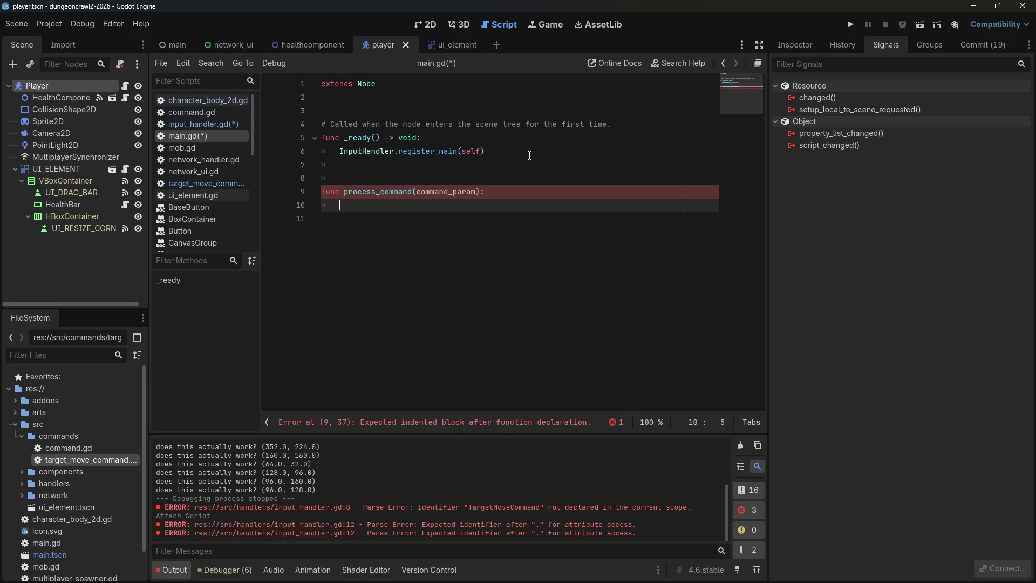
Add 'if command_param is TargetMoveCommand:' and begin a 'command_param.actor.' line inside it.
text(if command)
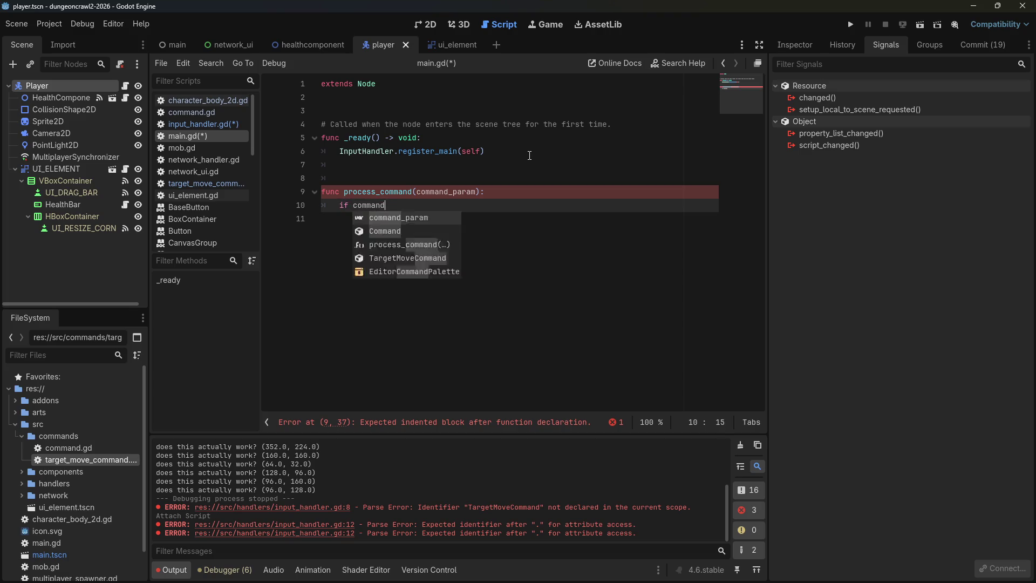
text(_param is Target)
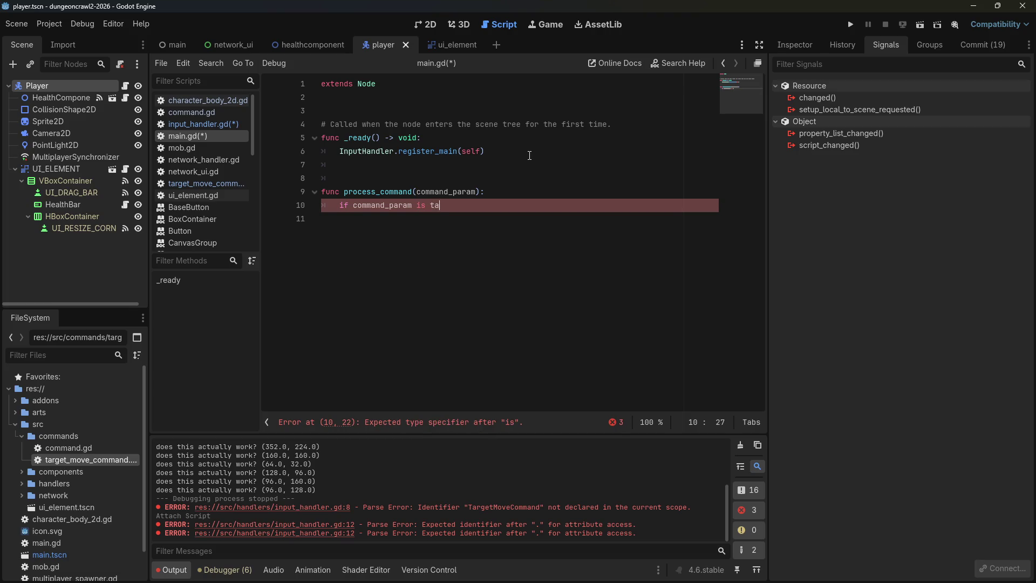
key(Return)
text(:)
key(Return)
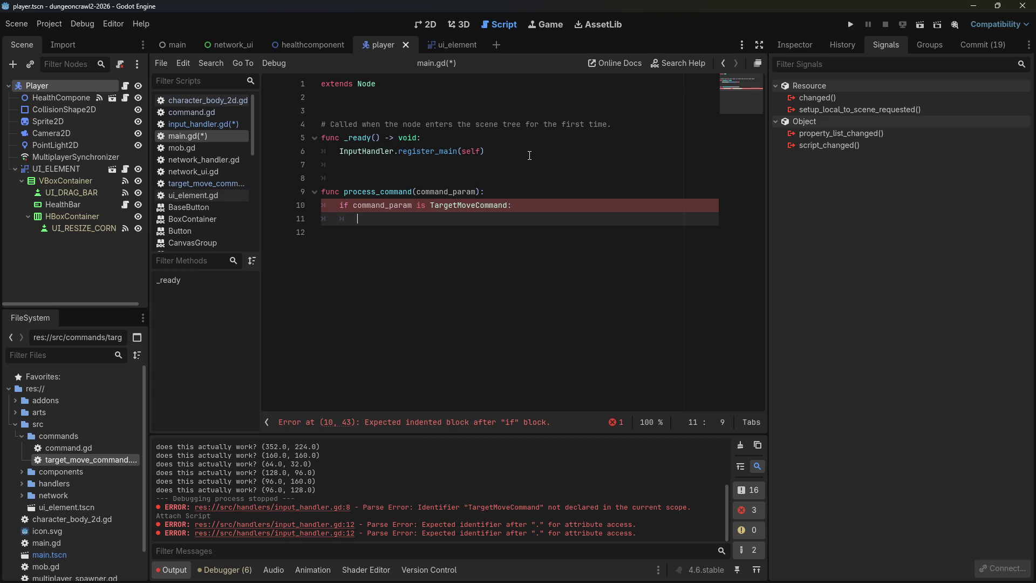
text(command_param.)
key(Return)
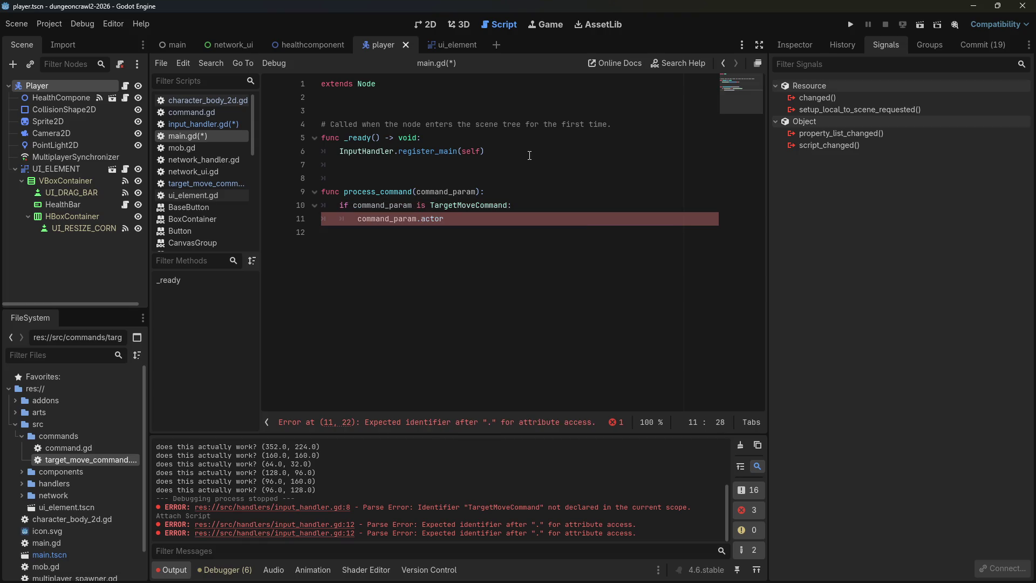
text(.)
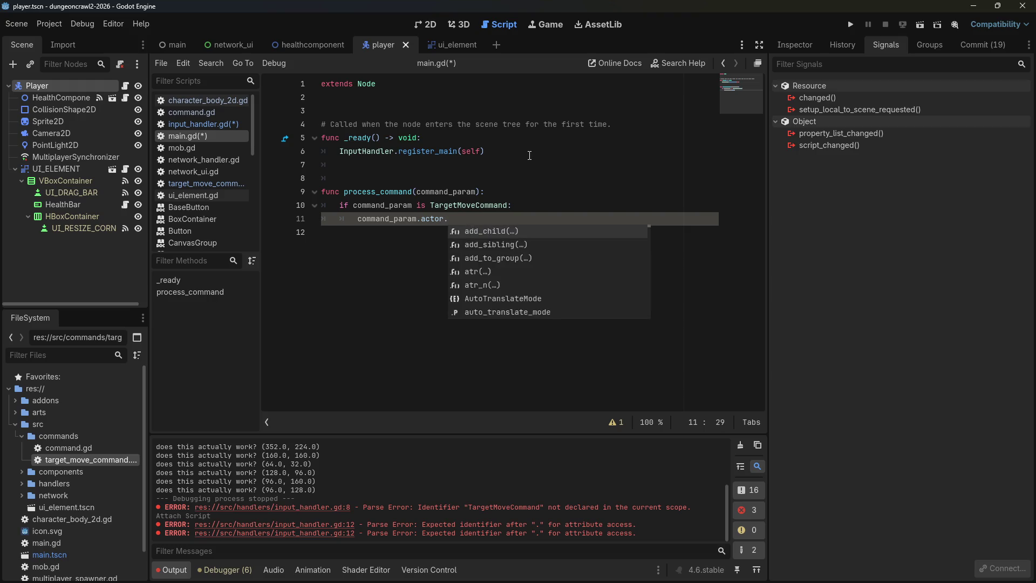
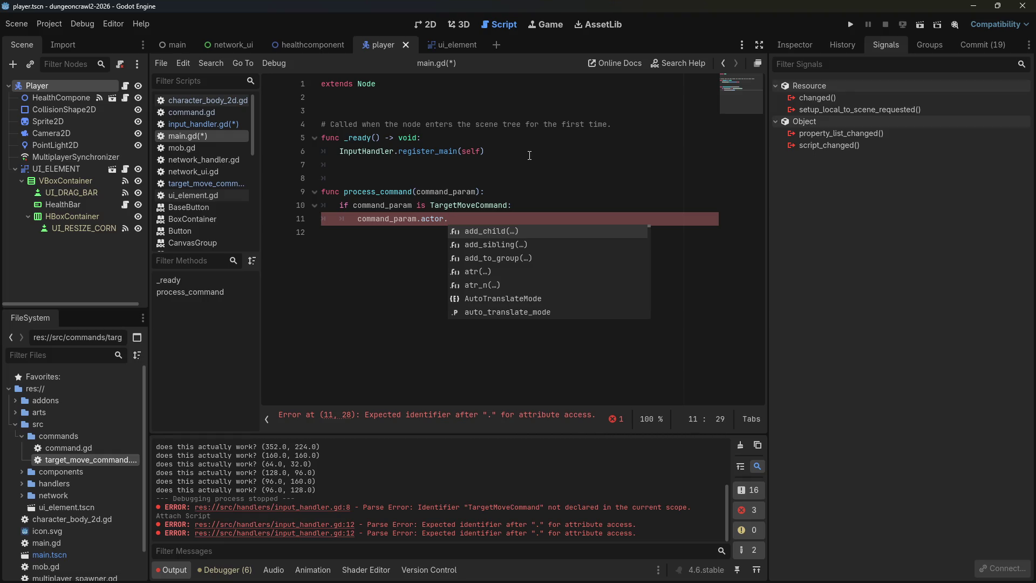
Rewrite line 11 as command_param.actor.target_move = command_param.destination.
key(Escape)
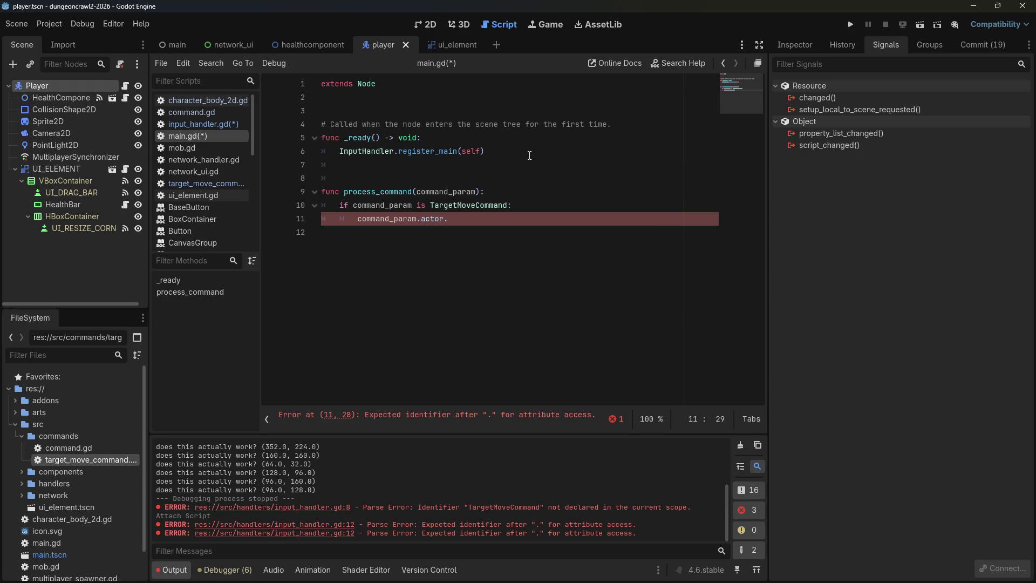
key(BackSpace)
key(BackSpace)
key(BackSpace)
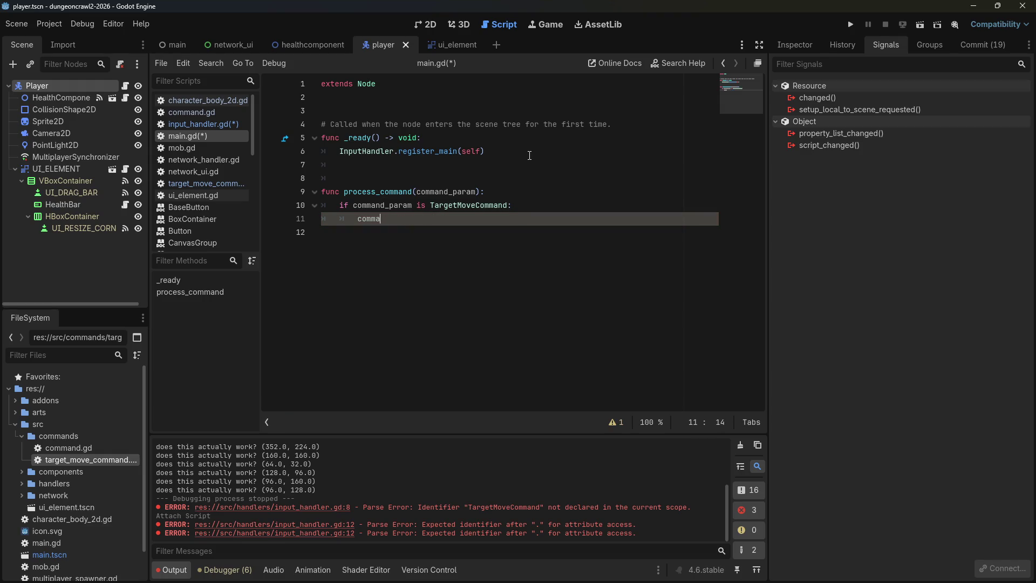
key(Up)
key(Up)
key(Up)
key(Up)
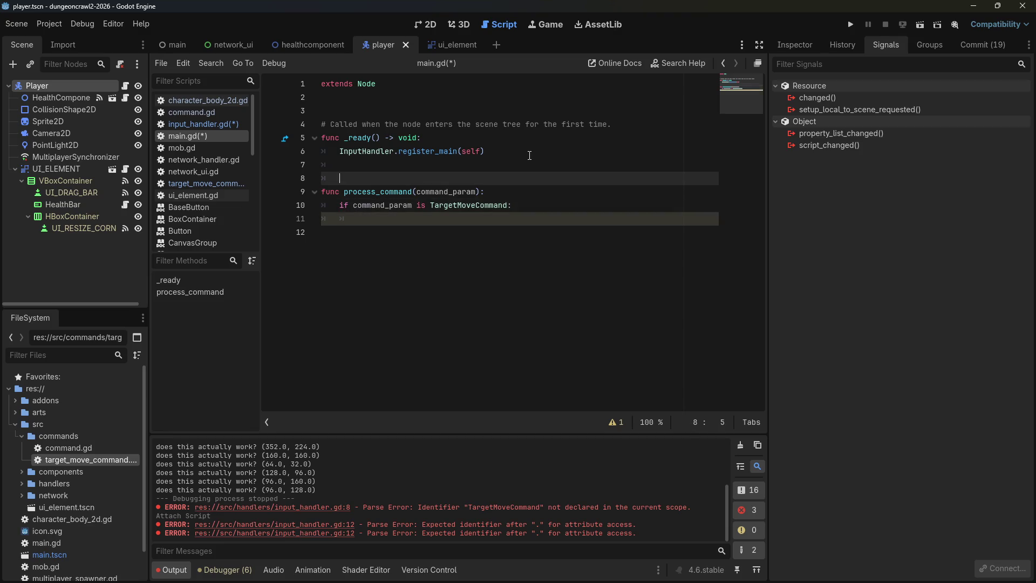
key(Down)
key(Down)
key(Down)
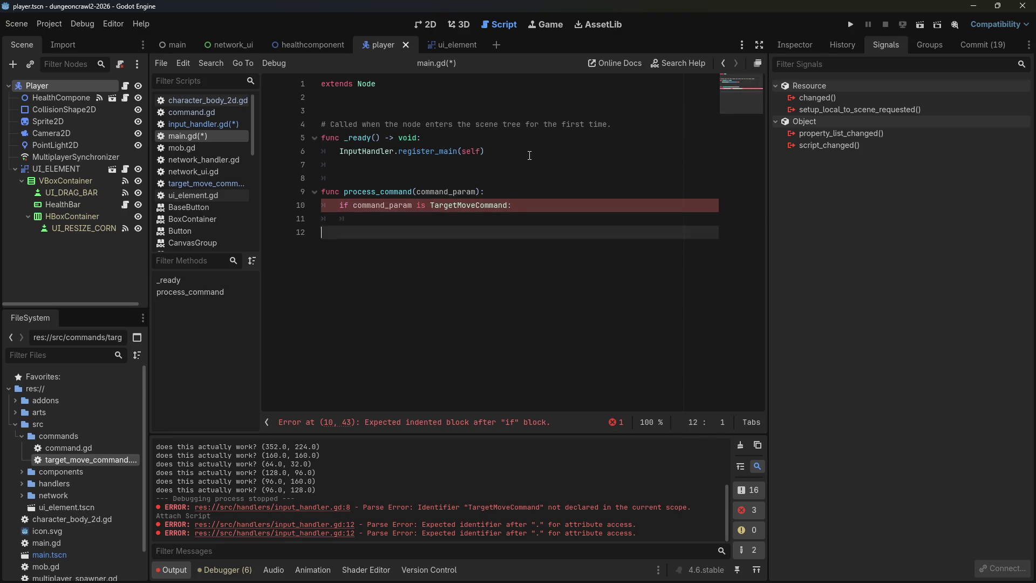
key(Up)
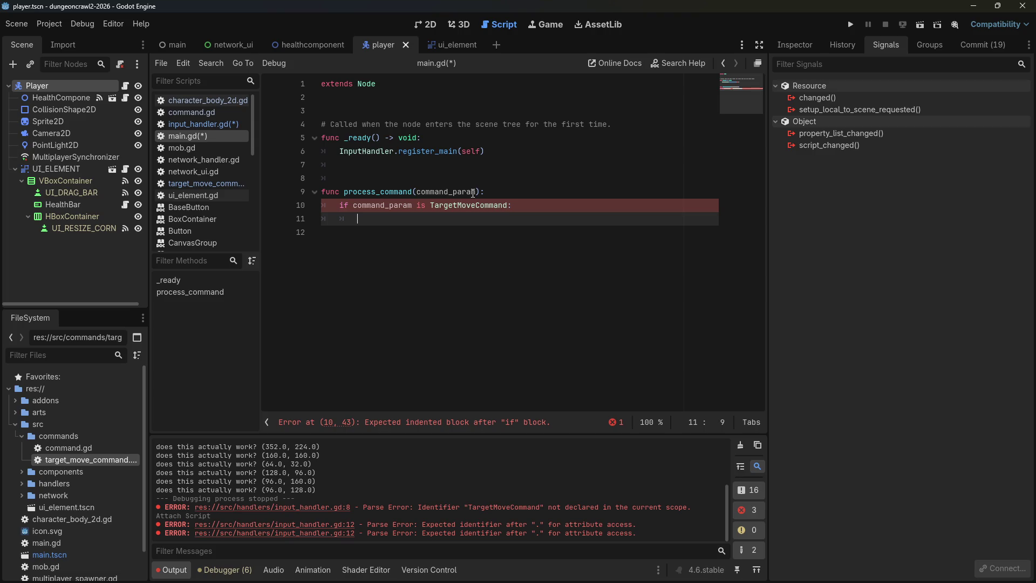
text(command_param.)
text(actor)
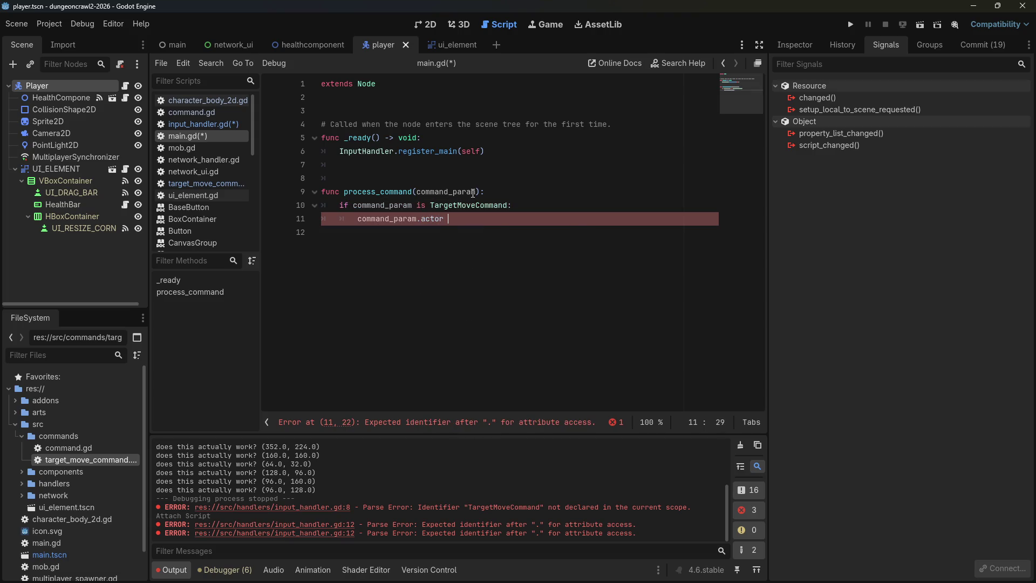
key(BackSpace)
key(BackSpace)
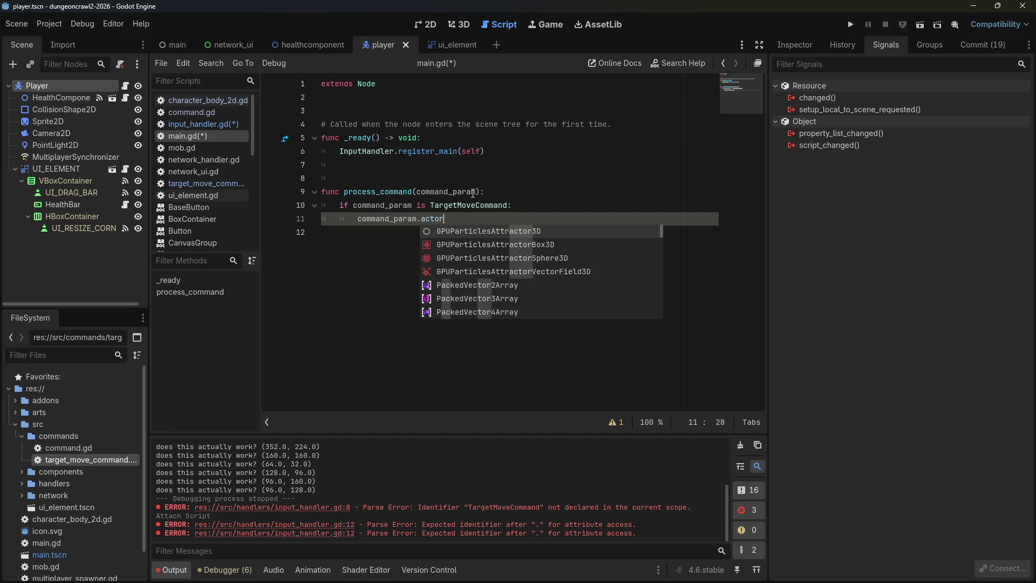
text(r.)
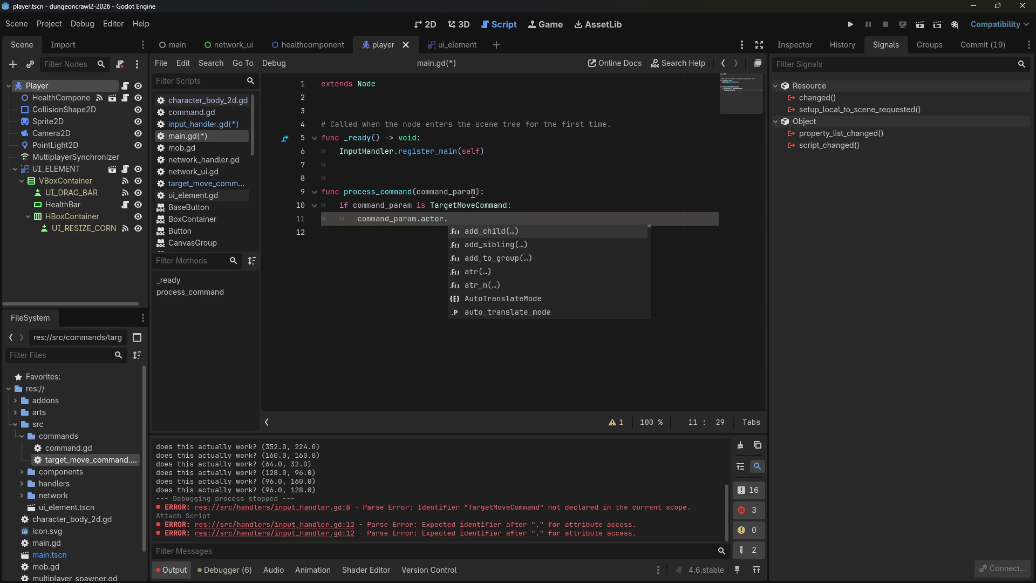
text(target_)
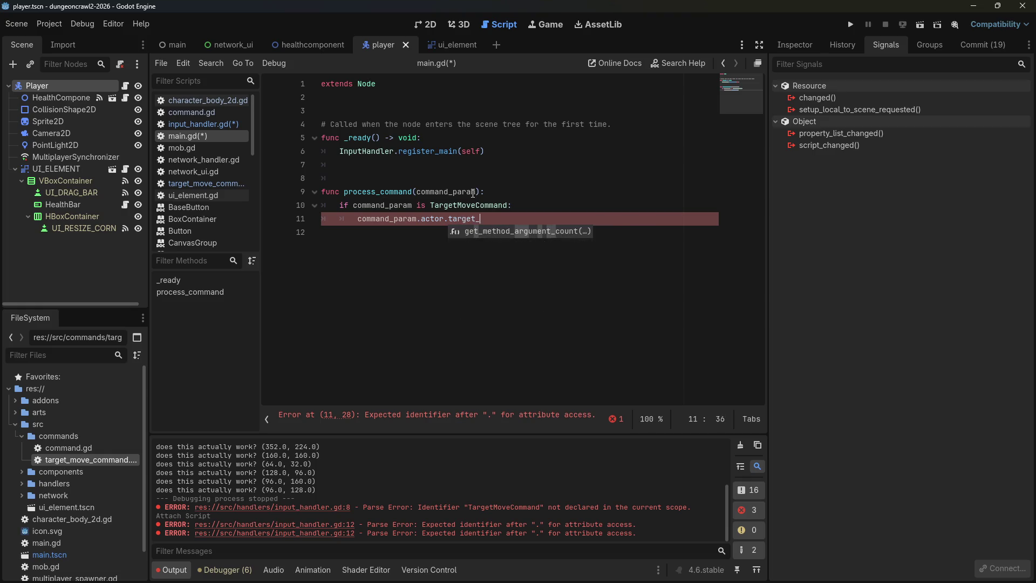
text(move = c)
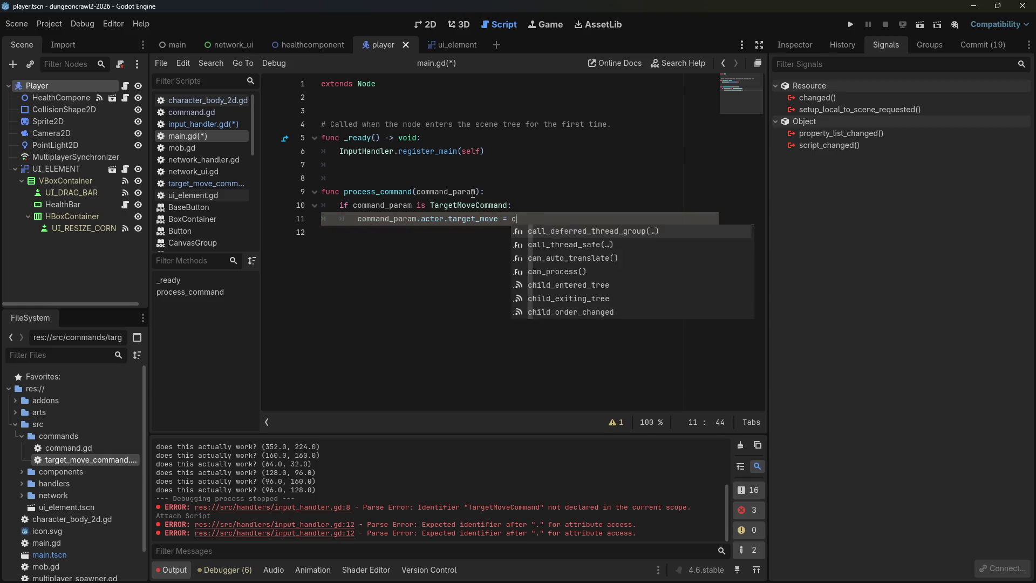
text(ommand_param.)
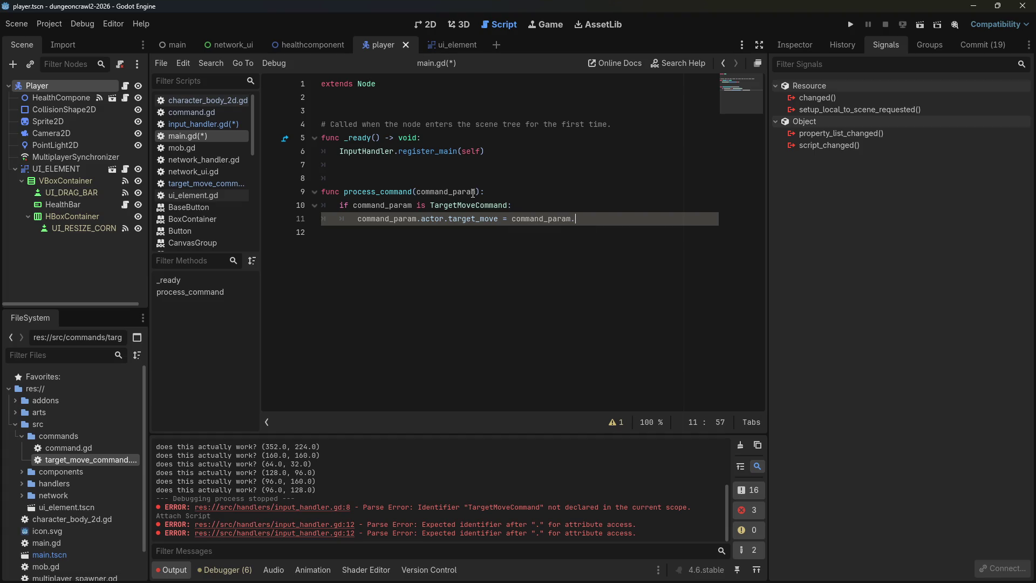
text(des)
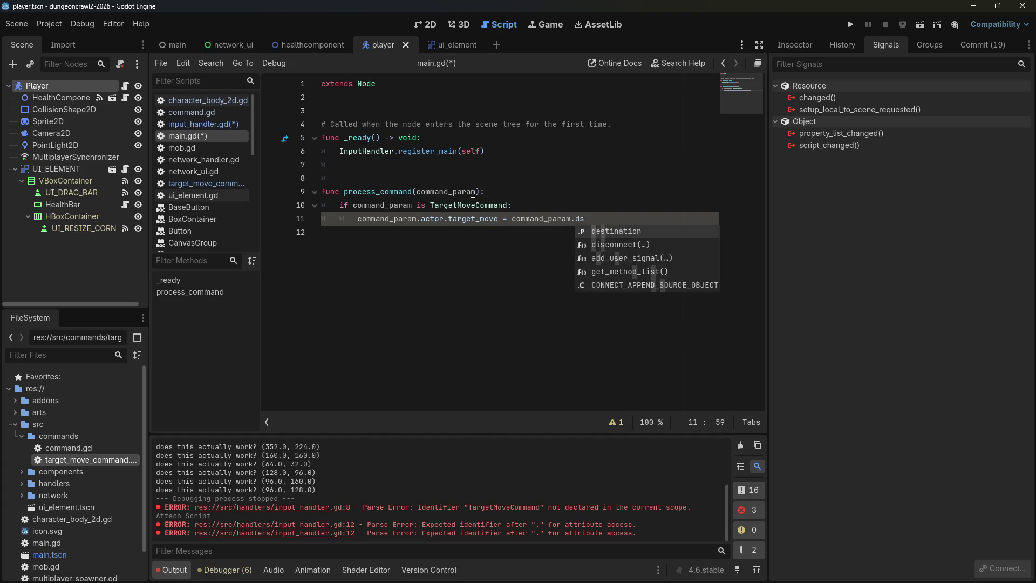
key(Return)
key(Return)
key(BackSpace)
key(BackSpace)
key(BackSpace)
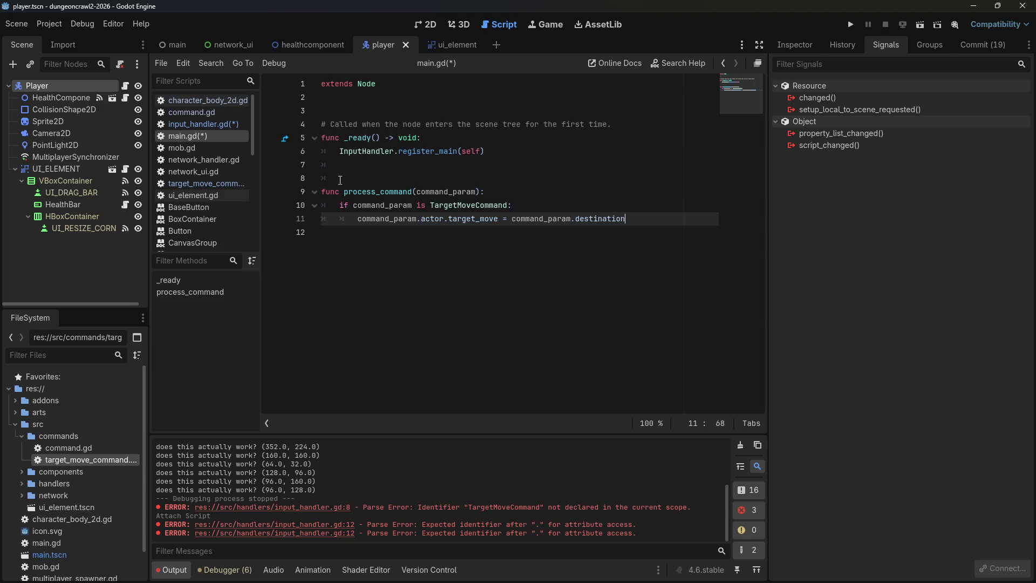
Turn it into the call target_move(command_param.destination) and save main.gd.
drag(444, 224, 498, 222)
click(499, 223)
text(()
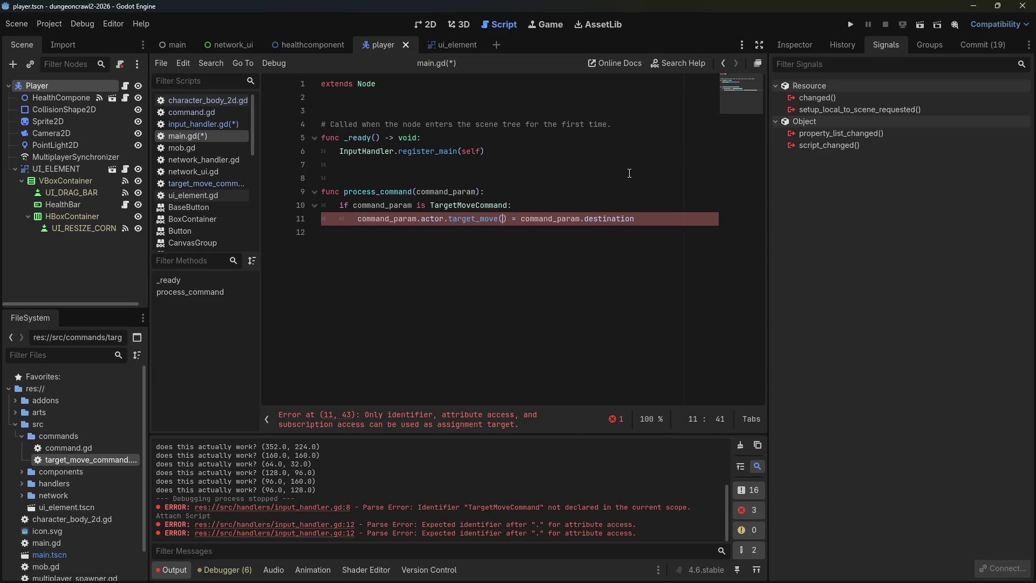
key(Delete)
key(Delete)
key(Delete)
key(Right)
key(Right)
key(Right)
text())
key(ctrl+s)
click(591, 181)
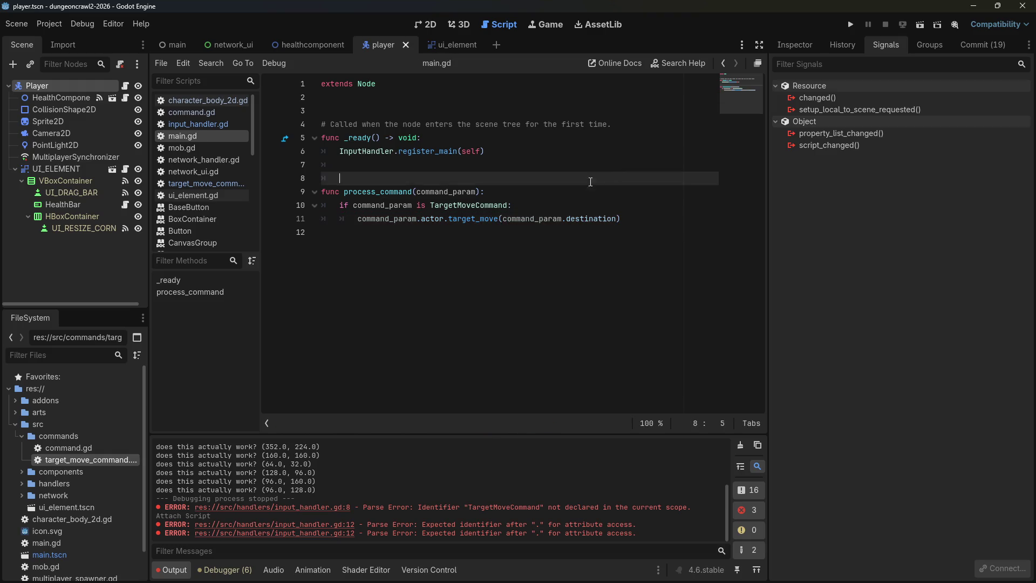
scroll(447, 223, down, 11)
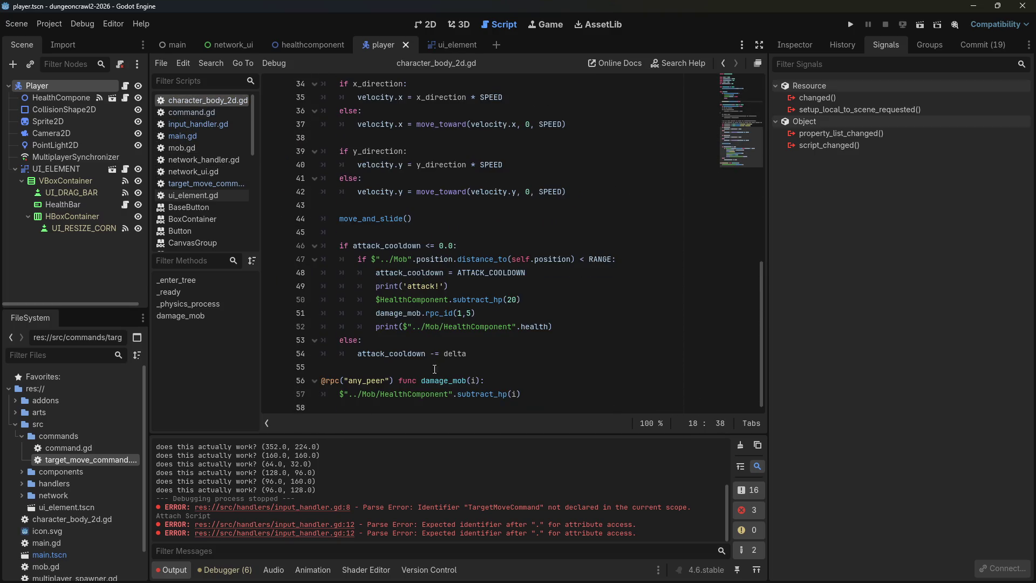
Add a new function func target_move(dest_param : Vector2): after the attack block.
click(435, 368)
key(Return)
key(Return)
key(Up)
text(fu)
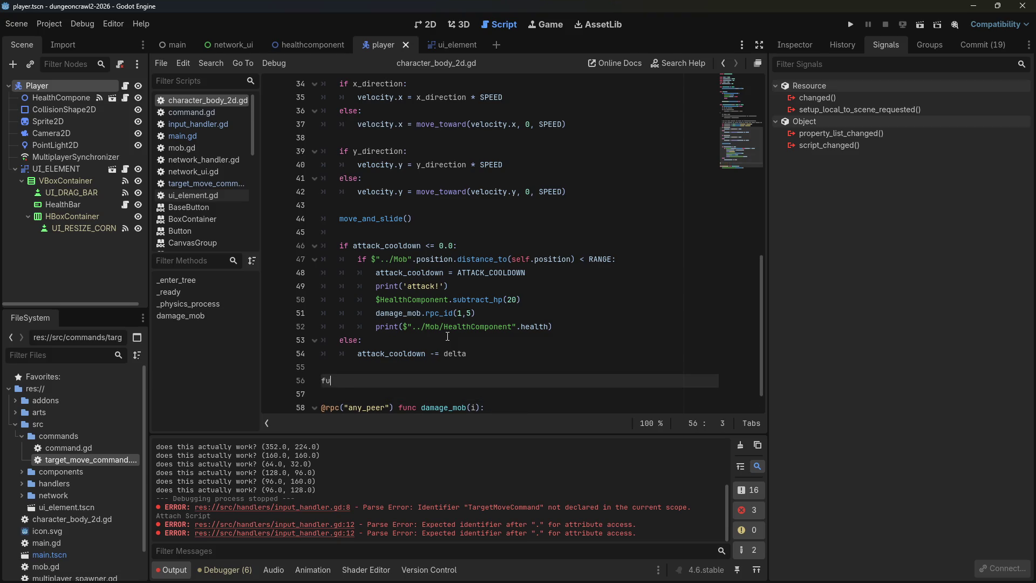
text(nc target_move()
text(dest_param : Vector2):)
key(Return)
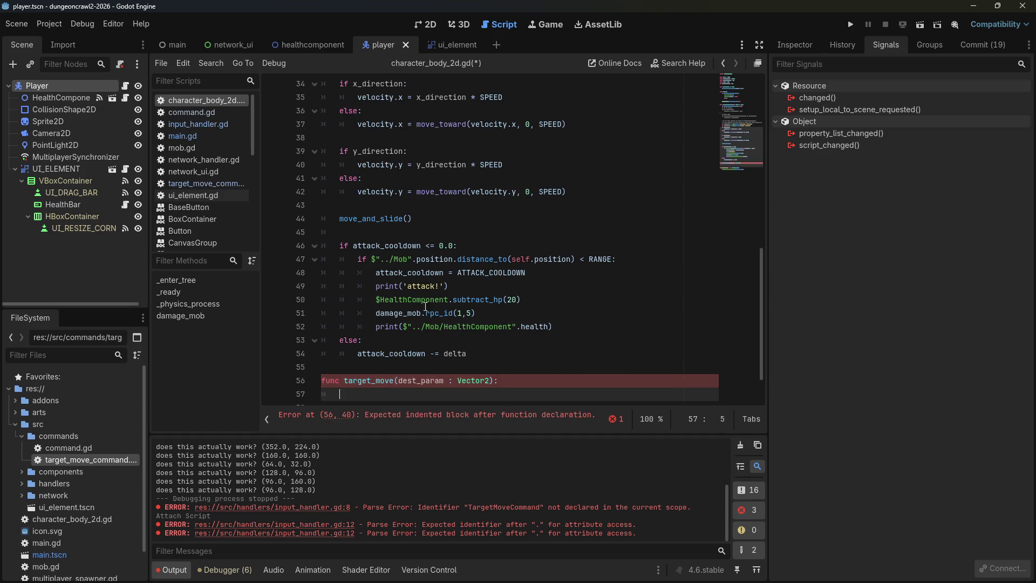
Declare var target_loc : Vector2 = Vector2(0.0,0.0) under the existing variables.
scroll(425, 306, up, 10)
click(448, 182)
key(Return)
key(Up)
text(var ta)
text(rget_lo)
text(c : V)
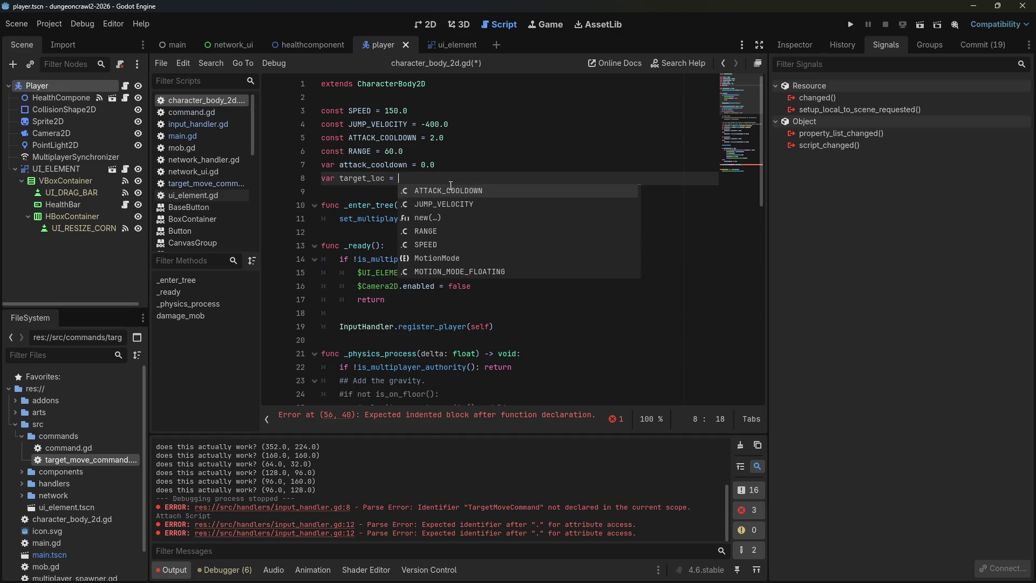
text(ector2 )
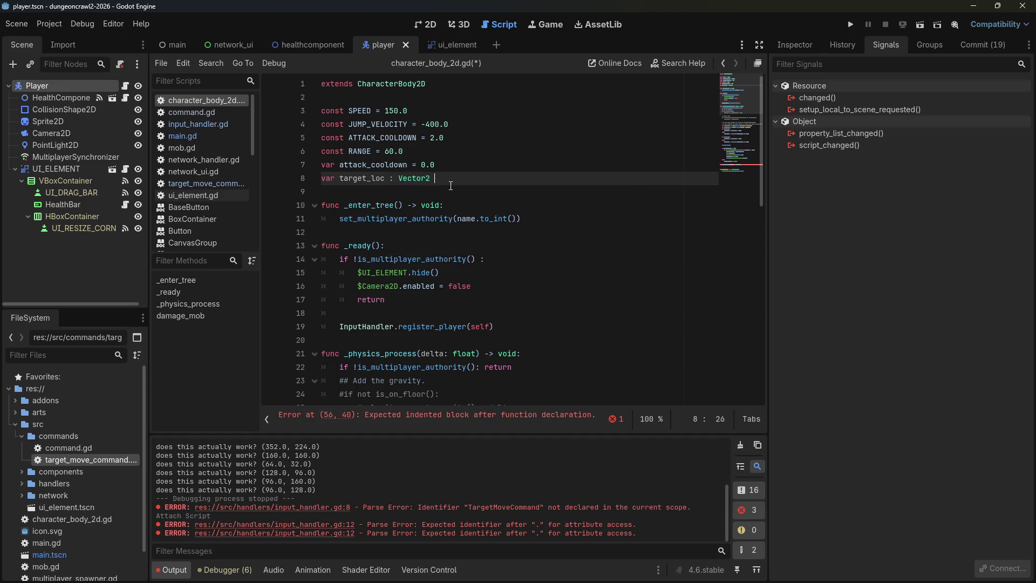
text(= Vector2)
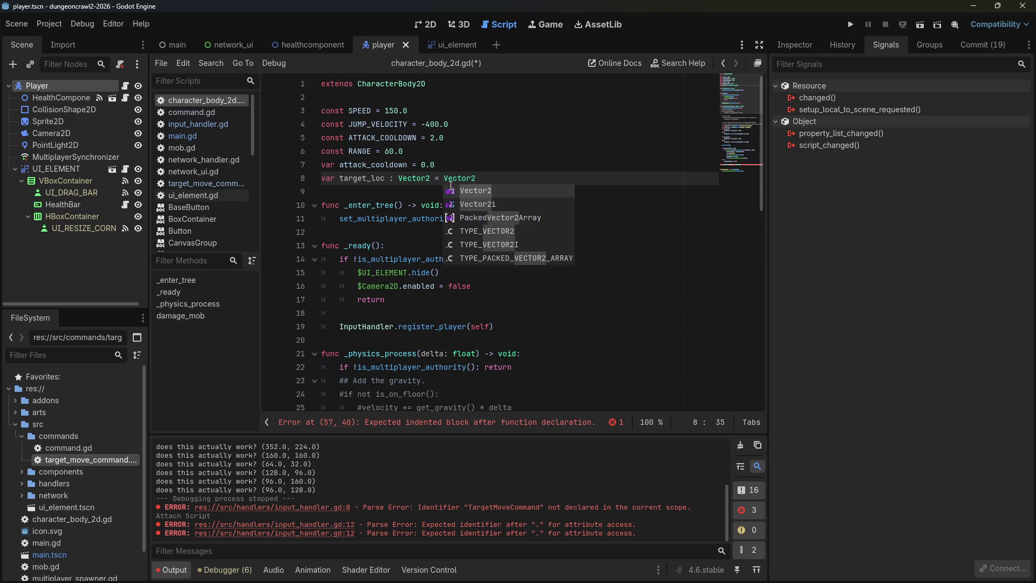
text((0.0,0.0)
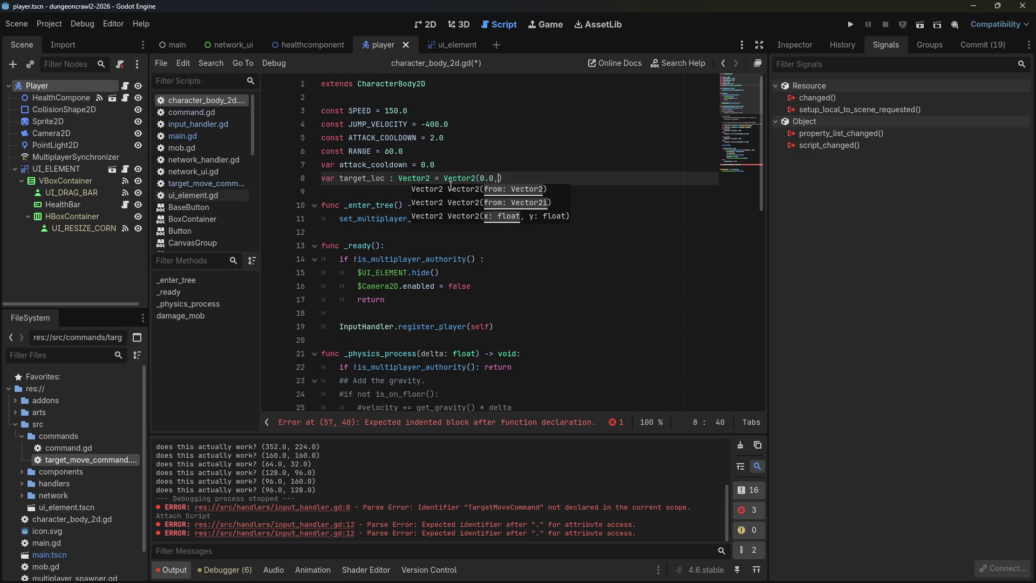
click(539, 219)
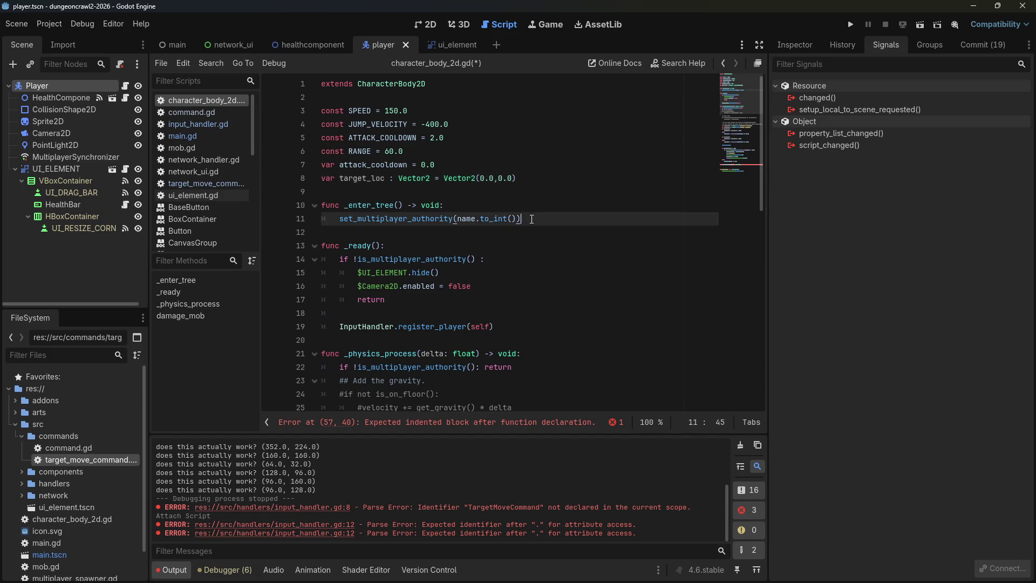
Give target_move the body target_loc = dest_param and save the script.
scroll(555, 230, down, 5)
scroll(559, 233, down, 6)
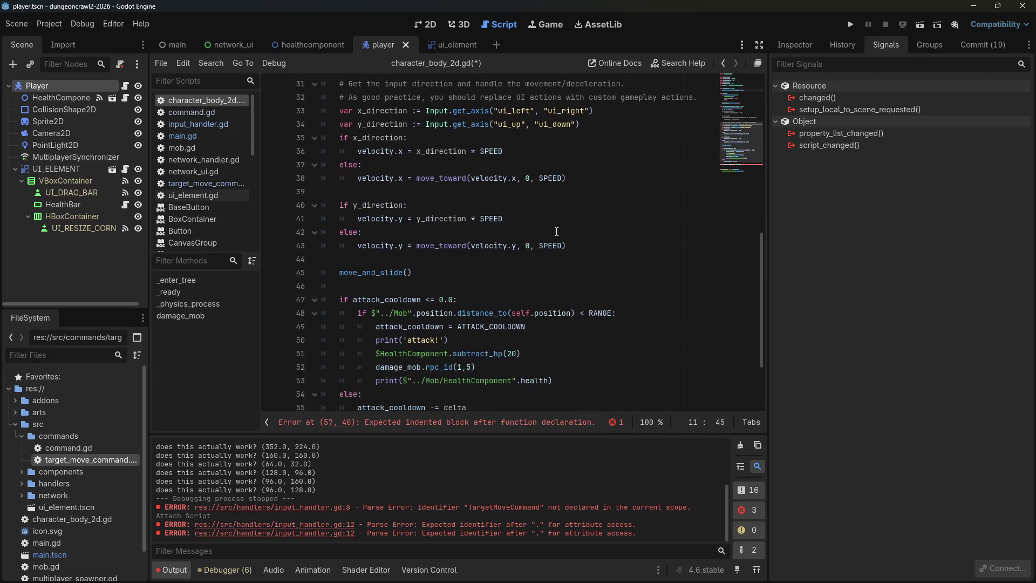
click(518, 339)
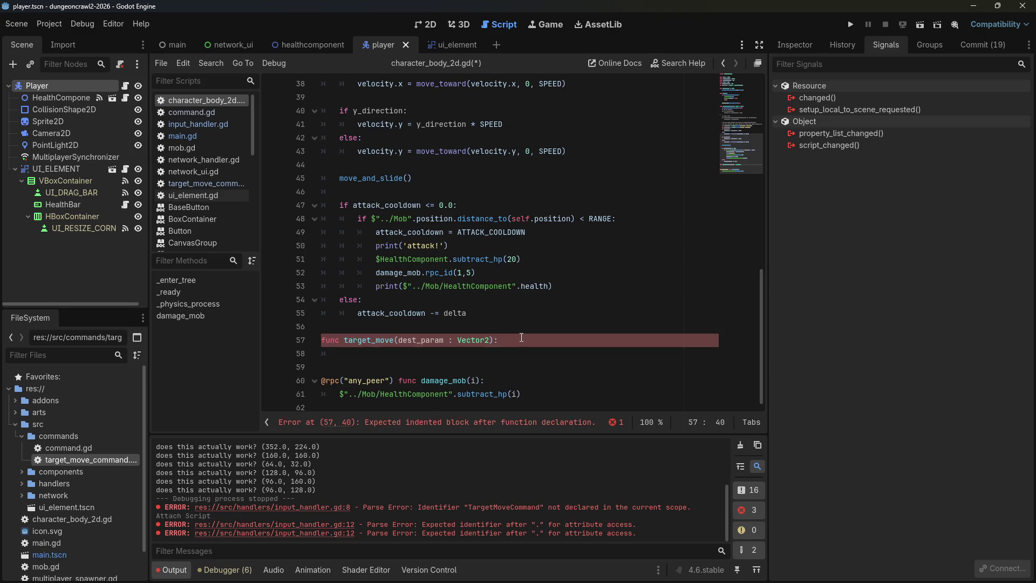
key(Return)
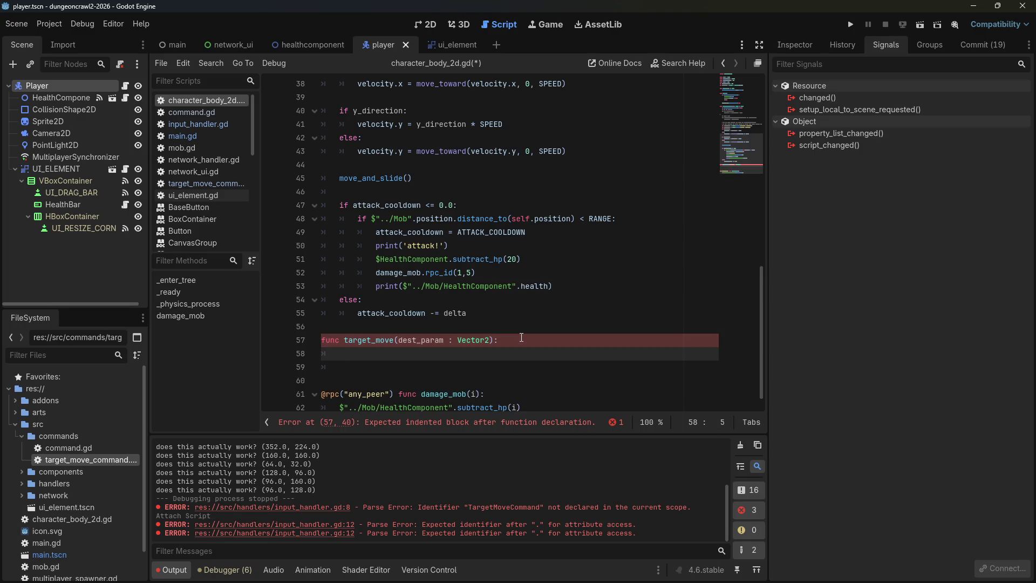
text(target_loc = dest_param)
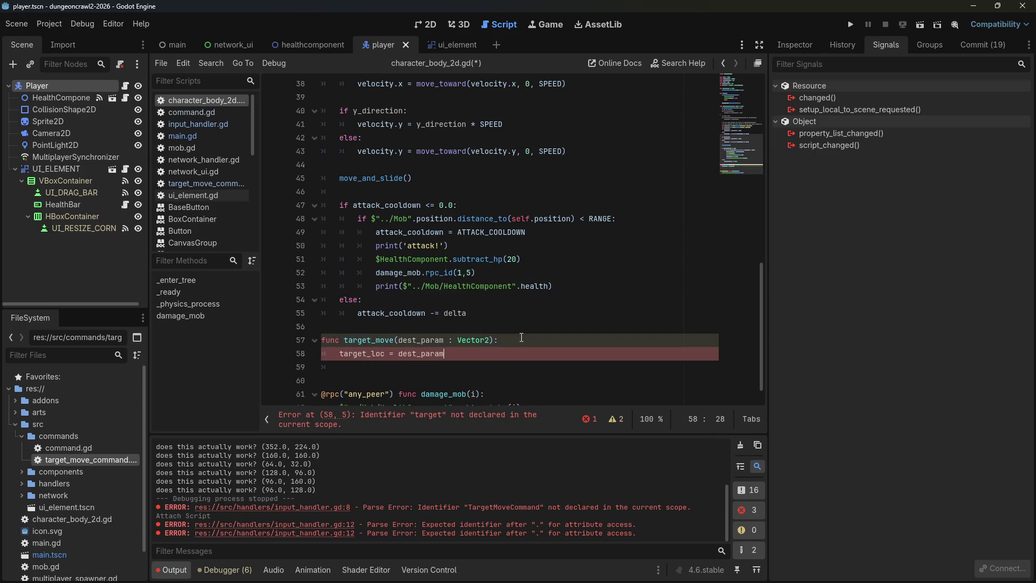
key(ctrl+s)
Scroll back through the script to the top to review the changes.
click(522, 273)
scroll(524, 281, up, 3)
scroll(526, 292, up, 5)
scroll(526, 326, up, 4)
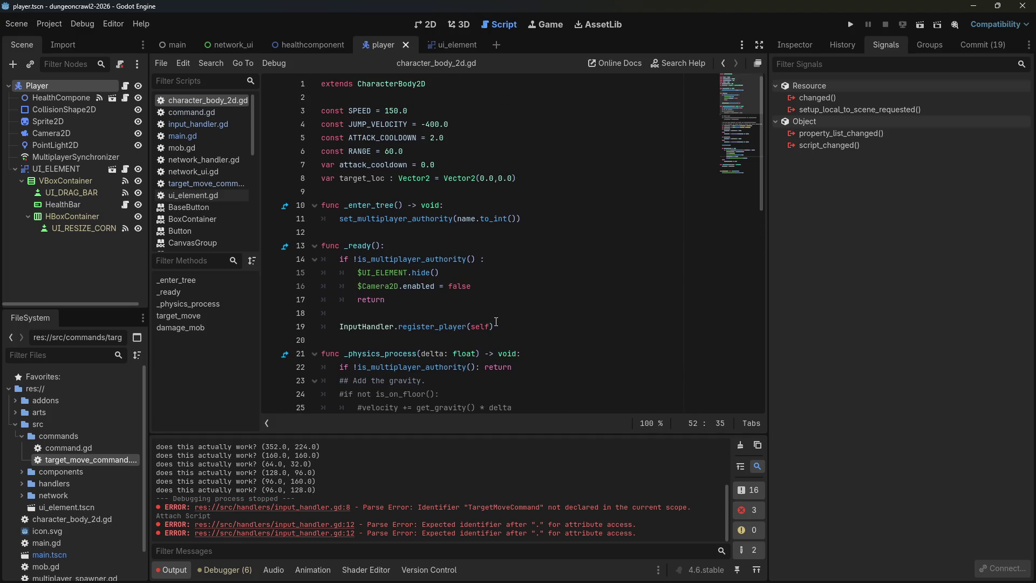
scroll(540, 264, down, 12)
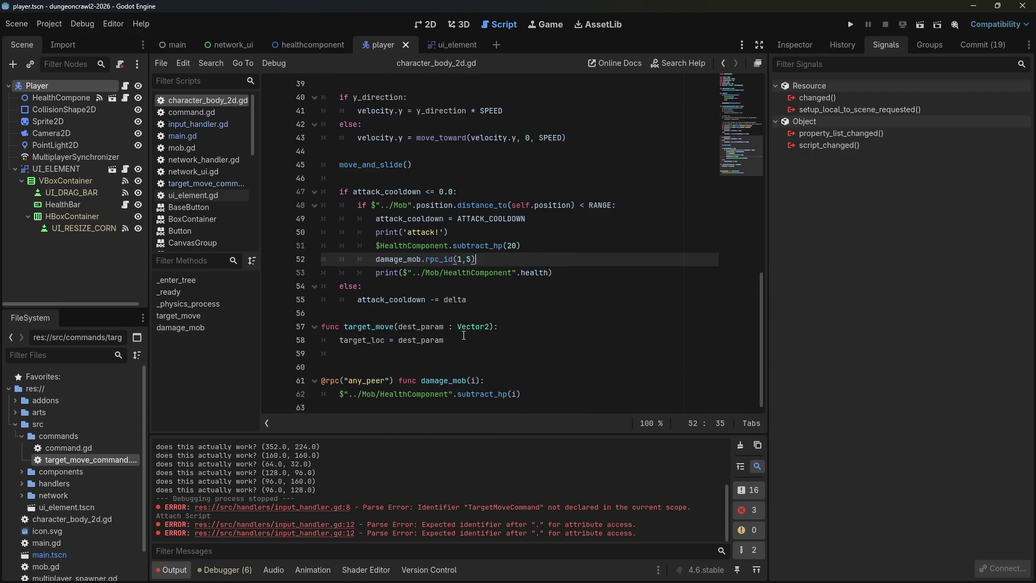
click(538, 331)
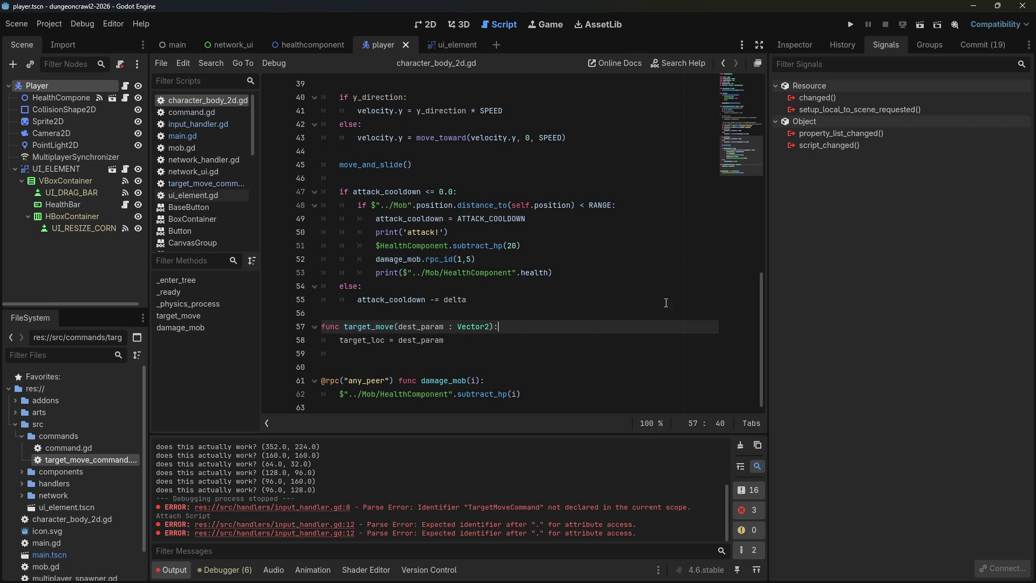
drag(761, 278, 740, 75)
Declare var target_loc_rect : ColorRect below the target_loc variable.
click(598, 180)
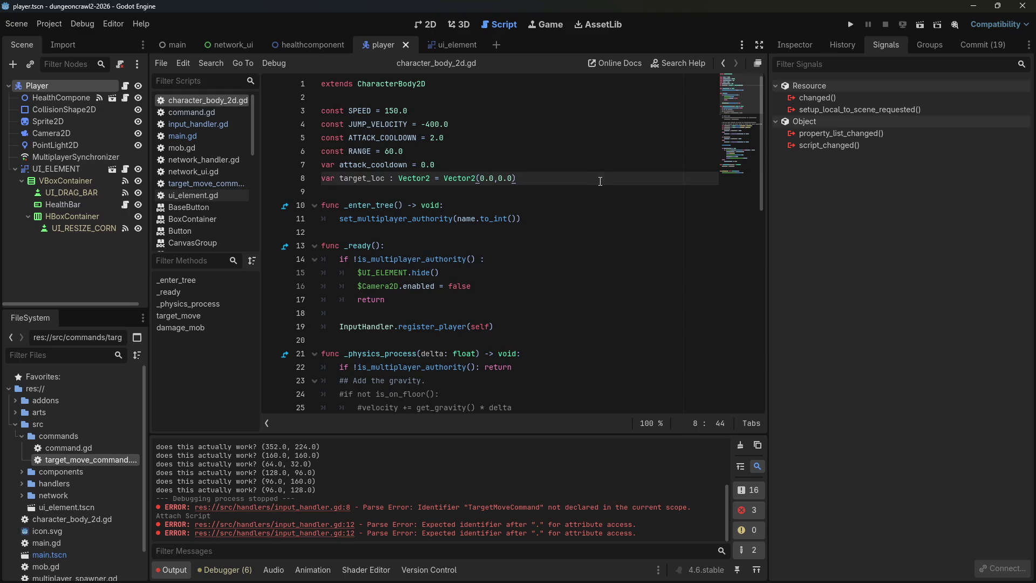
key(Return)
text(var )
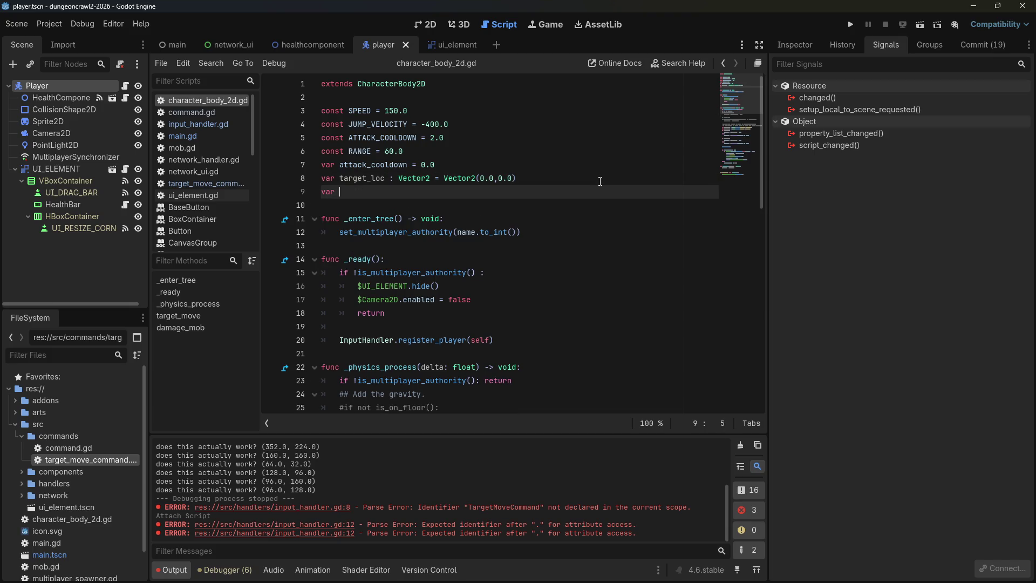
text(target_loc_re)
text(ct :)
key(BackSpace)
text(ColorR)
key(Return)
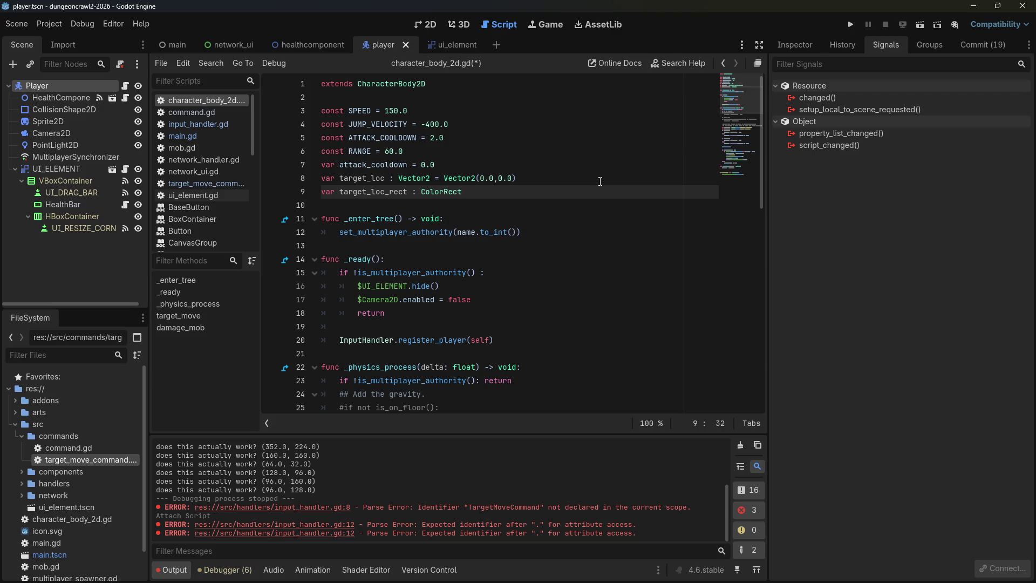
In _ready, add target_loc_rect = ColorRect.new() after register_player and view the ColorRect help.
click(515, 339)
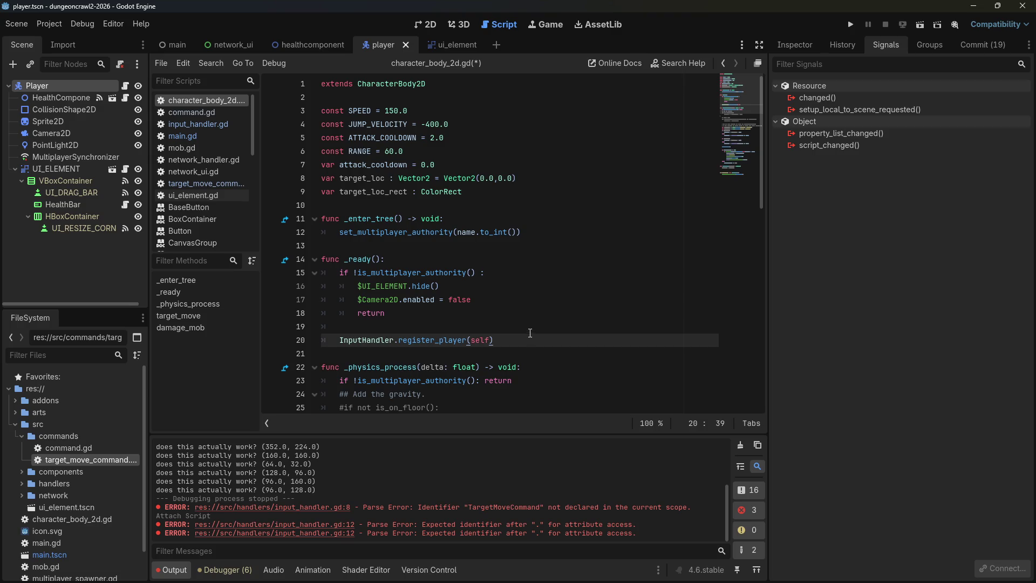
key(Return)
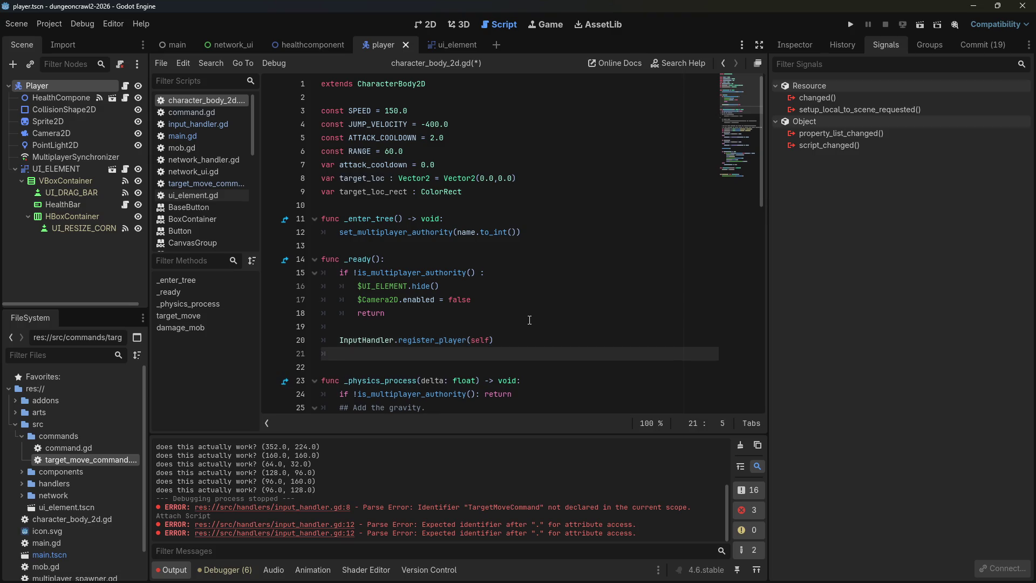
text(target_loc_rec)
text(t = )
text(ColorRe)
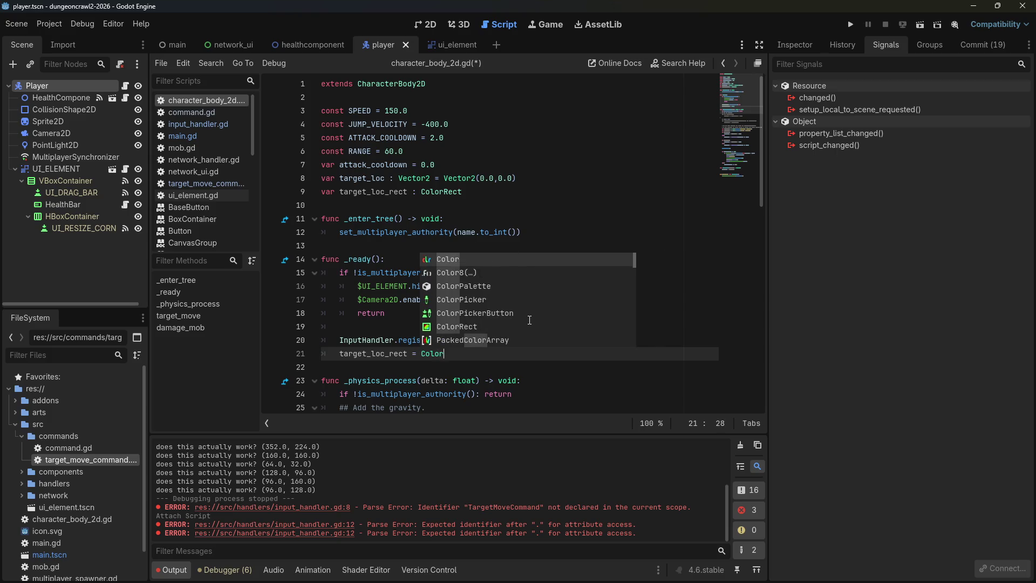
key(Return)
text(.new()
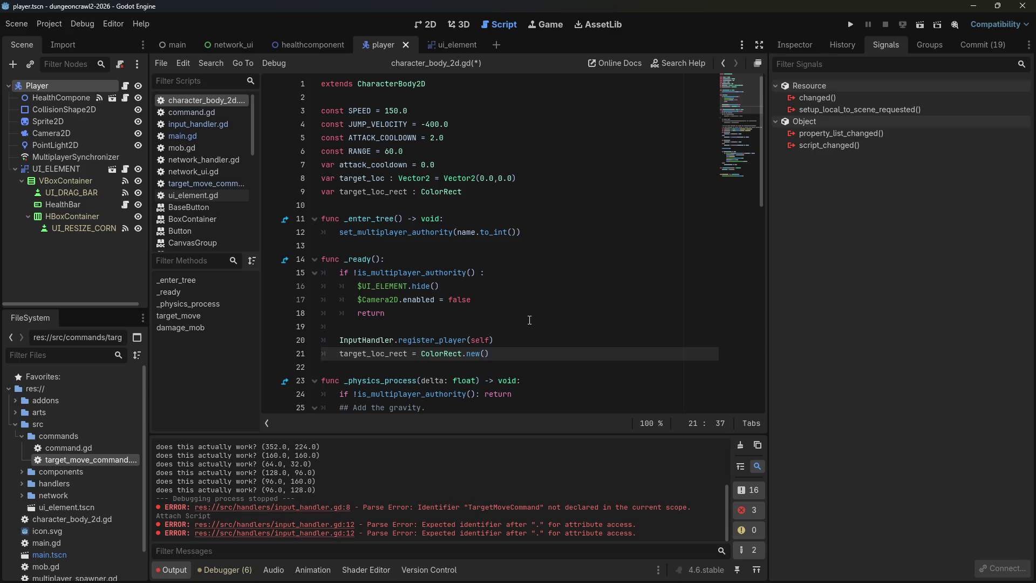
ctrl+click(432, 353)
scroll(432, 338, down, 3)
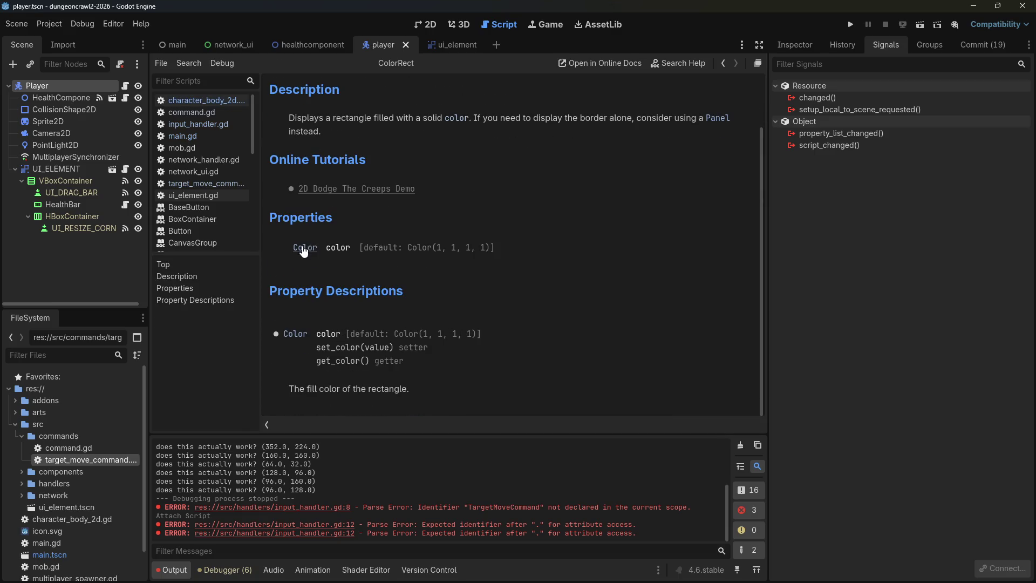
scroll(425, 341, up, 3)
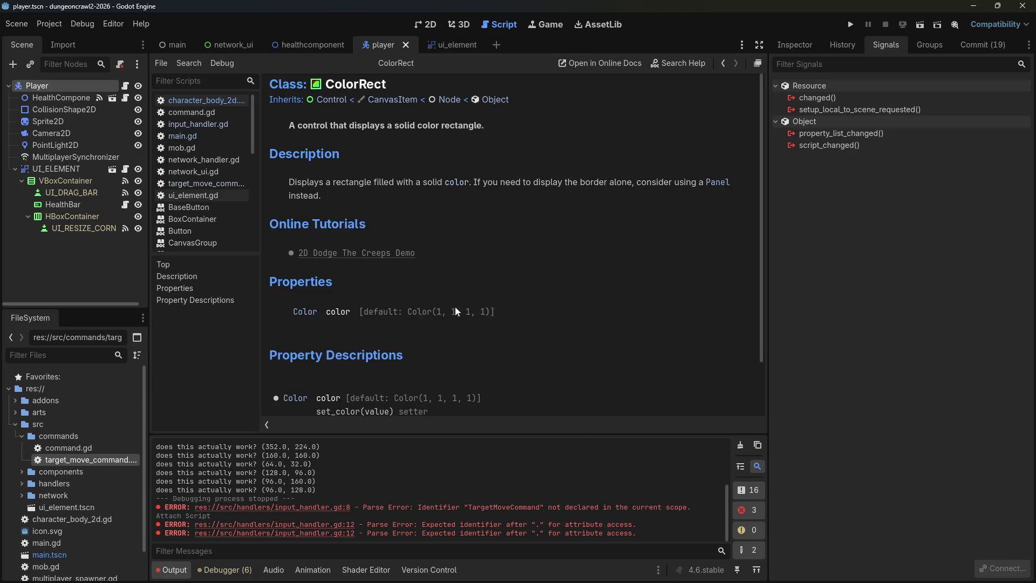
scroll(446, 382, down, 2)
scroll(416, 262, up, 2)
scroll(524, 330, down, 2)
scroll(525, 335, up, 2)
click(495, 25)
scroll(440, 247, down, 3)
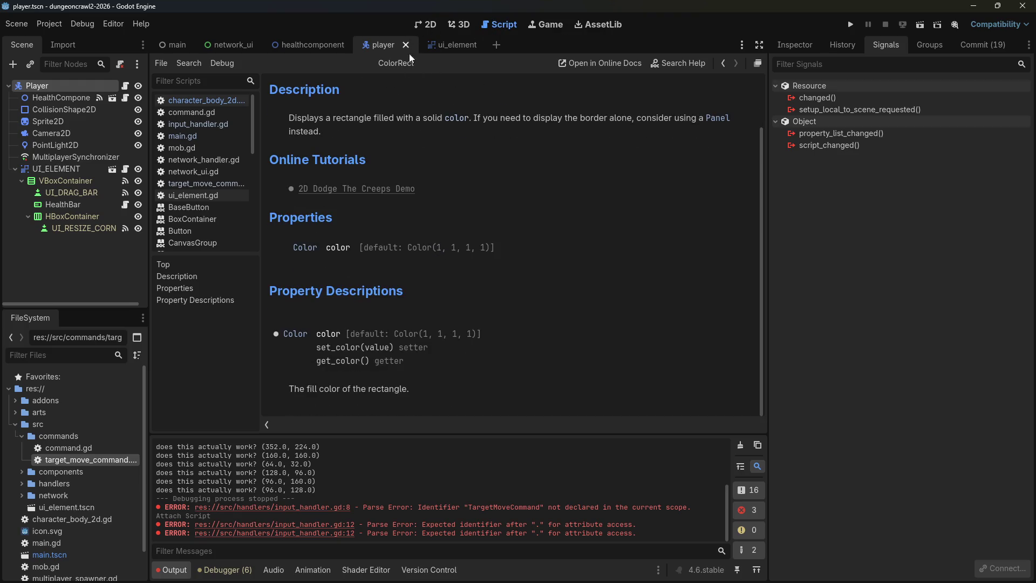
click(431, 26)
click(460, 25)
click(495, 25)
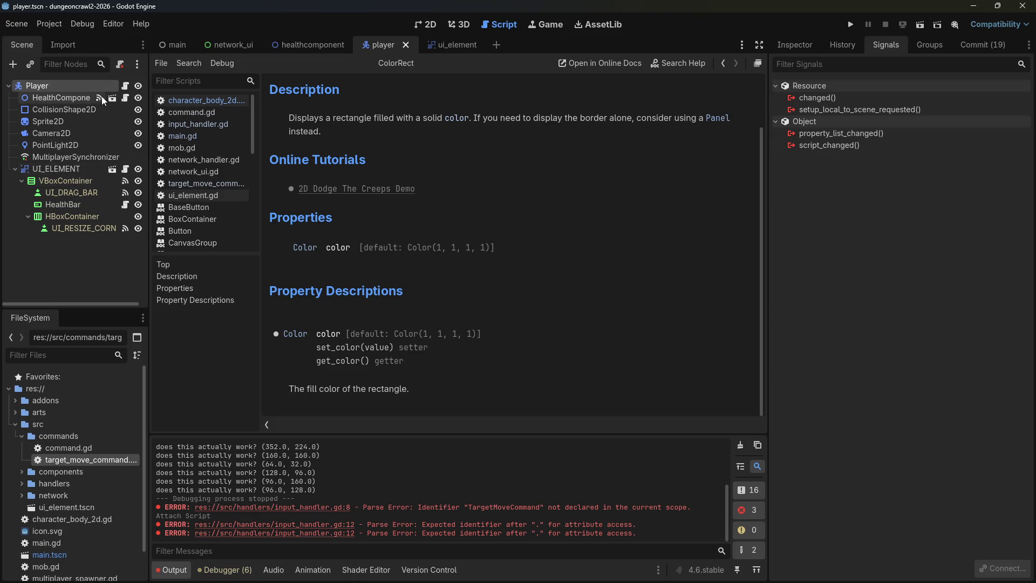
click(125, 85)
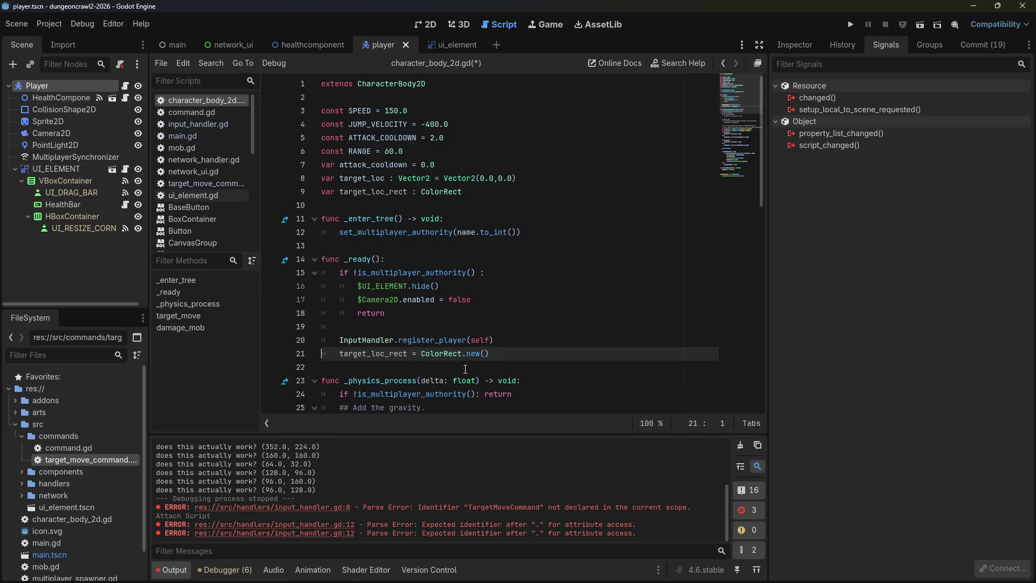
click(453, 356)
ctrl+click(442, 354)
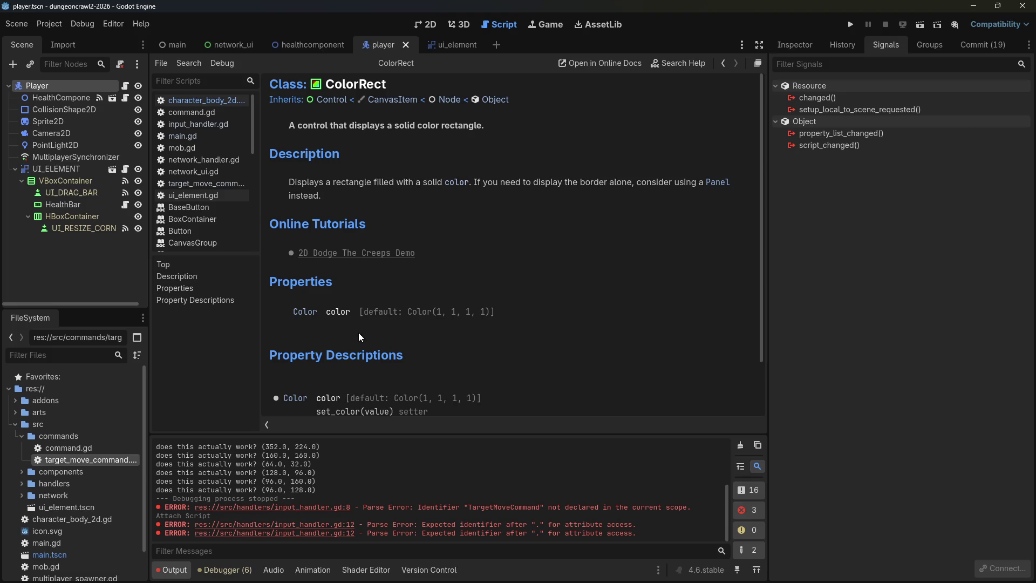
scroll(359, 334, down, 3)
scroll(406, 304, up, 3)
click(126, 86)
click(492, 351)
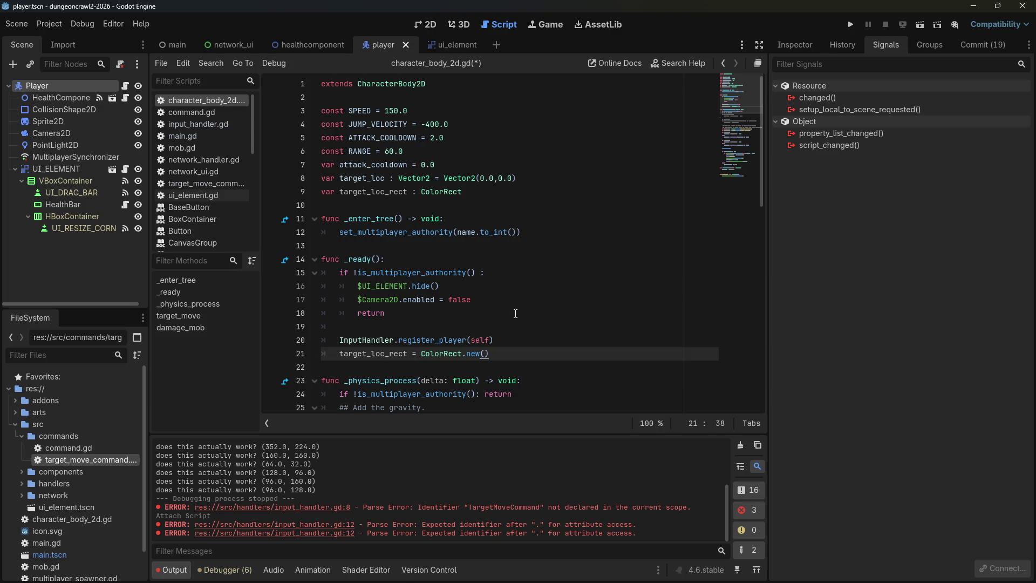
Set the marker's color to Color(1,1,1) and its size to Vector2(32.0,32.0).
key(Return)
text(target)
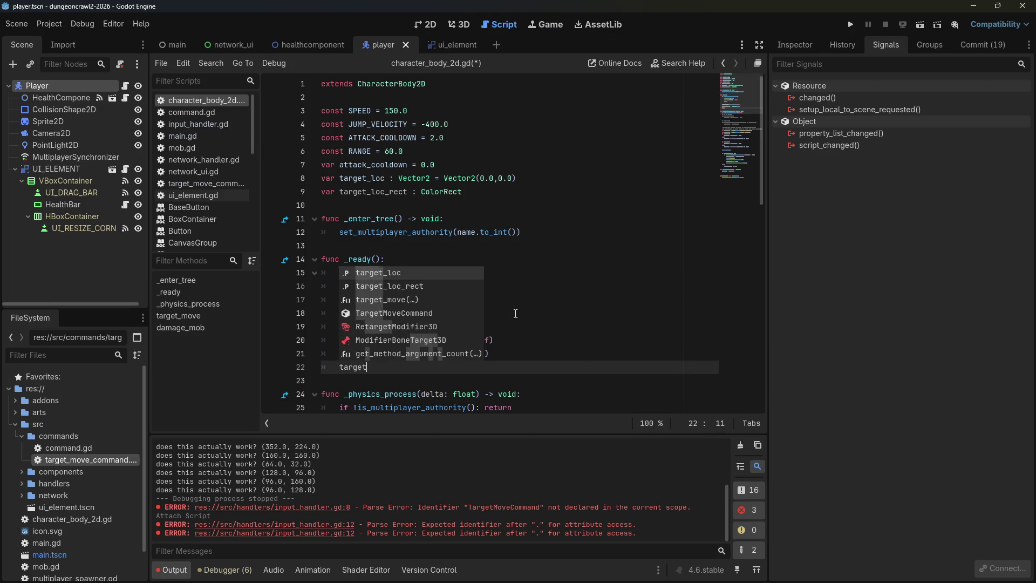
text(_loc_rect =)
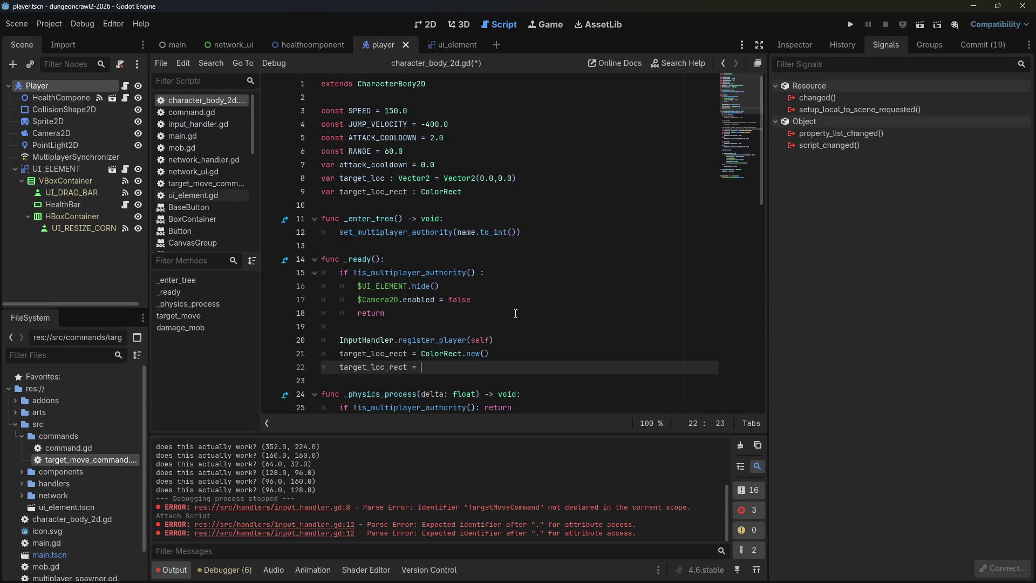
key(BackSpace)
key(BackSpace)
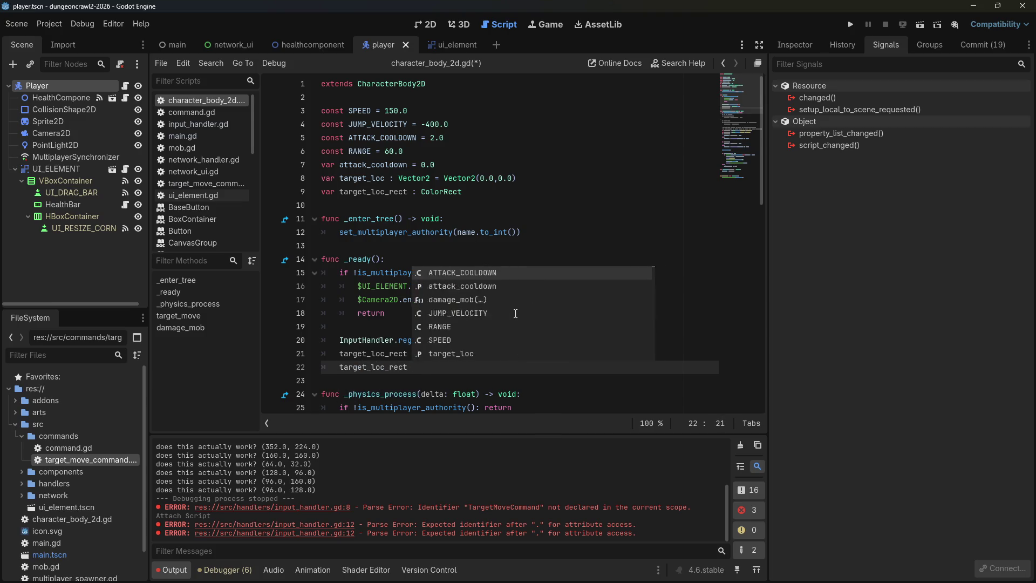
key(BackSpace)
text(.color = Col)
text(or()
text(1,1,)
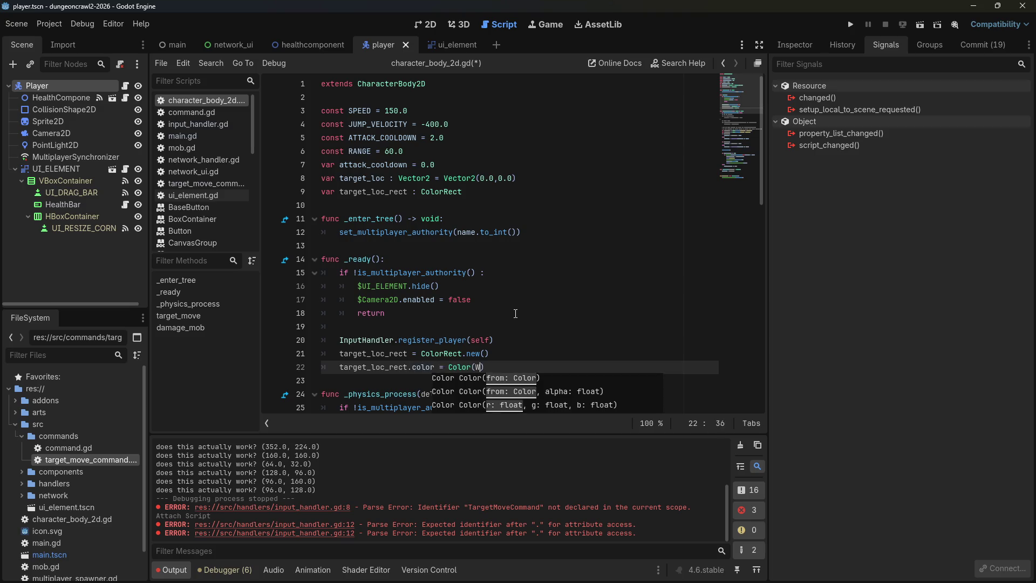
text(1)
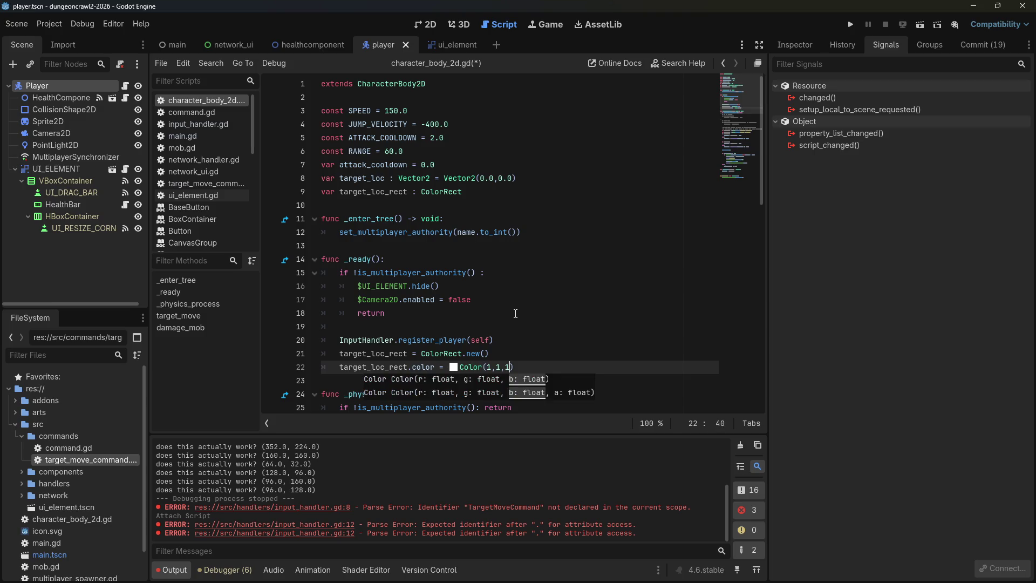
key(Return)
text(target_loc_rec)
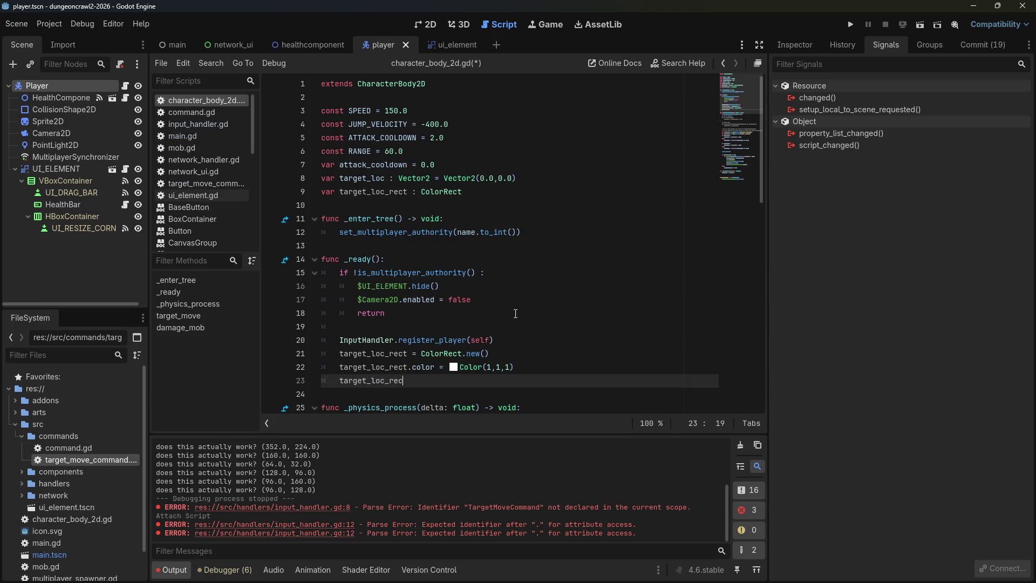
text(t.si)
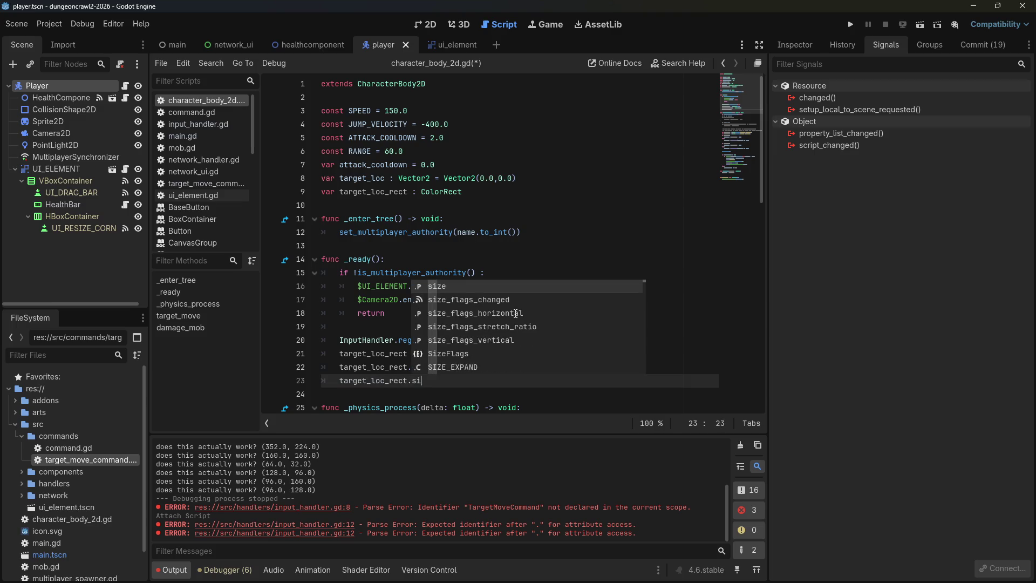
text(ze = )
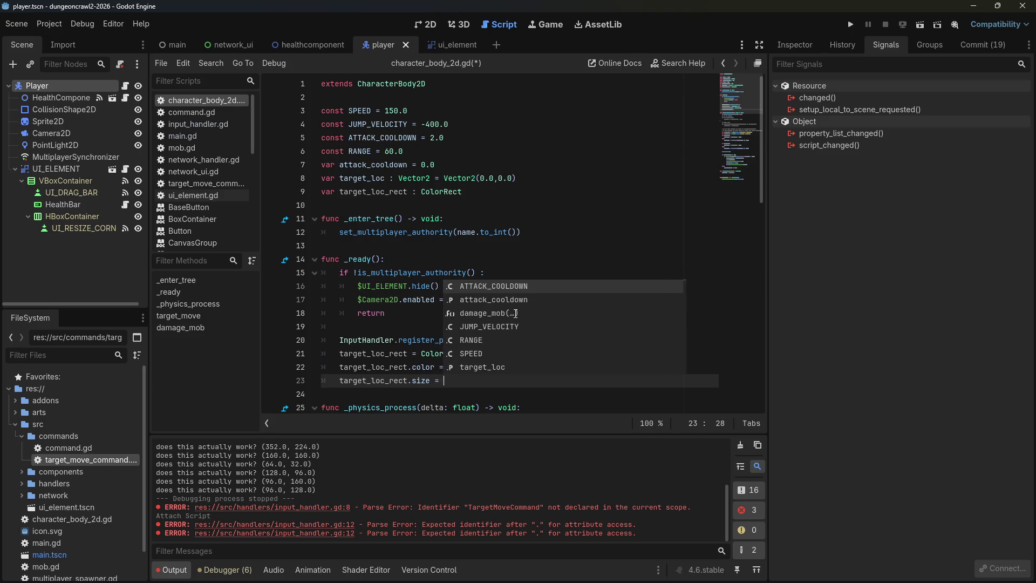
text(Vector2(32.0)
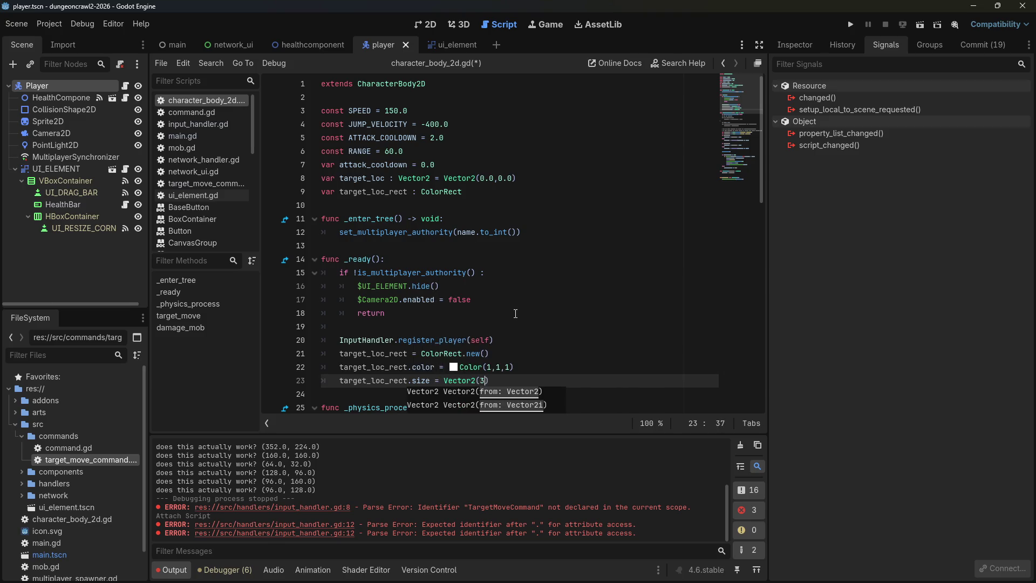
text(,32.0))
Set target_loc_rect.position = self.position on the next line.
key(Return)
text(target_loc-)
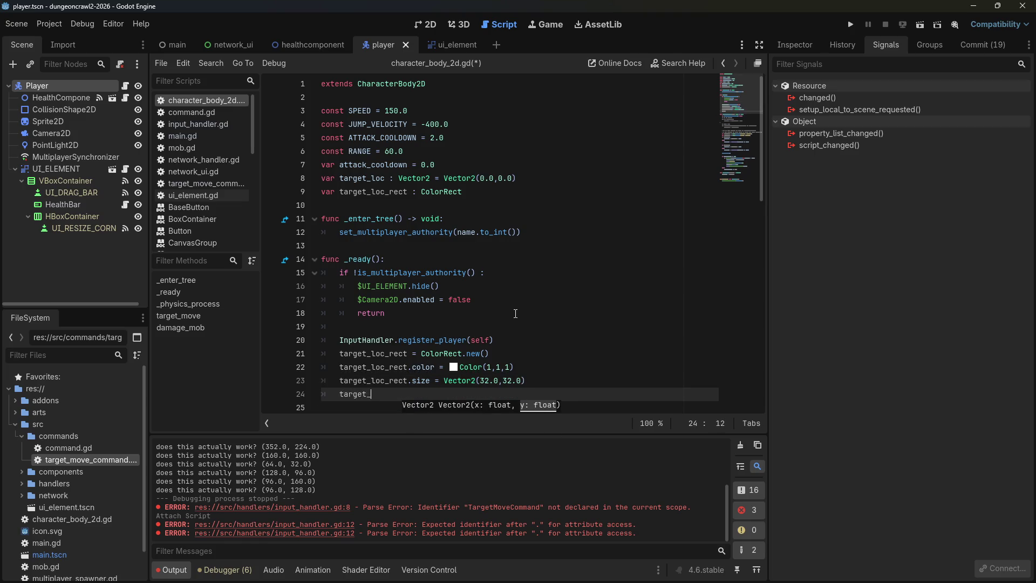
key(BackSpace)
text(_r)
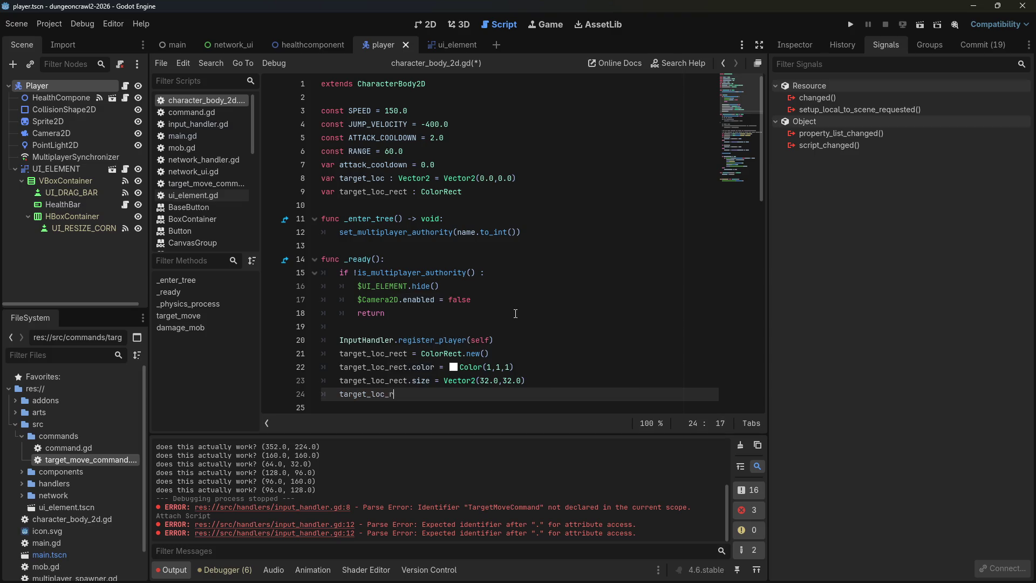
text(ect.posit)
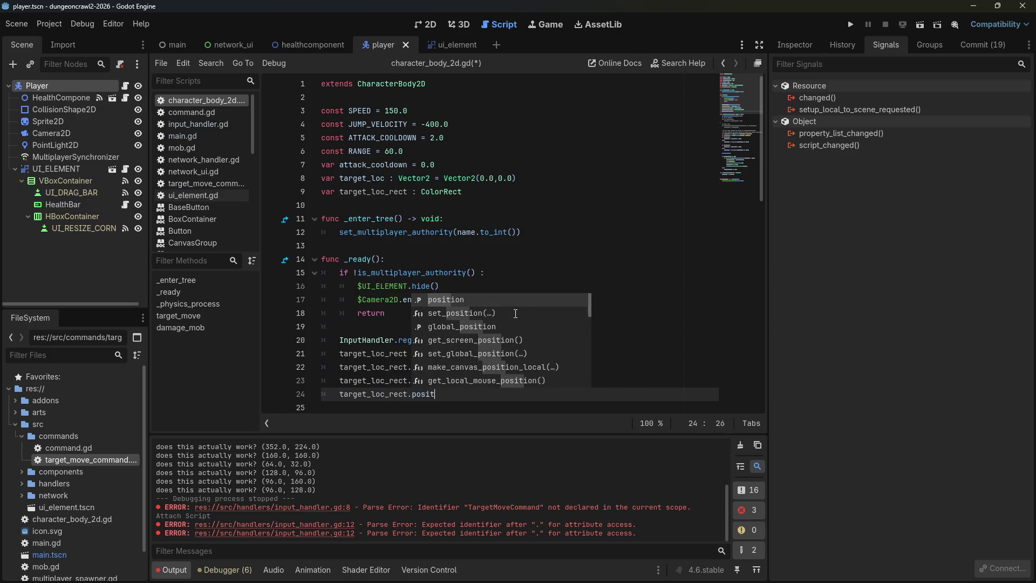
text(ion = se)
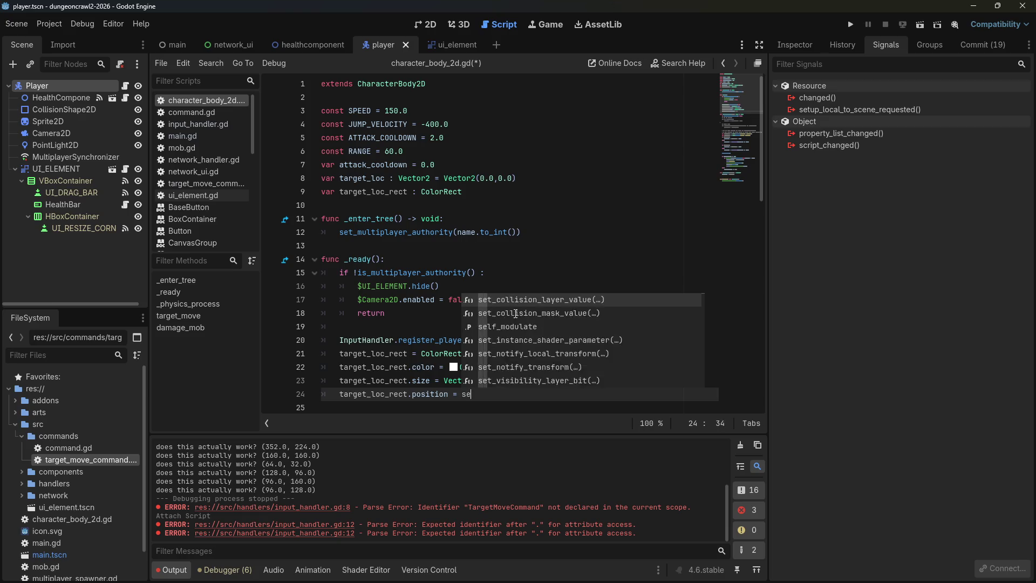
text(lf.position)
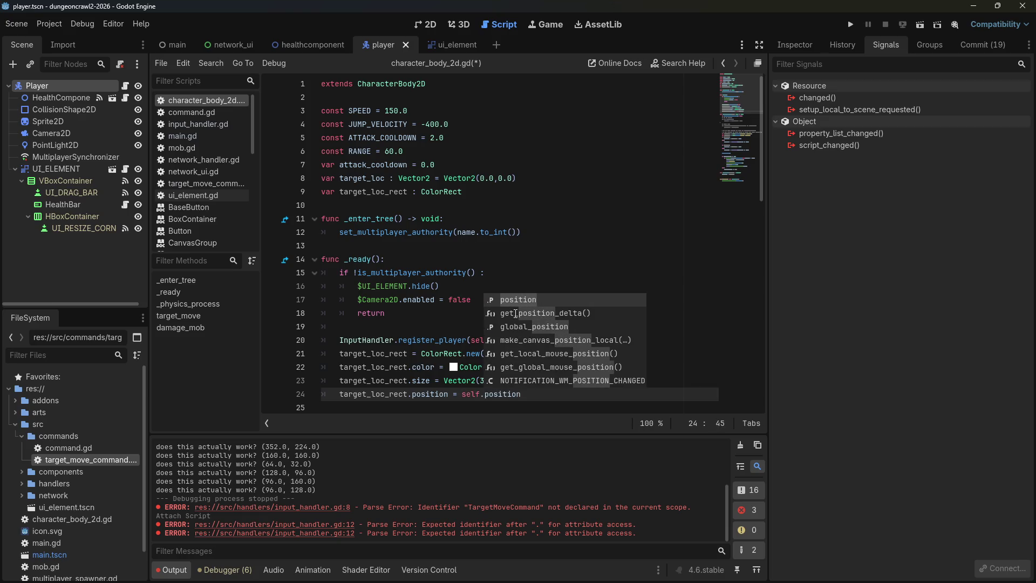
key(Escape)
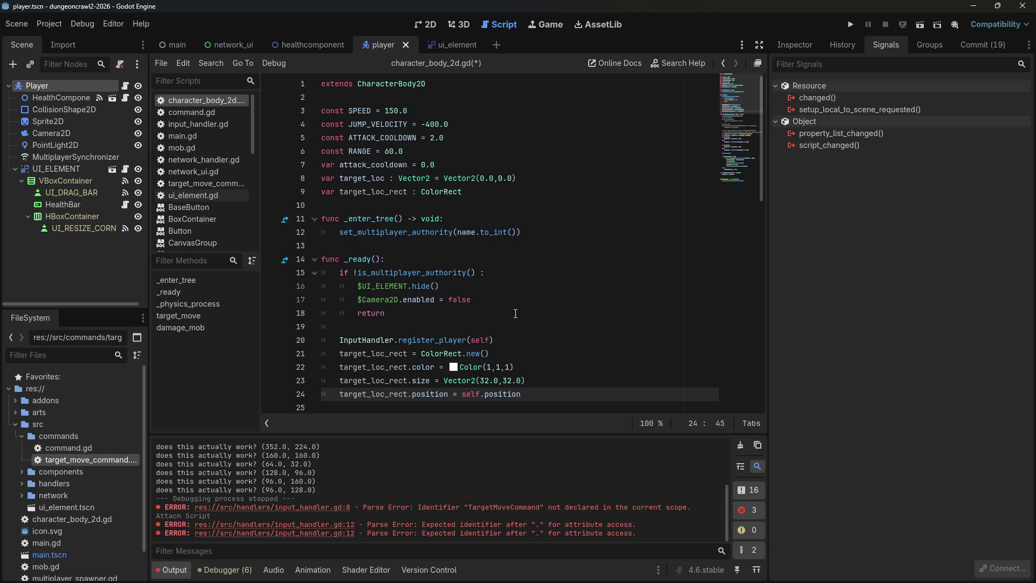
Add get_parent().add_child(target_loc_rect) below it and save the script.
key(Return)
text(target_loc_rect)
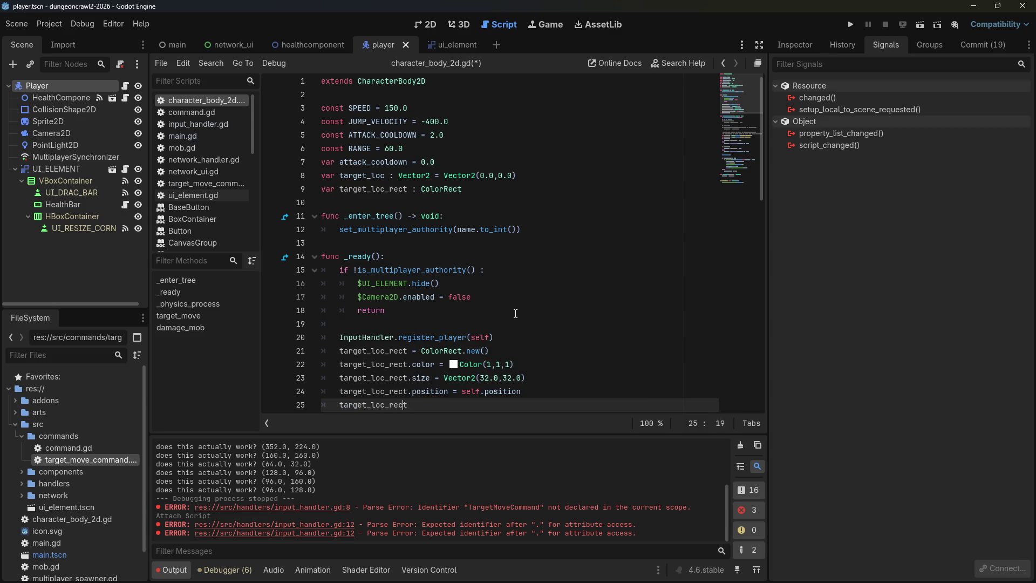
key(Home)
text(get_parent())
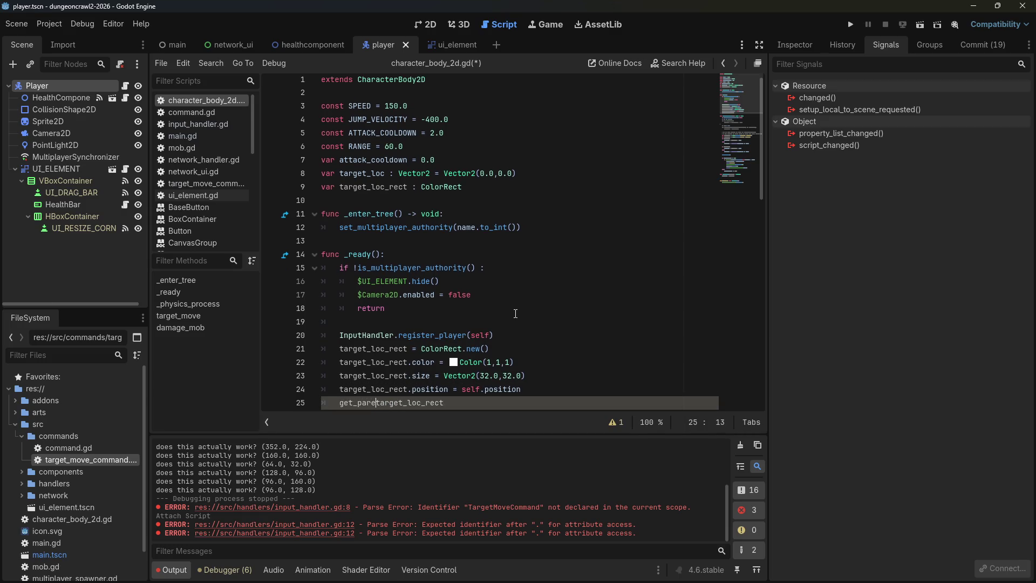
text(.)
key(Escape)
key(End)
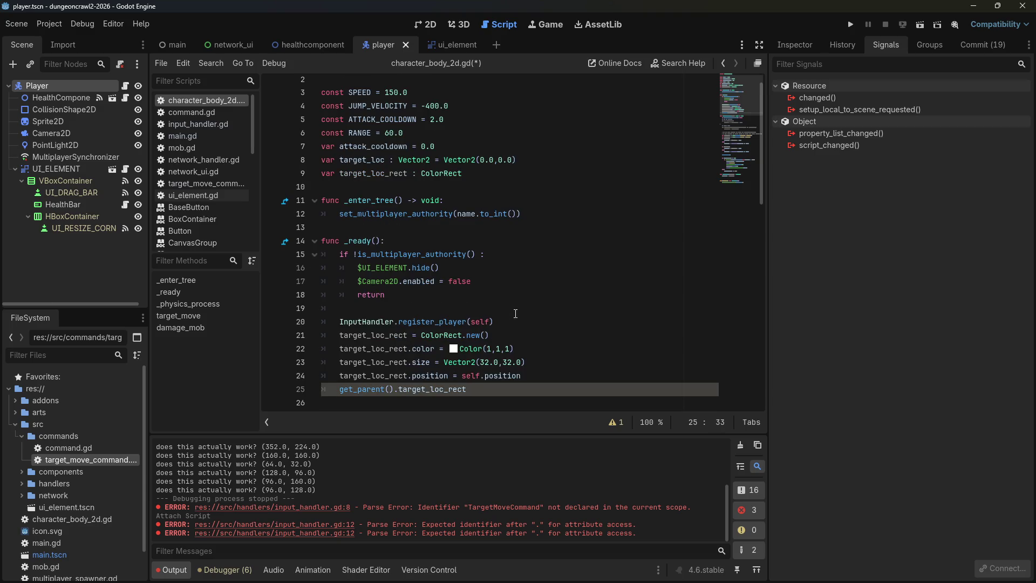
key(BackSpace)
text(add_child()
key(End)
text())
key(ctrl+s)
click(493, 300)
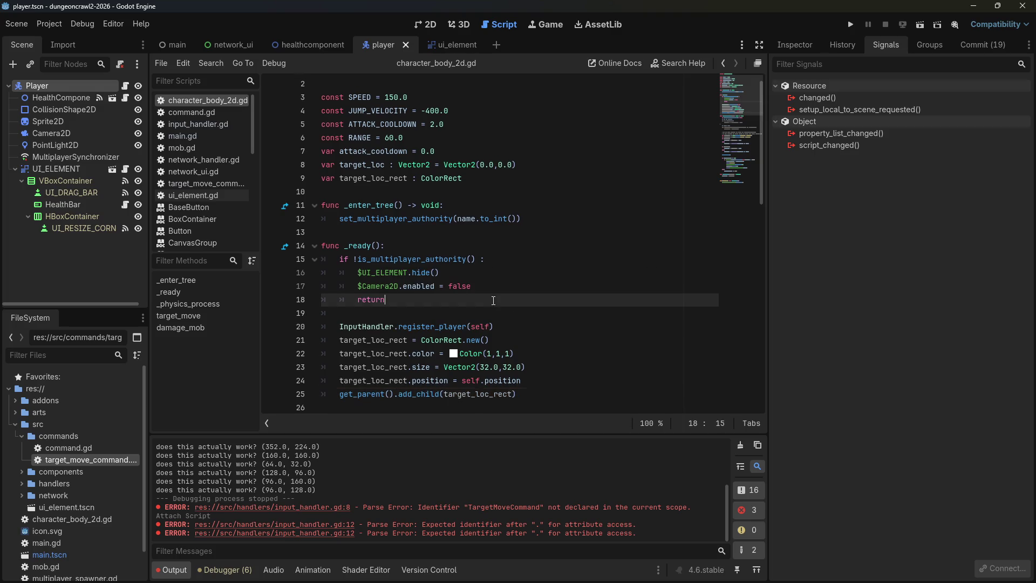
Run the project and inspect the Nil-actor target_move error at main.gd line 11.
click(850, 25)
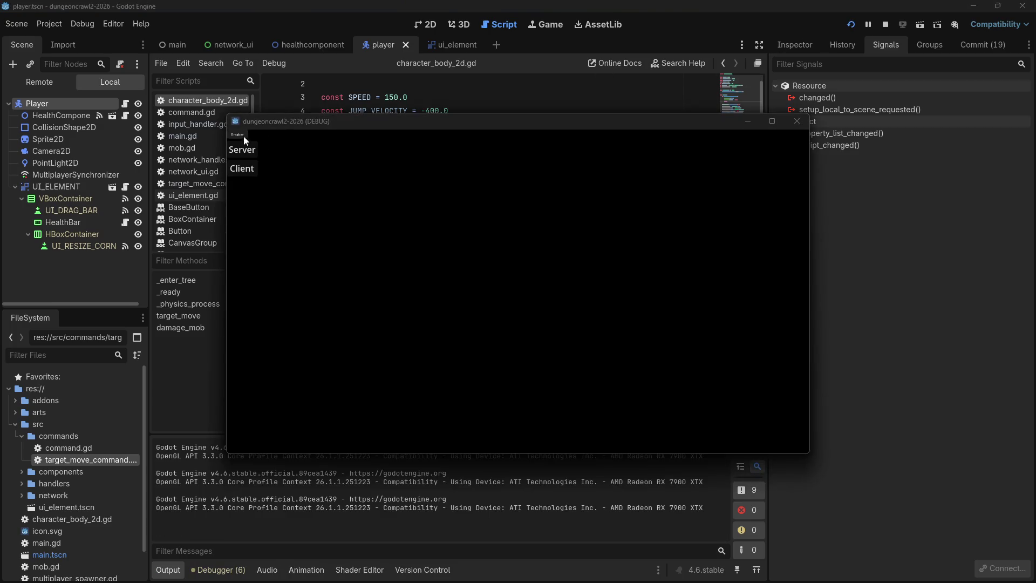
click(372, 228)
click(585, 123)
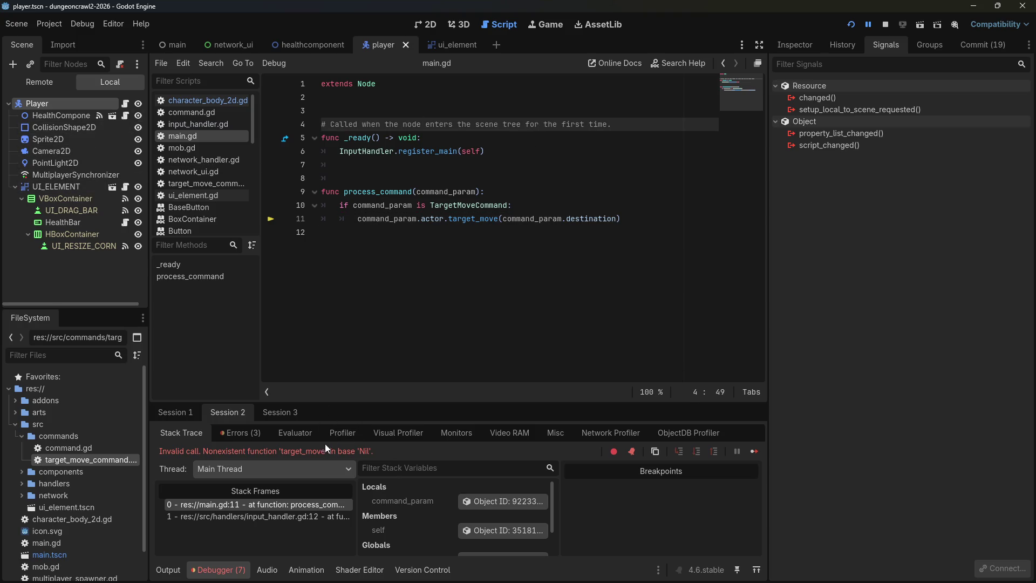
click(452, 218)
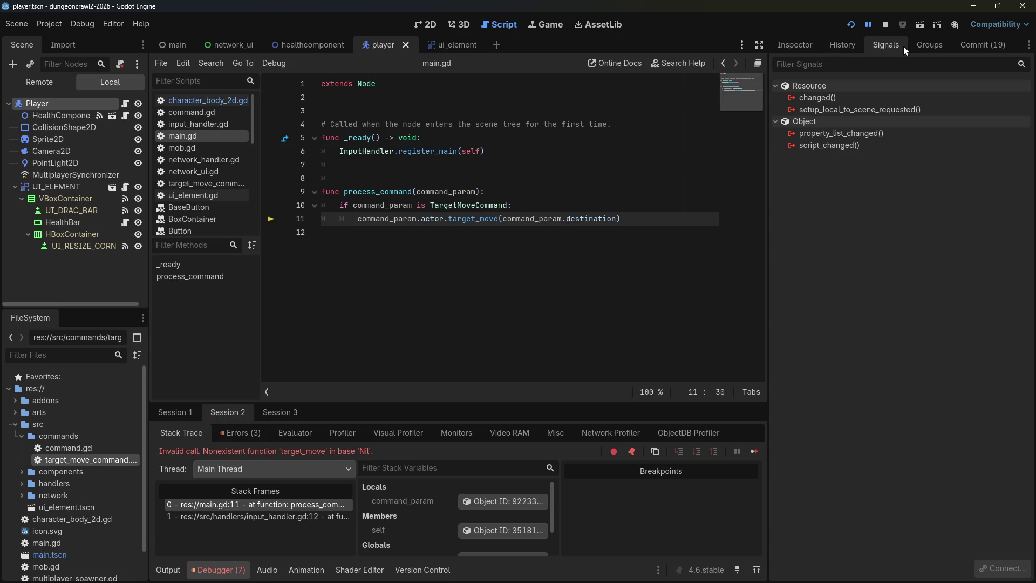
Stop the debug session and go back to the scripts, ending on input_handler.gd.
click(886, 25)
click(223, 102)
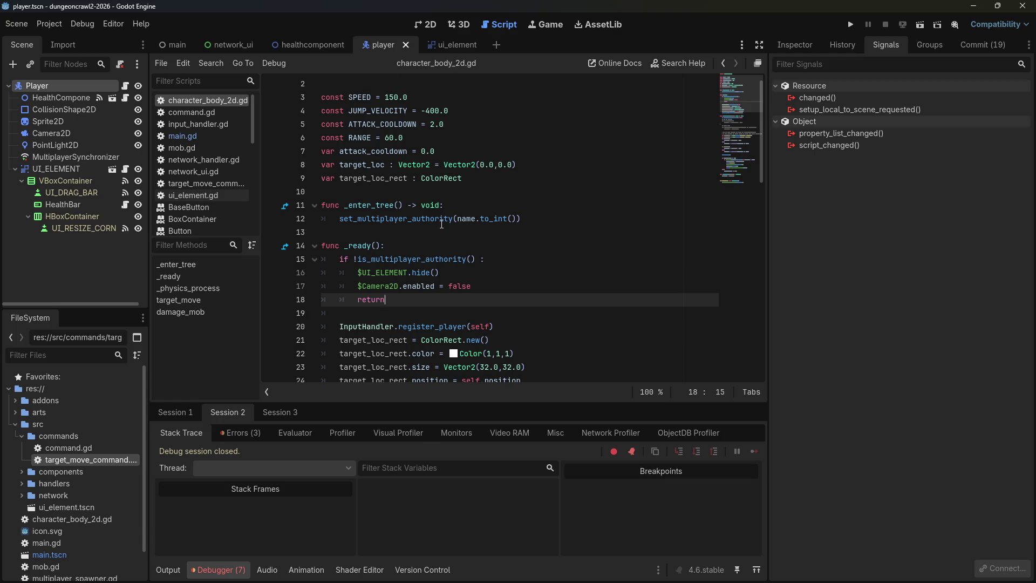
scroll(422, 123, up, 1)
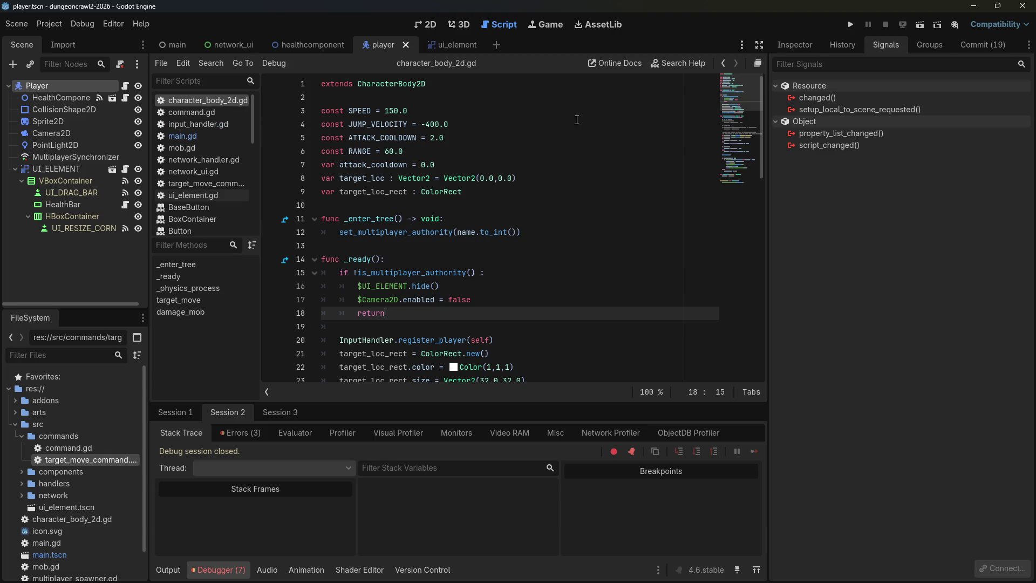
click(188, 126)
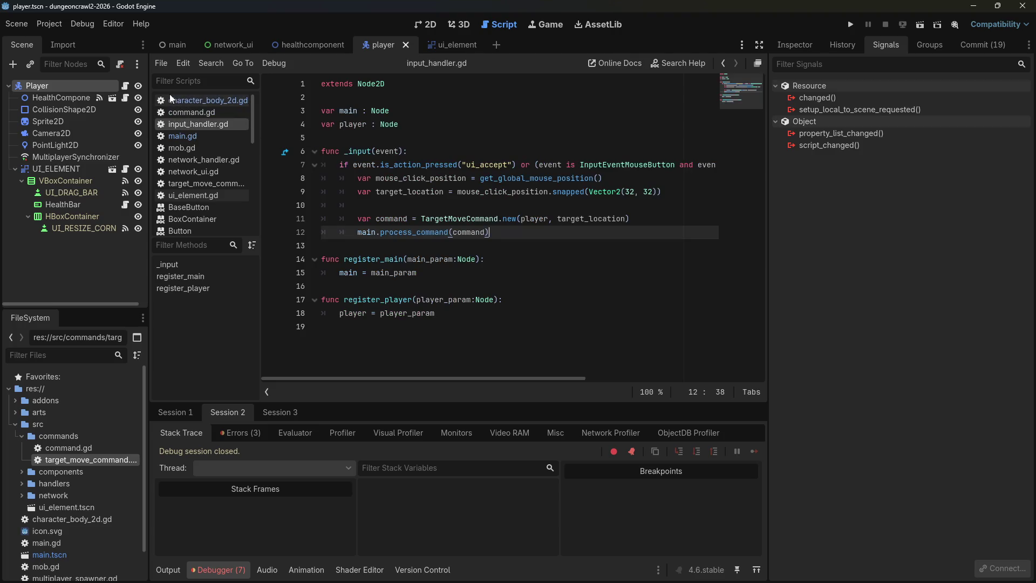
Start _input with the guard 'if !main or !player: return' and save input_handler.gd.
click(427, 150)
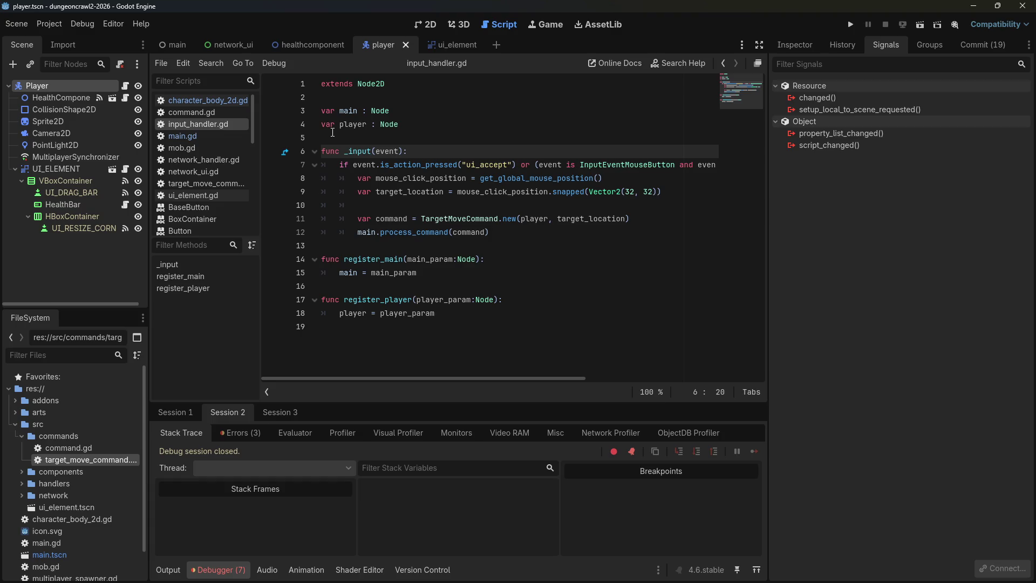
key(Return)
text(if )
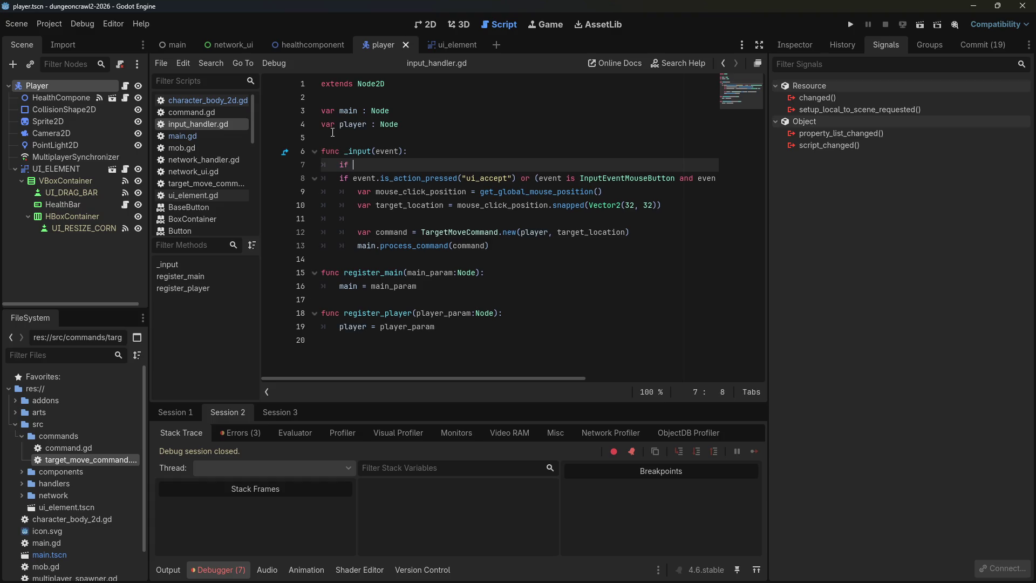
text(main and )
text(player:)
key(ctrl+Left)
key(ctrl+Left)
key(ctrl+Left)
text(!)
key(Right)
key(Right)
key(Right)
key(Delete)
key(Delete)
key(Delete)
text(or)
key(Right)
text(!)
key(Right)
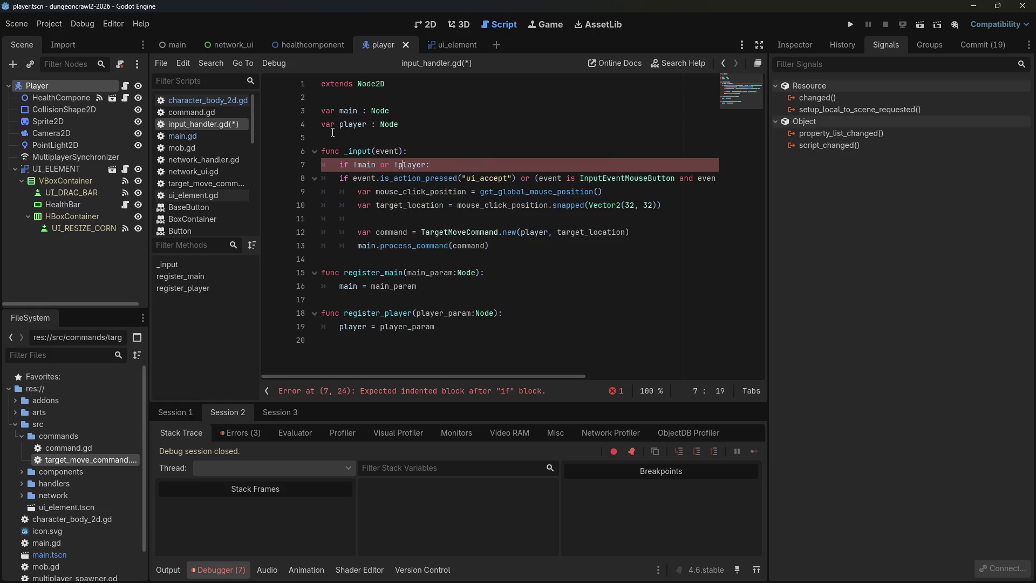
key(End)
key(Return)
text(return)
key(ctrl+s)
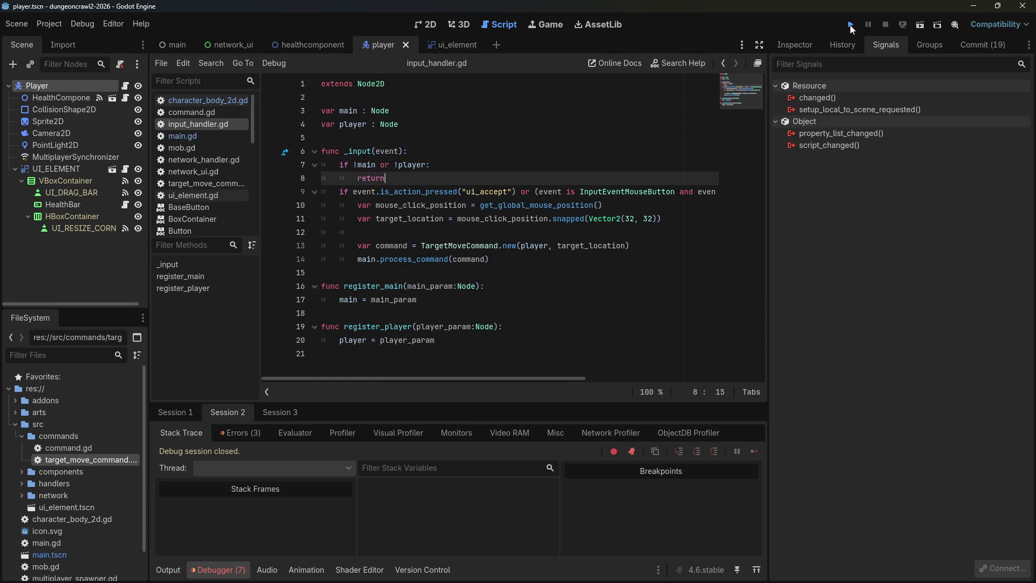
Run the game as Client, walk the player with W, A and D, then close it.
click(850, 25)
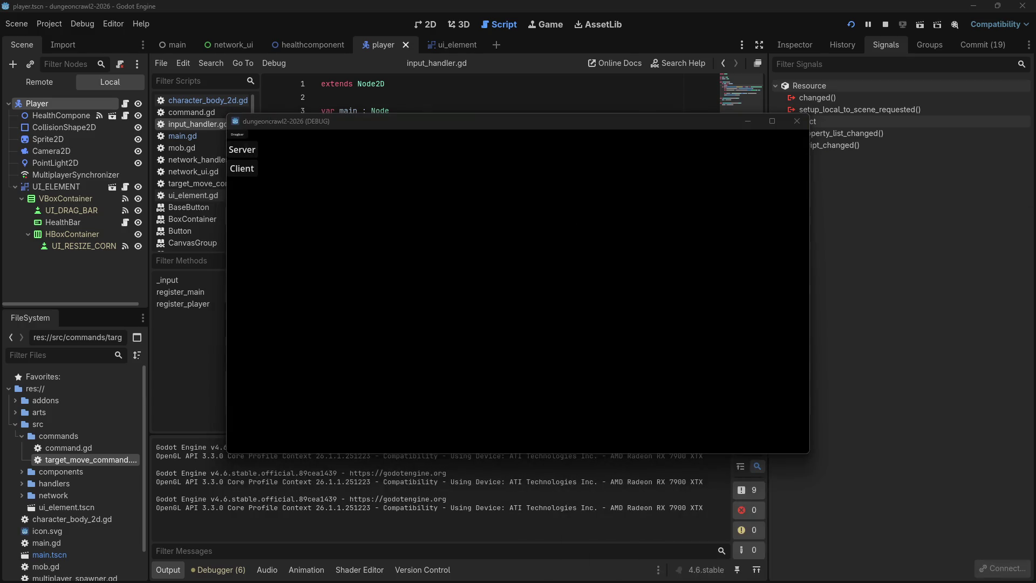
click(240, 168)
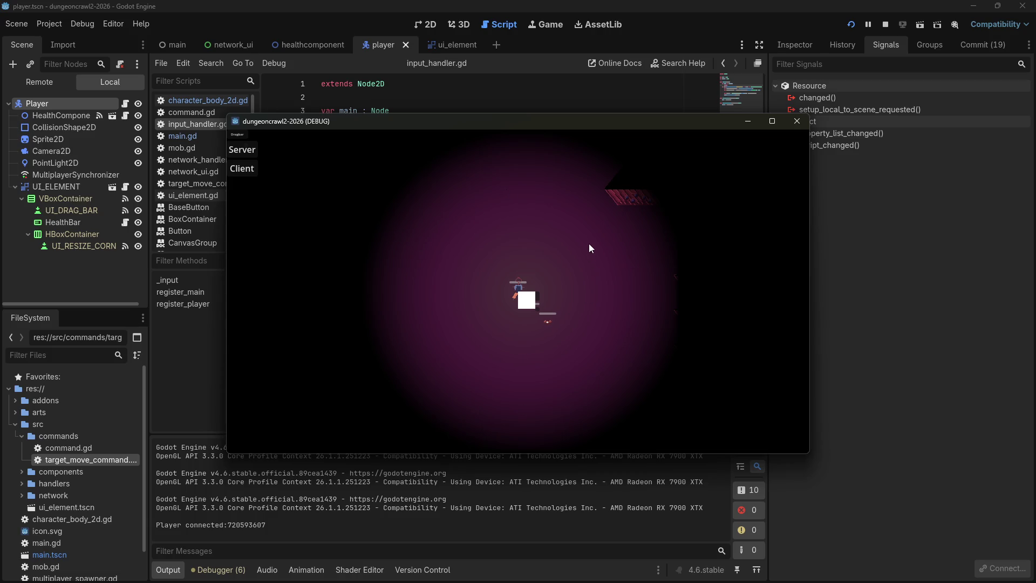
key(w)
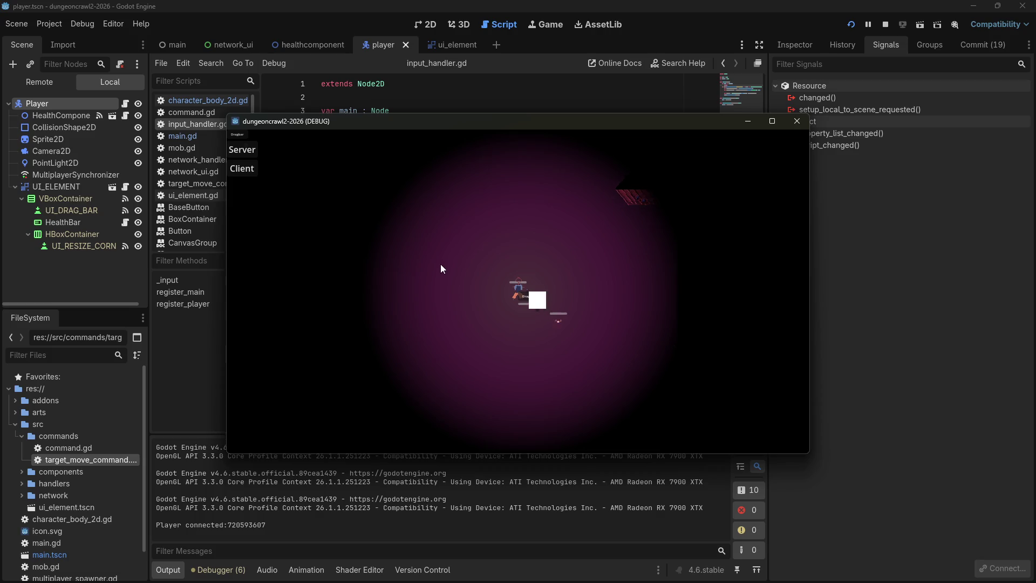
key(a)
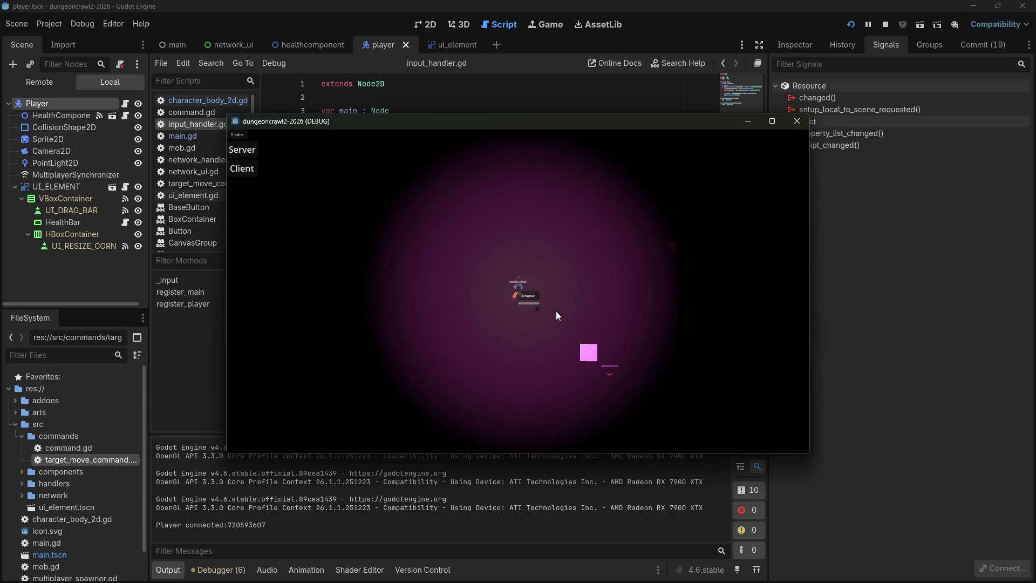
key(d)
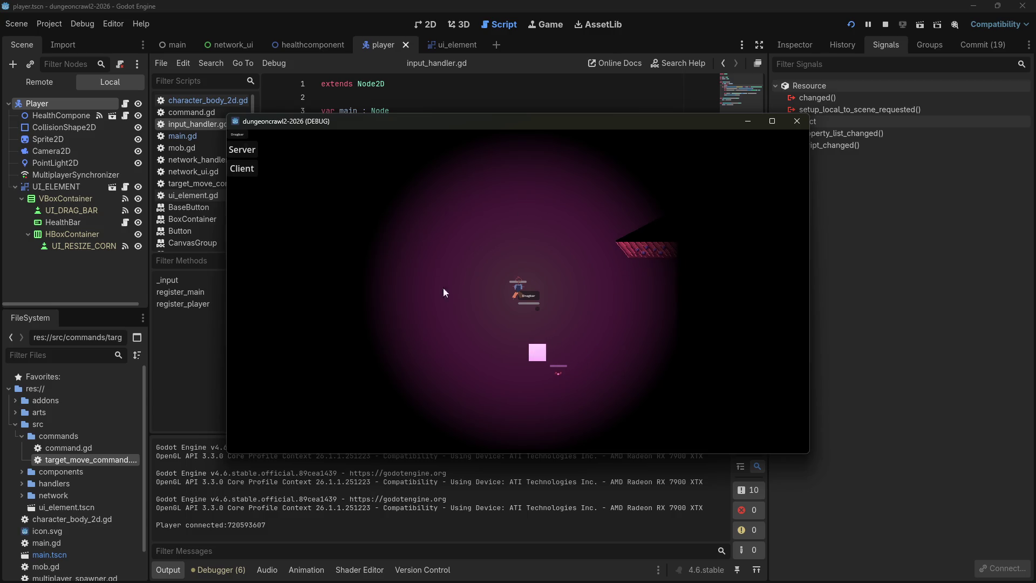
click(792, 126)
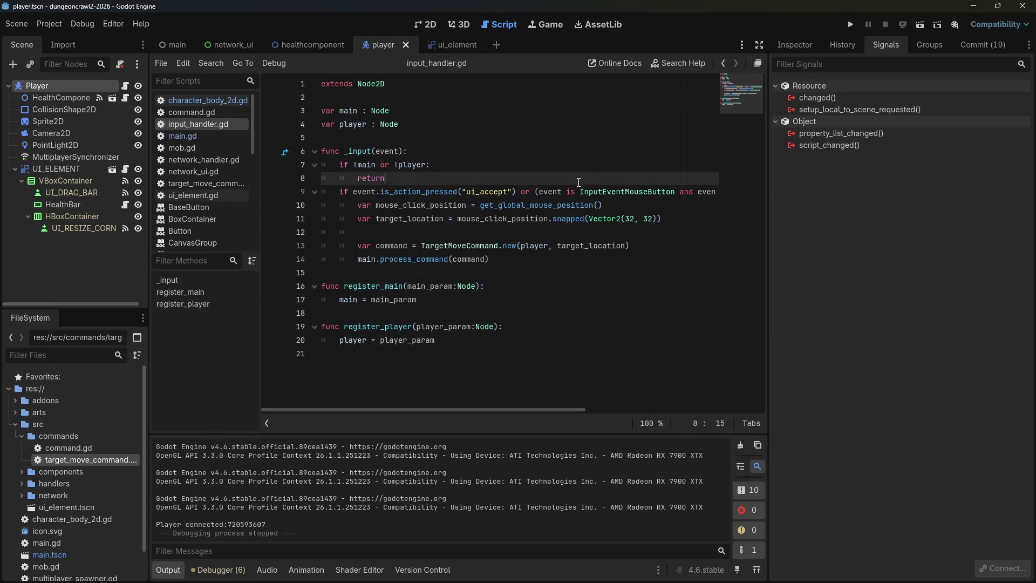
Add print("COMMAND to ", target_location) after process_command, save, and relaunch the game.
click(597, 259)
key(Return)
text(pr)
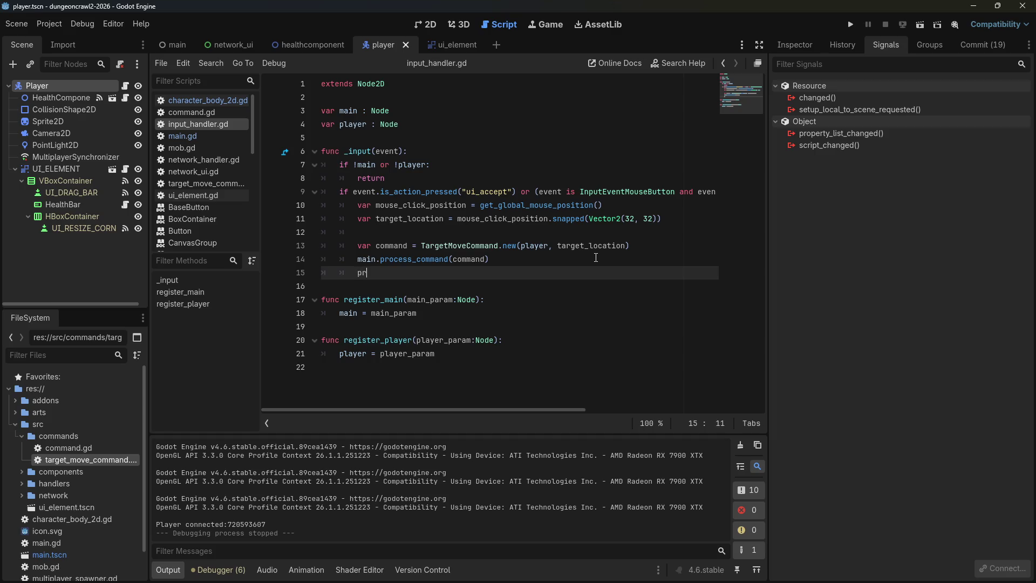
text(int("COMMAND)
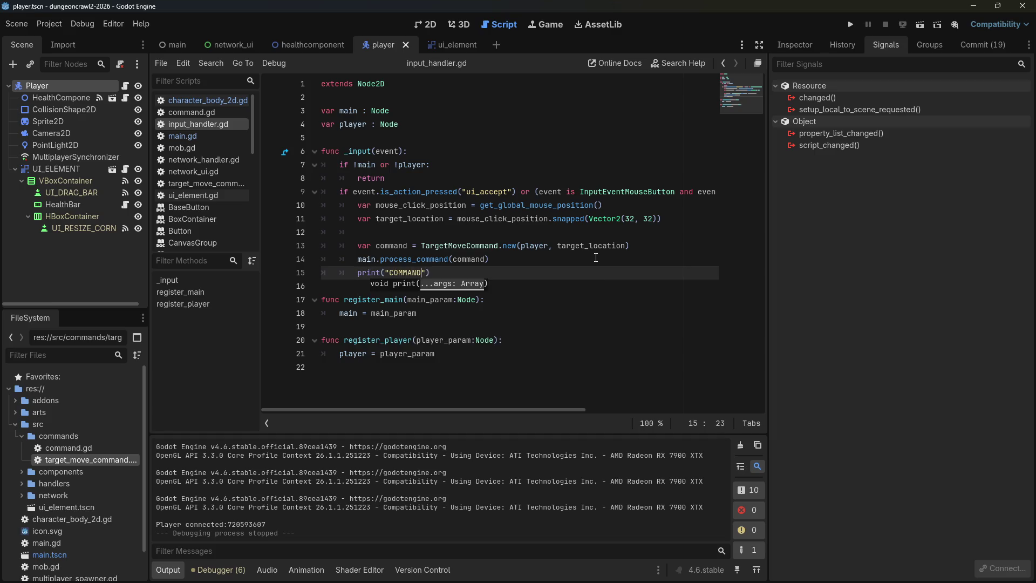
text( to ")
text(, target_locati)
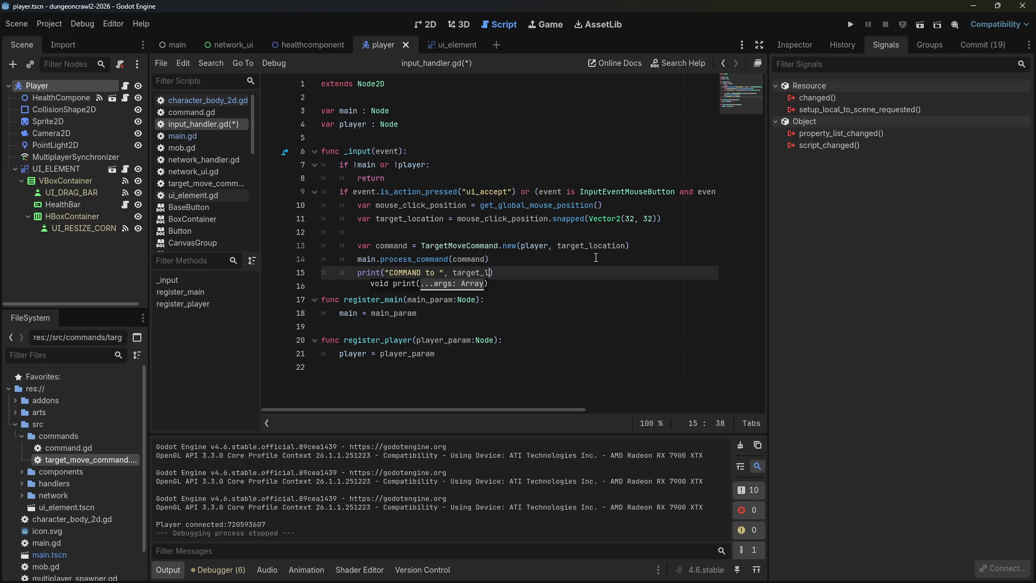
text(on)
key(ctrl+s)
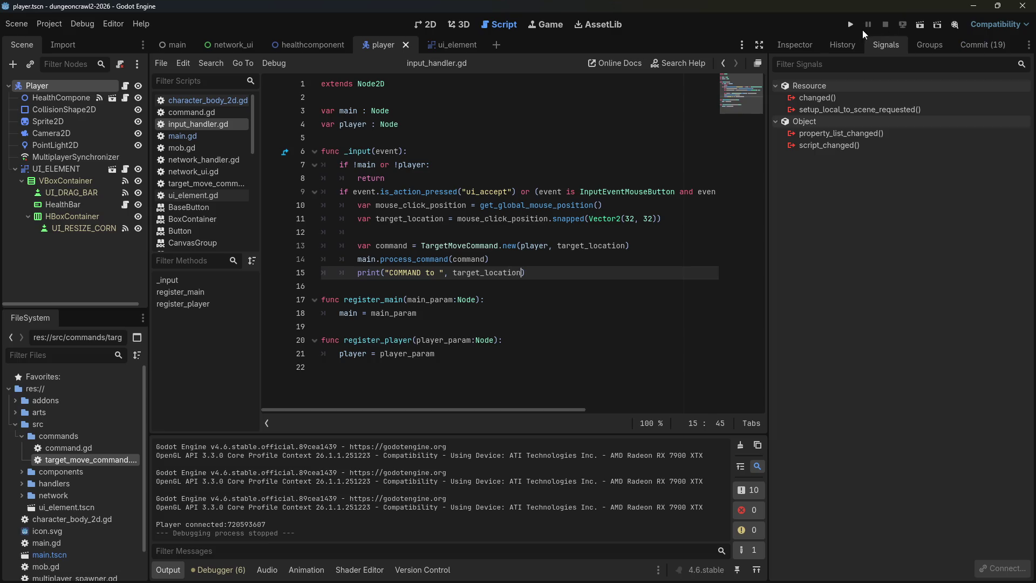
click(857, 24)
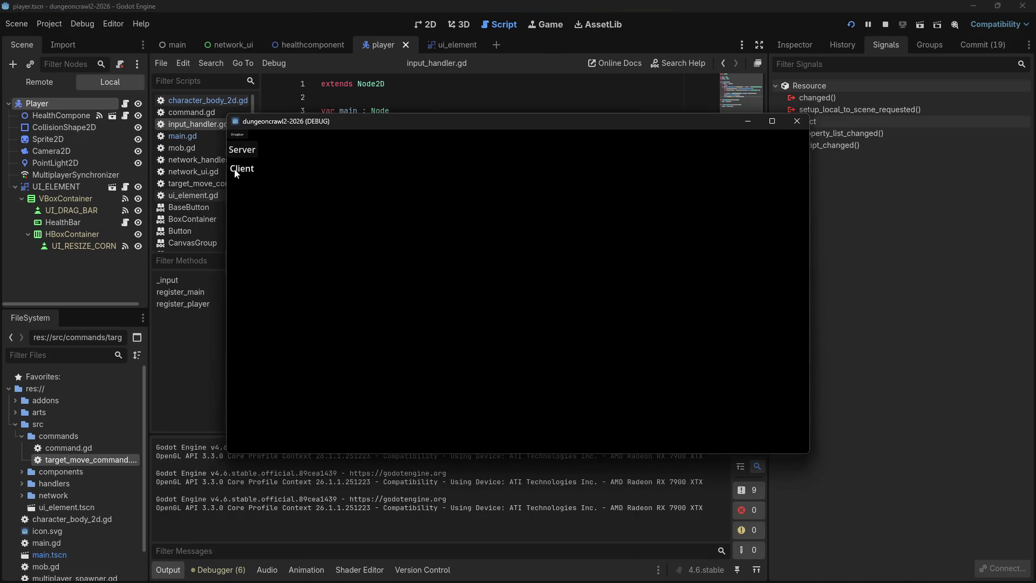
Join as Client, click five dungeon tiles to log snapped targets, then close the game.
click(237, 169)
click(439, 229)
click(551, 321)
click(499, 357)
click(397, 306)
click(429, 273)
click(797, 122)
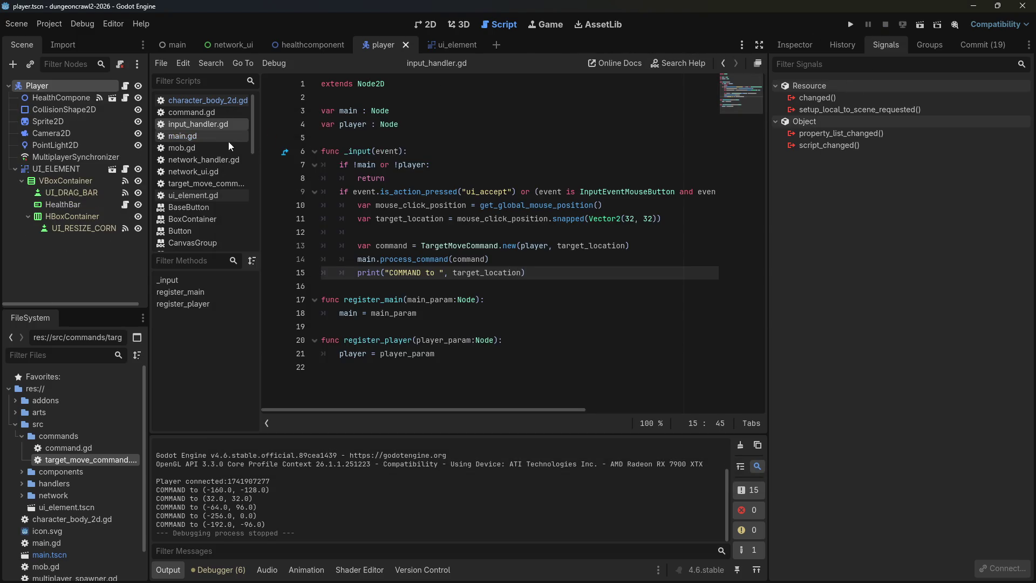
In character_body_2d.gd's target_move, add target_loc_rect.position = dest_param on line 65.
click(202, 98)
scroll(487, 360, down, 3)
scroll(479, 360, down, 9)
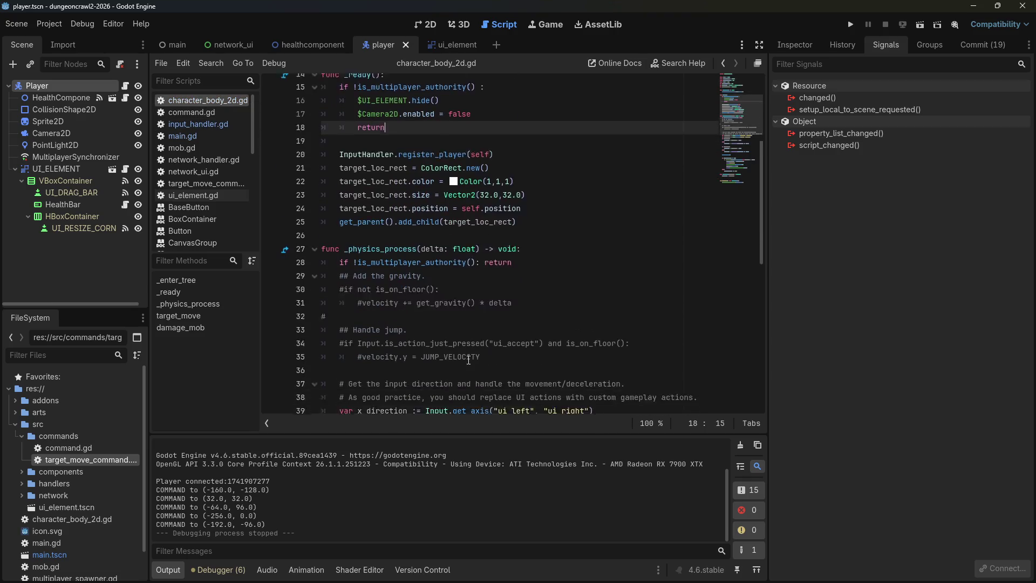
scroll(467, 360, down, 3)
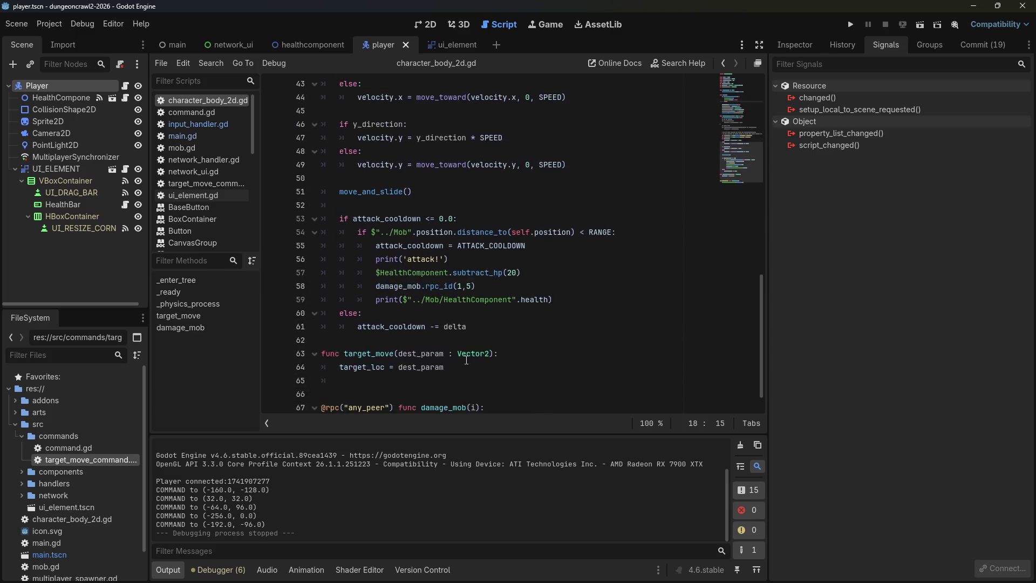
click(462, 344)
click(462, 350)
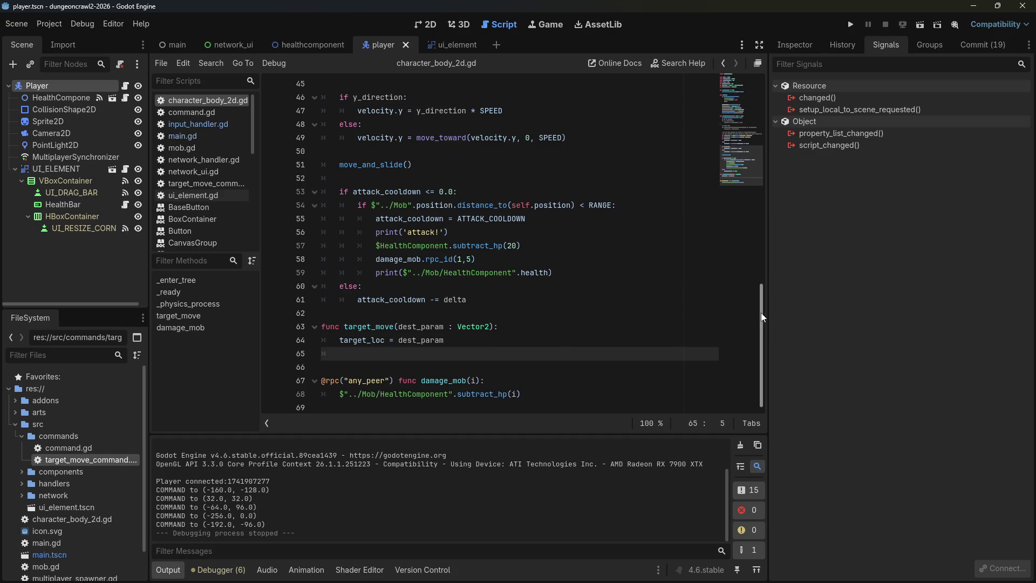
text(att)
key(BackSpace)
key(BackSpace)
key(BackSpace)
text(target_)
text(loc_rect)
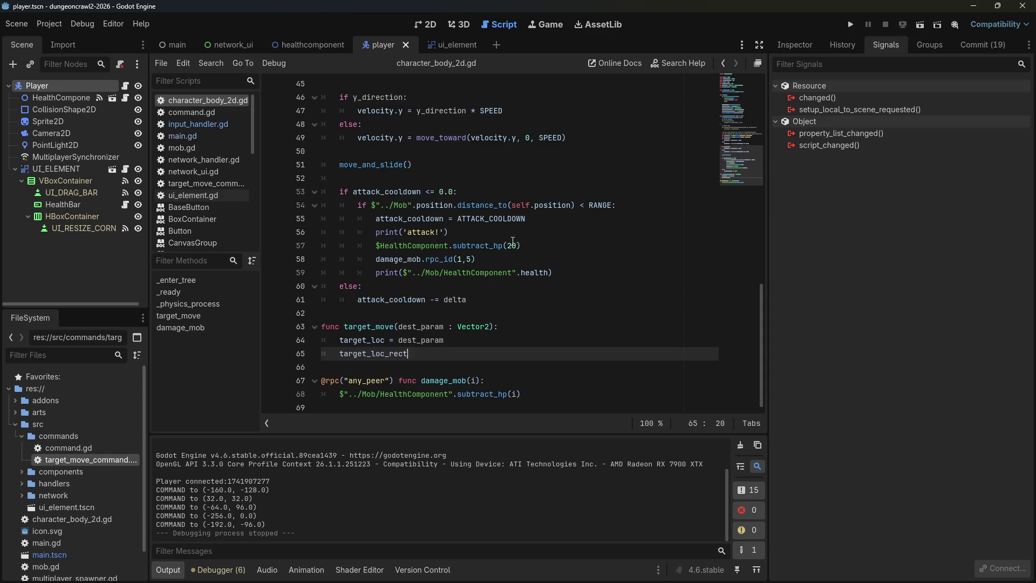
text(.position = t)
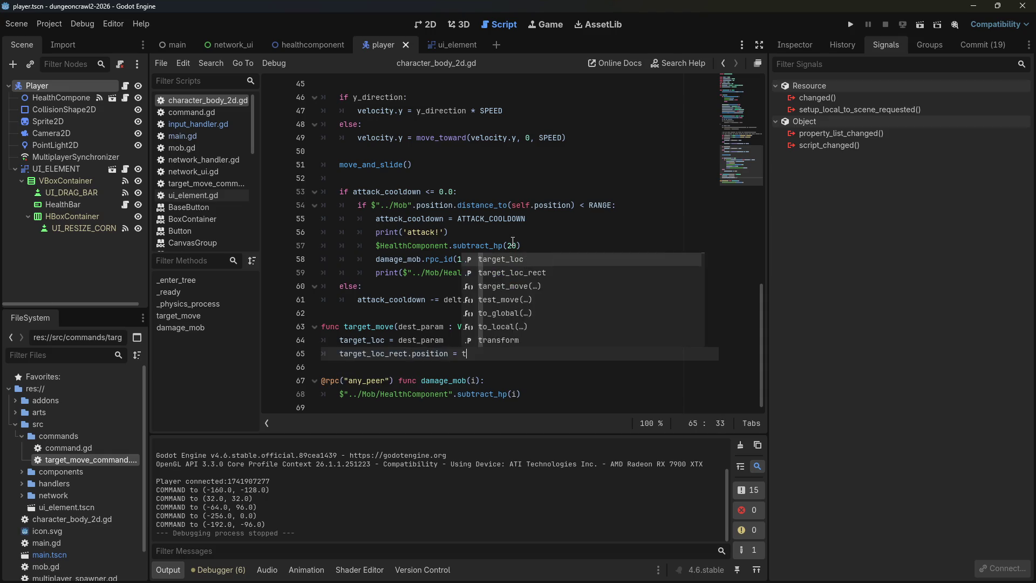
text(arget_loc)
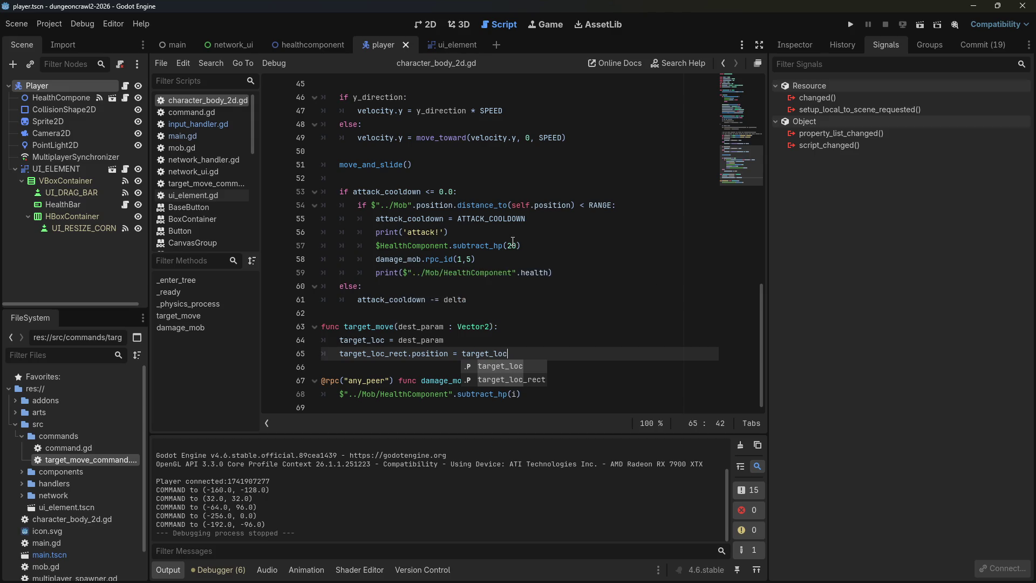
key(ctrl+BackSpace)
text(dets)
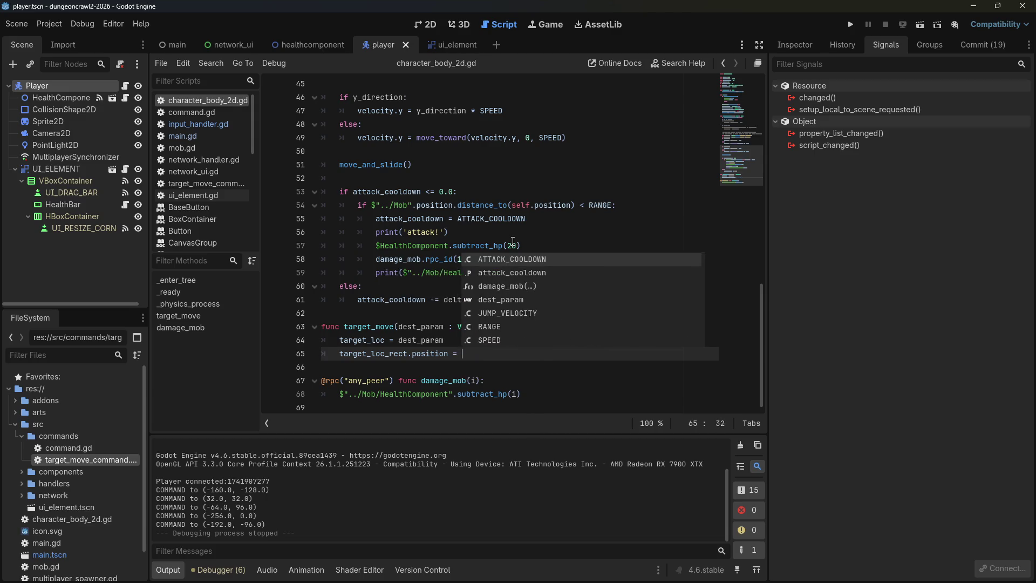
key(BackSpace)
key(BackSpace)
text(st)
key(Return)
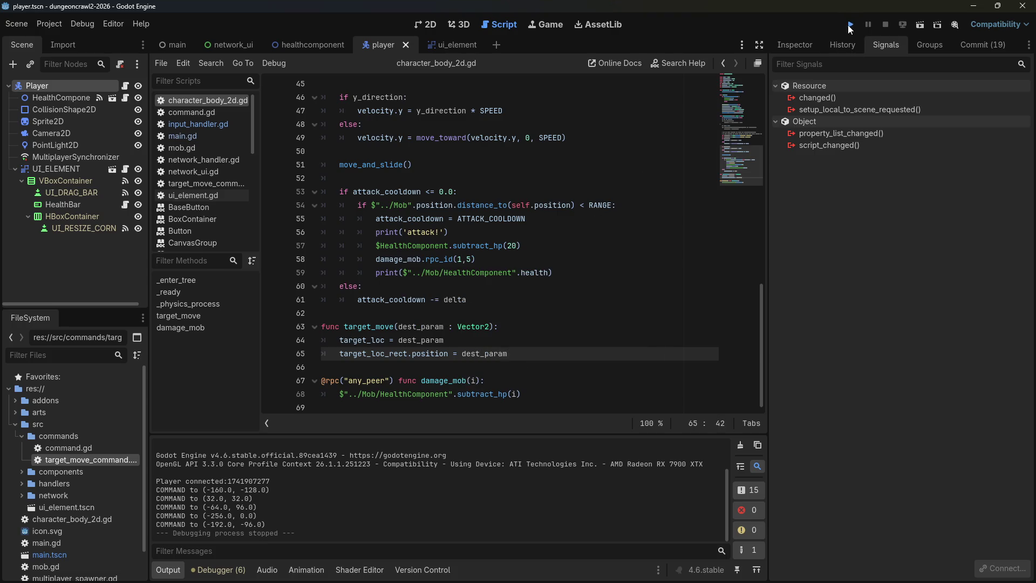
click(850, 25)
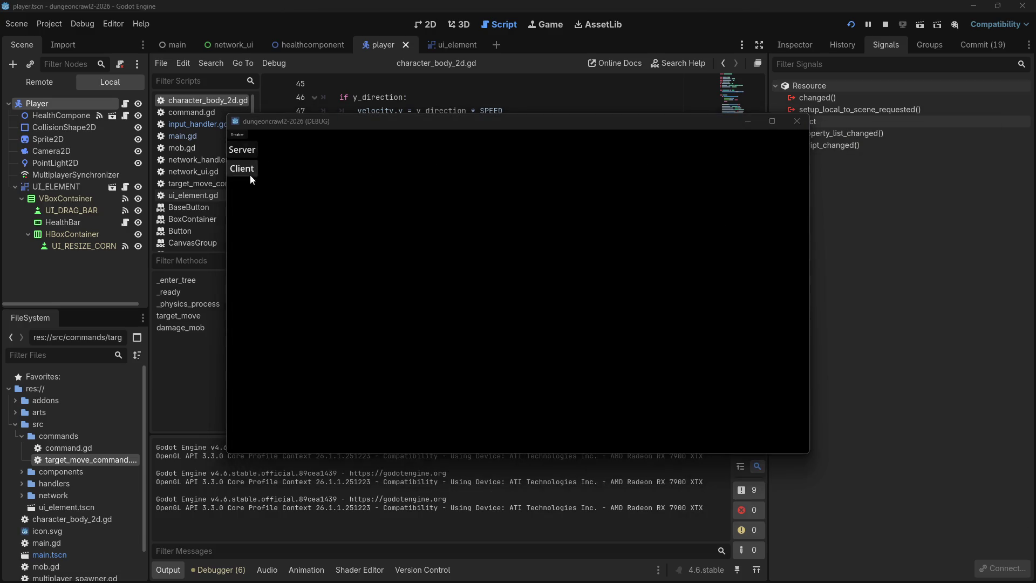
click(251, 174)
click(491, 282)
click(371, 317)
click(418, 350)
click(432, 334)
click(486, 279)
click(508, 279)
click(522, 262)
click(509, 245)
click(453, 228)
click(559, 238)
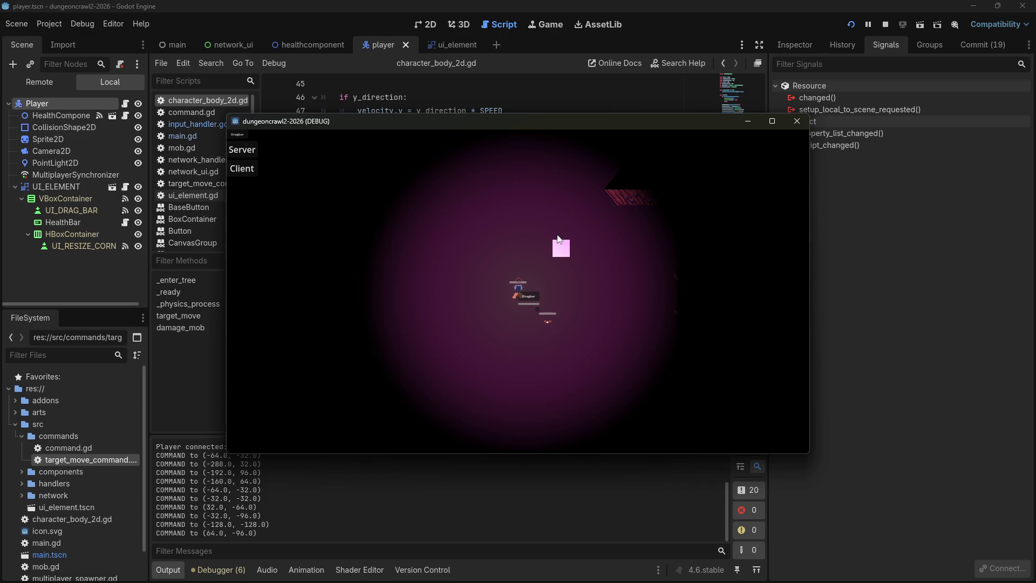
click(563, 231)
click(563, 231)
click(562, 230)
click(559, 230)
click(562, 232)
click(575, 233)
click(575, 234)
click(576, 234)
click(593, 241)
click(601, 237)
click(601, 236)
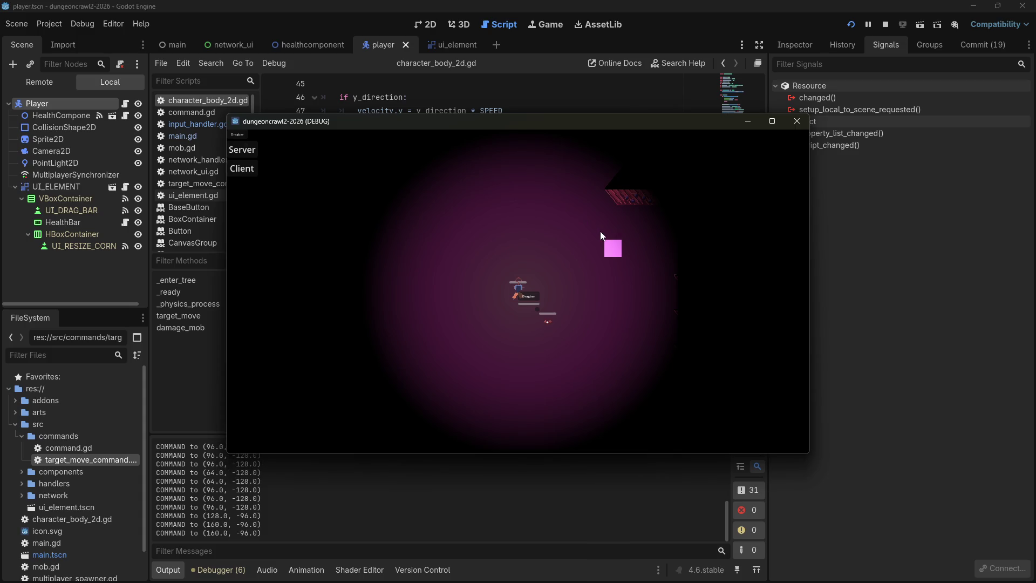
click(600, 231)
click(598, 231)
click(619, 200)
click(617, 196)
click(611, 197)
click(602, 193)
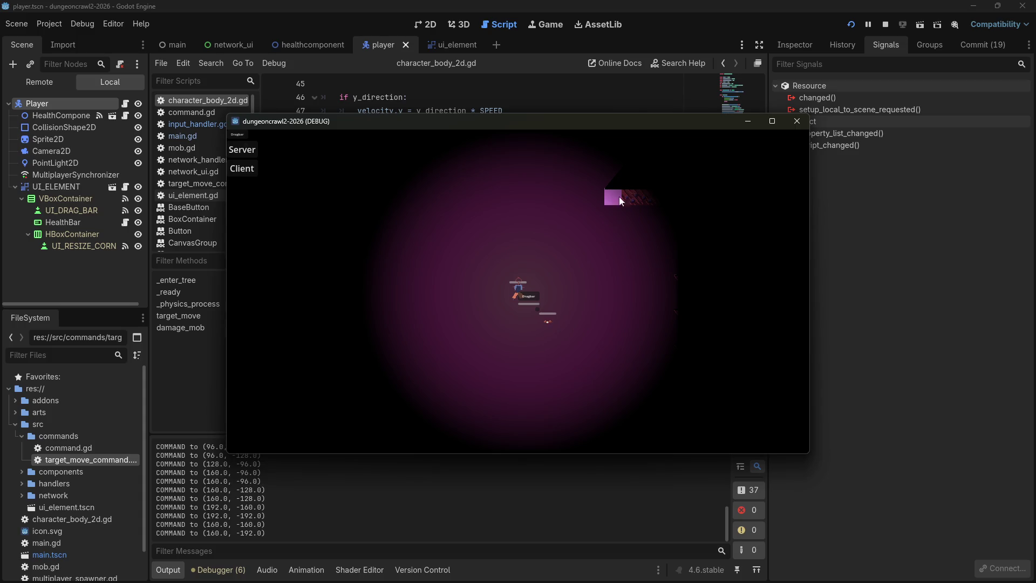
click(629, 197)
click(614, 196)
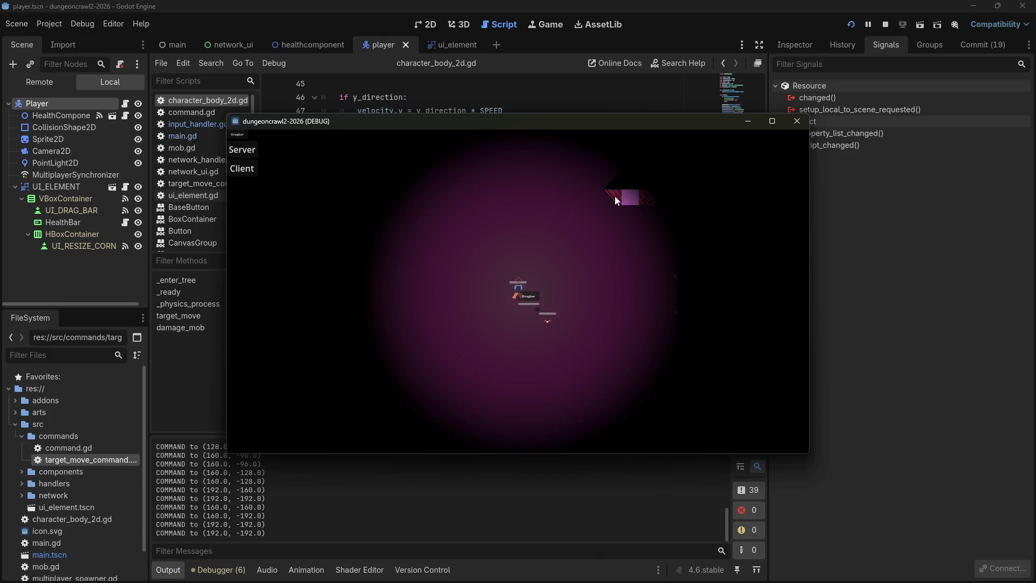
click(611, 197)
click(596, 208)
click(594, 210)
click(592, 193)
click(596, 202)
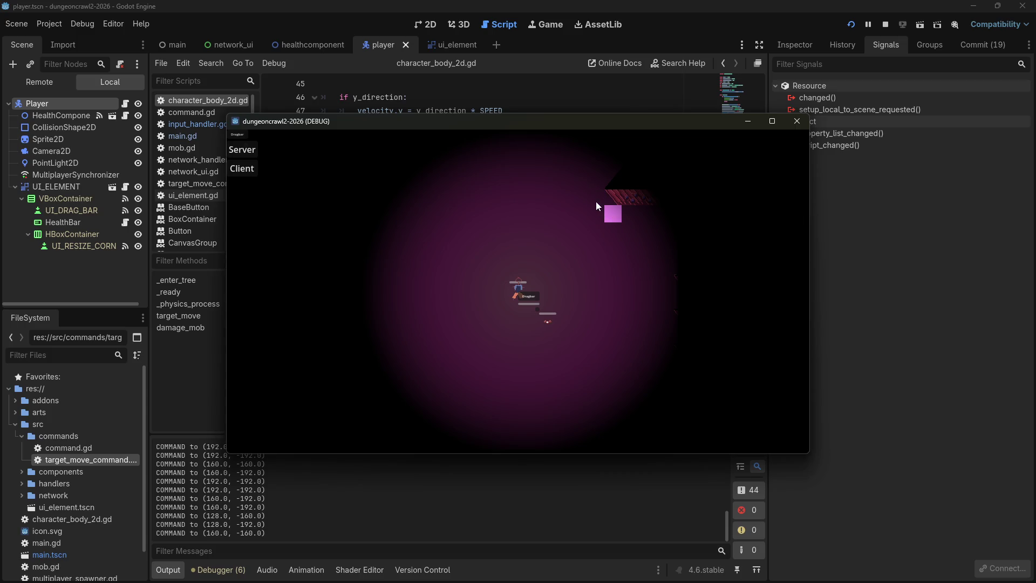
click(596, 202)
click(592, 202)
click(592, 201)
click(591, 200)
click(592, 204)
click(588, 190)
click(588, 187)
click(588, 183)
click(590, 180)
click(590, 180)
click(590, 179)
click(592, 186)
click(592, 185)
click(797, 120)
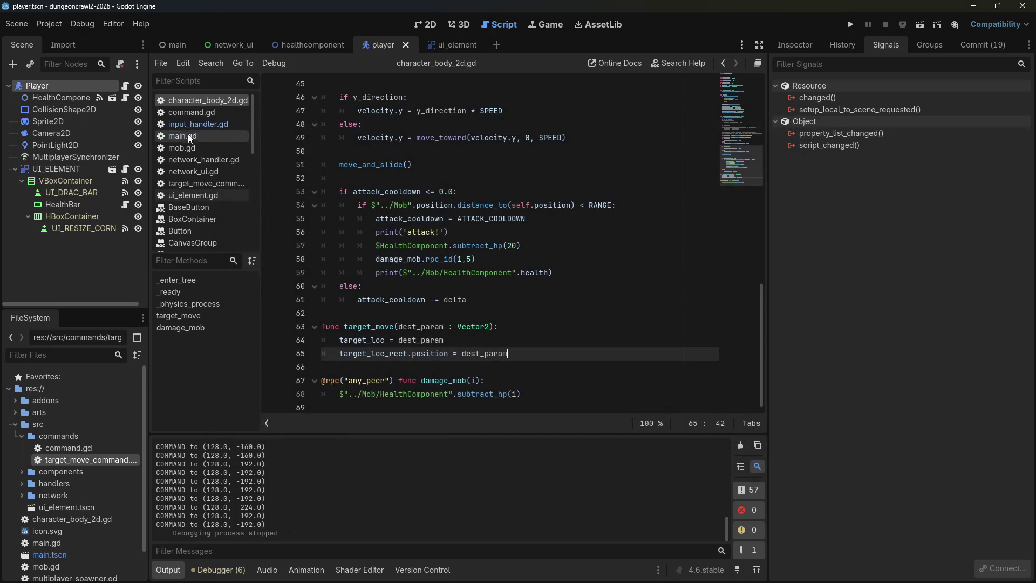
From line 11 of input_handler.gd, open the Vector2 snapped() documentation and read through it.
click(212, 124)
click(572, 220)
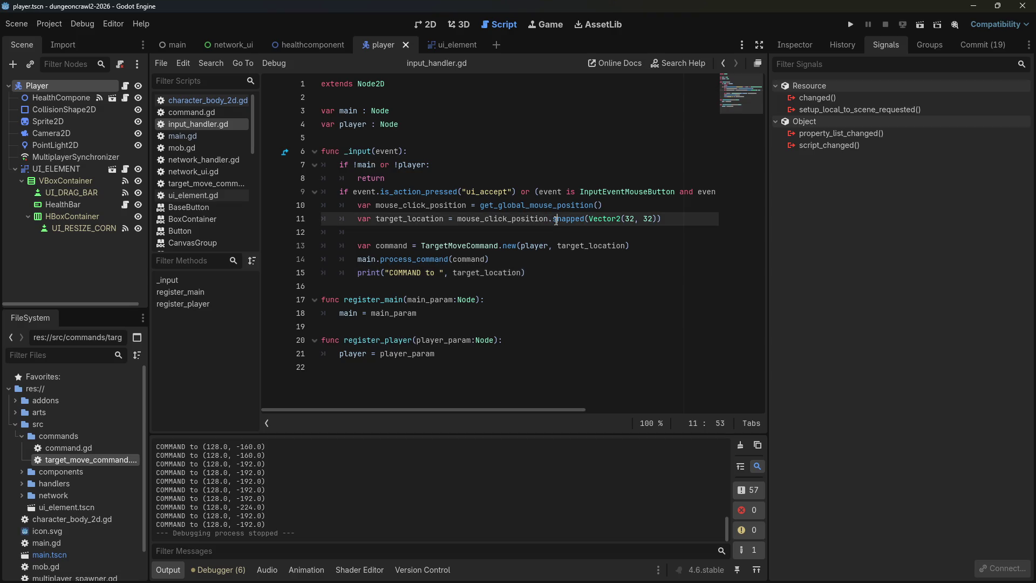
ctrl+click(571, 220)
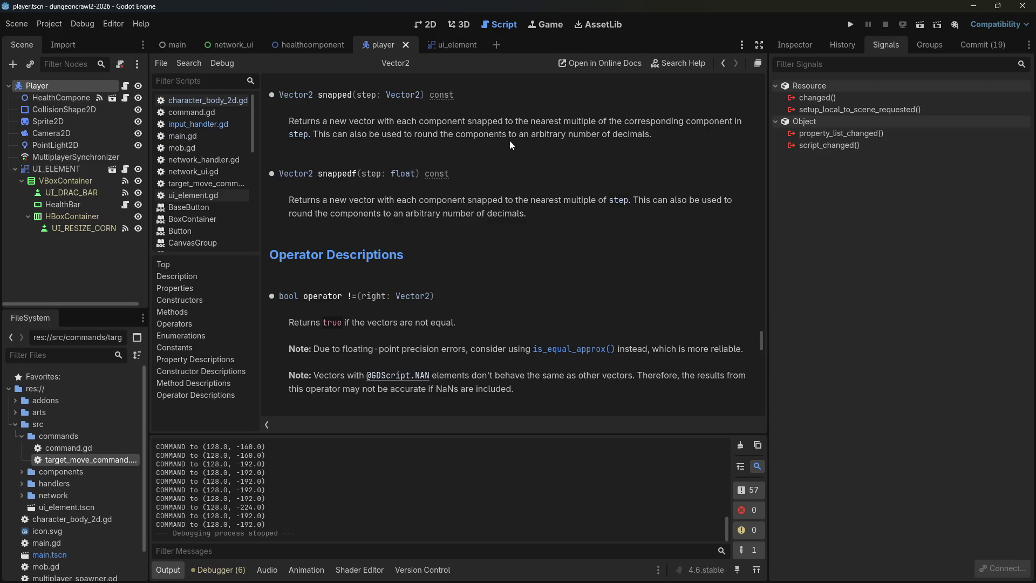
scroll(493, 253, up, 4)
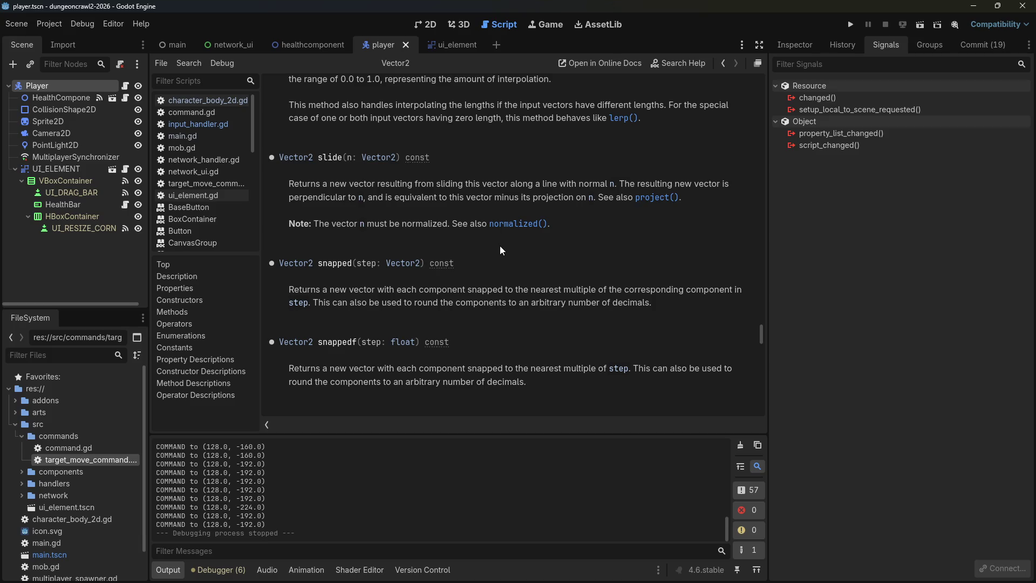
scroll(500, 251, up, 4)
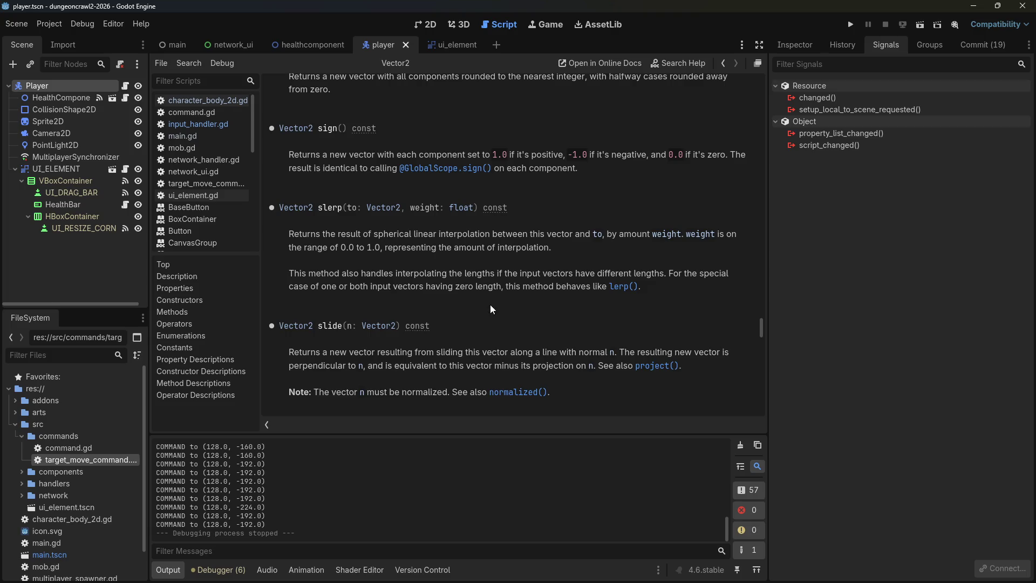
scroll(490, 305, up, 3)
scroll(492, 304, up, 1)
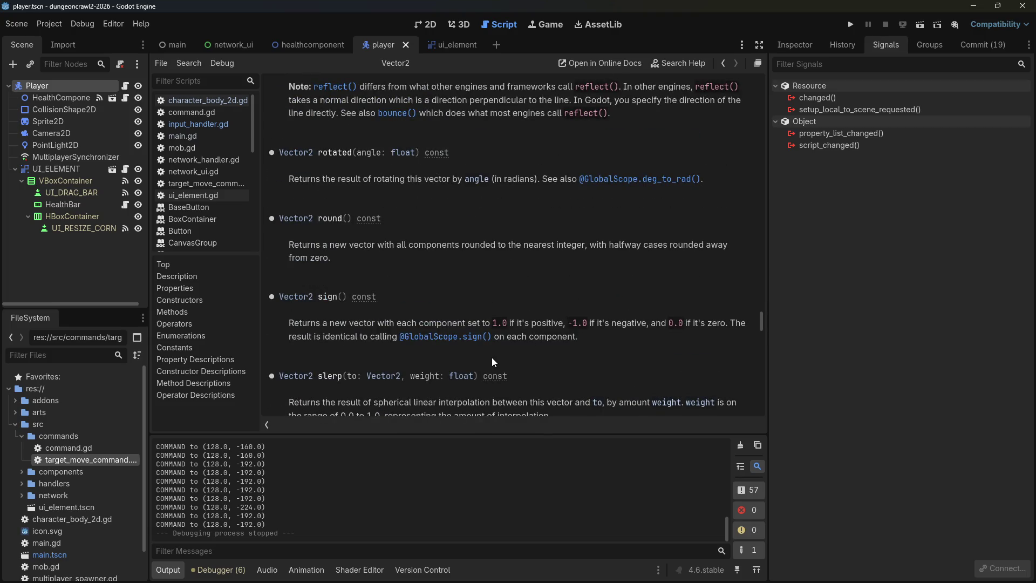
scroll(489, 355, up, 1)
scroll(460, 341, up, 7)
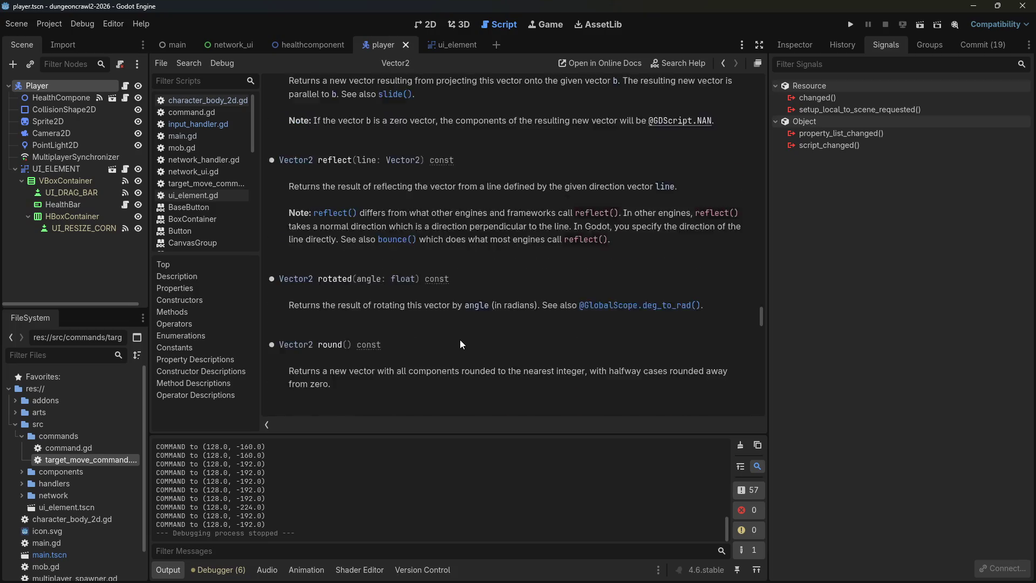
scroll(459, 338, up, 4)
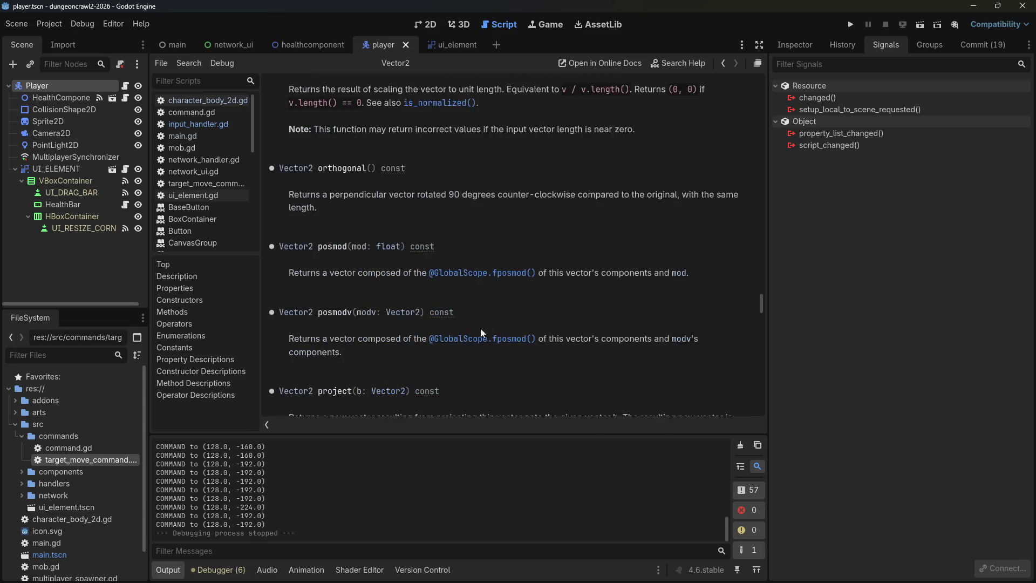
drag(759, 300, 770, 334)
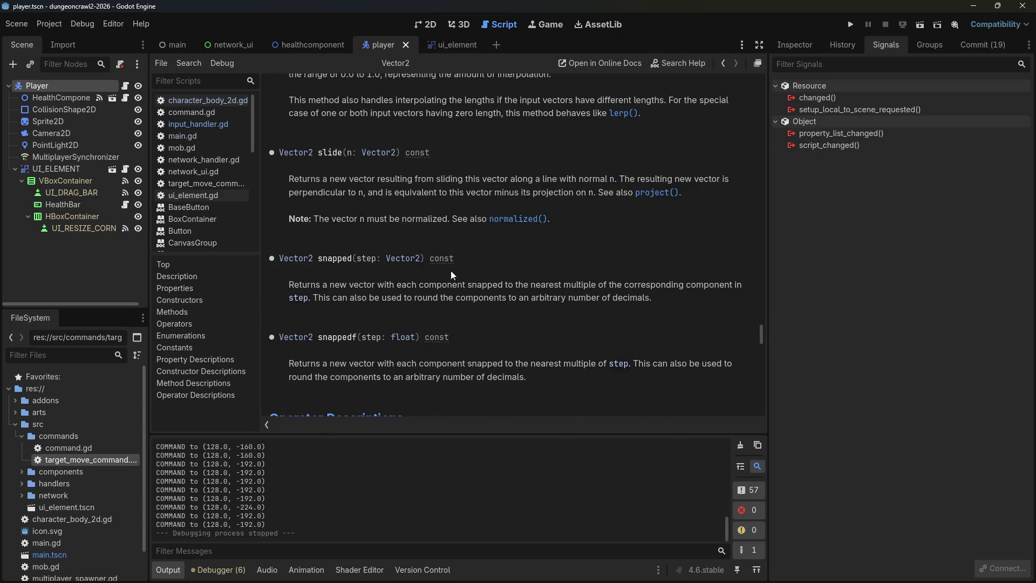
Return to the snapped call in input_handler.gd, then switch to the Firefox search results.
click(207, 135)
click(199, 127)
click(589, 205)
click(639, 218)
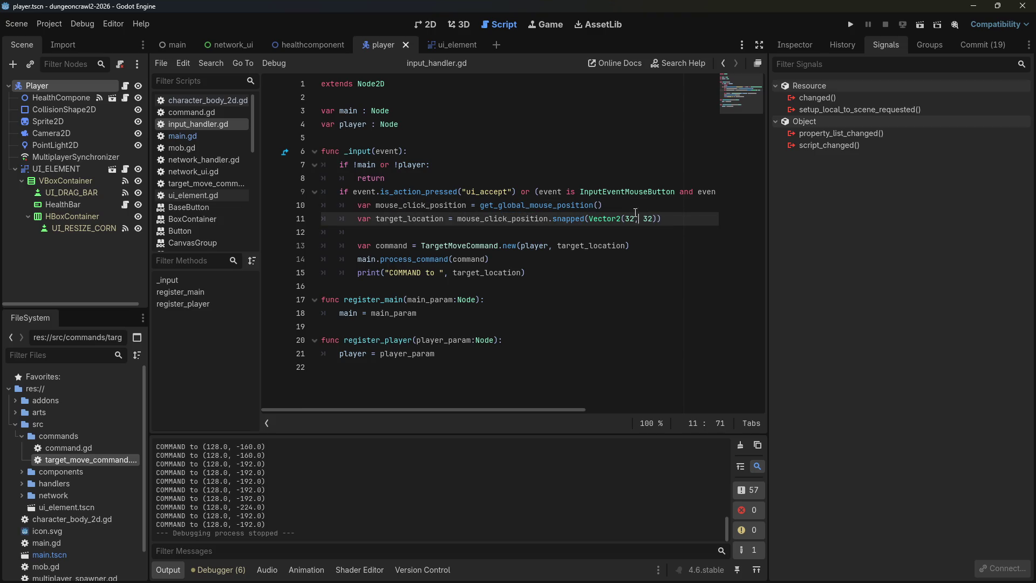
click(587, 218)
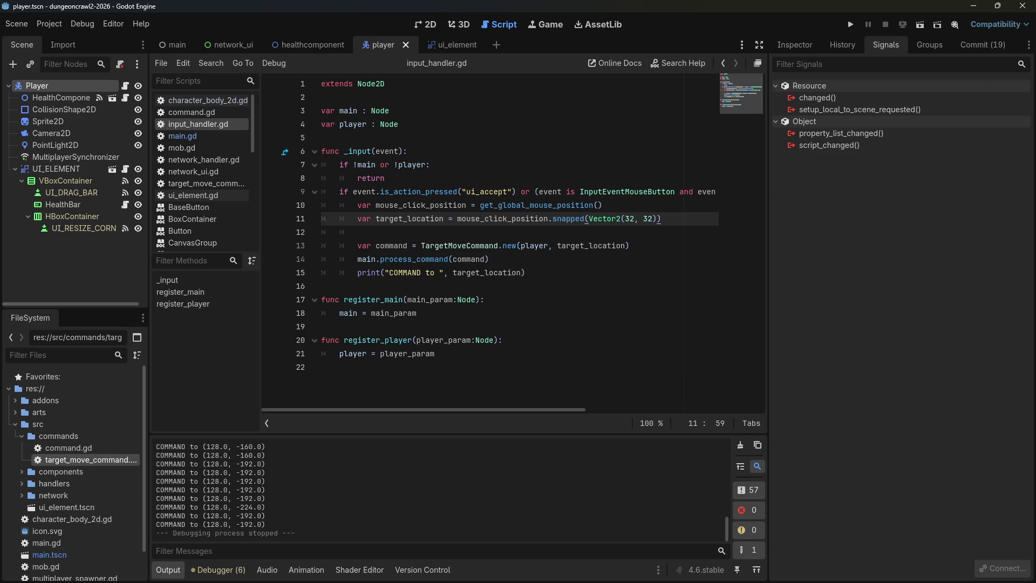
key(alt+Tab)
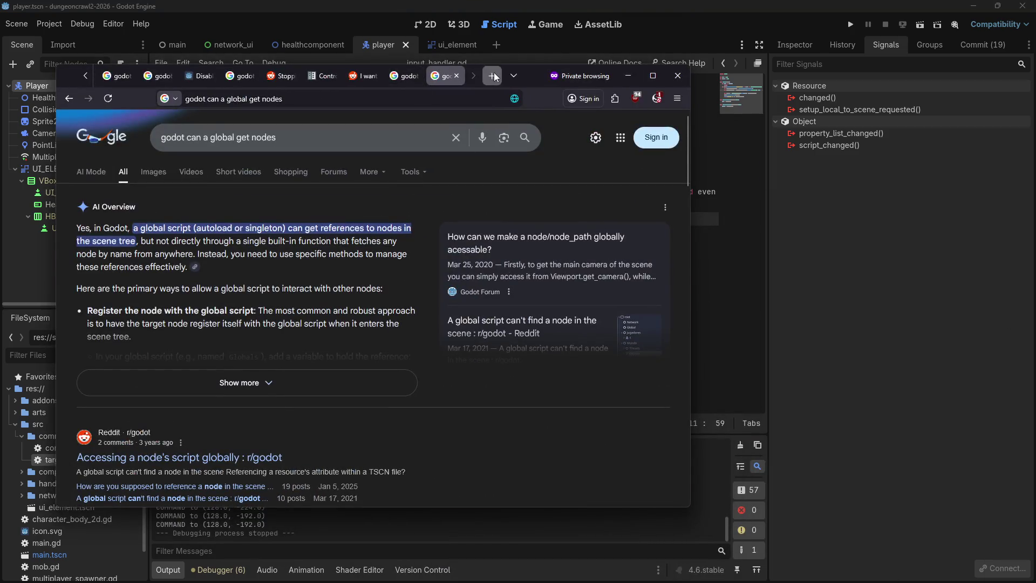
In a new private tab, Google 'godot round down to the nearest multiple of x'.
click(494, 76)
text(godto)
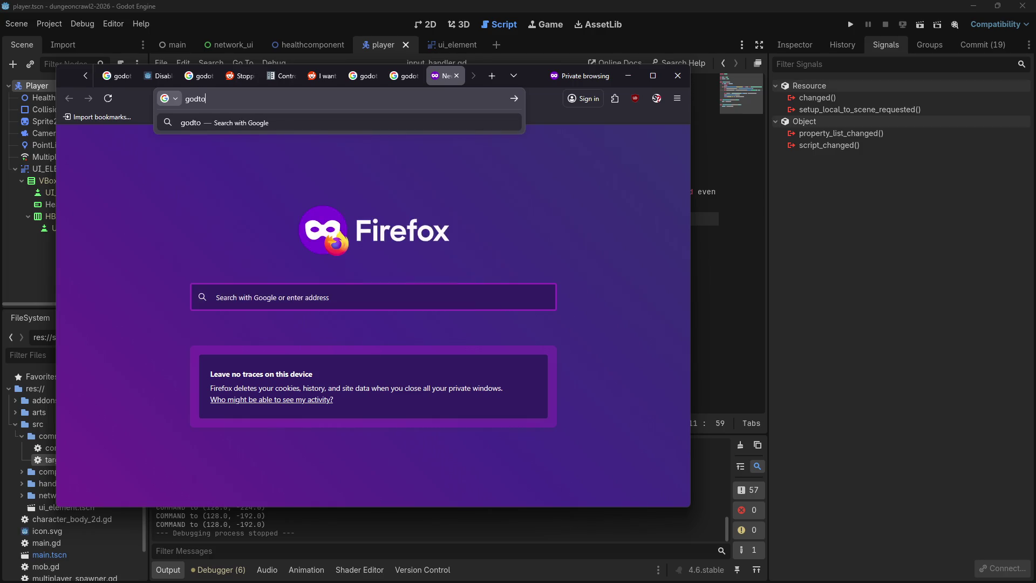
key(BackSpace)
key(BackSpace)
text(ot round down to the nearest multiple of x)
key(Return)
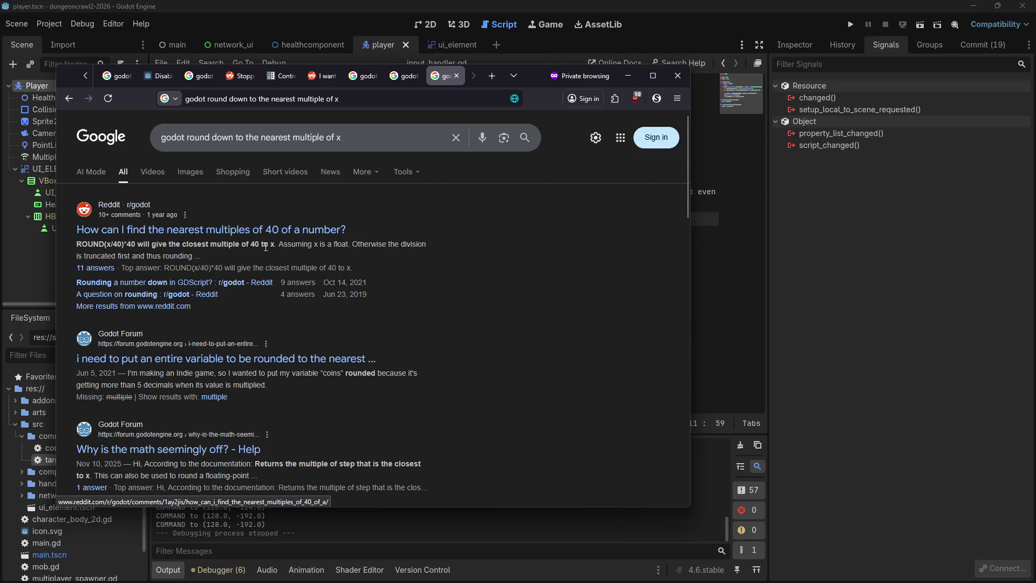
Read the Godot Forum rounding thread and the decimal-place rounding thread, then return to results.
click(259, 359)
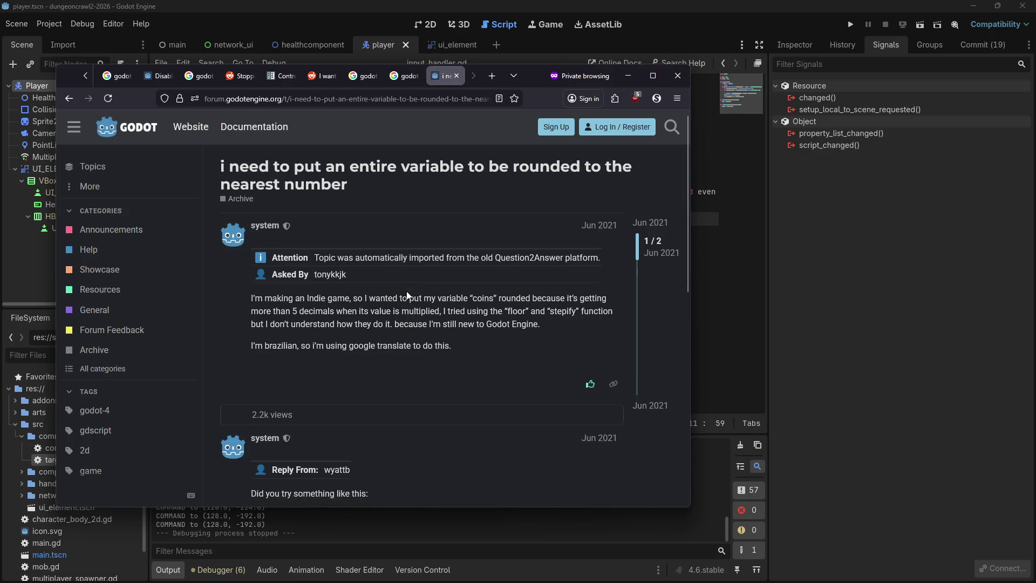
scroll(407, 295, down, 5)
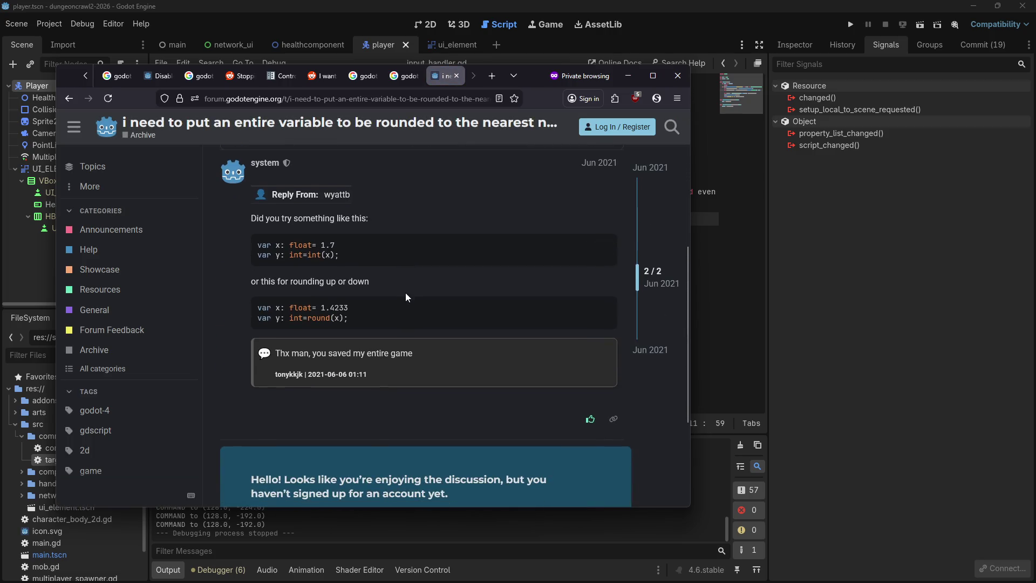
scroll(405, 294, down, 3)
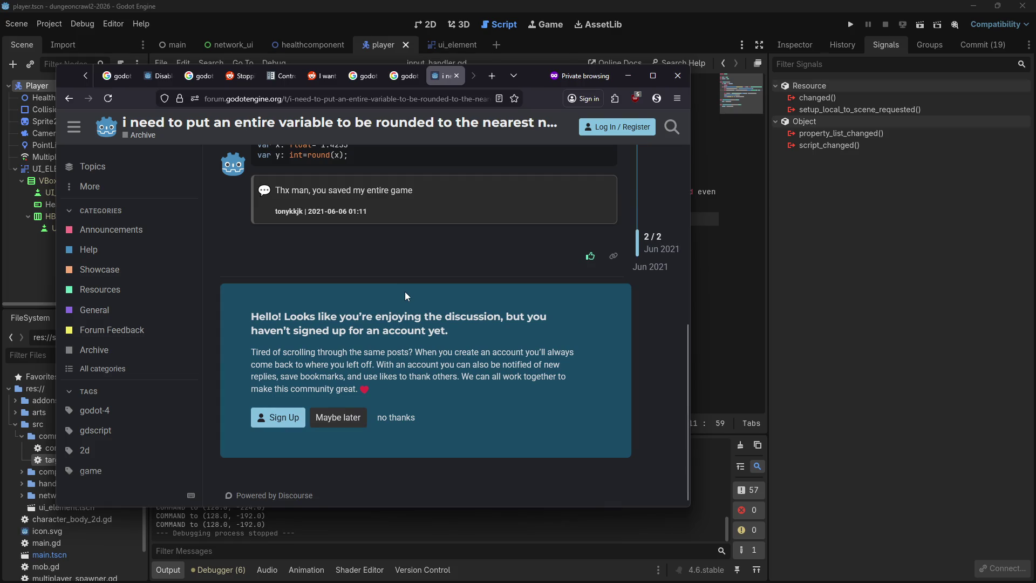
click(69, 99)
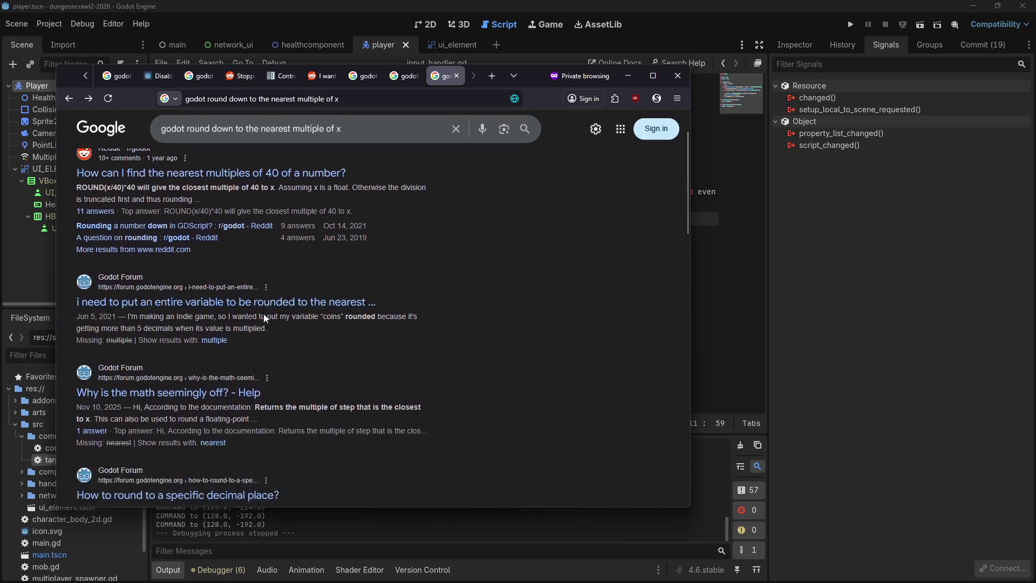
scroll(264, 318, down, 2)
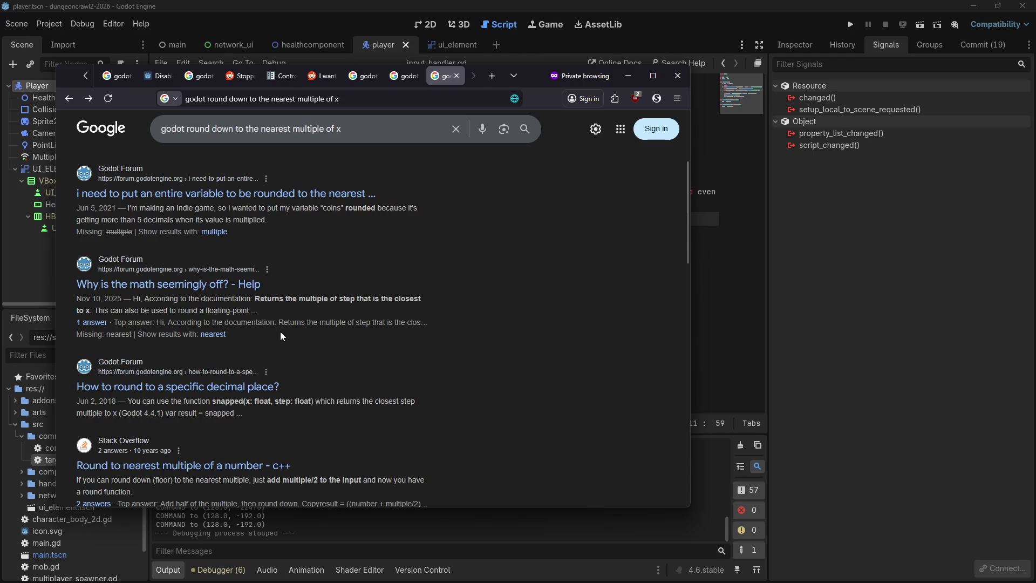
click(262, 387)
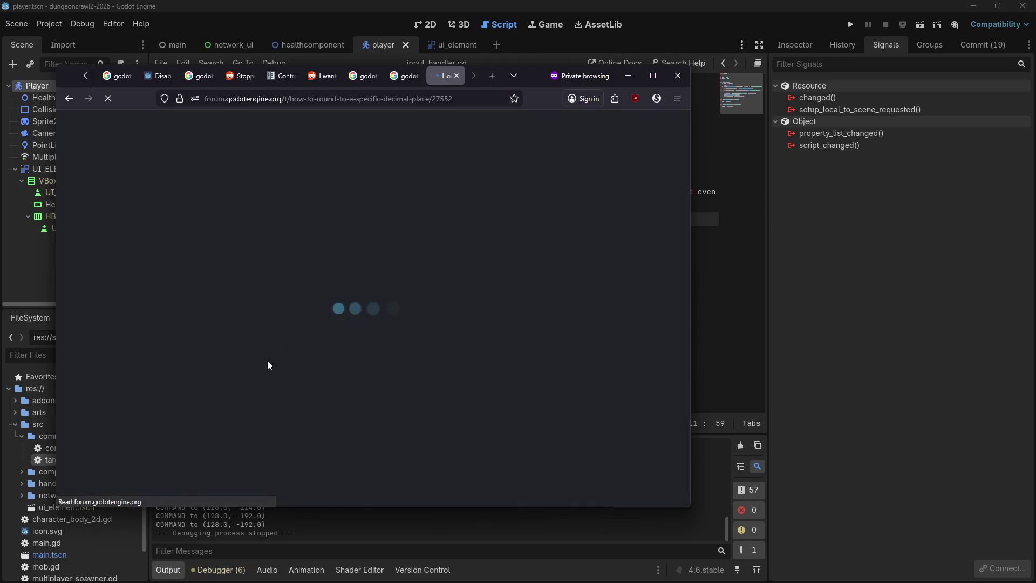
middle_click(359, 247)
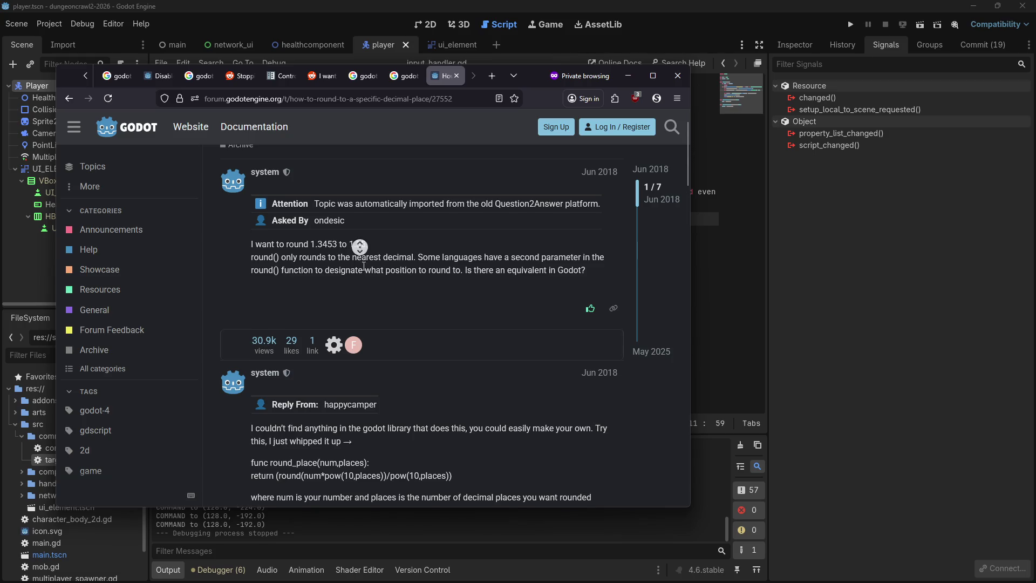
click(69, 99)
Clear the old query words from the Google search box.
double_click(197, 127)
key(shift+End)
key(BackSpace)
Search 'godot snapped but round down' and expand the AI overview showing floor(value / step) * step.
text(snapped )
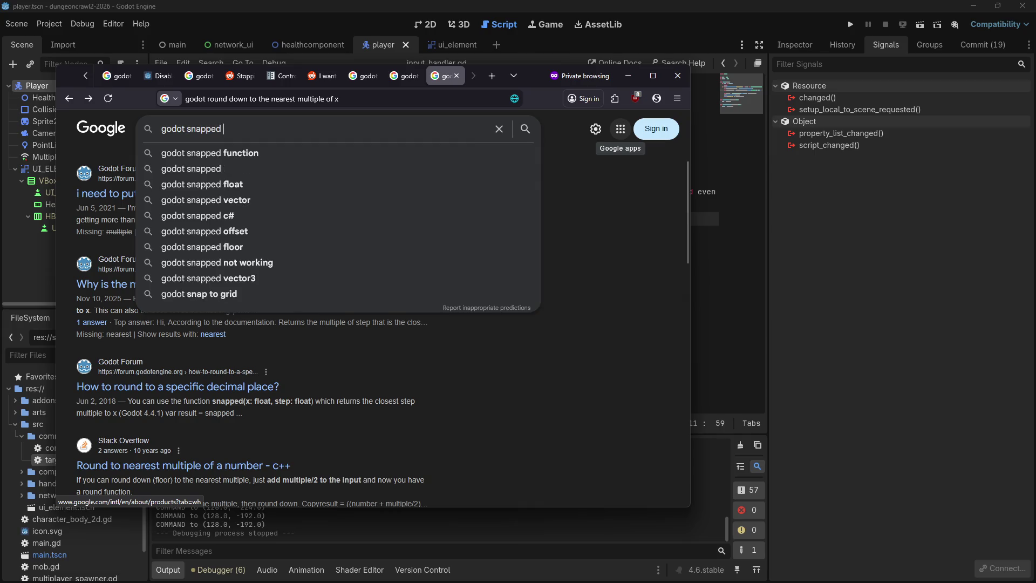
text(but round down)
key(Return)
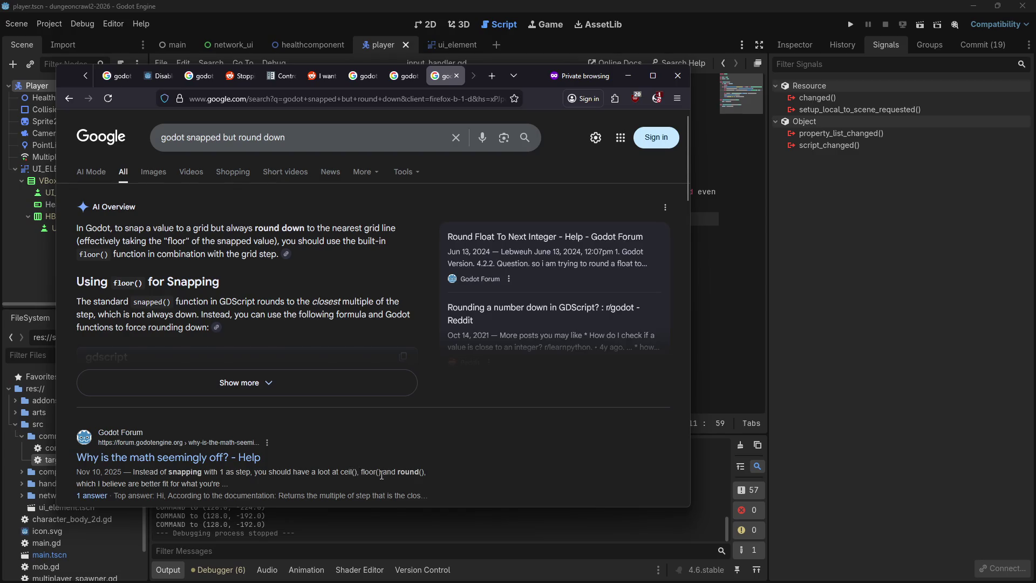
scroll(343, 457, down, 3)
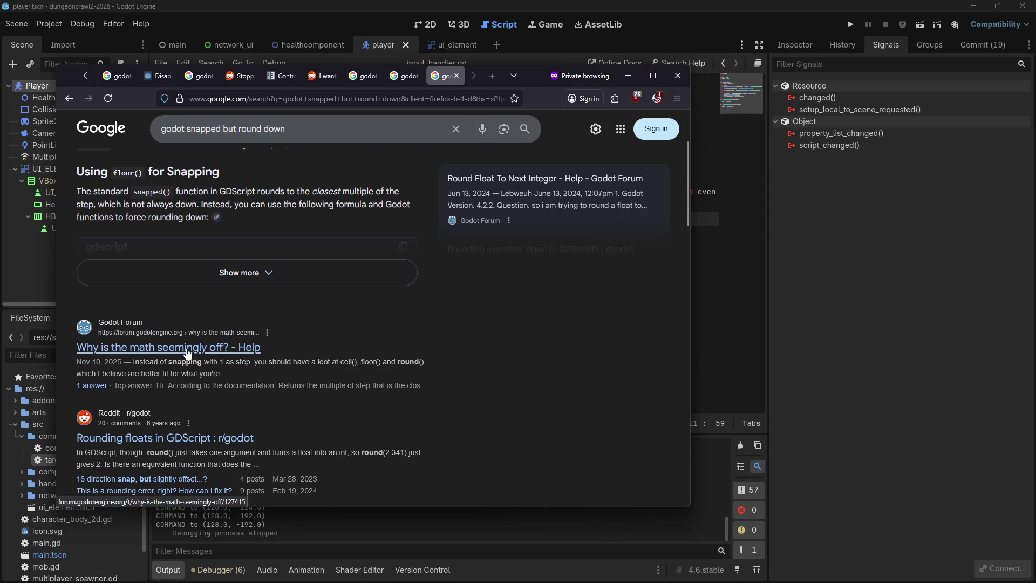
click(228, 278)
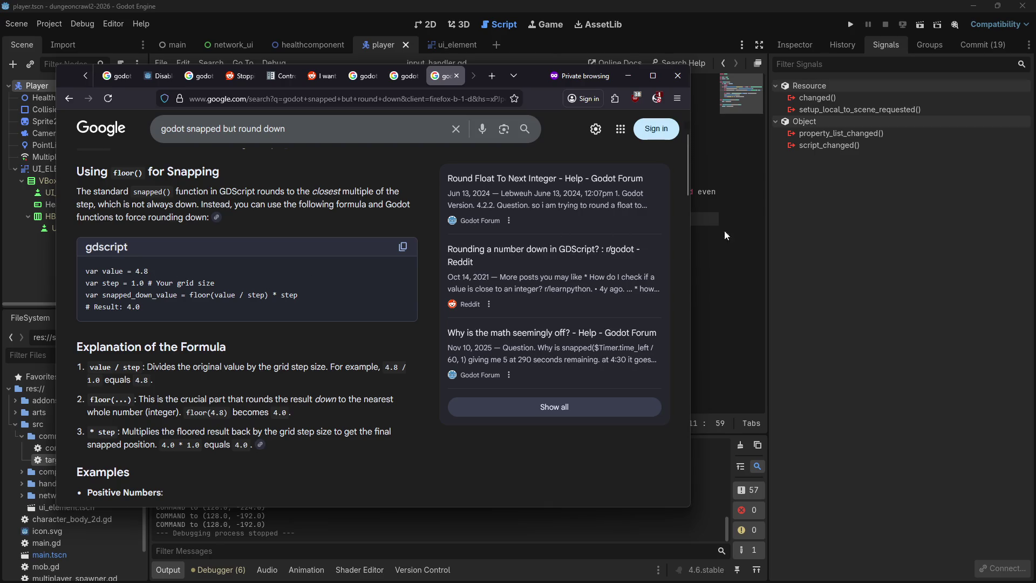
Go back to input_handler.gd with the caret at the end of line 11.
click(824, 265)
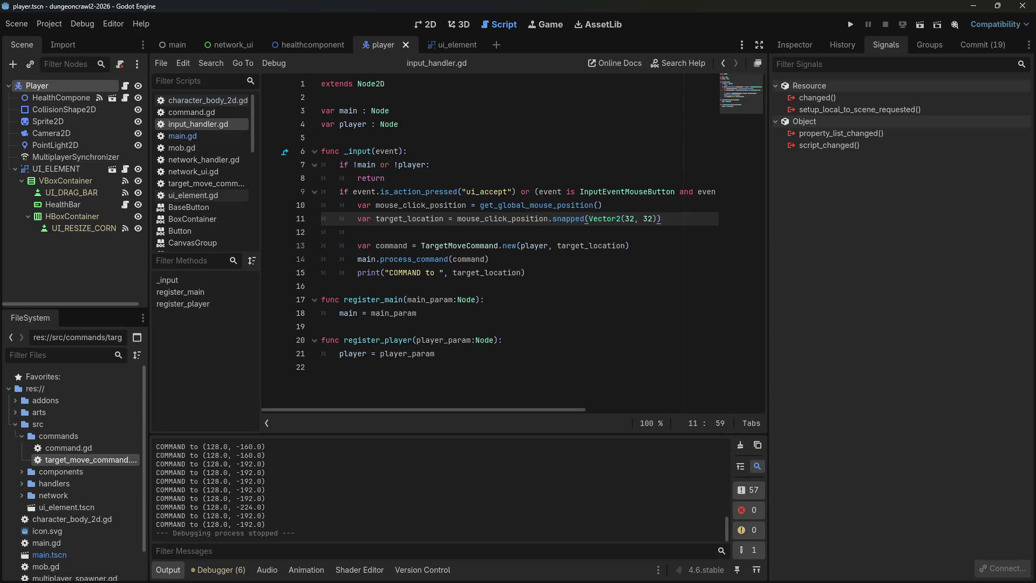
key(alt+Tab)
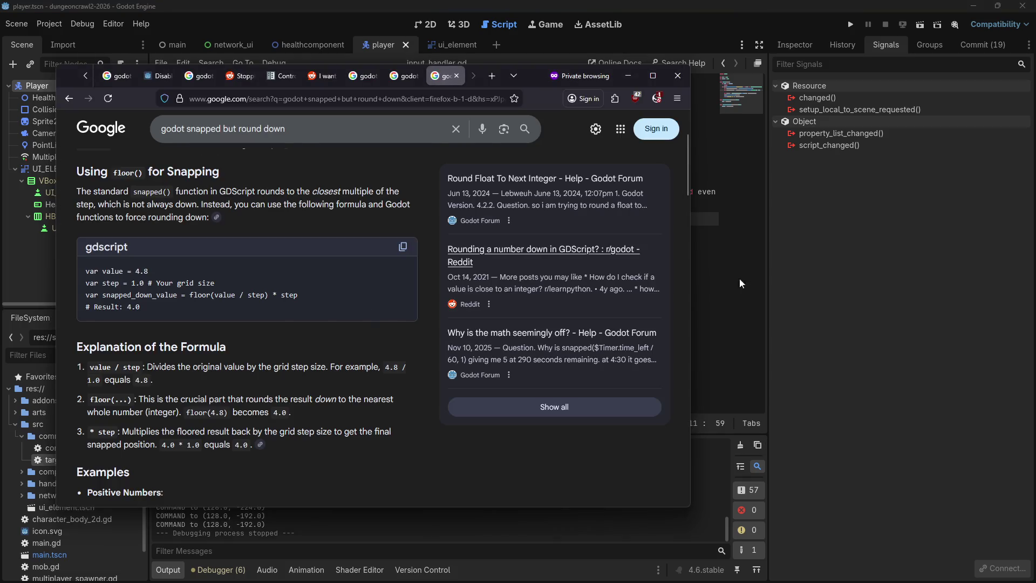
click(810, 228)
click(660, 221)
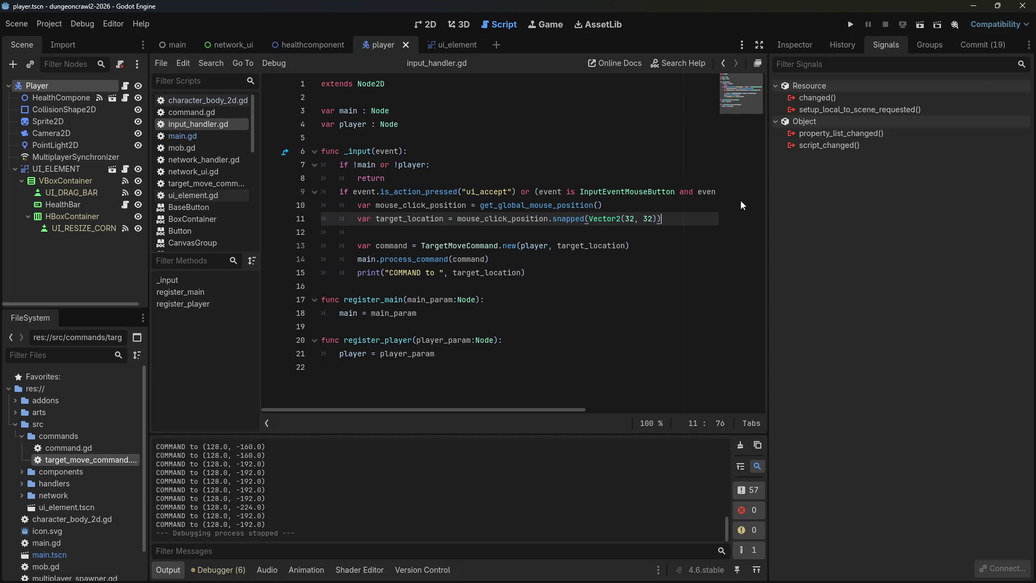
Replace .snapped(Vector2(32, 32)) on line 11 with floor(mouse_click_position/32)*32 and save.
drag(550, 219, 671, 219)
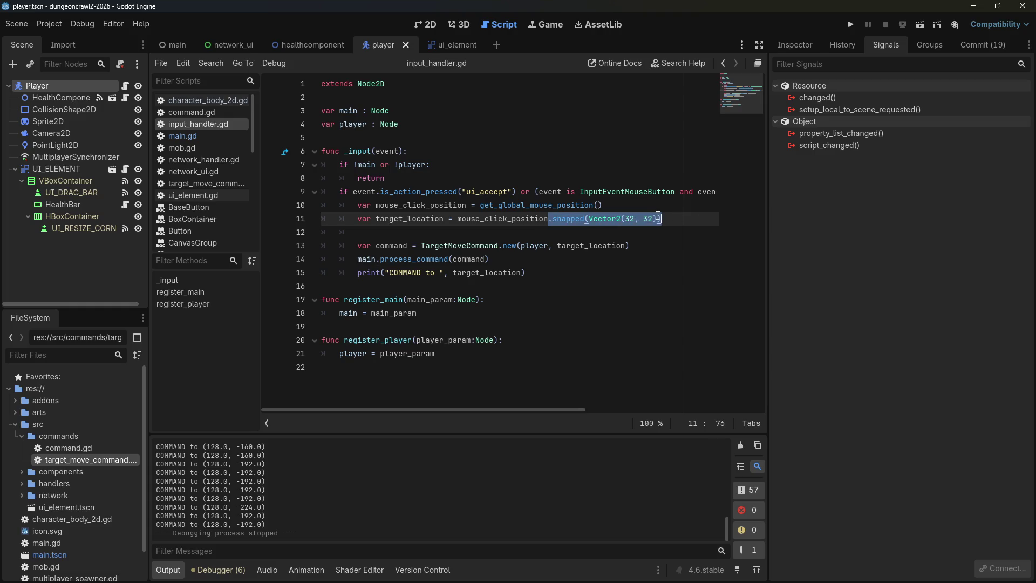
key(BackSpace)
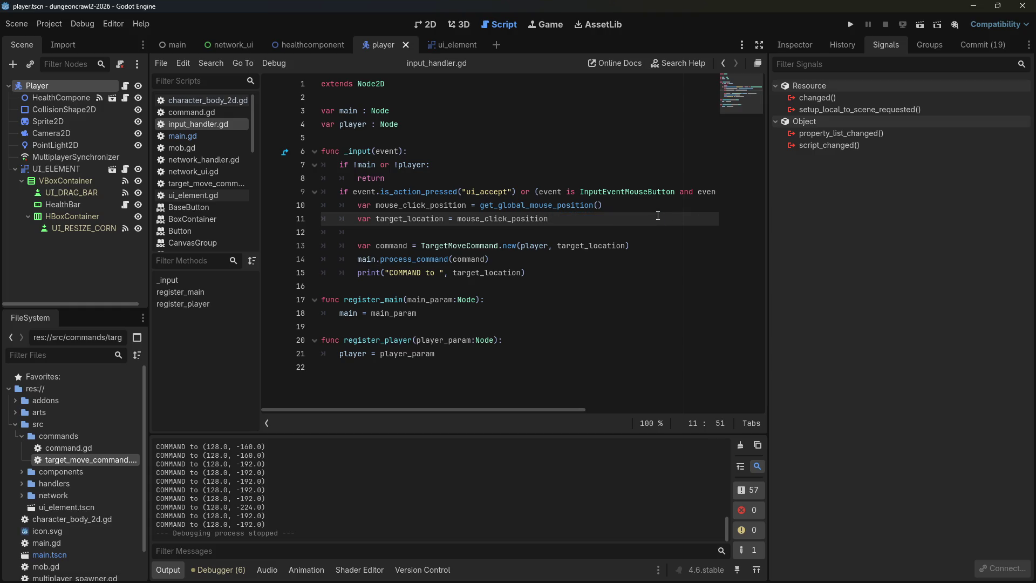
text(.)
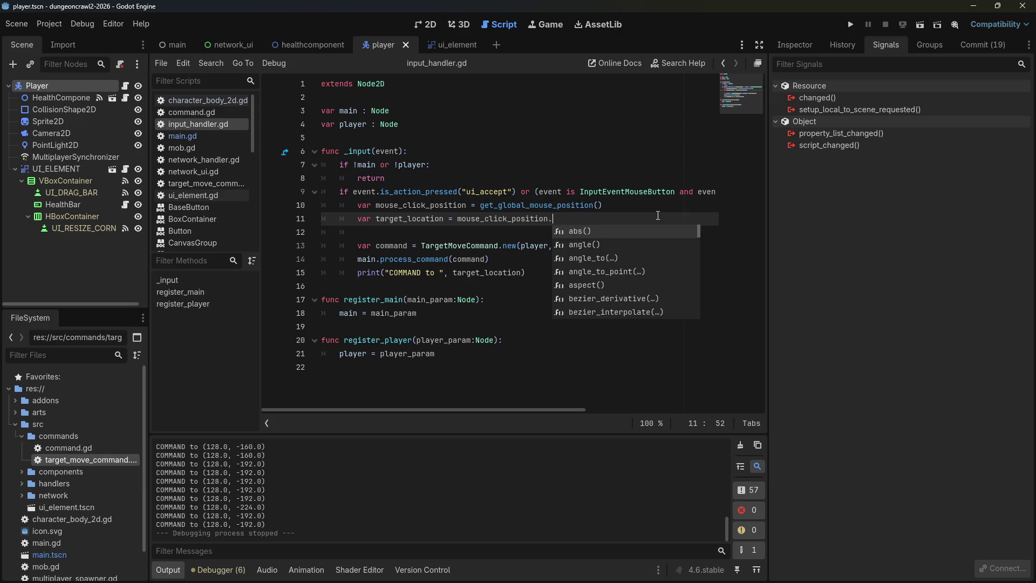
key(BackSpace)
text(/32)
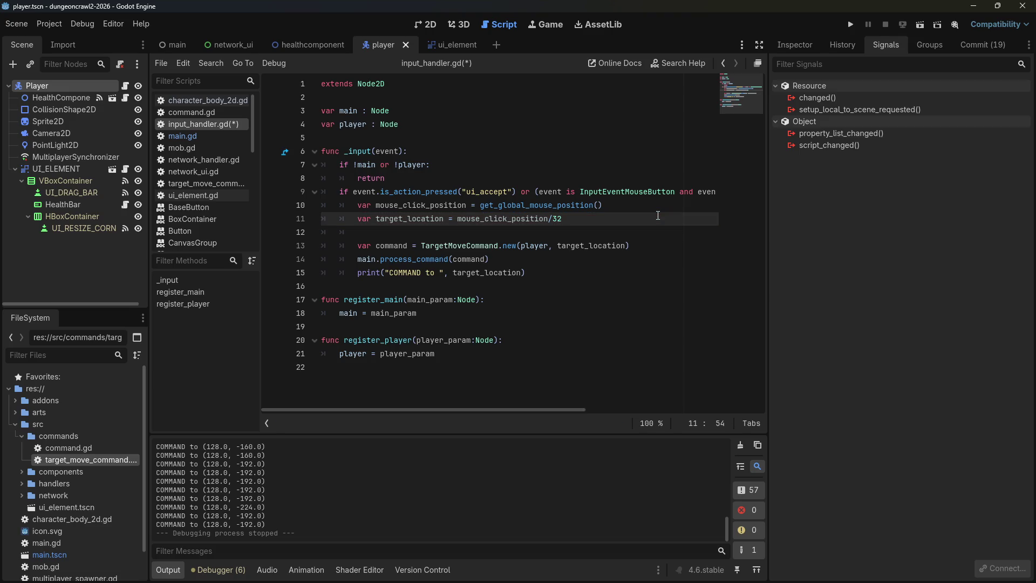
key(ctrl+Left)
key(ctrl+Left)
key(ctrl+Left)
text(floor()
key(Right)
key(Right)
key(Right)
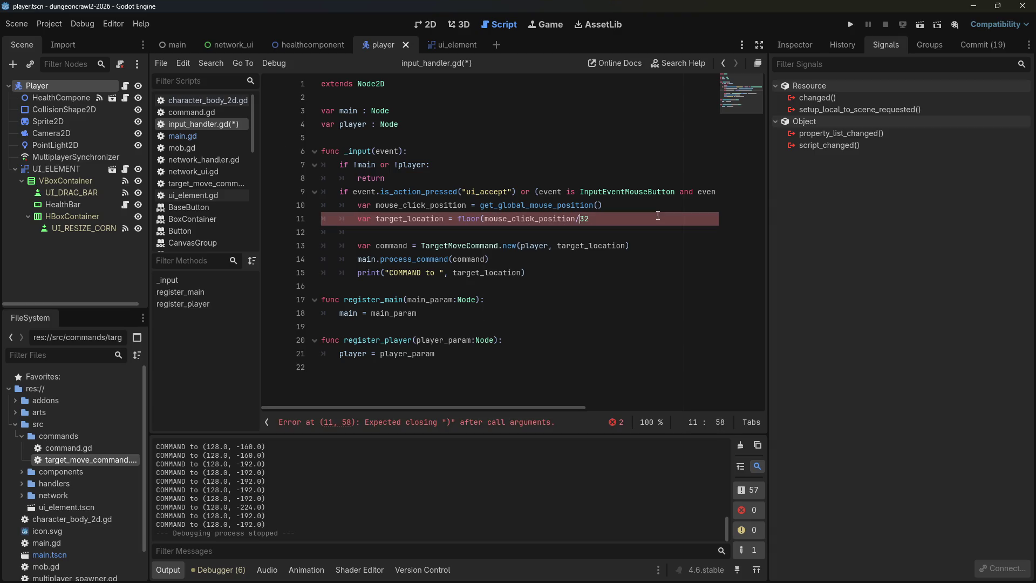
text().)
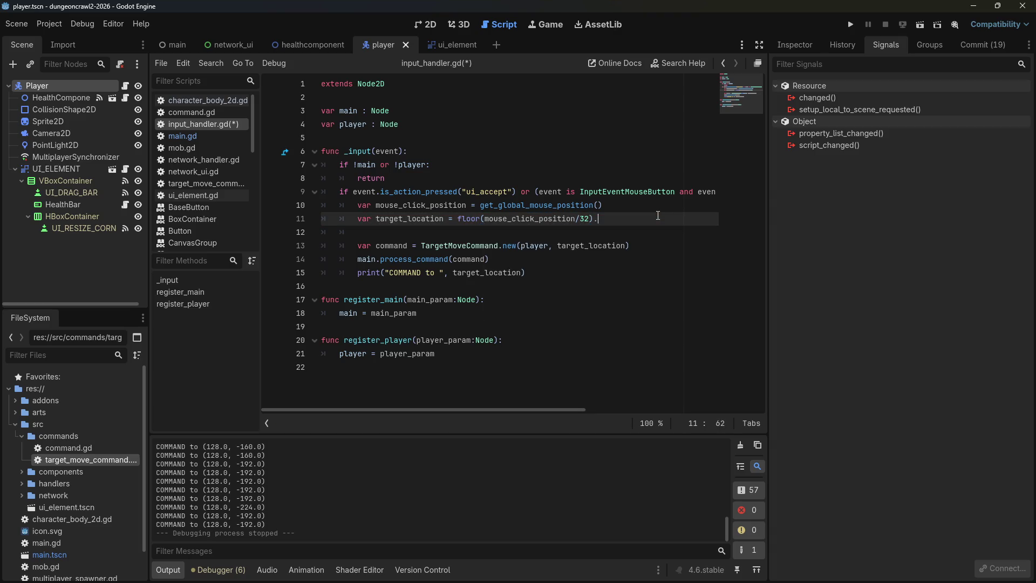
key(BackSpace)
text(*32)
key(ctrl+s)
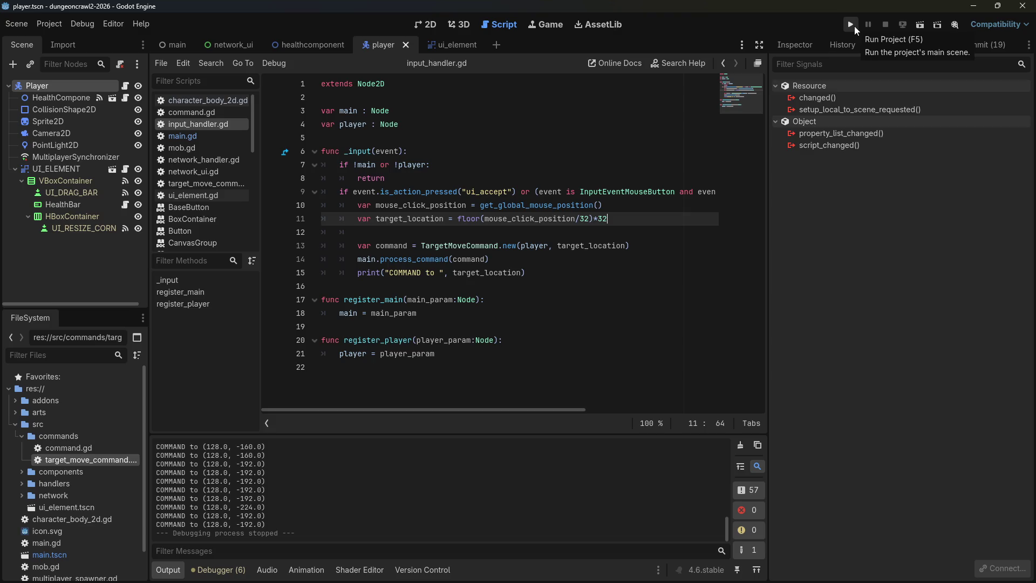
click(851, 26)
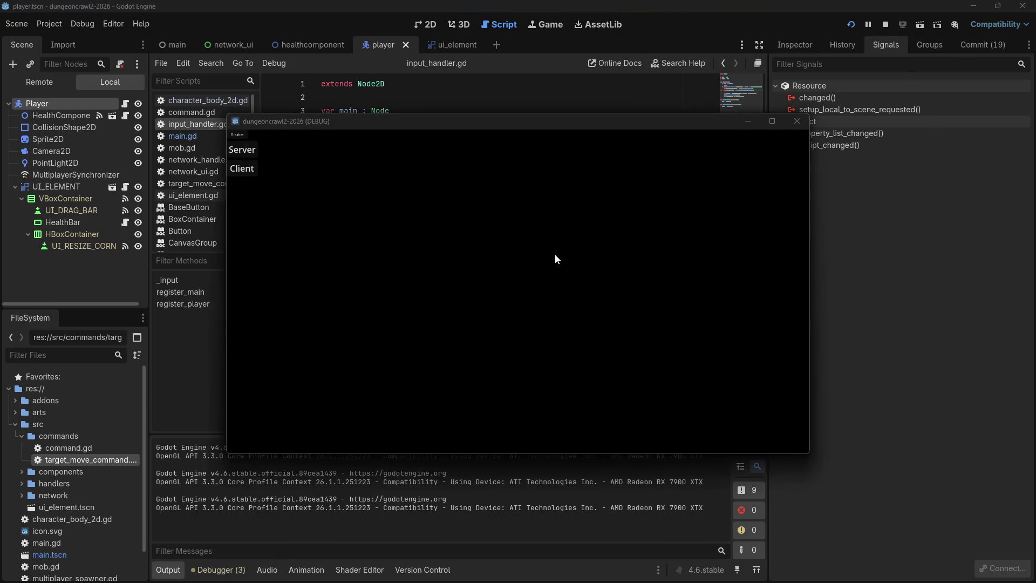
Join the test game as Client, place the target marker on tiles, then stop the game.
mouse_move(286, 121)
mouse_down()
mouse_move(390, 139)
mouse_move(287, 122)
mouse_up()
click(241, 169)
click(496, 266)
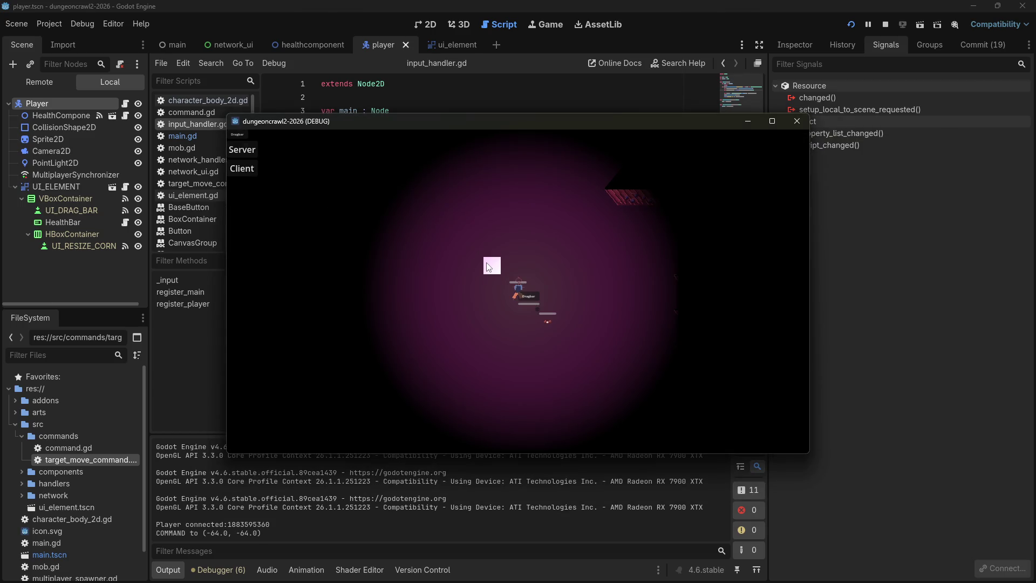
mouse_move(498, 266)
mouse_down()
mouse_move(582, 266)
mouse_move(611, 199)
mouse_move(512, 200)
mouse_move(492, 248)
mouse_move(494, 292)
mouse_move(518, 289)
mouse_move(512, 301)
mouse_move(507, 248)
mouse_move(469, 264)
mouse_move(581, 187)
mouse_move(579, 218)
mouse_move(484, 209)
mouse_move(421, 183)
mouse_move(455, 197)
mouse_move(465, 232)
mouse_up()
click(886, 25)
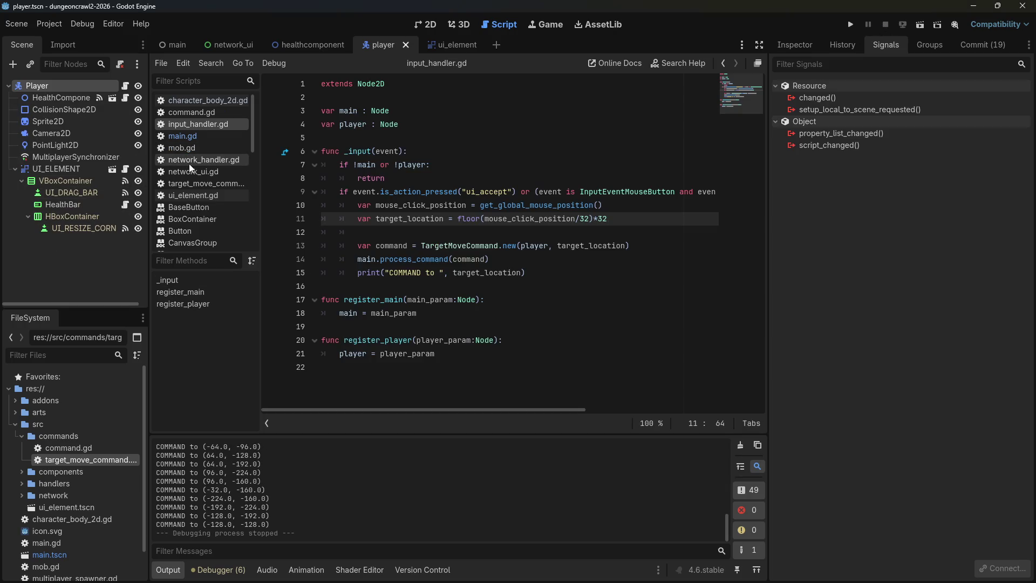
click(202, 100)
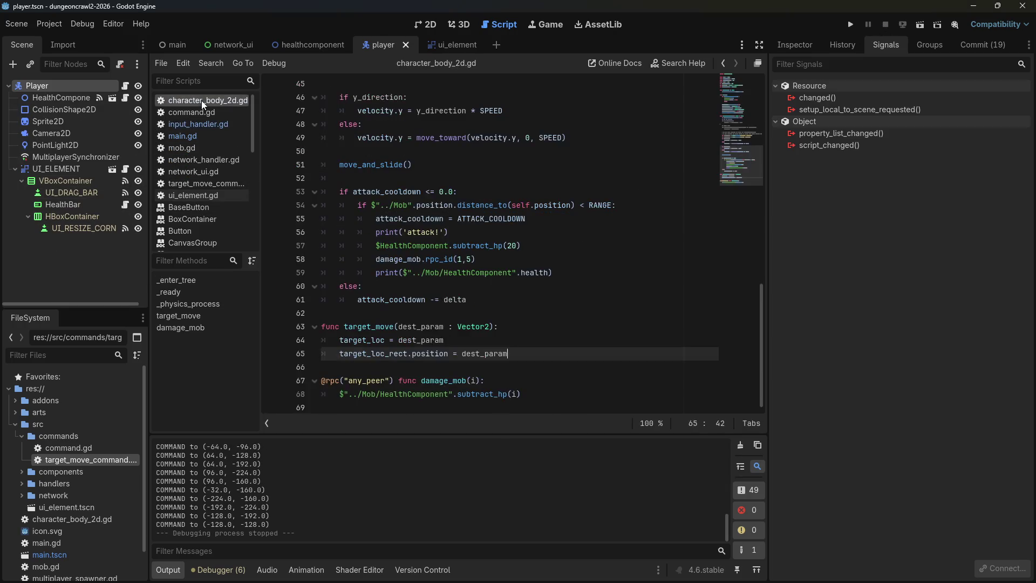
key(alt+Tab)
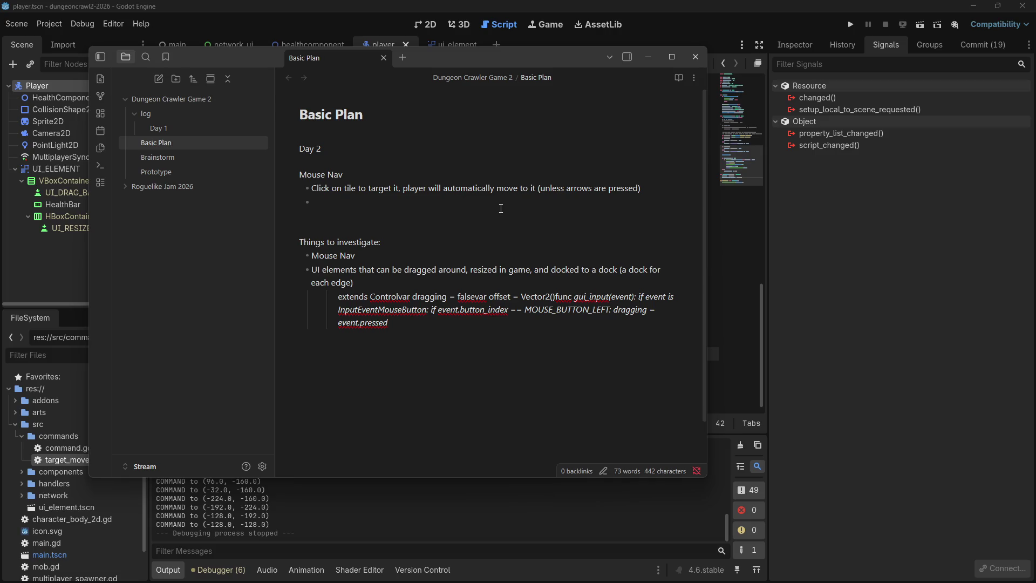
click(840, 333)
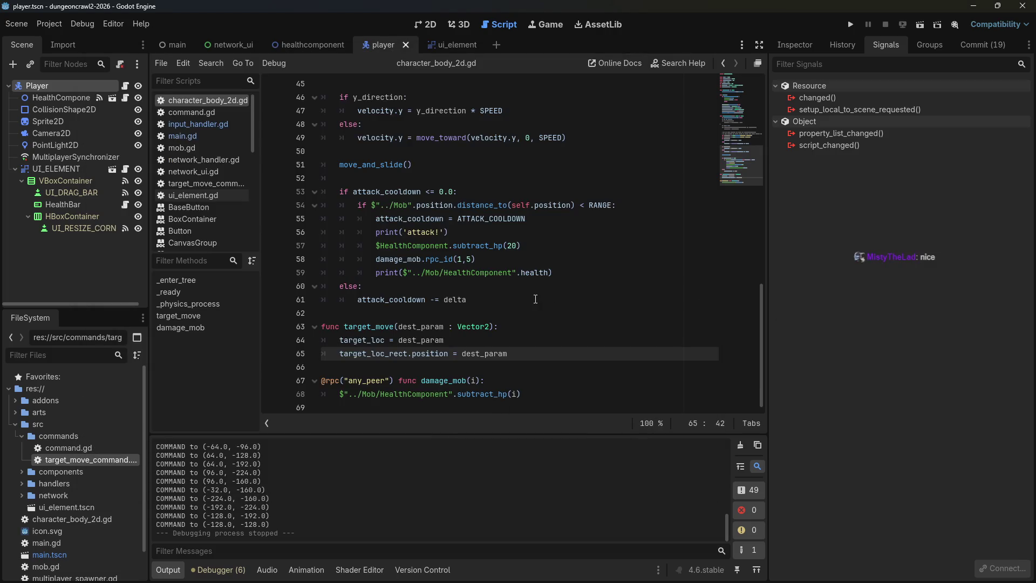
scroll(540, 301, up, 10)
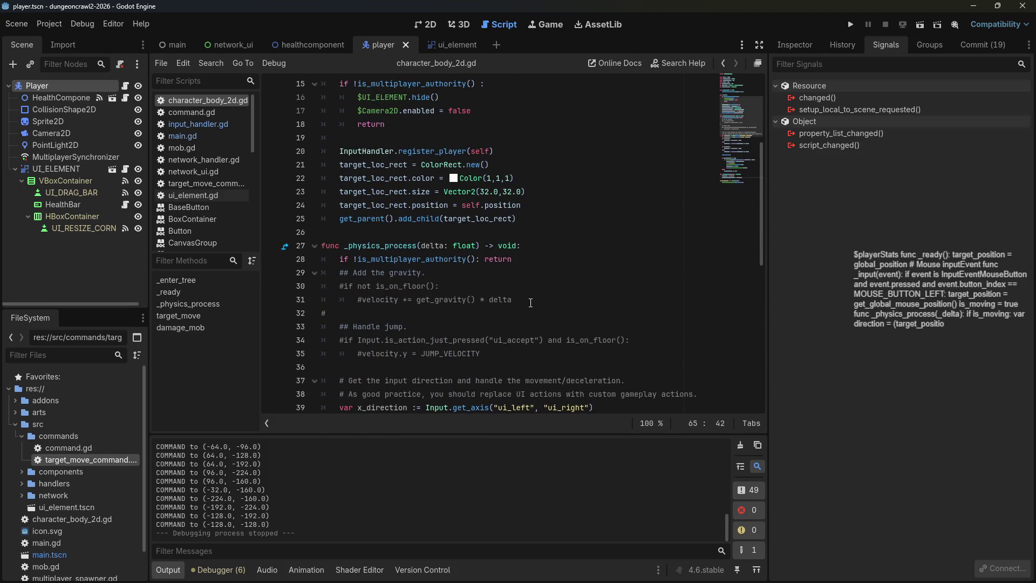
scroll(525, 296, up, 3)
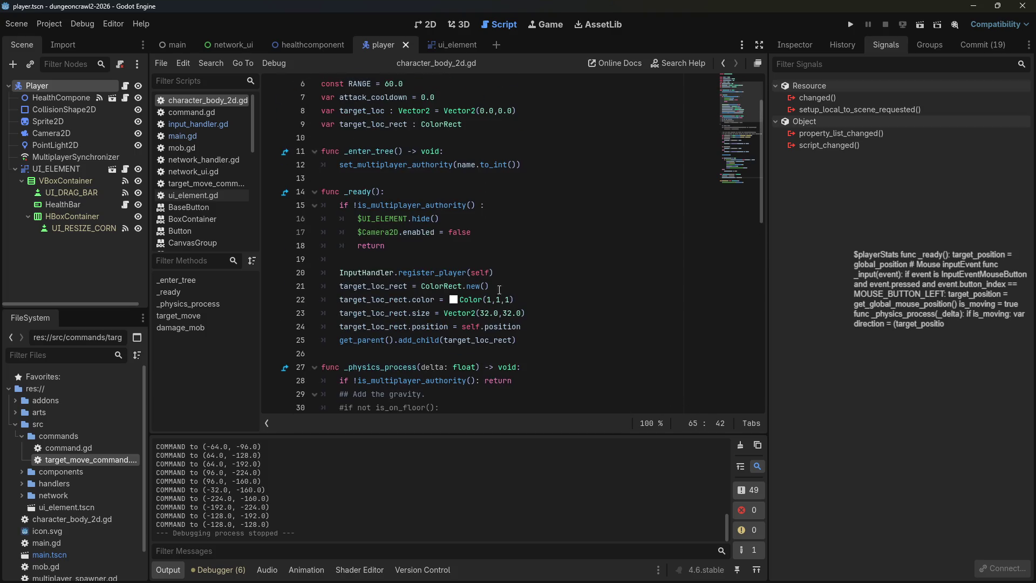
scroll(484, 281, down, 6)
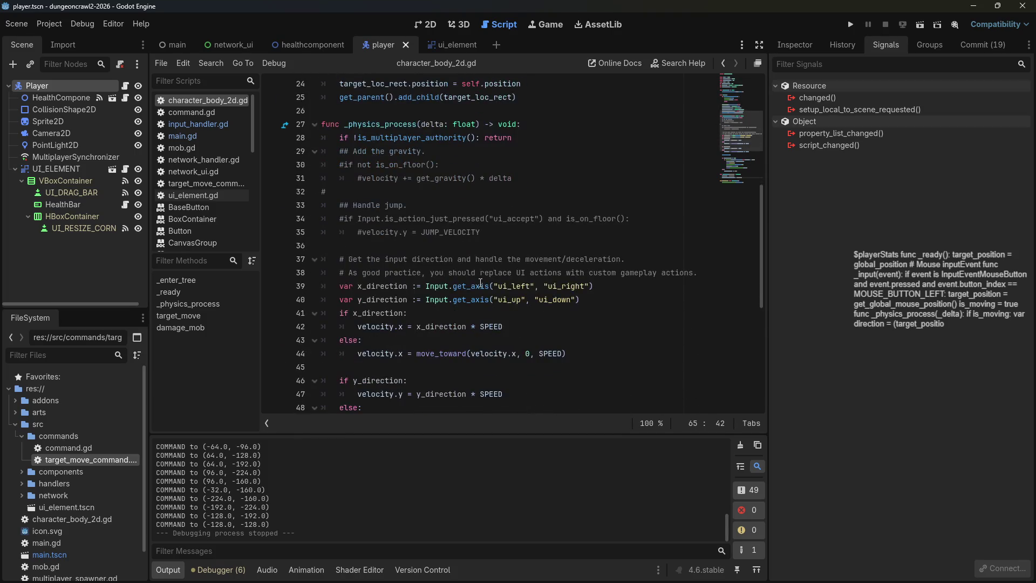
click(429, 152)
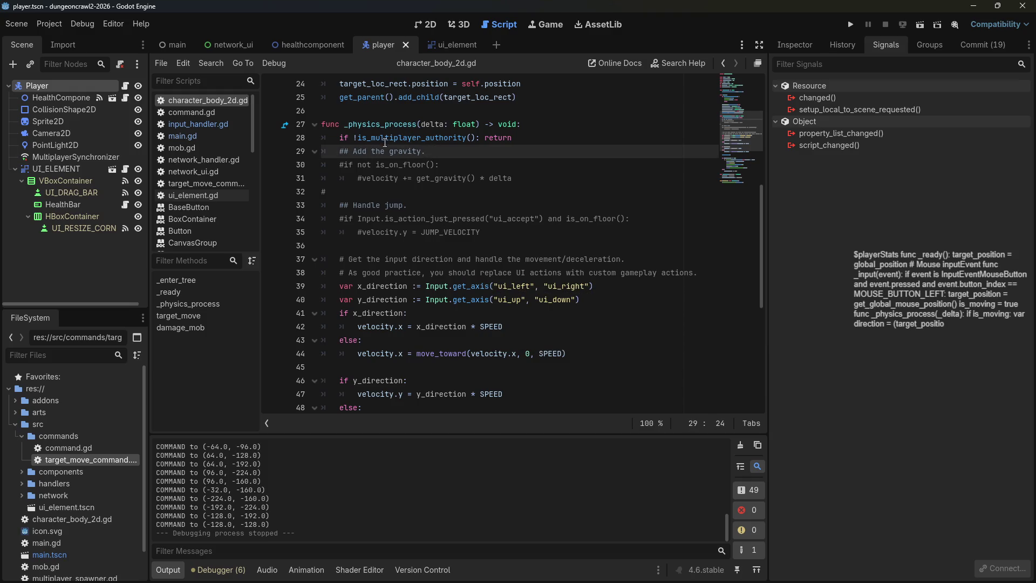
click(366, 165)
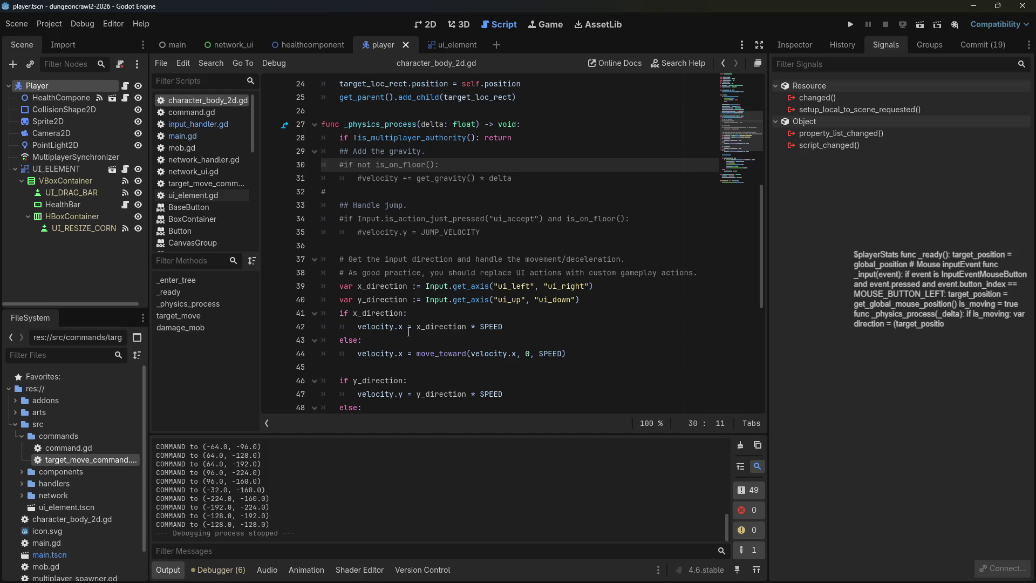
scroll(418, 270, down, 2)
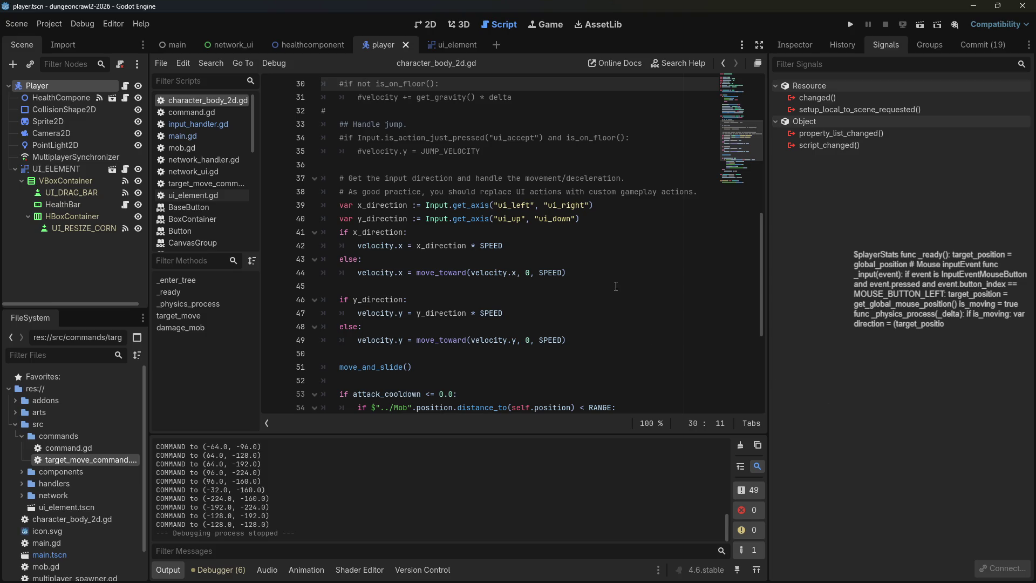
scroll(616, 286, up, 5)
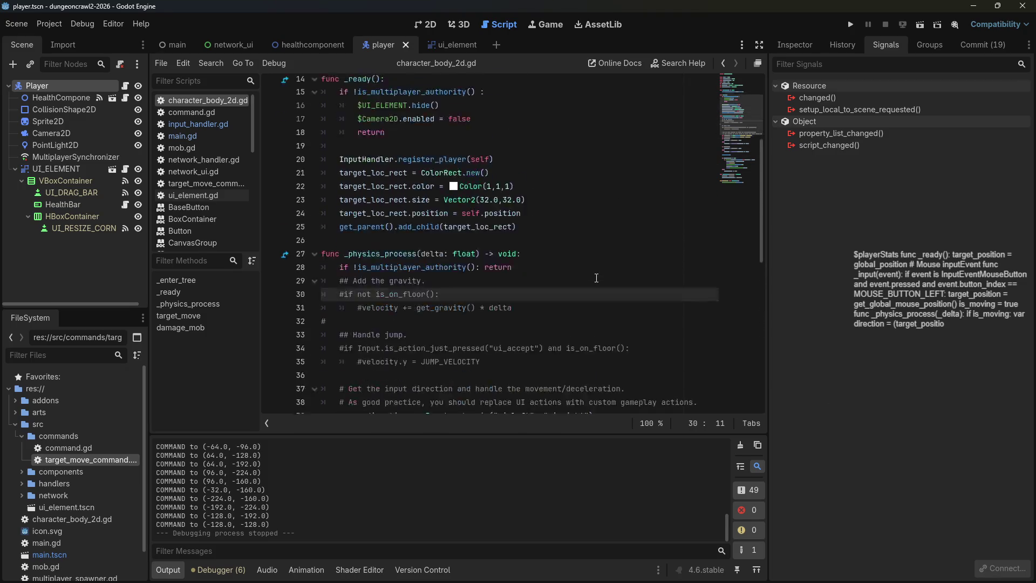
scroll(597, 278, up, 4)
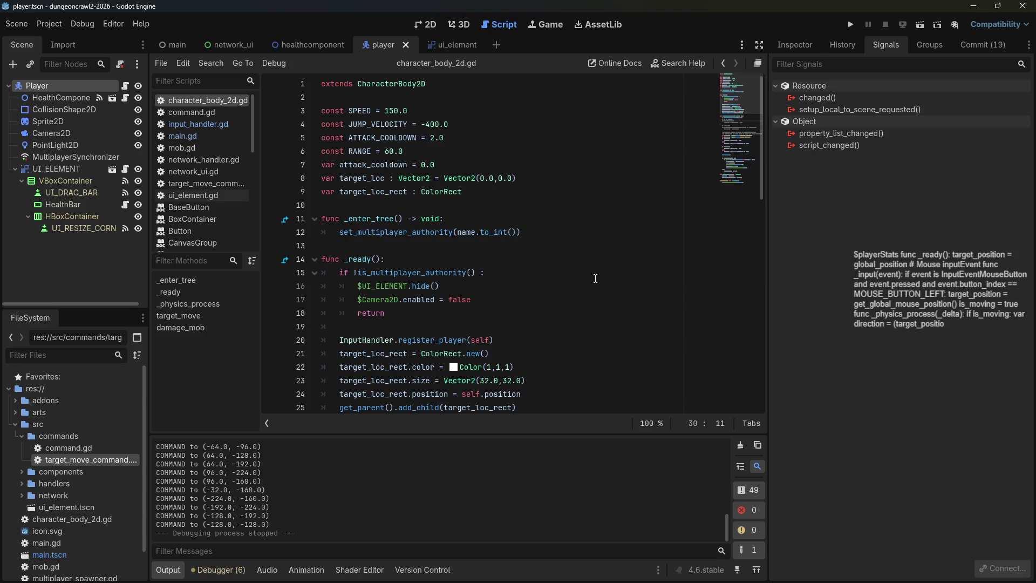
drag(475, 178, 517, 178)
Change target_loc's initial value to Vector2.ZERO and save the player script.
text(.ZERO)
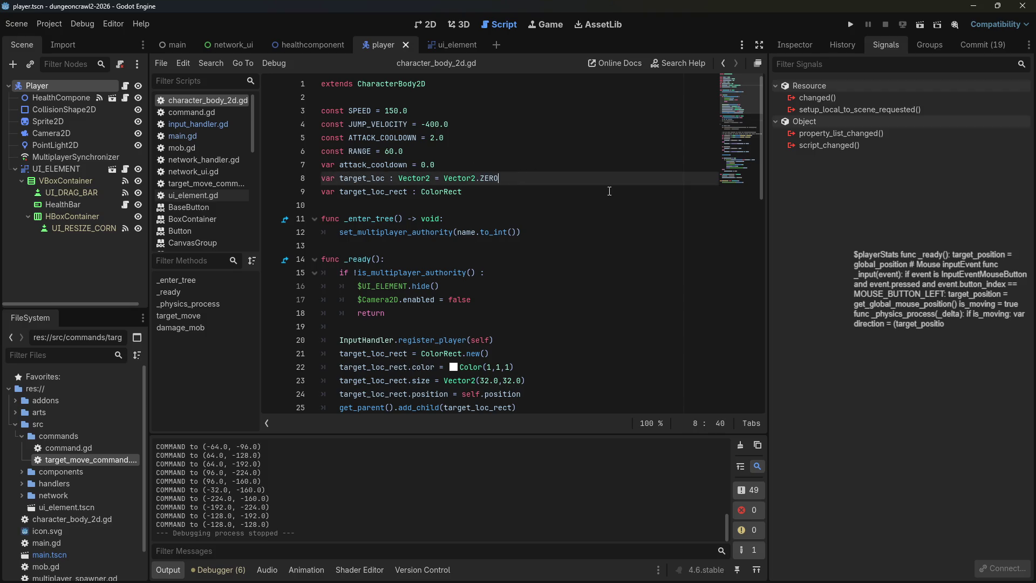
click(609, 191)
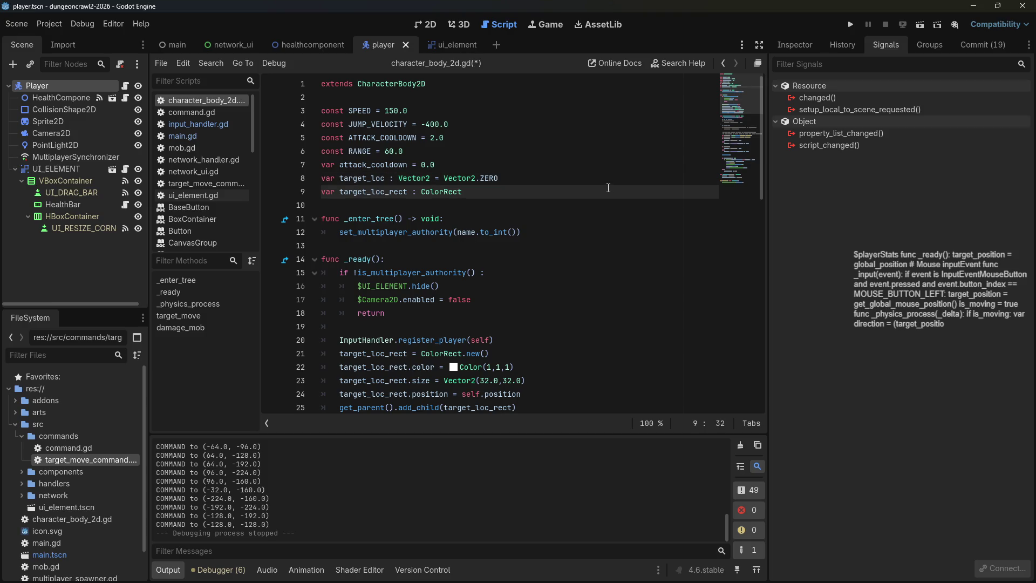
key(ctrl+s)
Scroll through the player script to the x_direction and y_direction input lines.
scroll(539, 278, down, 7)
scroll(539, 278, down, 6)
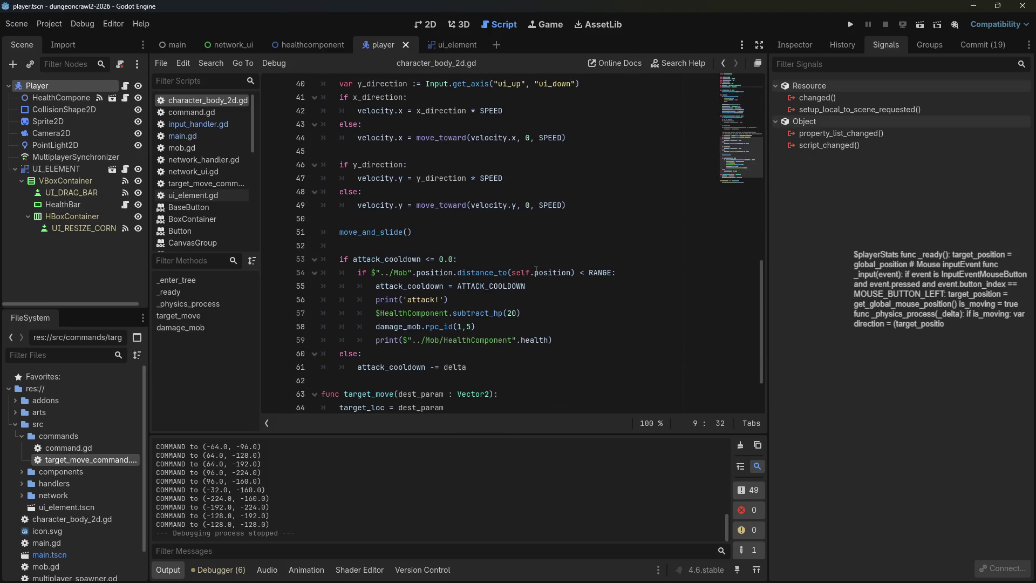
scroll(535, 269, down, 2)
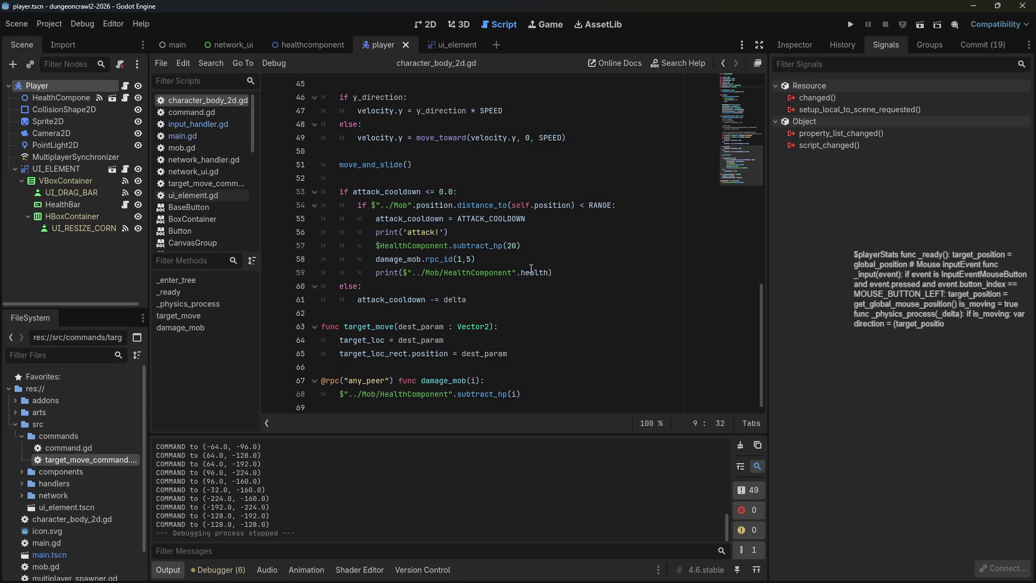
click(370, 264)
scroll(373, 266, up, 5)
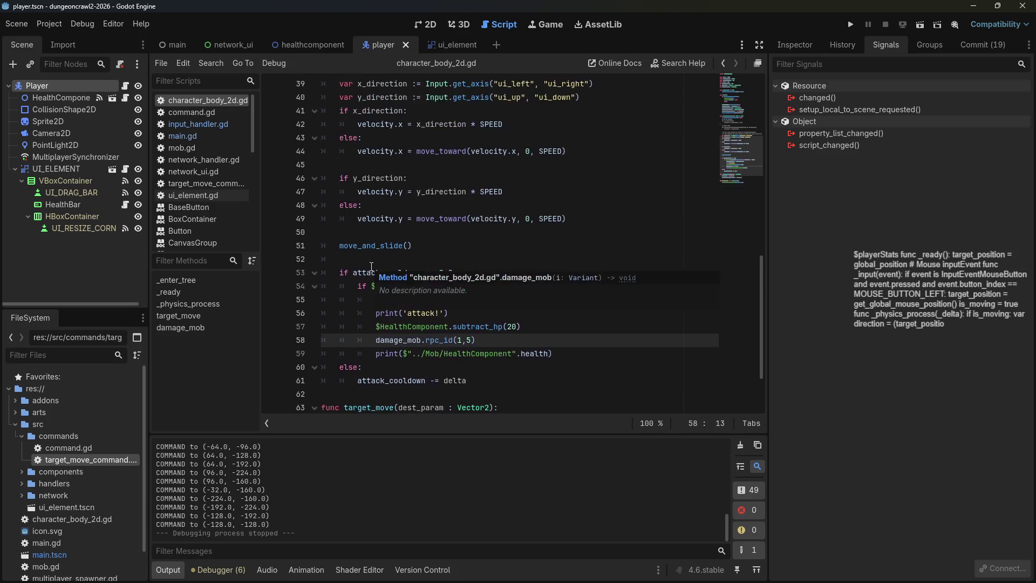
click(404, 232)
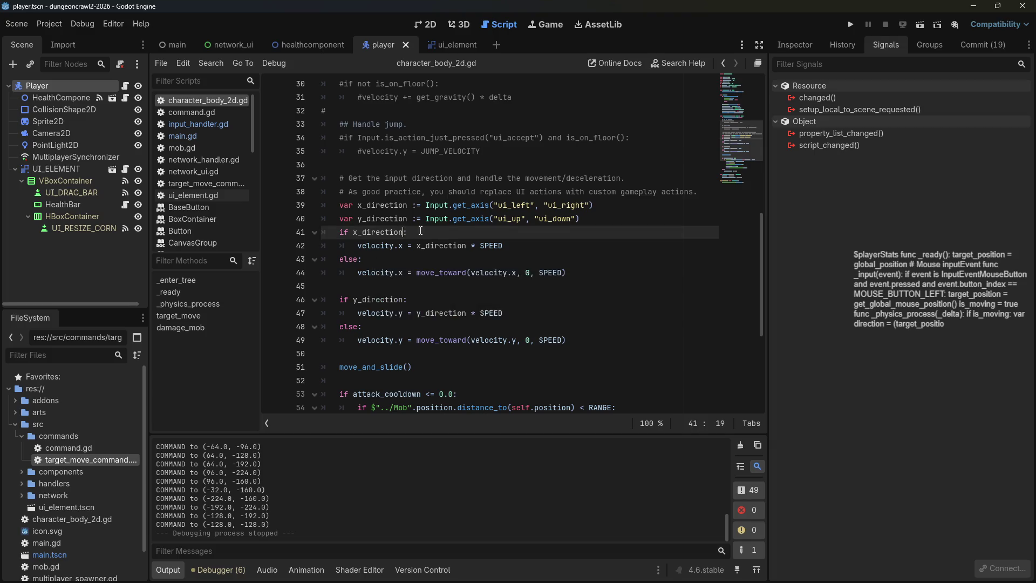
scroll(460, 244, up, 2)
scroll(460, 243, up, 8)
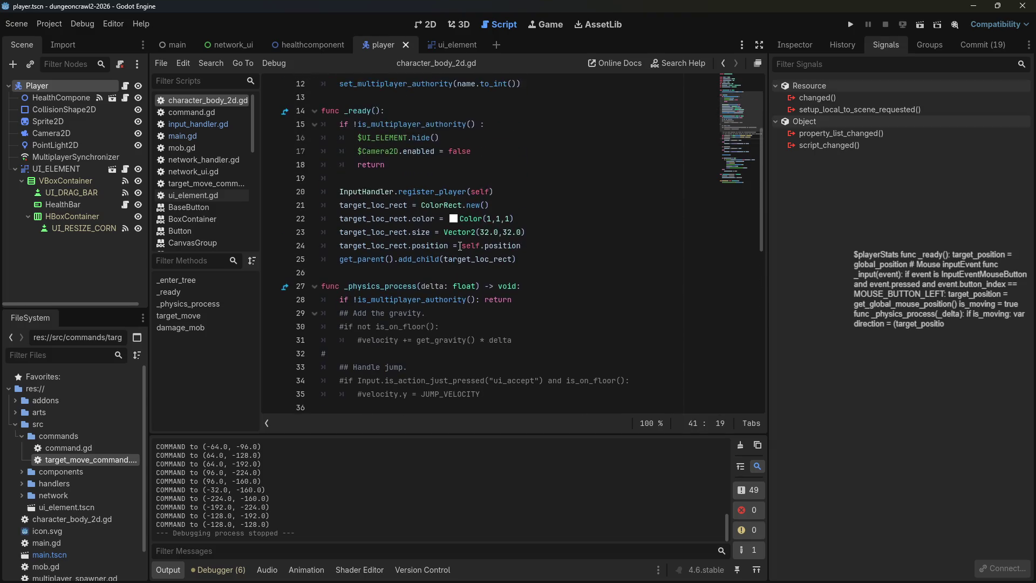
scroll(457, 245, down, 9)
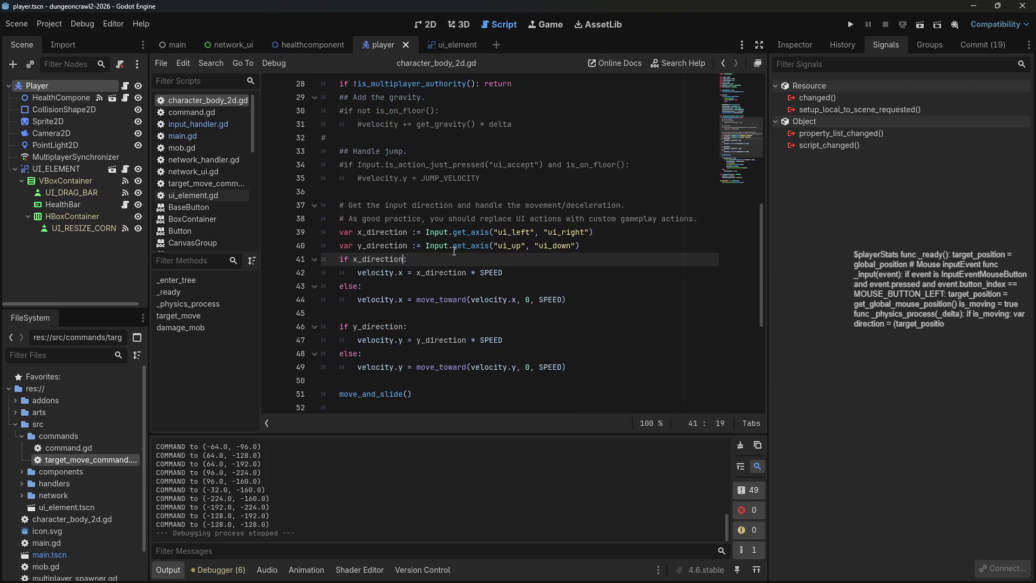
click(481, 185)
drag(340, 232, 593, 243)
key(ctrl+k)
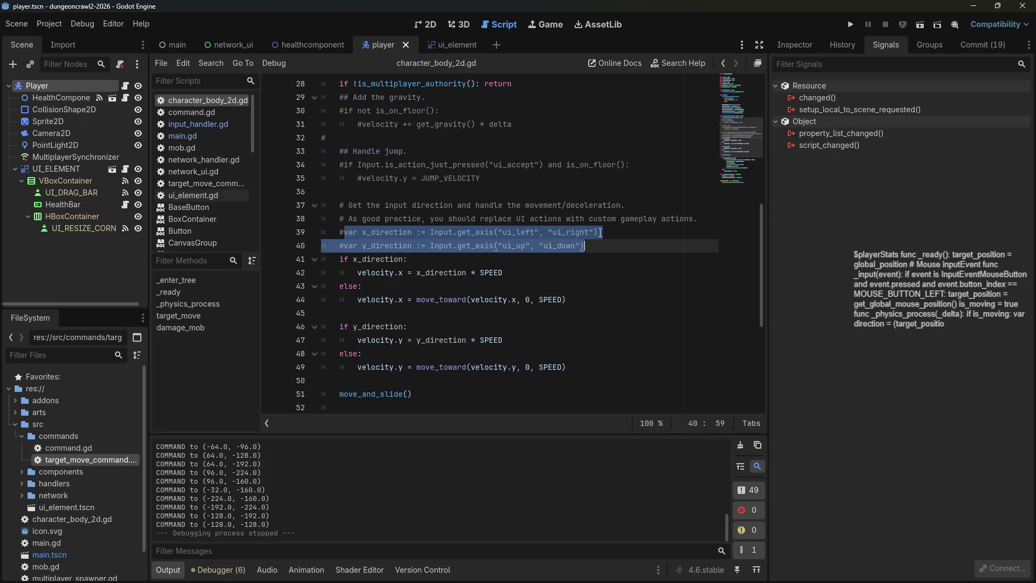
click(372, 218)
drag(332, 233, 610, 248)
key(ctrl+k)
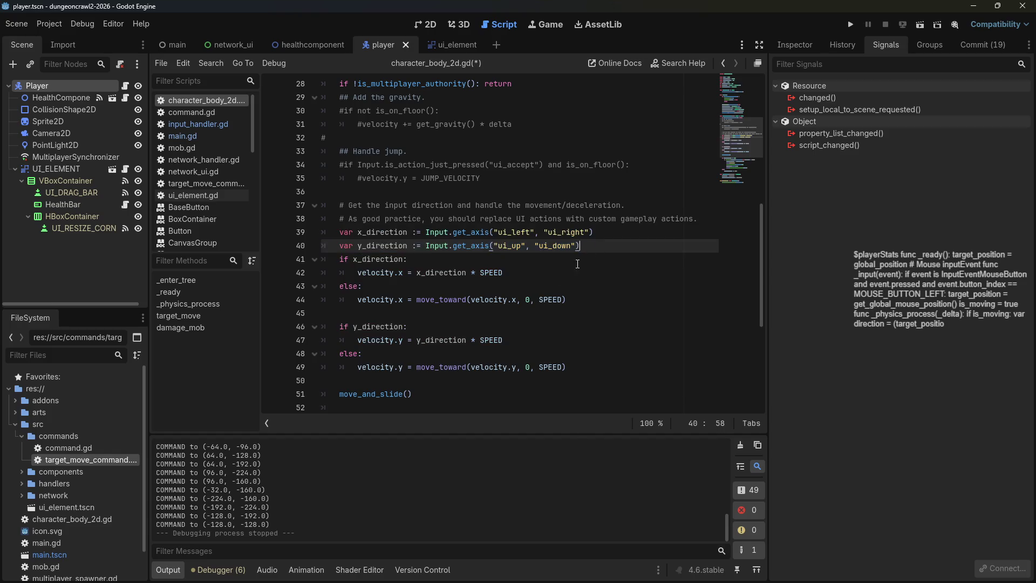
scroll(448, 323, down, 1)
click(448, 337)
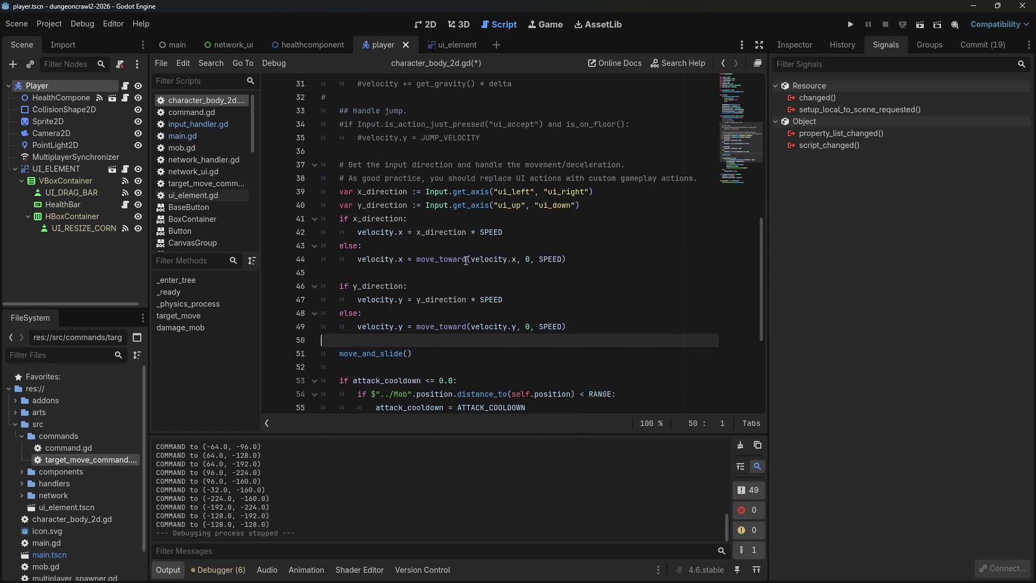
mouse_move(465, 261)
mouse_move(467, 210)
mouse_move(449, 233)
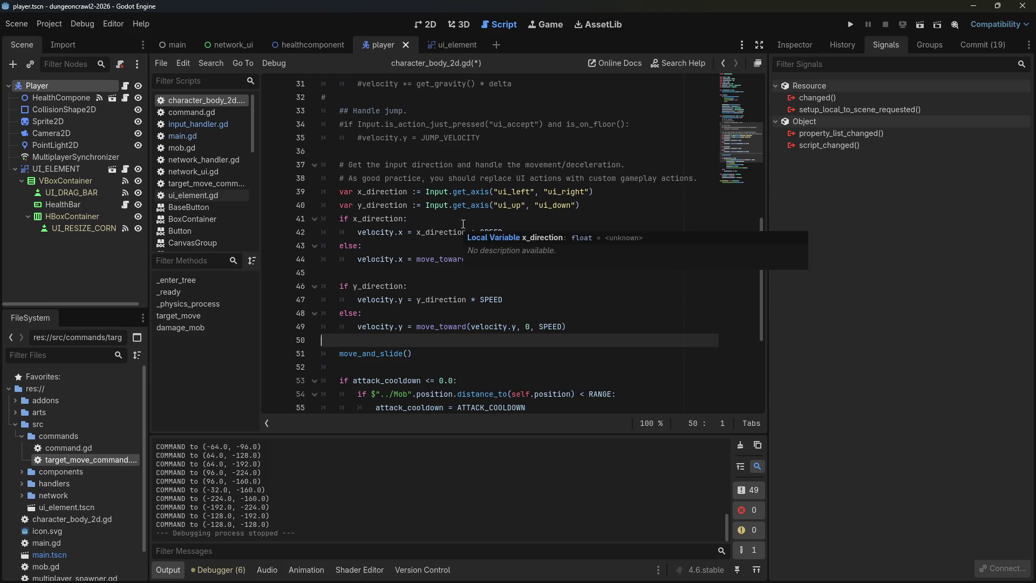
click(466, 221)
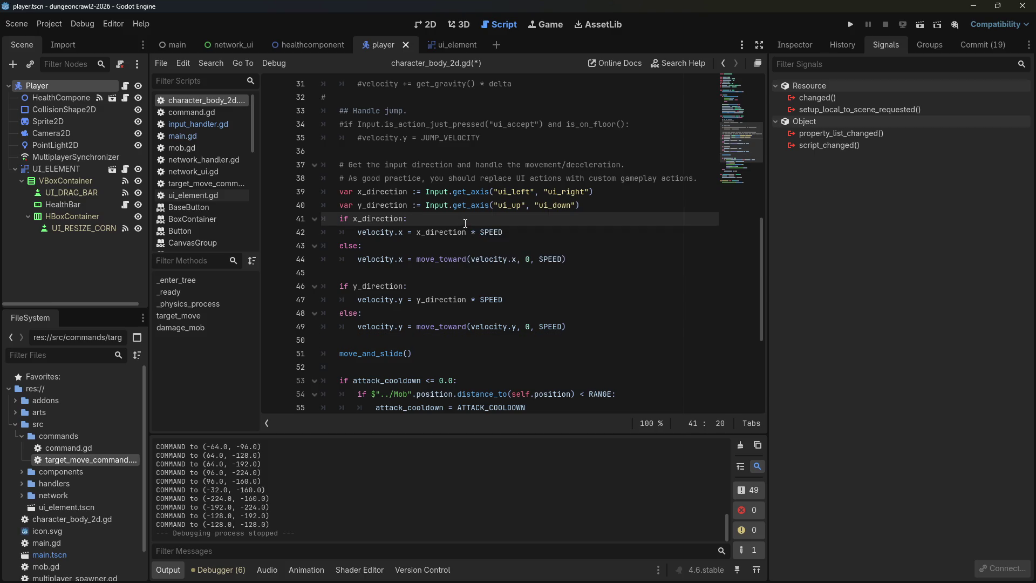
Above the x_direction line, add 'var move_vector := self.position - target_l'.
click(332, 192)
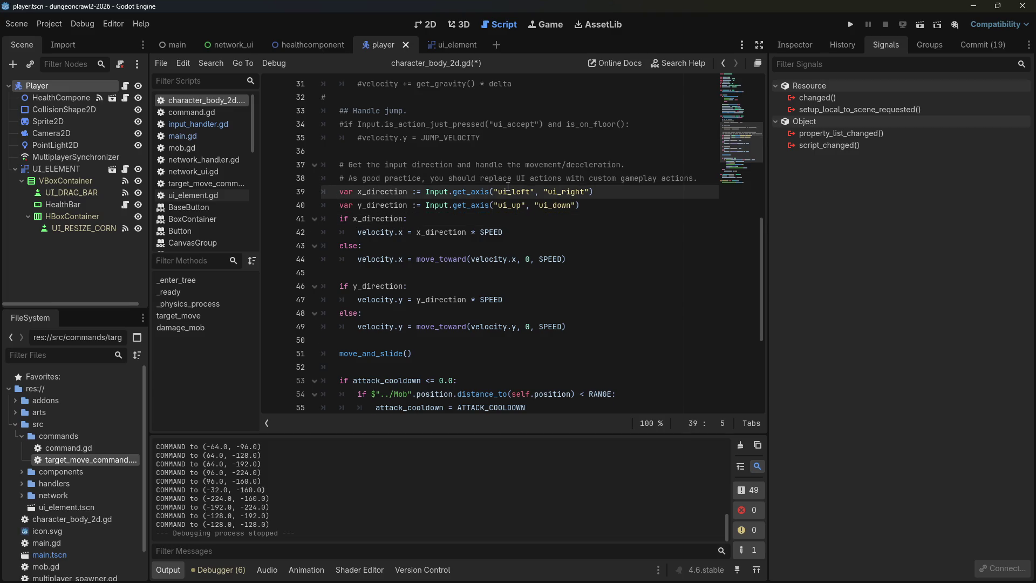
key(Return)
key(Return)
key(Up)
key(Up)
text(var )
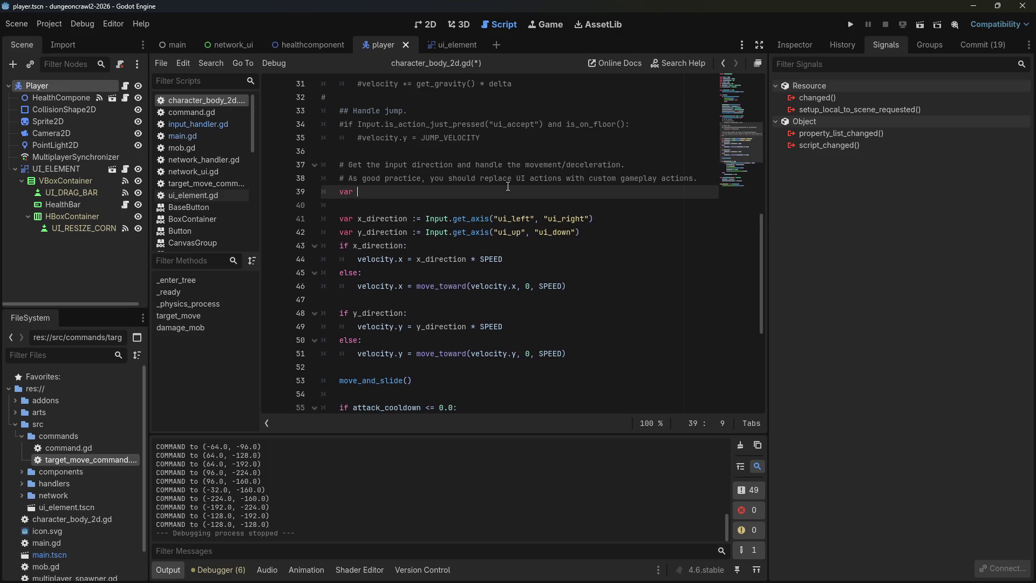
text(move)
key(BackSpace)
key(BackSpace)
key(BackSpace)
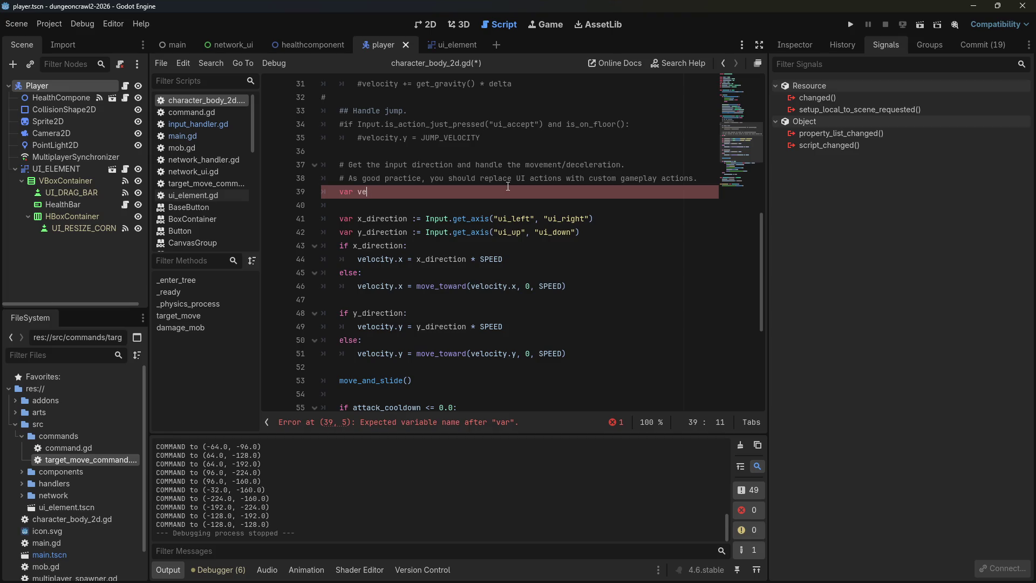
text(move_vector =)
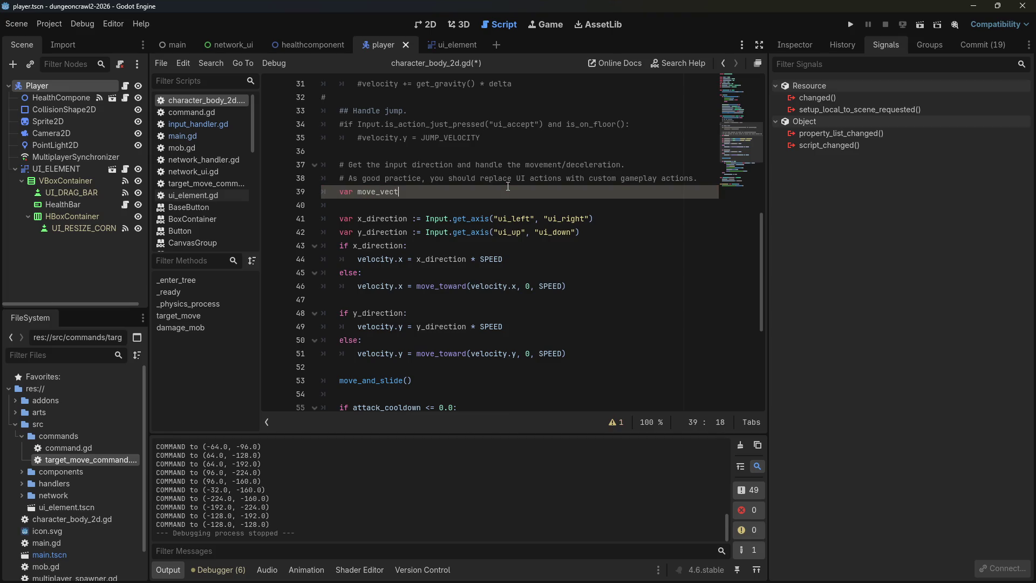
key(Left)
text(:)
click(414, 219)
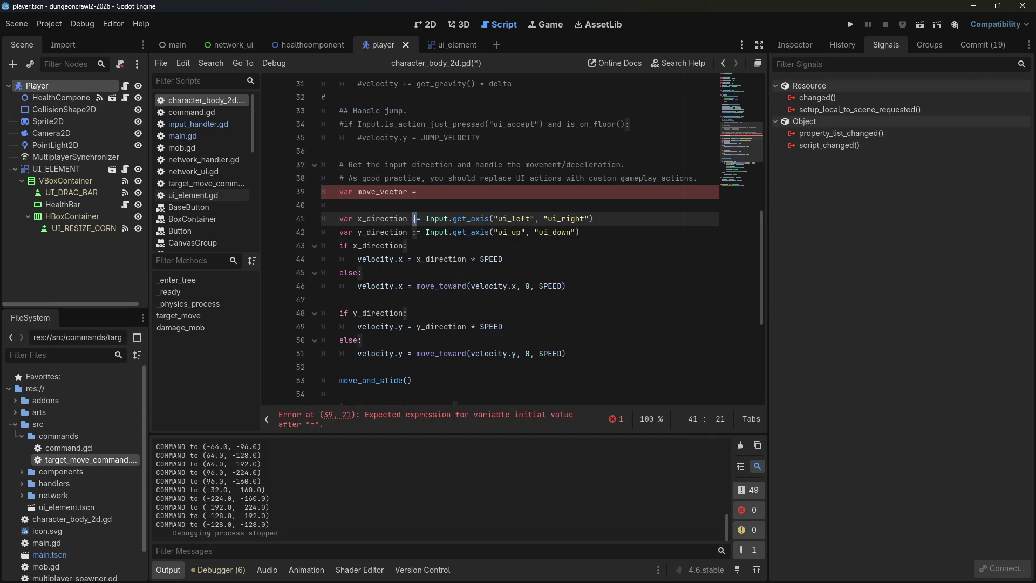
click(437, 192)
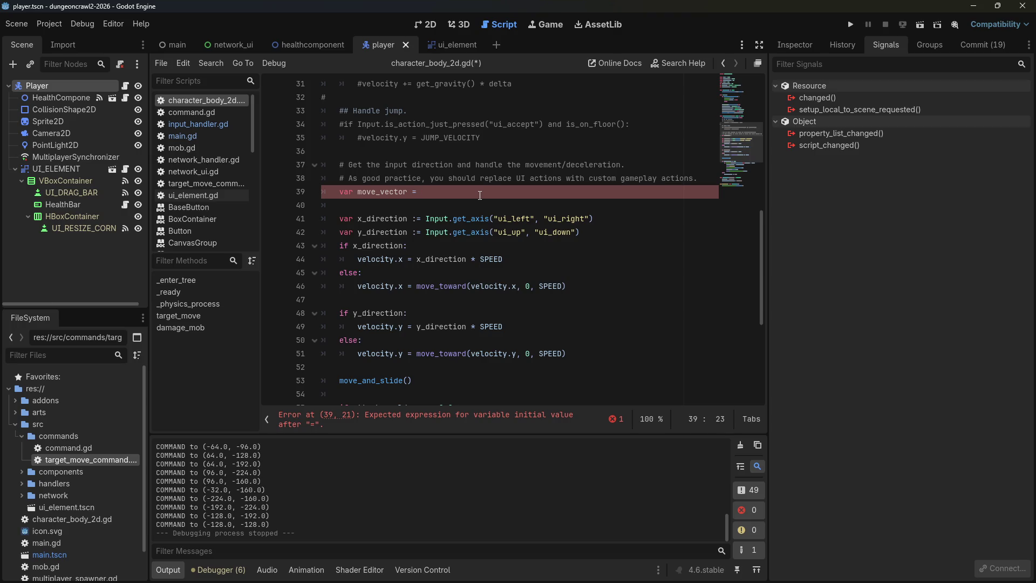
text(self.position )
text(-)
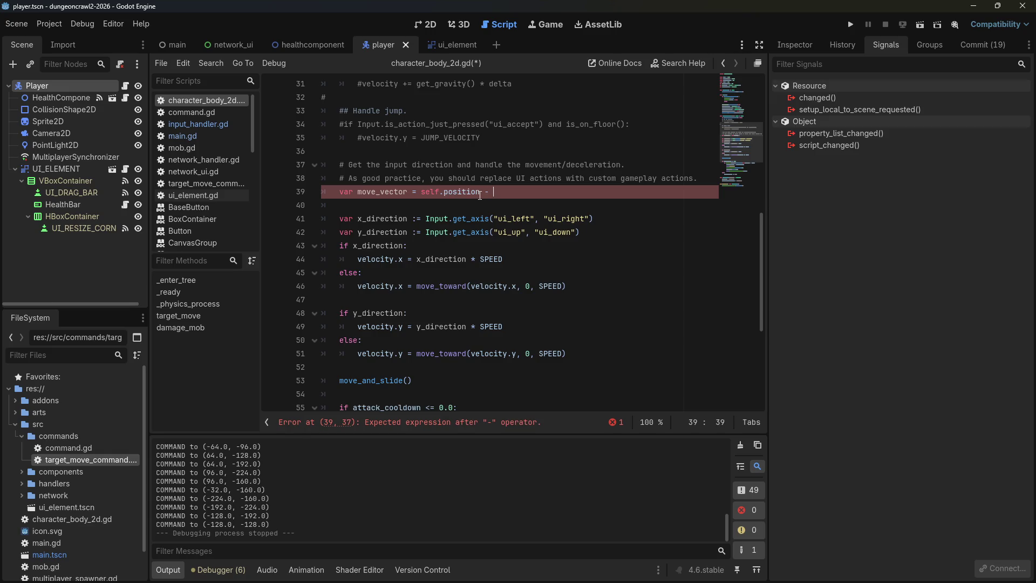